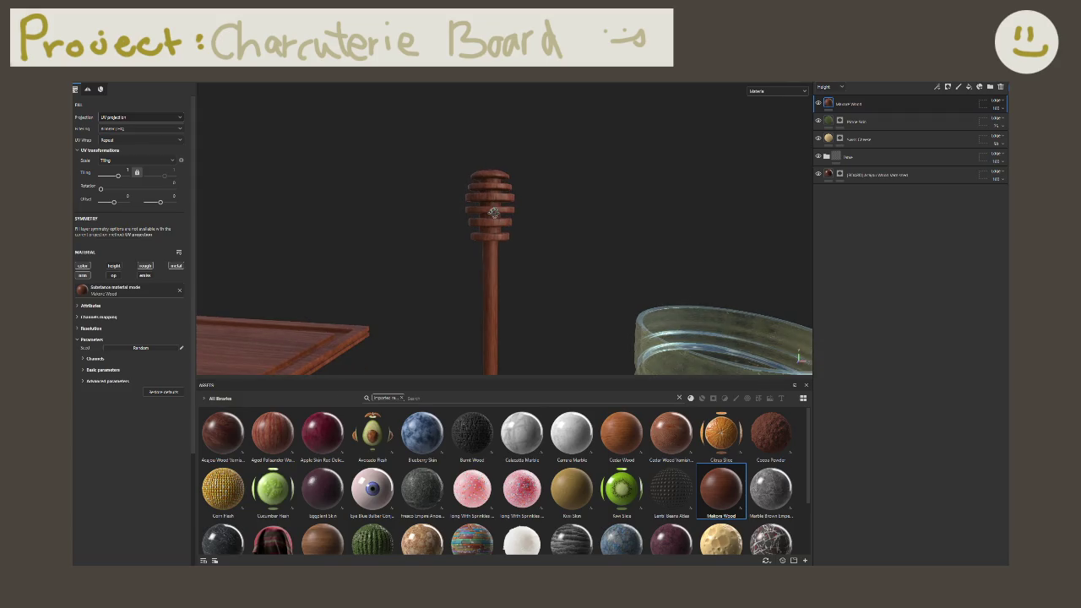
Step: Give the honey dipper's Makore Wood fill tri-planar projection, finer tiling and a 90 rotation
{"action": "left_click", "coordinate": [173, 118]}
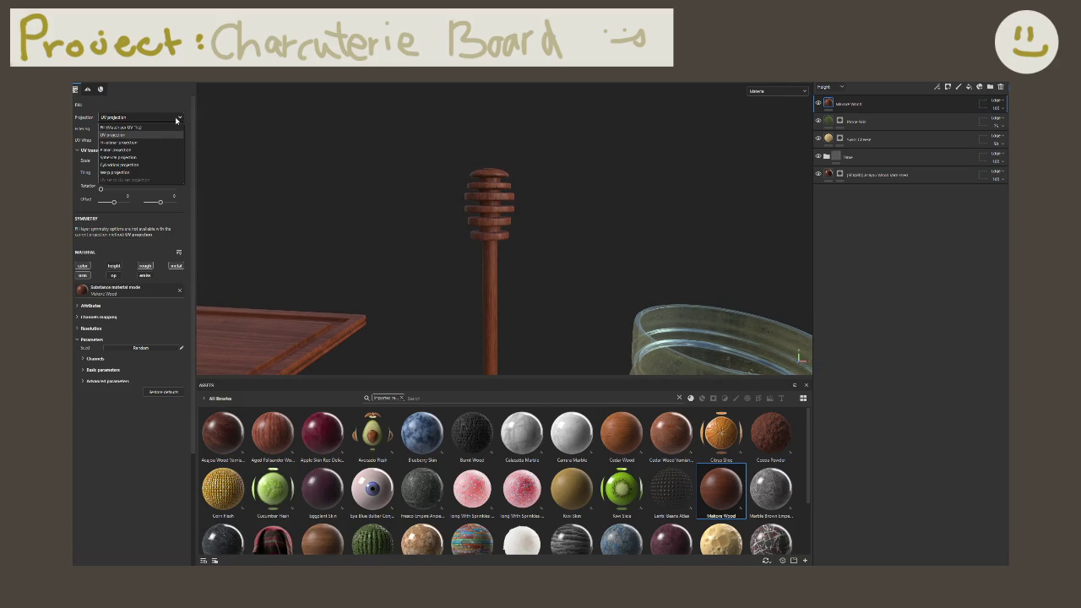
{"action": "left_click", "coordinate": [170, 146]}
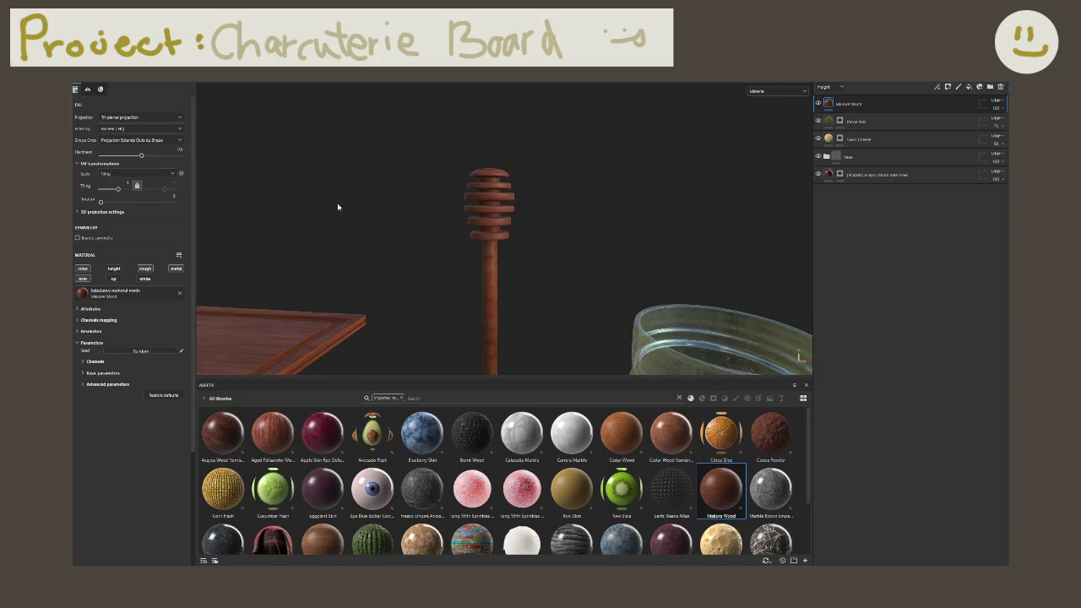
{"action": "left_click_drag", "start_coordinate": [118, 188], "coordinate": [127, 189]}
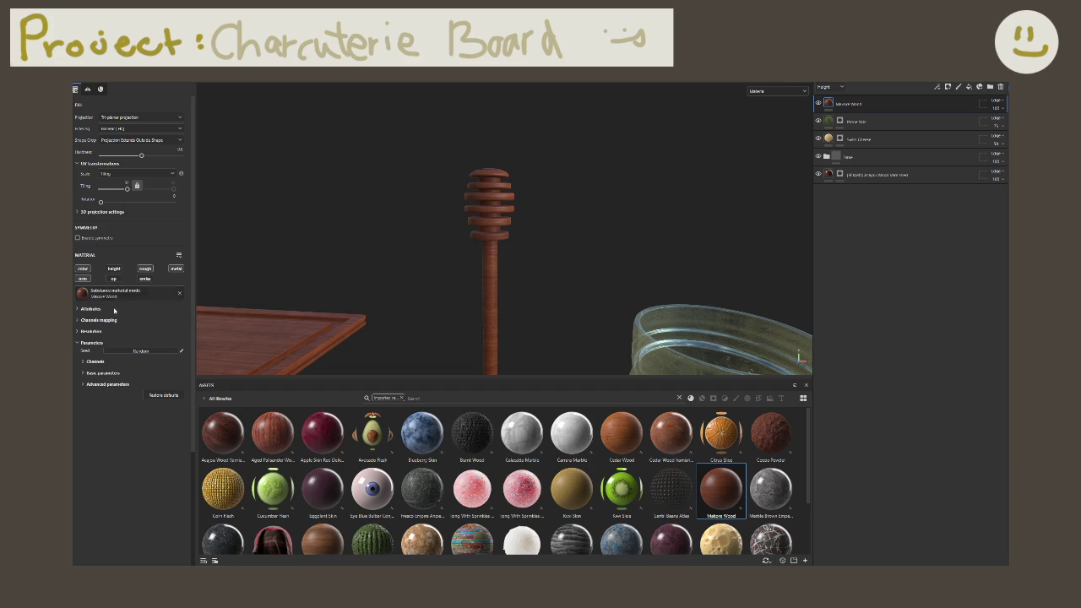
{"action": "left_click", "coordinate": [169, 196]}
{"action": "key", "text": "Return"}
{"action": "scroll", "coordinate": [439, 203], "scroll_direction": "up", "scroll_amount": 2}
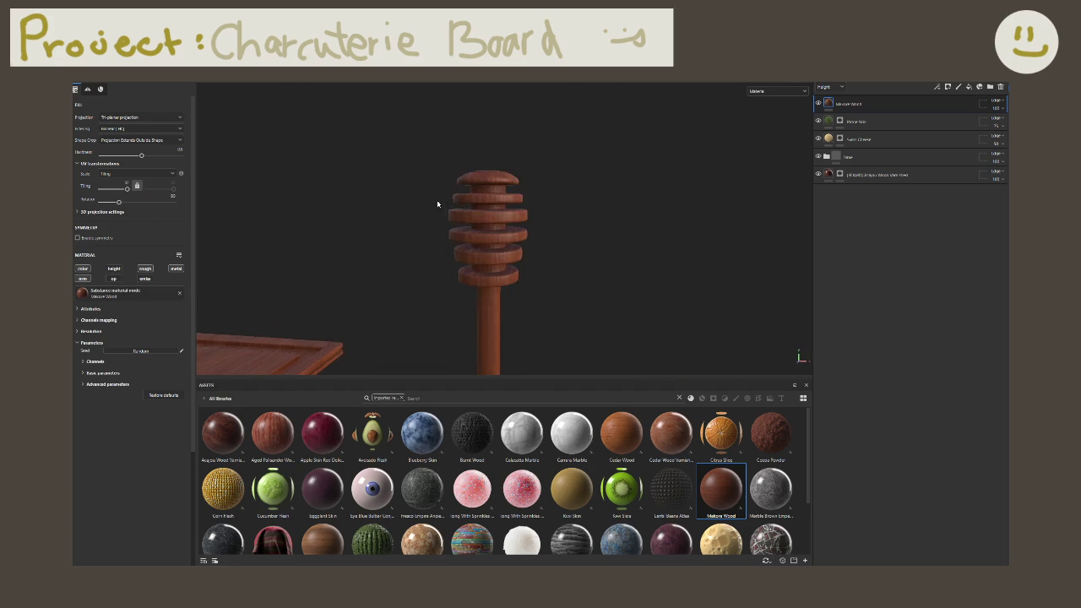
{"action": "scroll", "coordinate": [441, 206], "scroll_direction": "up", "scroll_amount": 3}
{"action": "scroll", "coordinate": [475, 227], "scroll_direction": "up", "scroll_amount": 1}
{"action": "left_click_drag", "start_coordinate": [476, 227], "coordinate": [467, 230], "text": "alt"}
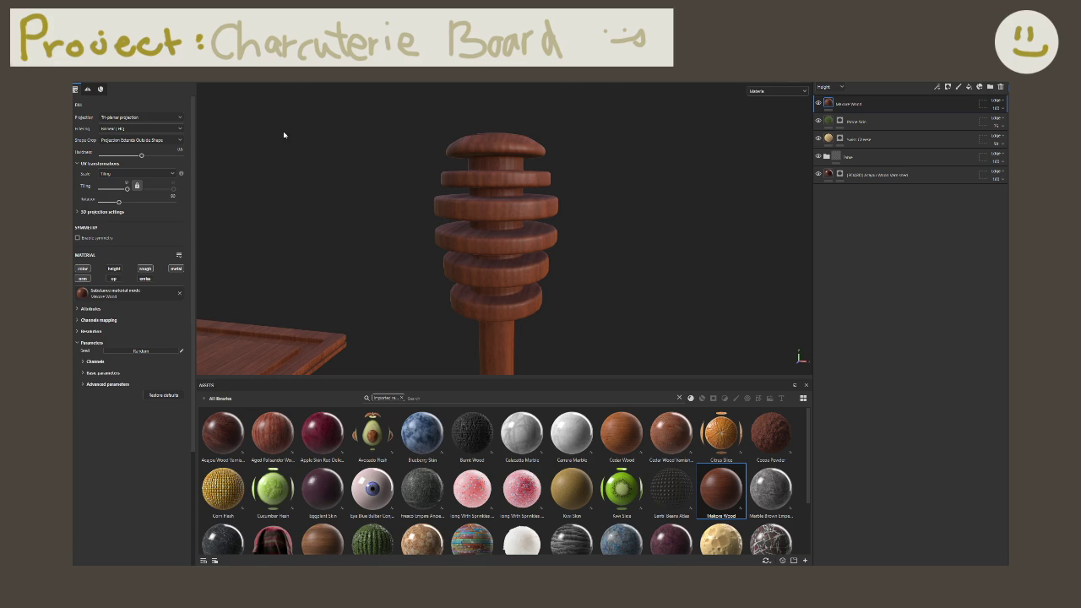
Step: Add a white mask to the Makore Wood layer and duplicate it
{"action": "right_click", "coordinate": [866, 100]}
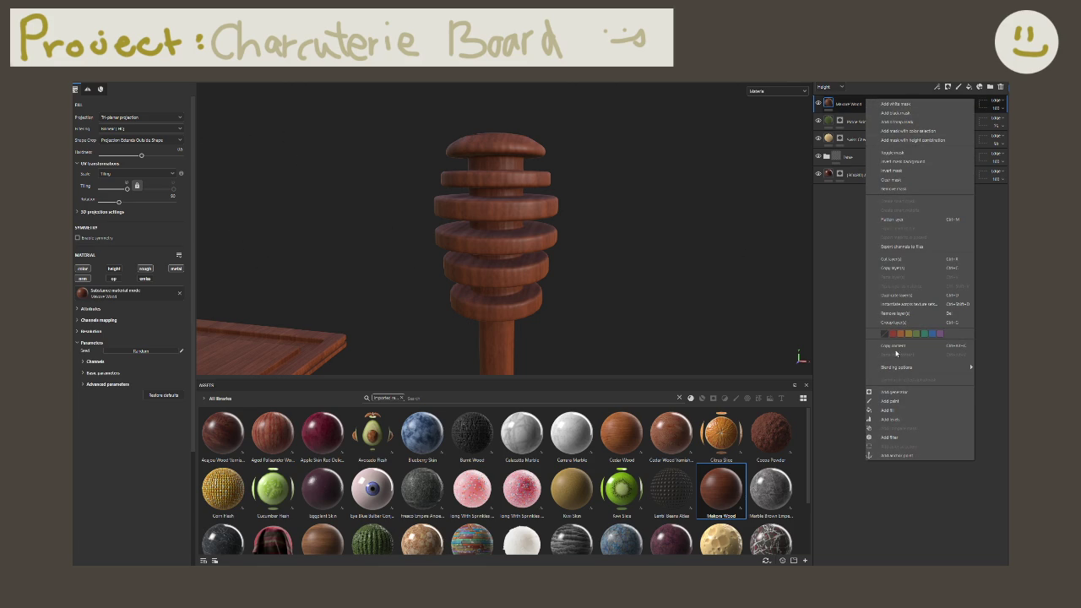
{"action": "left_click", "coordinate": [894, 104]}
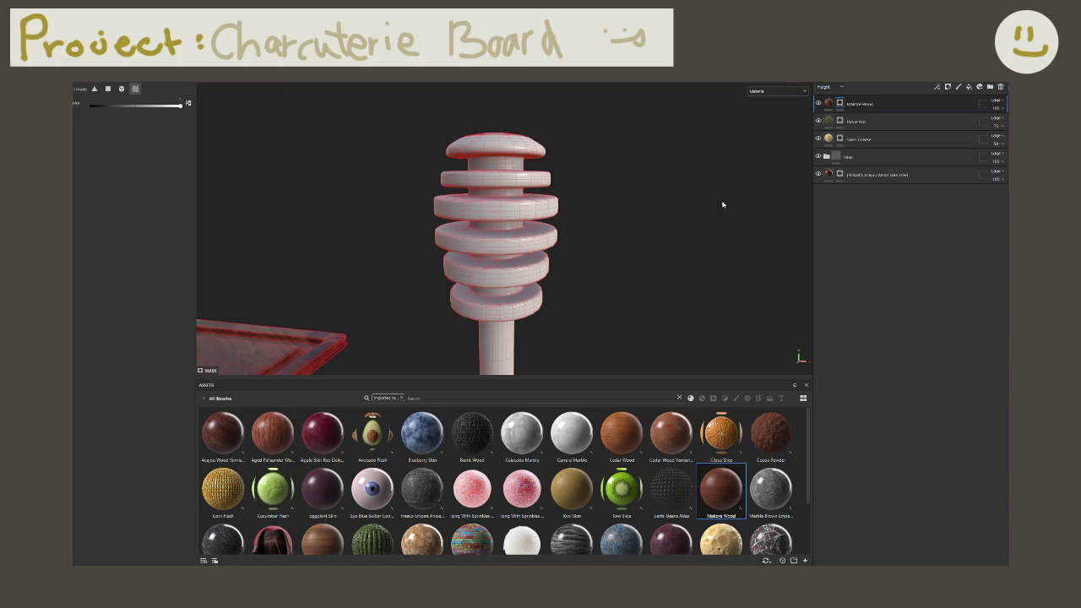
{"action": "double_click", "coordinate": [868, 105]}
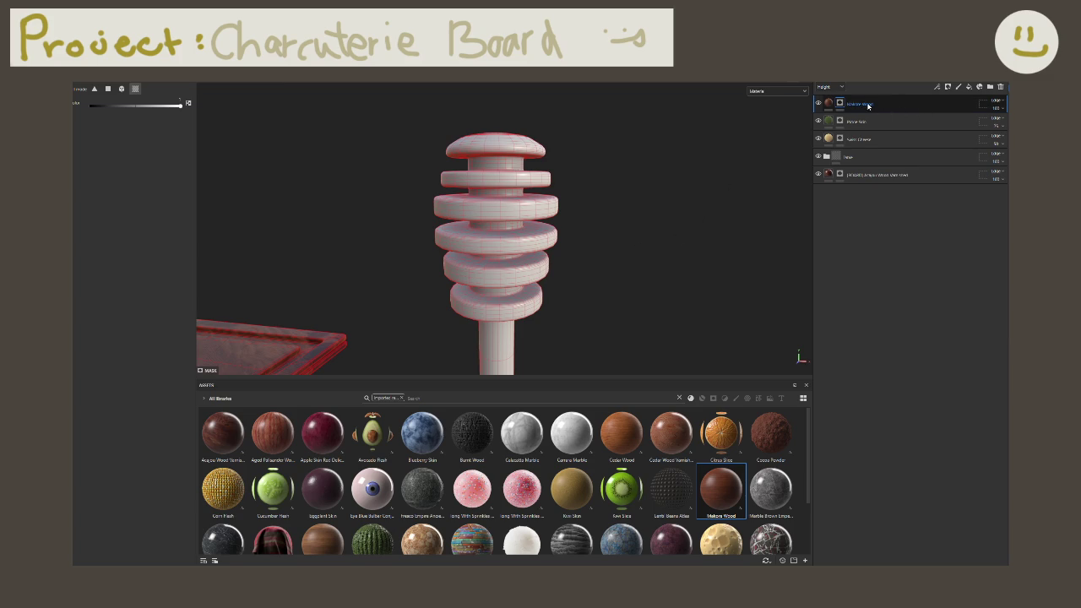
{"action": "key", "text": "Return"}
{"action": "key", "text": "ctrl+d"}
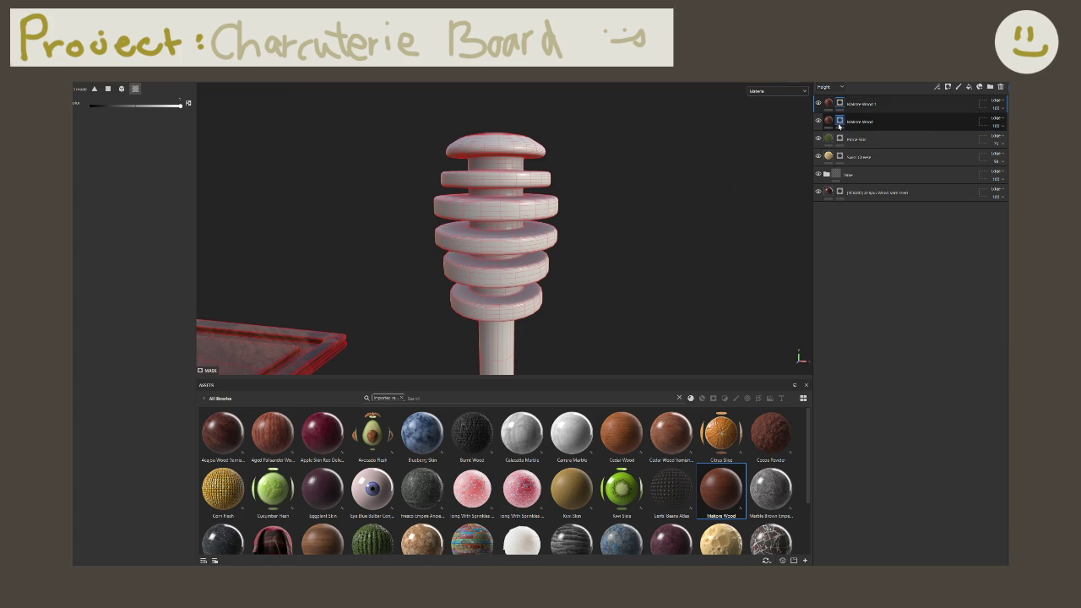
Step: Mask the dipper handle into one Makore Wood layer and the head into the copy
{"action": "left_click", "coordinate": [478, 146]}
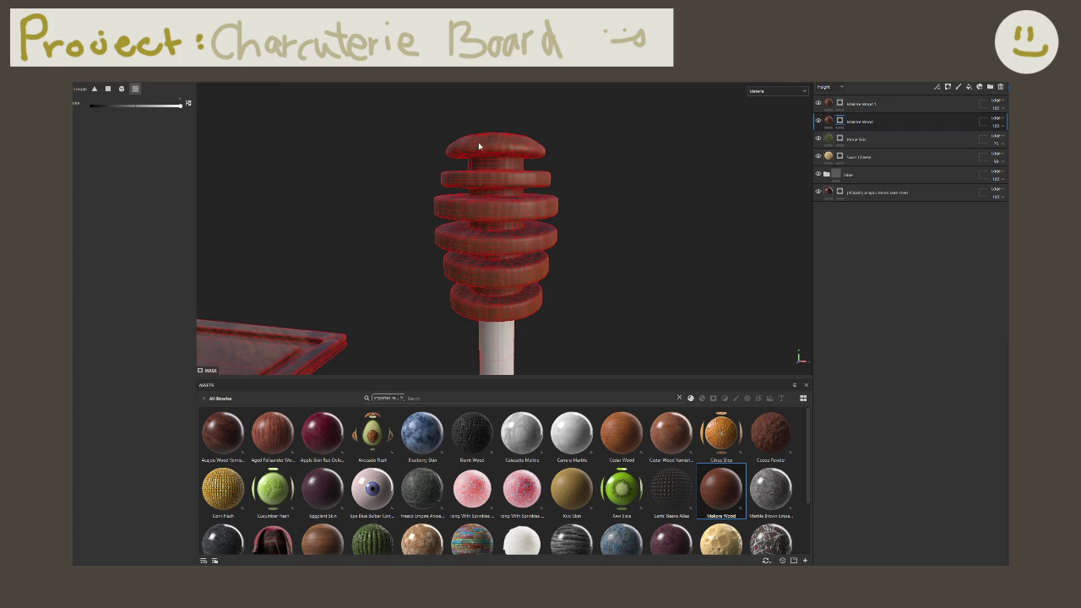
{"action": "left_click", "coordinate": [504, 300]}
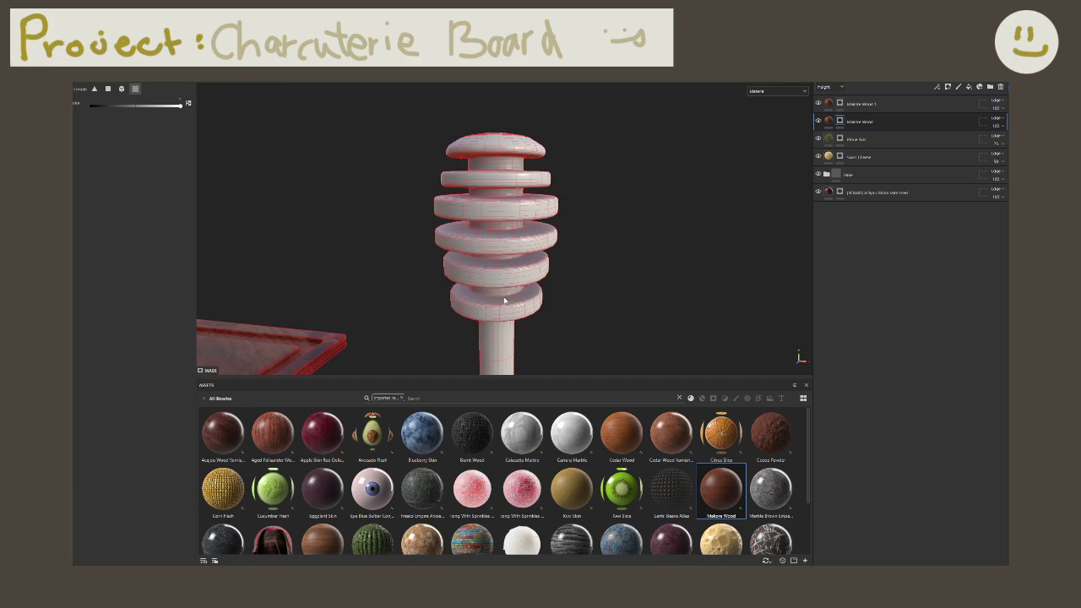
{"action": "left_click", "coordinate": [495, 358]}
{"action": "left_click", "coordinate": [862, 103]}
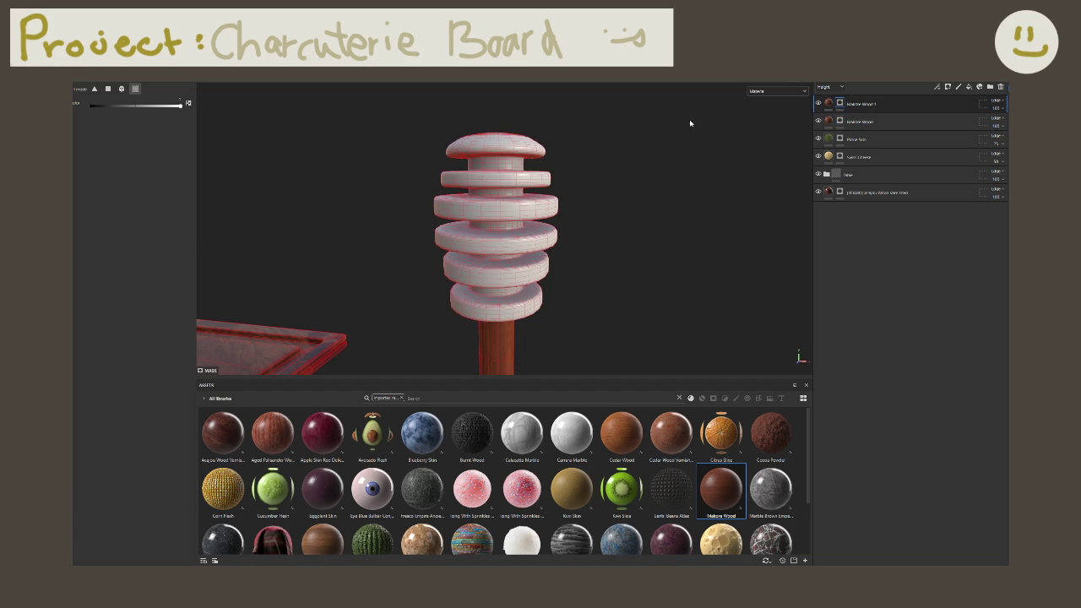
{"action": "left_click", "coordinate": [538, 148]}
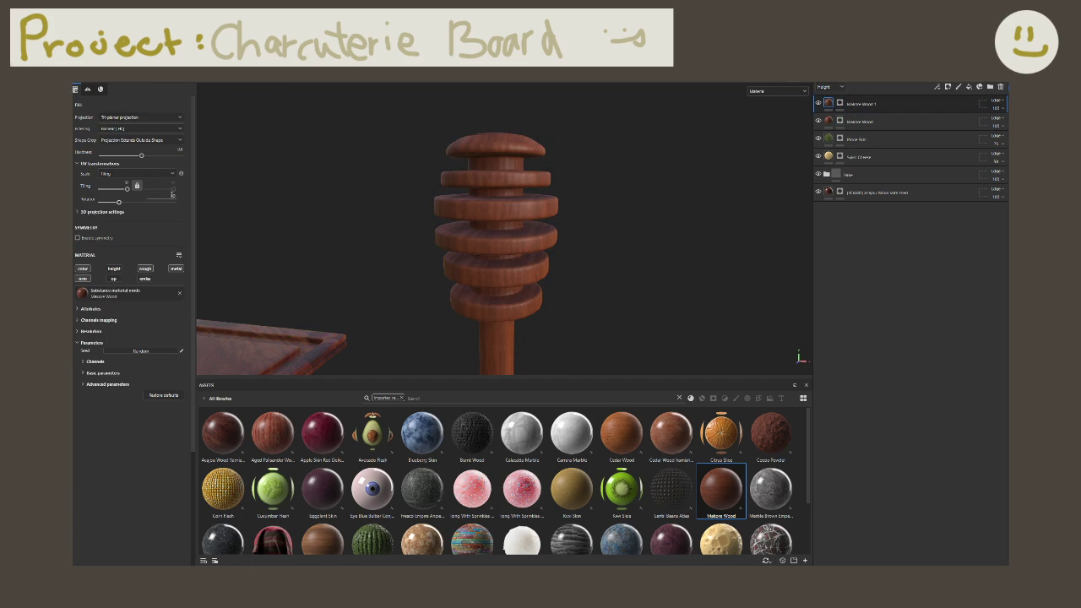
{"action": "mouse_move", "coordinate": [594, 307]}
{"action": "left_mouse_down", "text": "alt"}
{"action": "mouse_move", "coordinate": [555, 291]}
{"action": "mouse_move", "coordinate": [545, 126]}
{"action": "left_mouse_up", "text": "alt"}
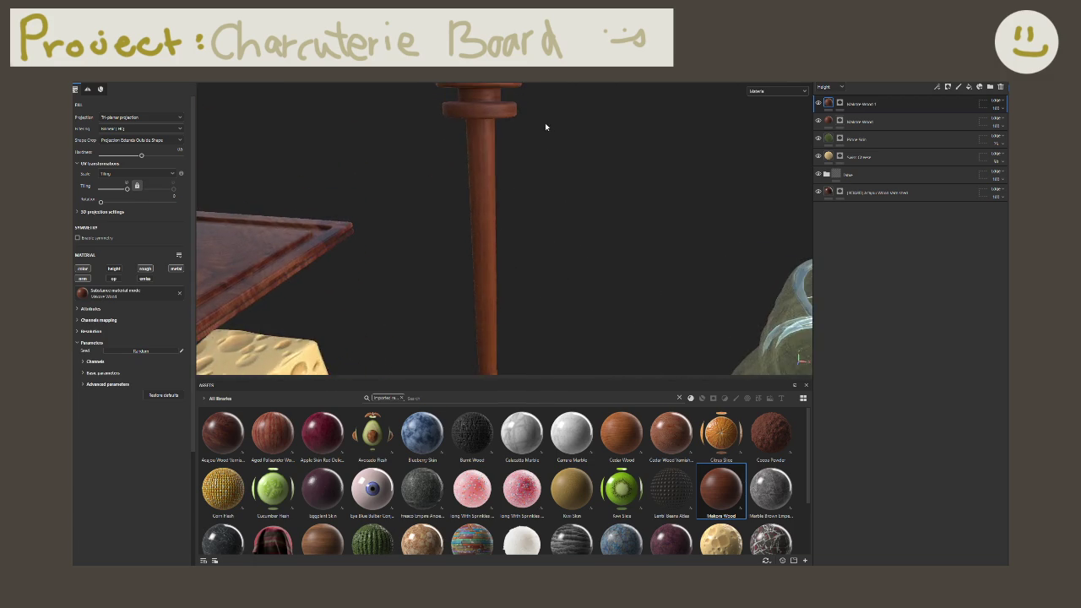
Step: Group both Makore Wood layers into a folder named 'HONEY'
{"action": "double_click", "coordinate": [865, 121]}
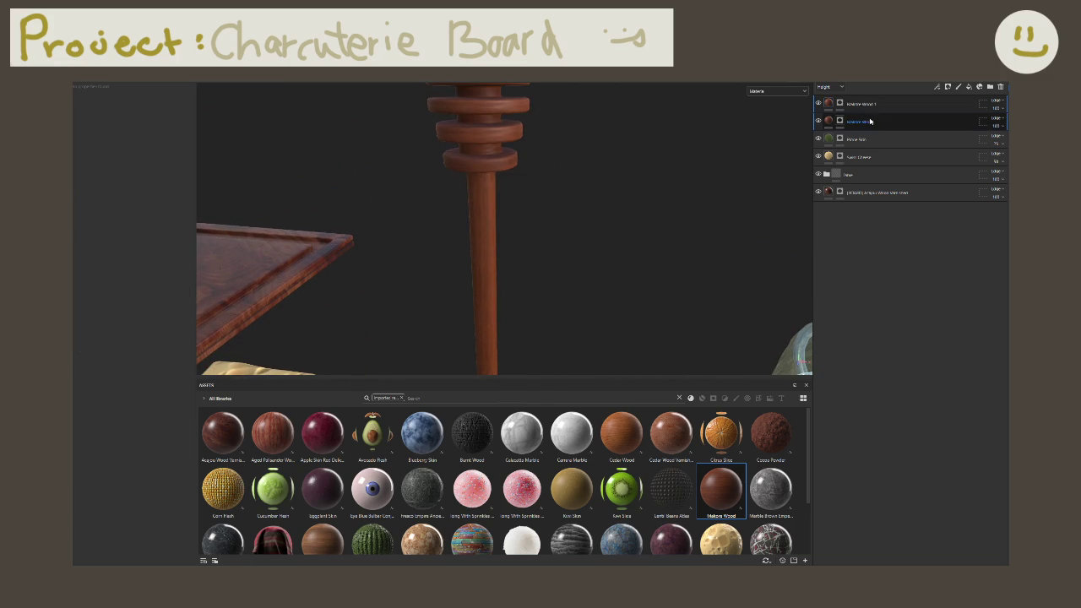
{"action": "key", "text": "ctrl+g"}
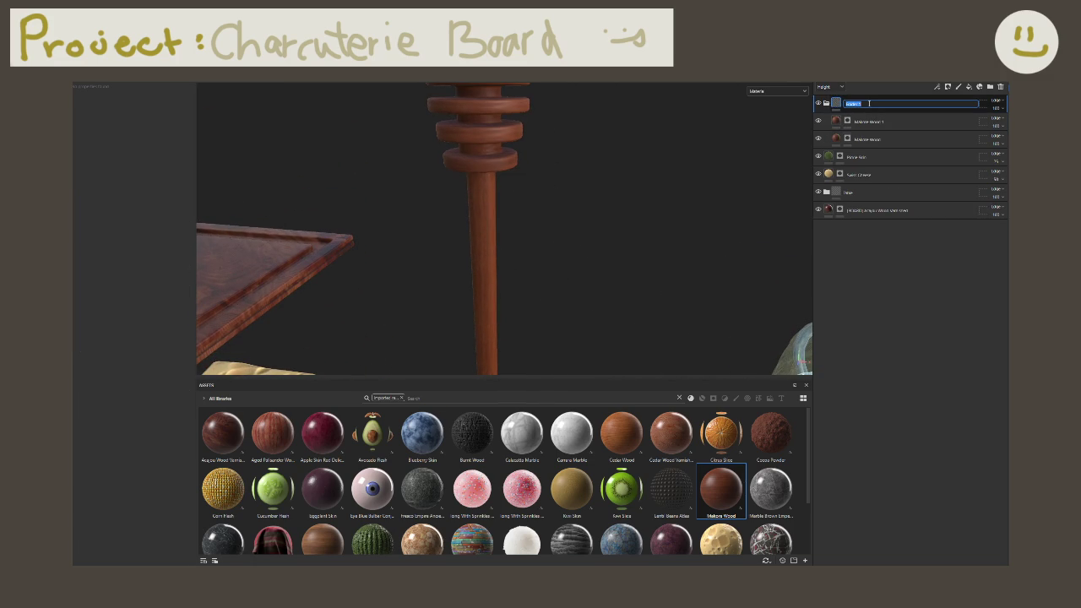
{"action": "type", "text": "Honey St"}
{"action": "key", "text": "Return"}
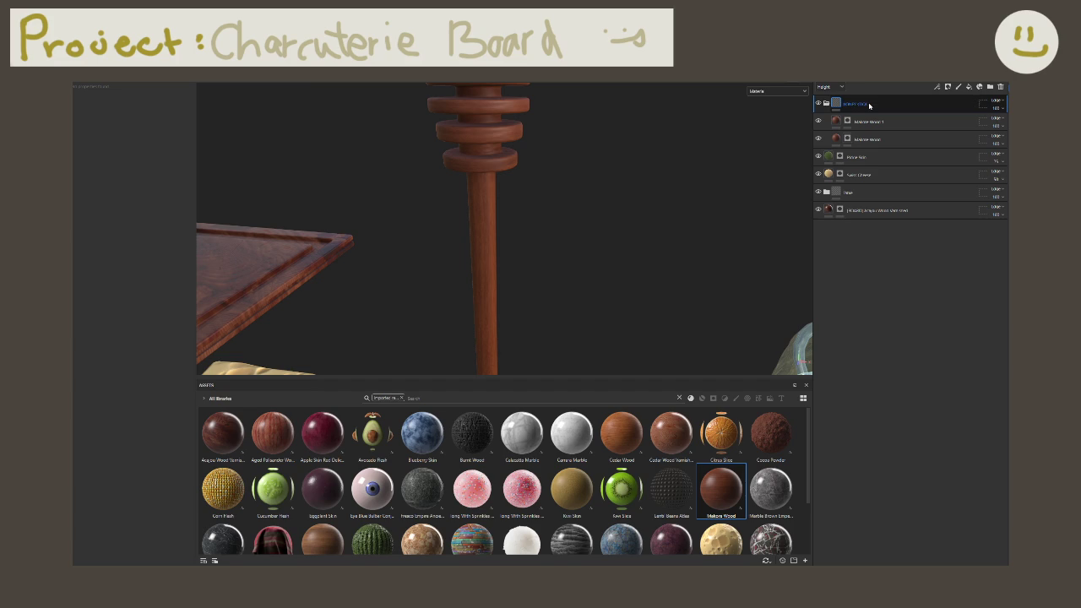
{"action": "double_click", "coordinate": [870, 105]}
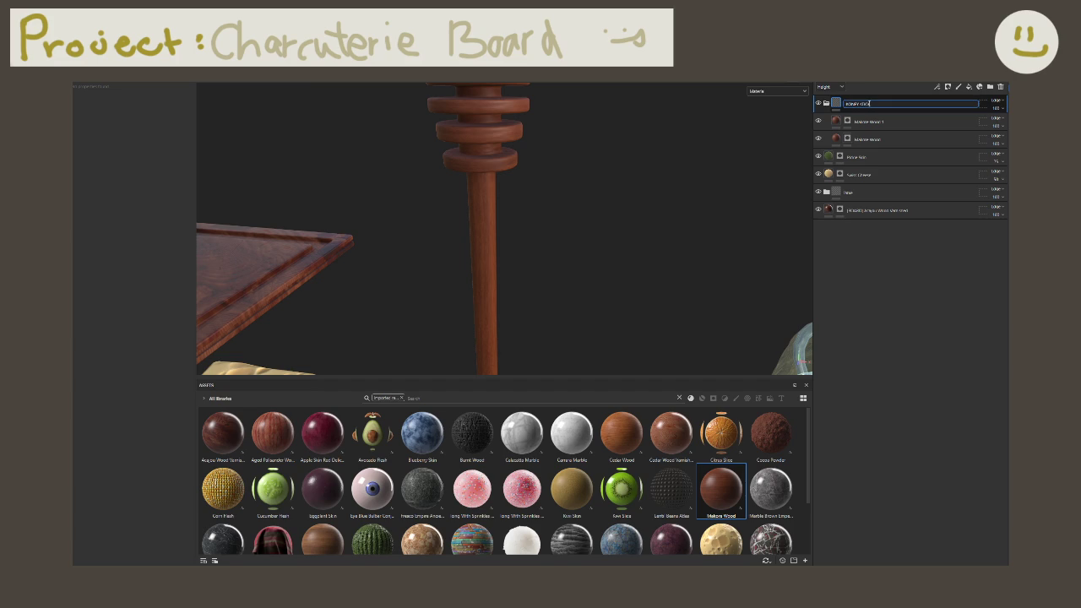
{"action": "key", "text": "ctrl+a"}
{"action": "type", "text": "HONEY"}
{"action": "key", "text": "Return"}
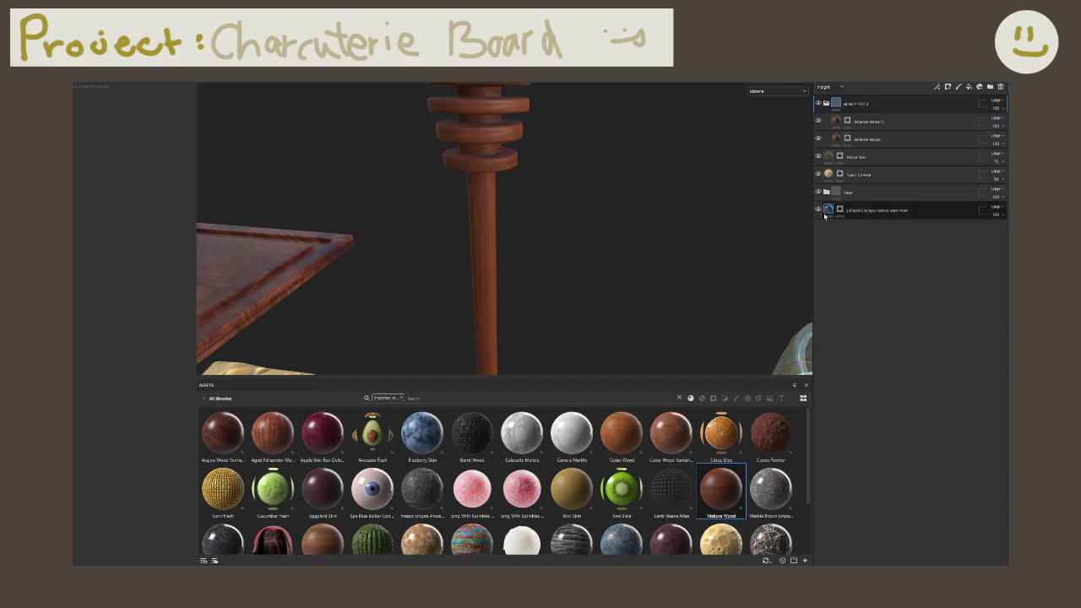
Step: Rename the Fiber folder
{"action": "left_click", "coordinate": [849, 192]}
{"action": "double_click", "coordinate": [849, 192]}
{"action": "key", "text": "Return"}
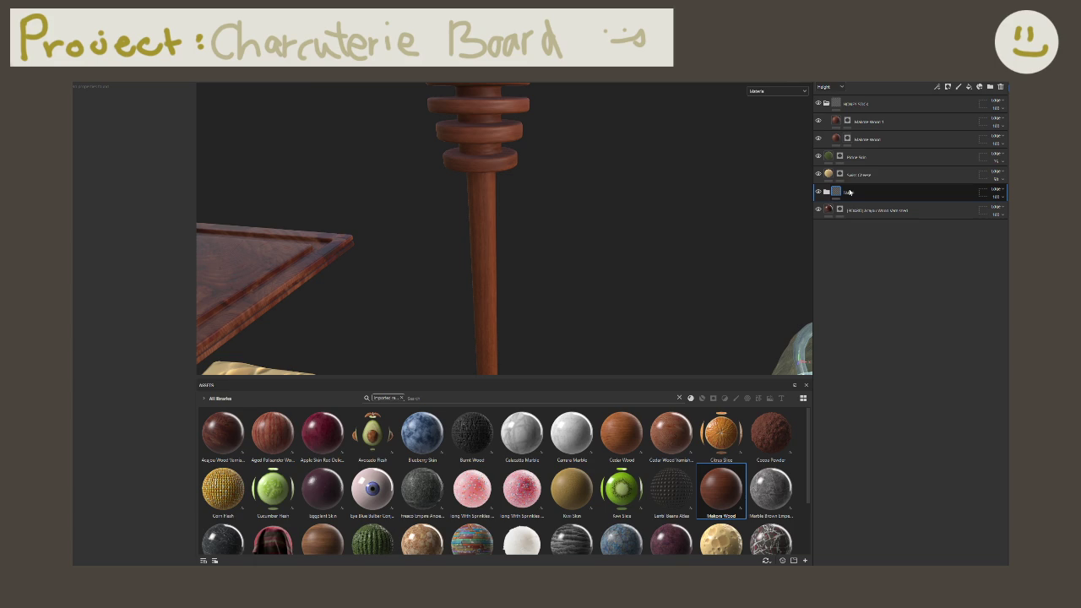
Step: Collapse the HONEY folder and add a new top fill layer named 'Hon'
{"action": "key", "text": "f"}
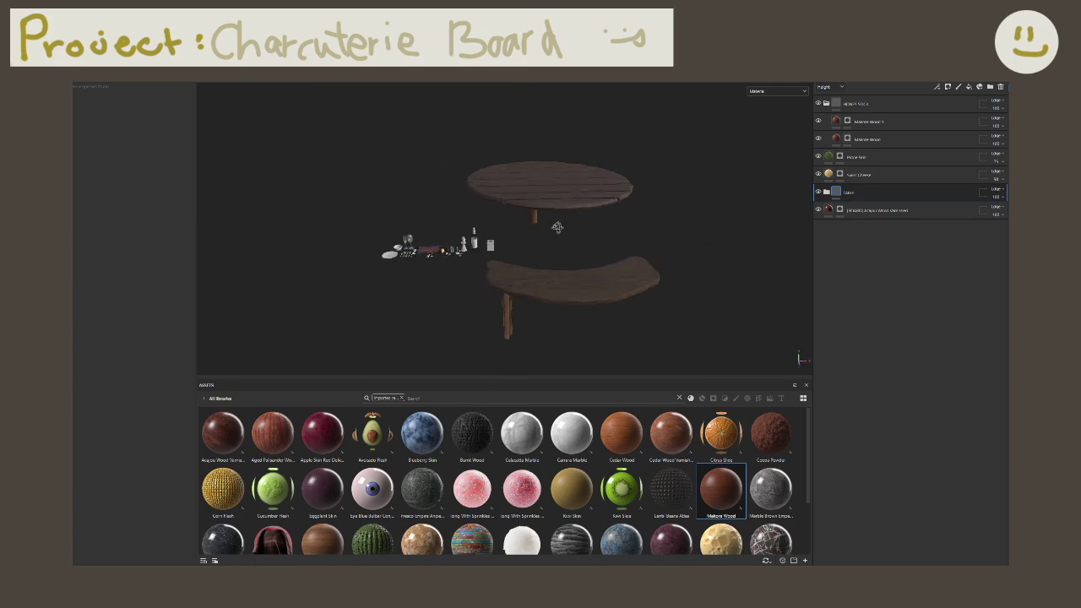
{"action": "middle_click_drag", "start_coordinate": [598, 197], "coordinate": [603, 292], "text": "alt"}
{"action": "scroll", "coordinate": [602, 292], "scroll_direction": "up", "scroll_amount": 3}
{"action": "scroll", "coordinate": [571, 273], "scroll_direction": "up", "scroll_amount": 3}
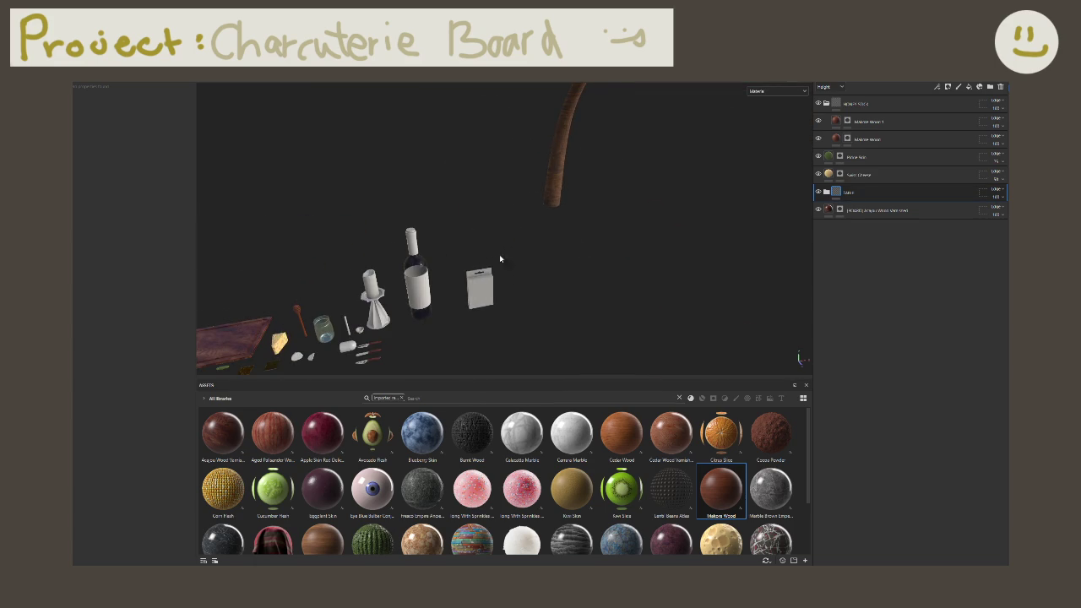
{"action": "scroll", "coordinate": [535, 273], "scroll_direction": "up", "scroll_amount": 3}
{"action": "scroll", "coordinate": [535, 273], "scroll_direction": "up", "scroll_amount": 2}
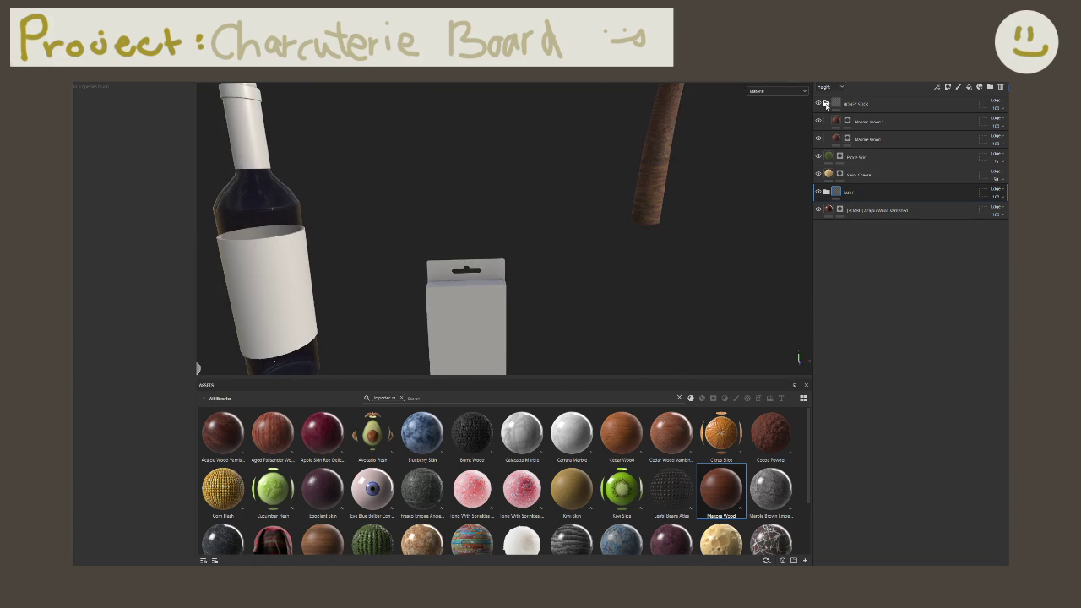
{"action": "left_click", "coordinate": [874, 105]}
{"action": "left_click", "coordinate": [969, 87]}
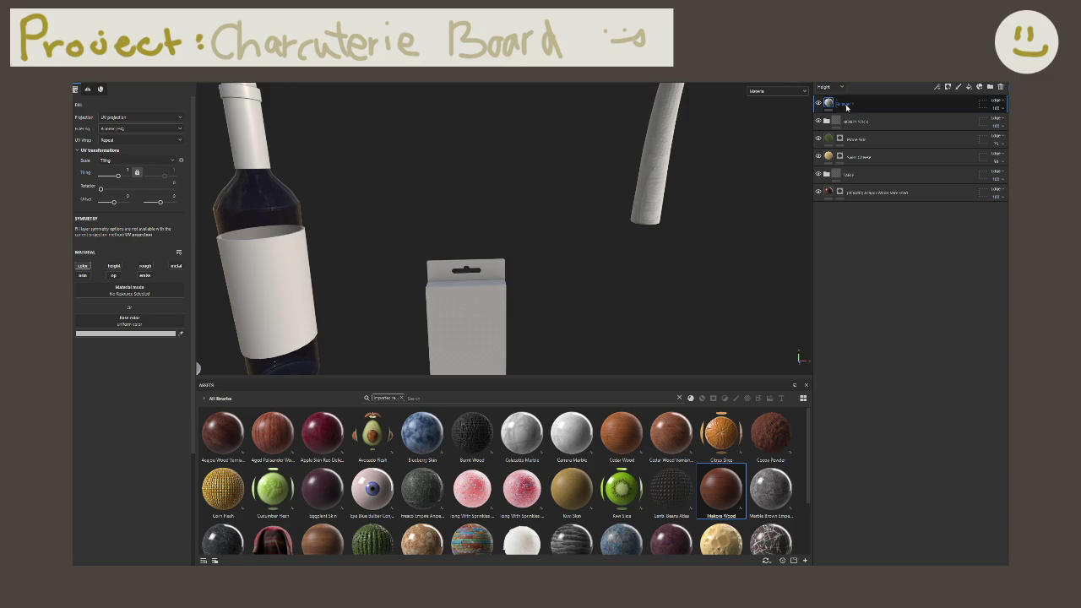
{"action": "double_click", "coordinate": [848, 104]}
{"action": "type", "text": "Hon"}
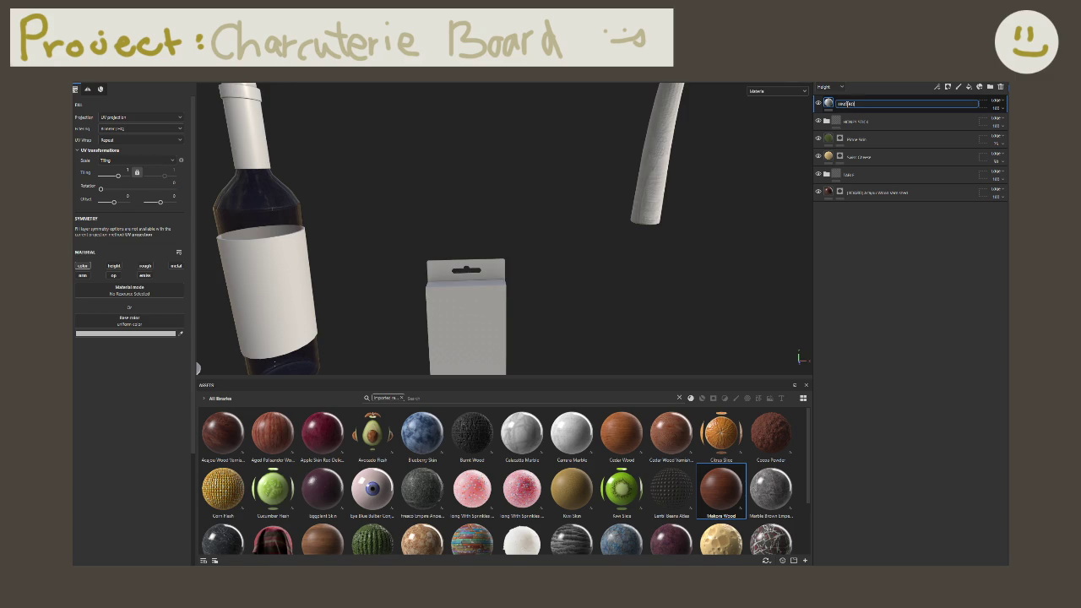
{"action": "key", "text": "Return"}
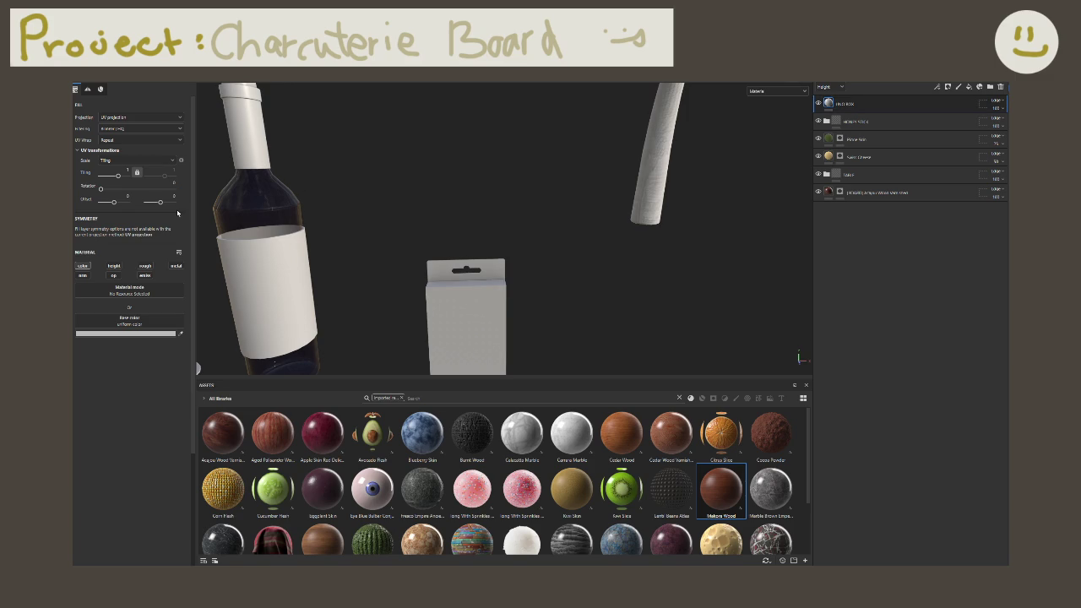
Step: Enable the height, roughness, metallic and emissive channels on the new fill, leaving normal off
{"action": "left_click_drag", "start_coordinate": [392, 310], "coordinate": [414, 296], "text": "alt"}
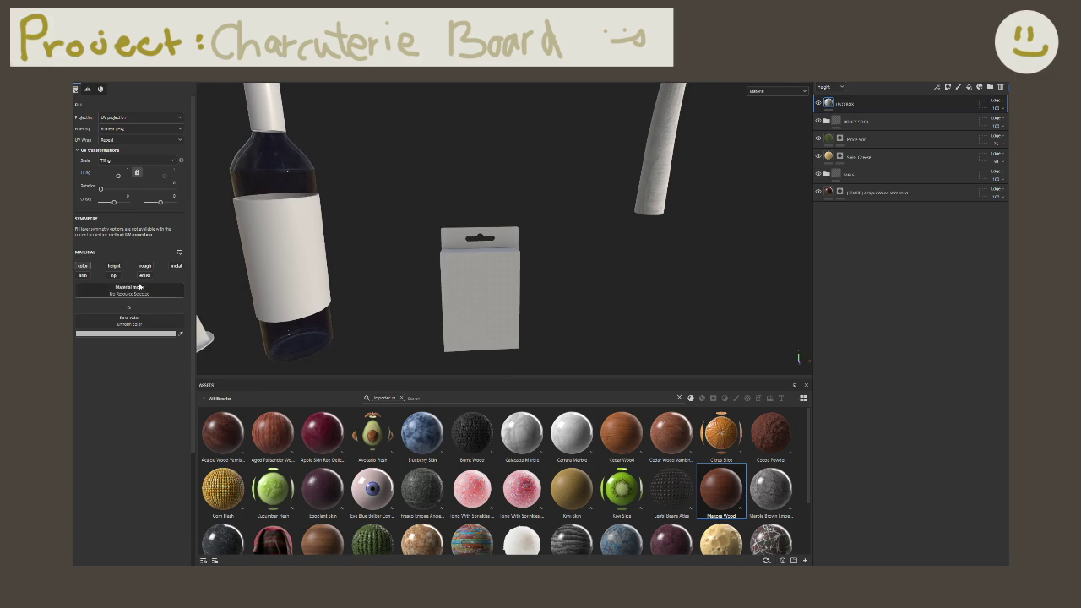
{"action": "left_click", "coordinate": [114, 266]}
{"action": "left_click", "coordinate": [145, 266]}
{"action": "left_click", "coordinate": [176, 266]}
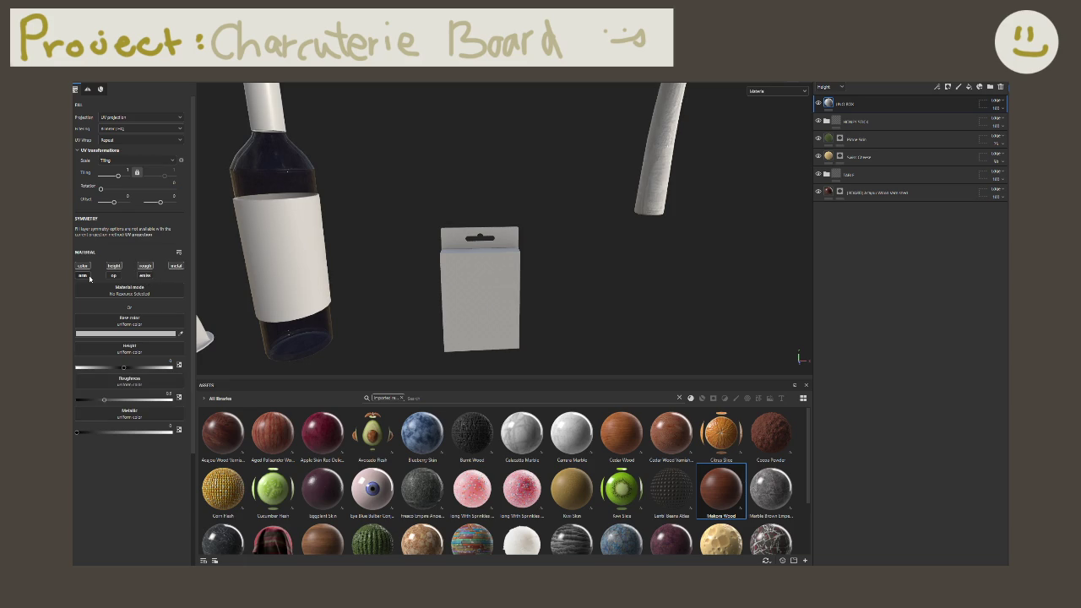
{"action": "left_click", "coordinate": [83, 275]}
{"action": "left_click", "coordinate": [147, 276]}
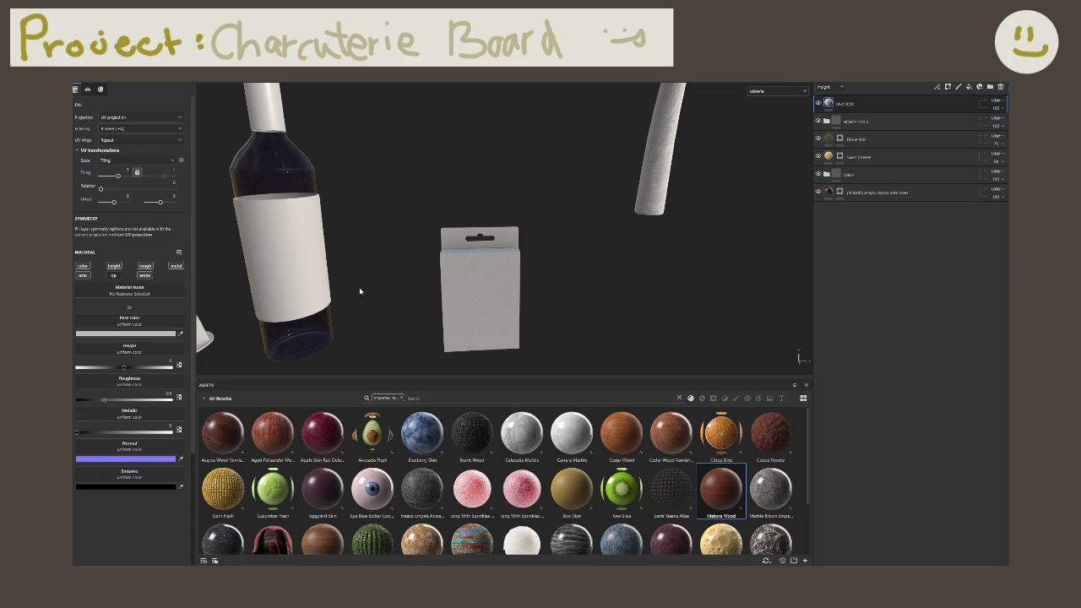
{"action": "left_click", "coordinate": [83, 275]}
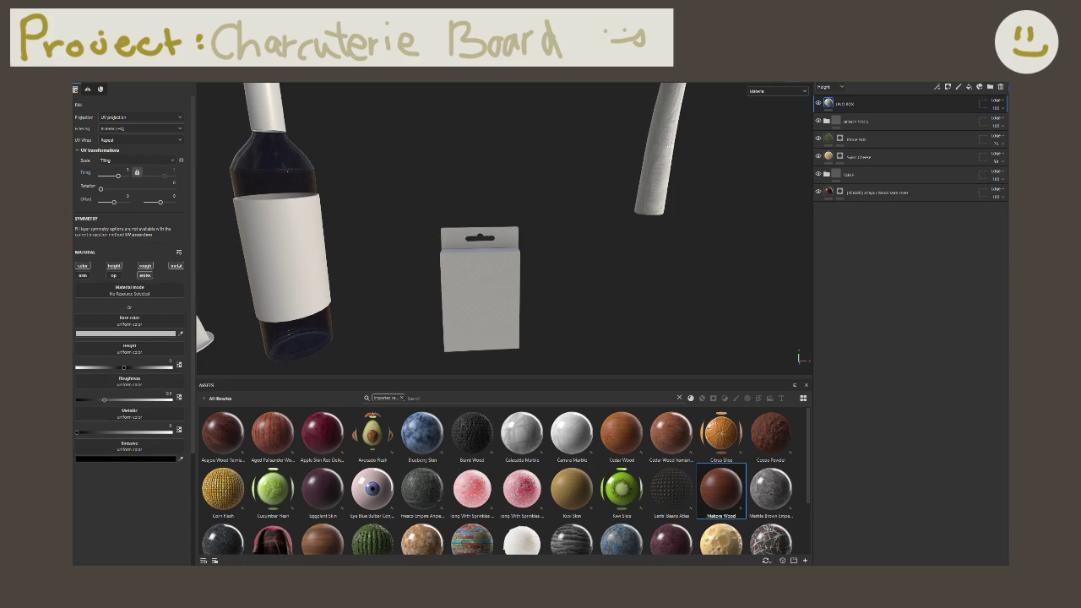
Step: Try adding a fill with a base colour inside the top layer, then undo it
{"action": "right_click", "coordinate": [842, 103]}
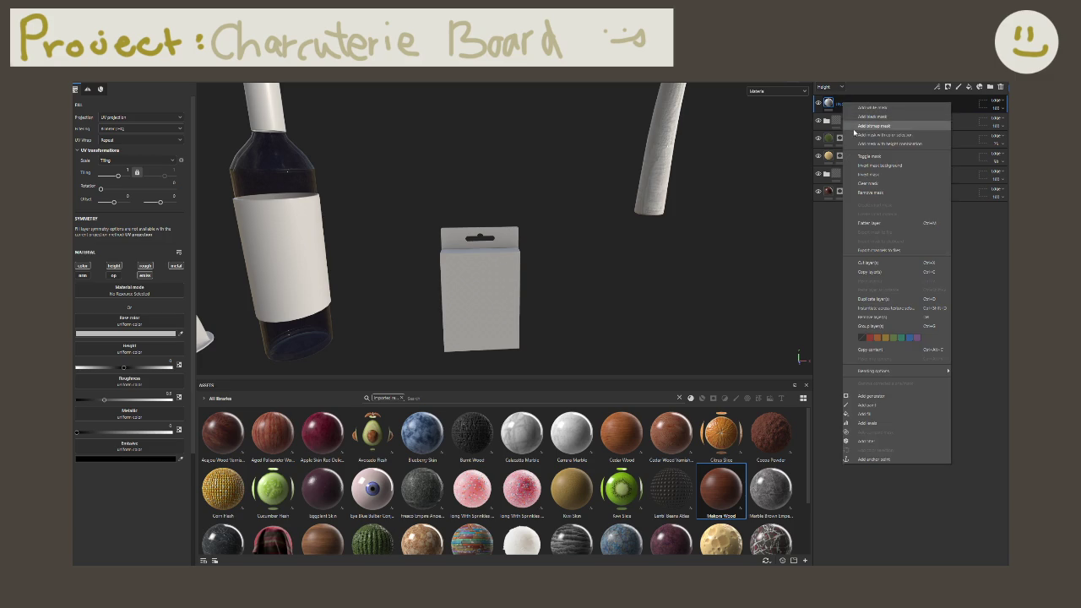
{"action": "left_click", "coordinate": [869, 414]}
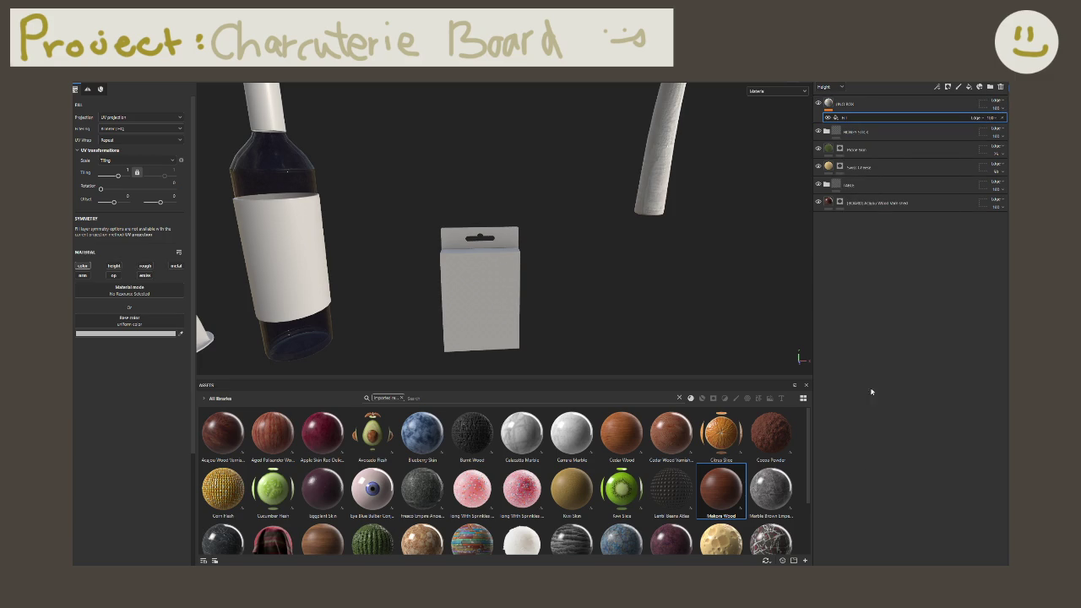
{"action": "left_click", "coordinate": [127, 333]}
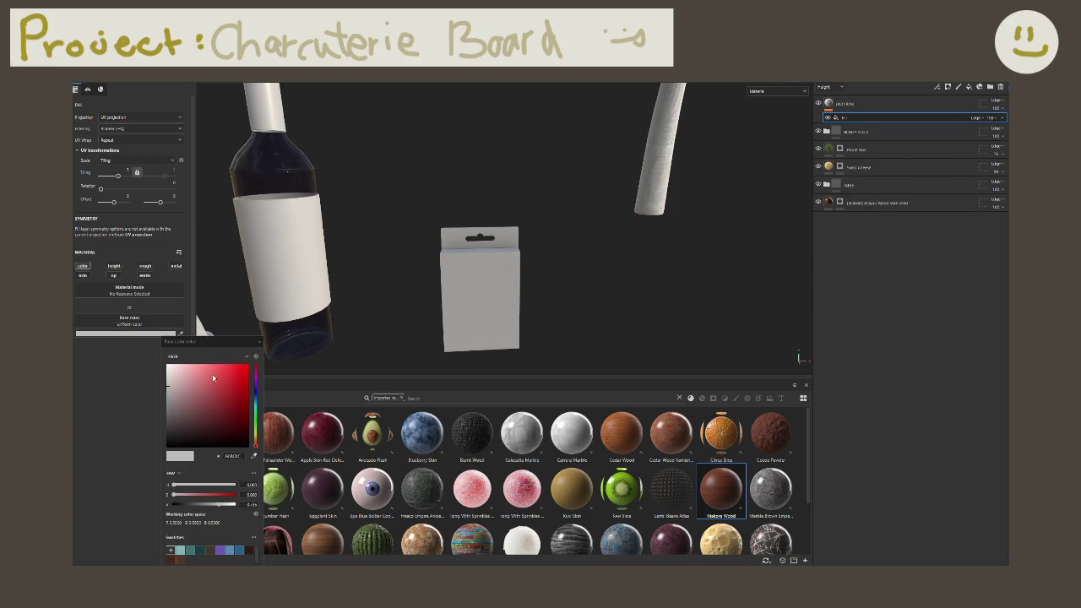
{"action": "left_click", "coordinate": [260, 342]}
{"action": "key", "text": "ctrl+z"}
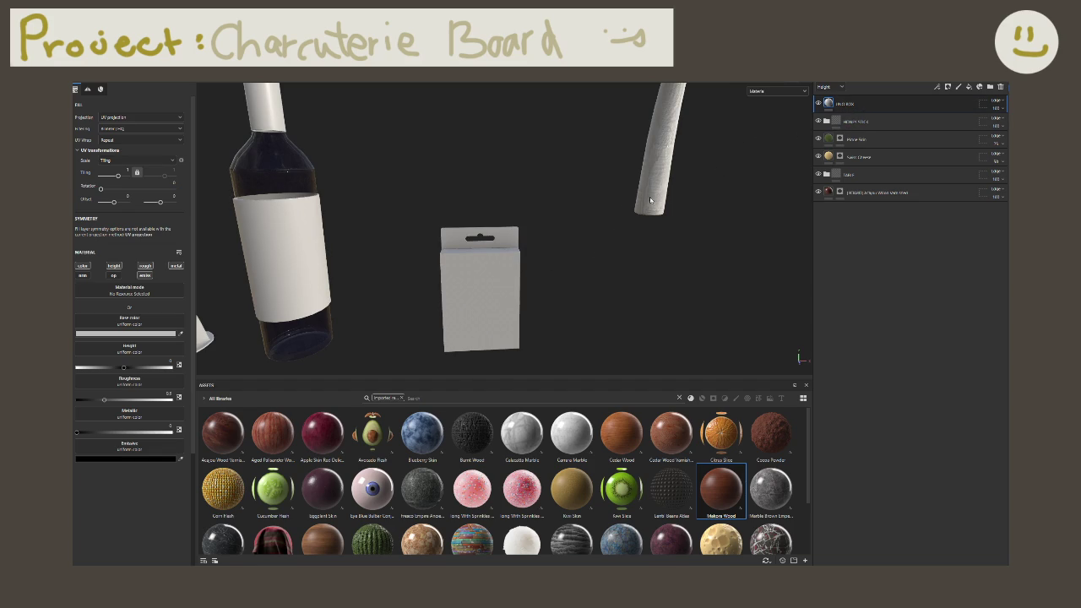
{"action": "left_click", "coordinate": [747, 84]}
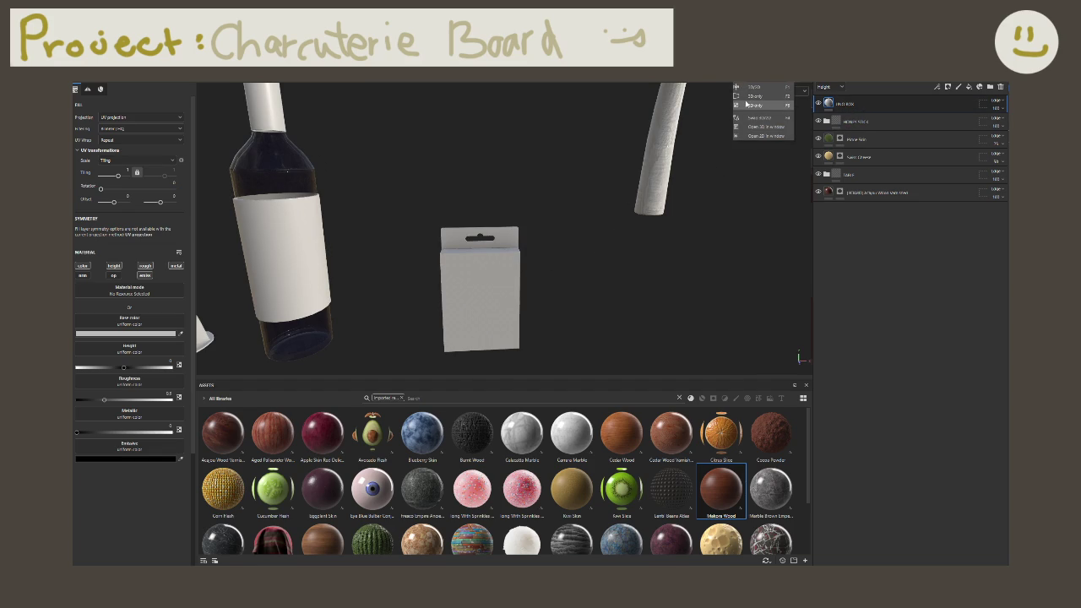
Step: Switch the viewport to 2D only and browse the UV layout and base-colour resources
{"action": "left_click", "coordinate": [746, 105]}
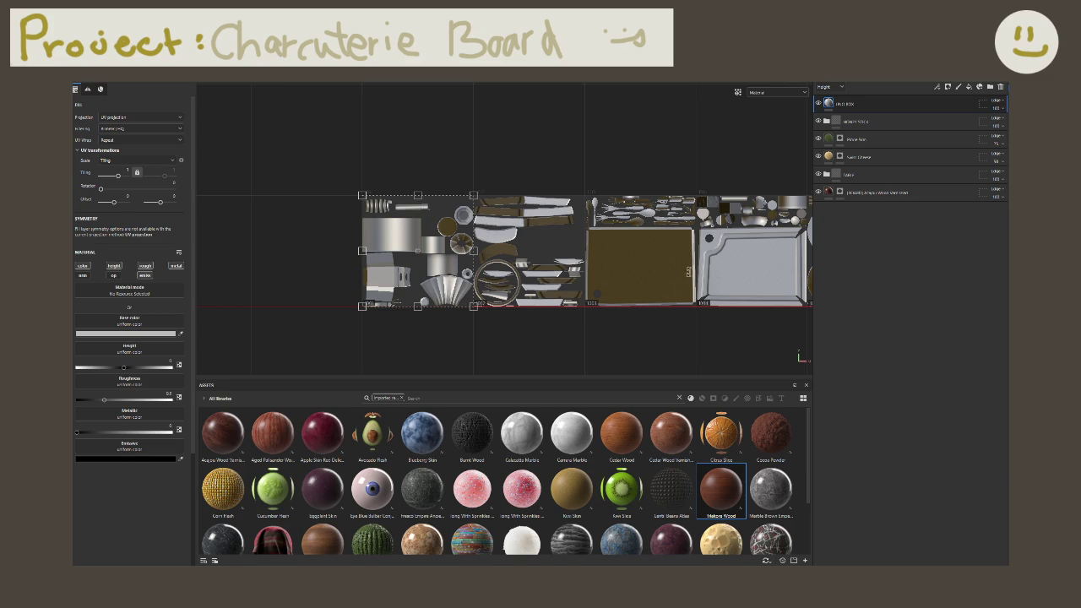
{"action": "middle_click_drag", "start_coordinate": [688, 271], "coordinate": [536, 266]}
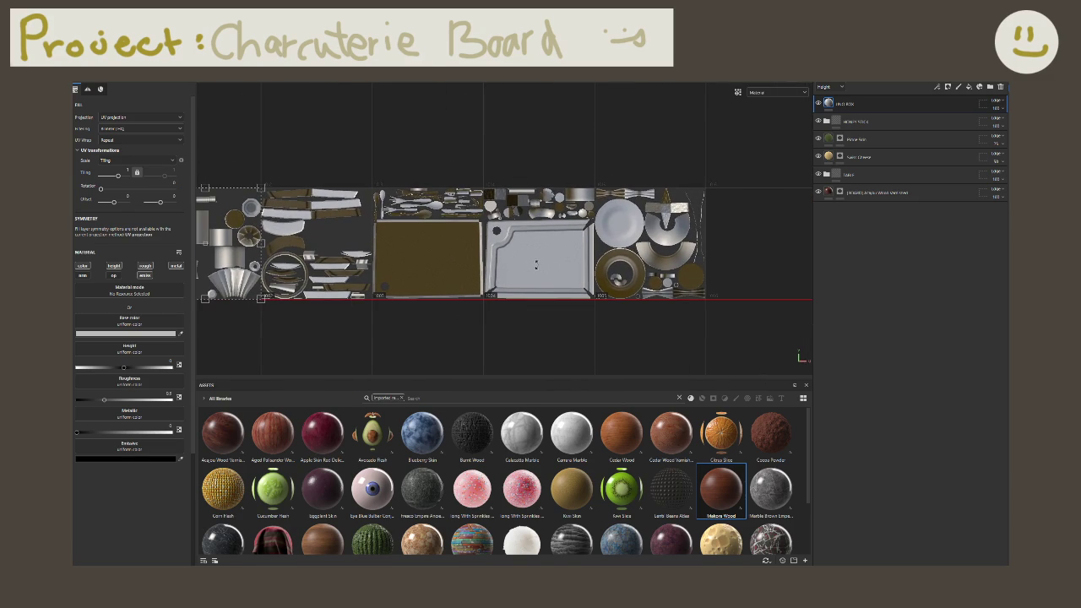
{"action": "middle_click_drag", "start_coordinate": [444, 241], "coordinate": [516, 239]}
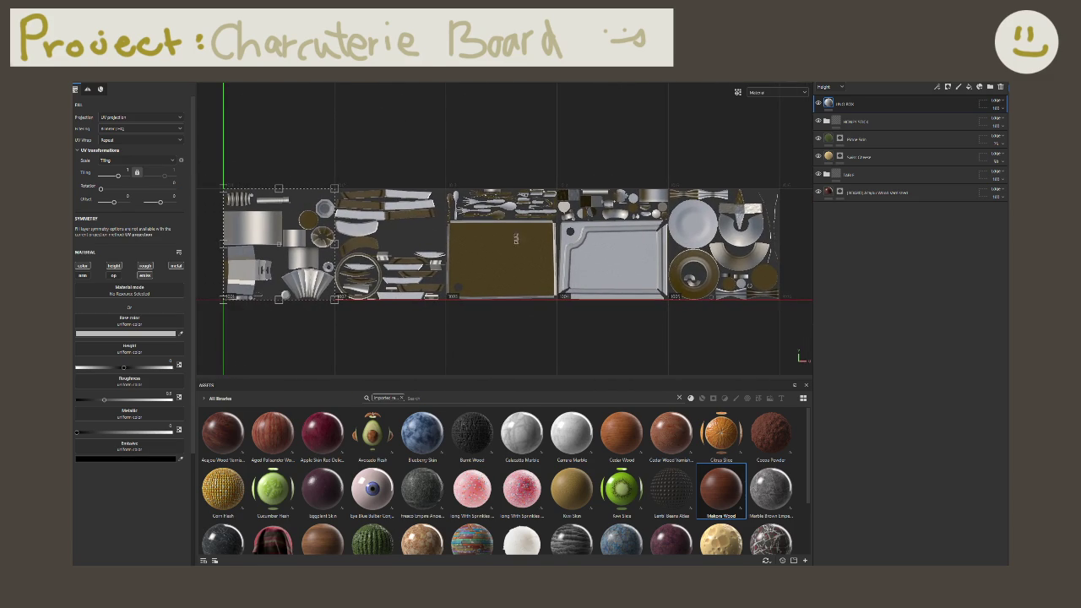
{"action": "middle_click_drag", "start_coordinate": [224, 271], "coordinate": [368, 275]}
{"action": "scroll", "coordinate": [365, 275], "scroll_direction": "up", "scroll_amount": 2}
{"action": "scroll", "coordinate": [369, 275], "scroll_direction": "up", "scroll_amount": 2}
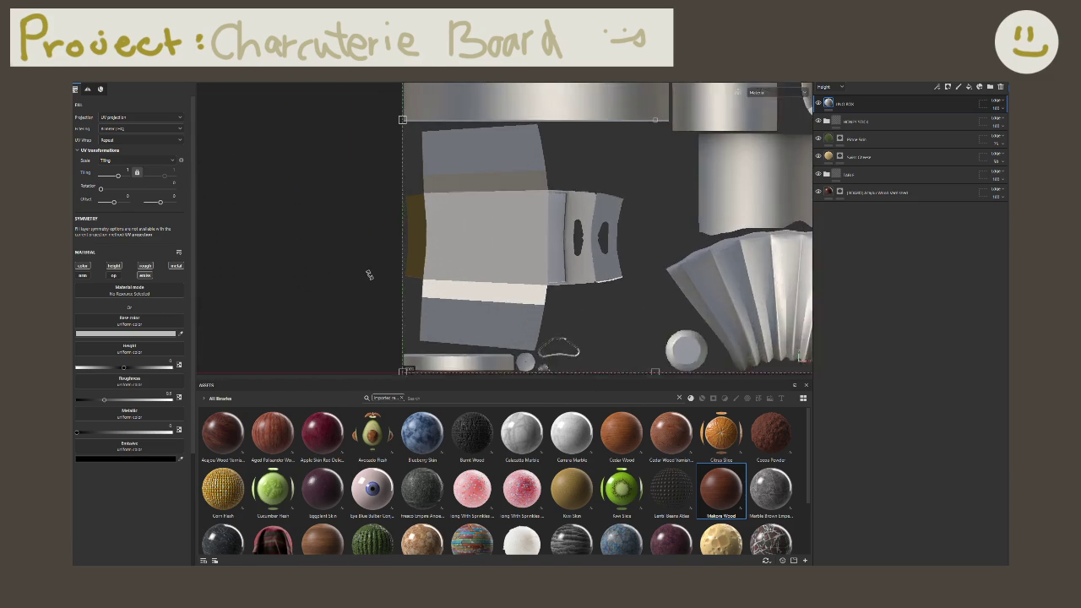
{"action": "scroll", "coordinate": [393, 271], "scroll_direction": "up", "scroll_amount": 1}
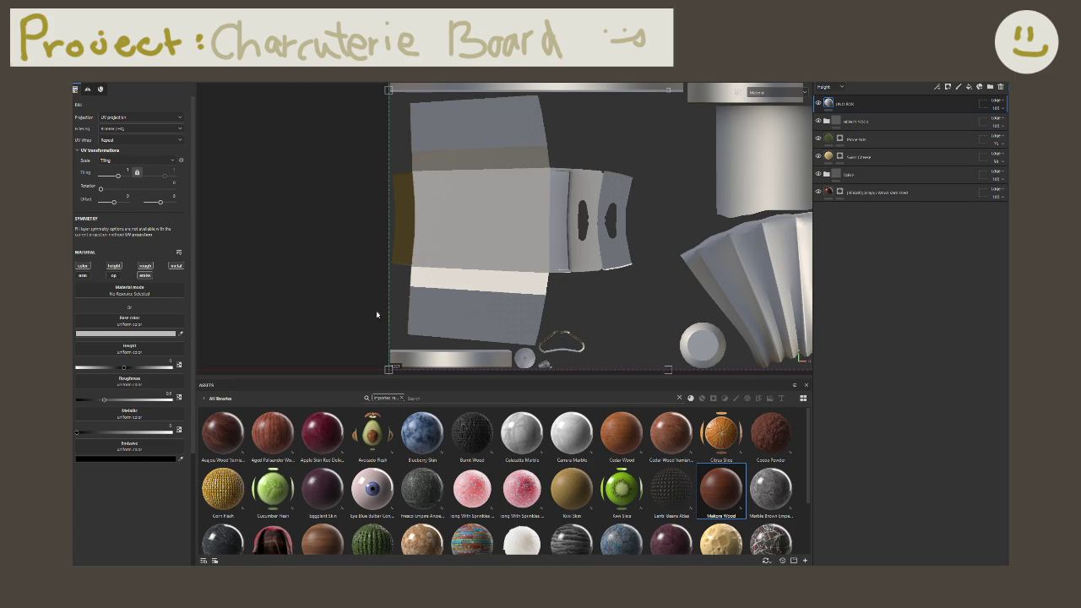
{"action": "left_click", "coordinate": [140, 326]}
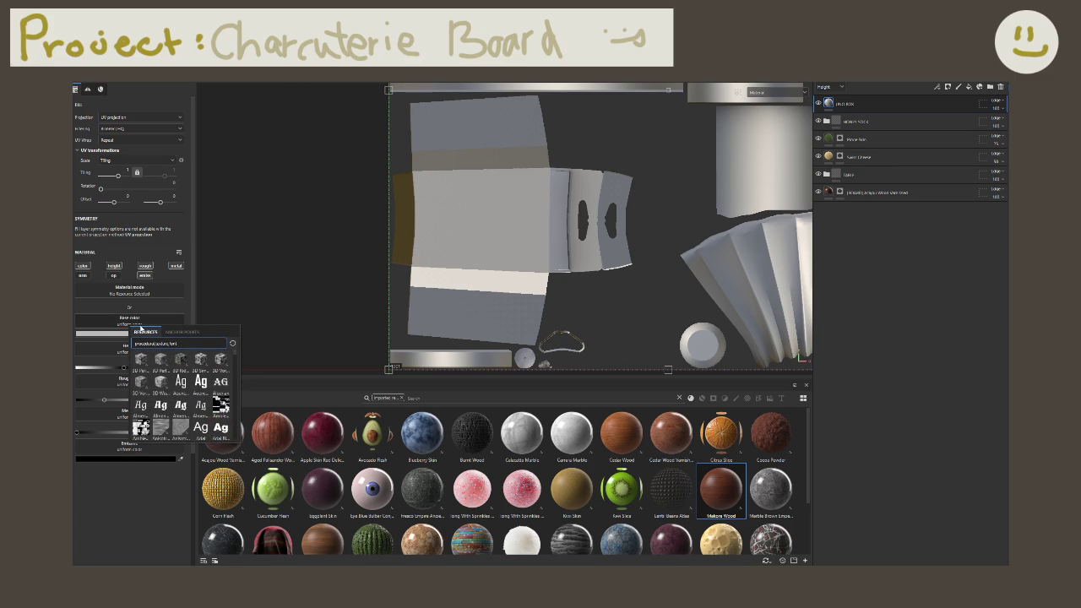
{"action": "left_click", "coordinate": [125, 505]}
{"action": "scroll", "coordinate": [371, 504], "scroll_direction": "down", "scroll_amount": 3}
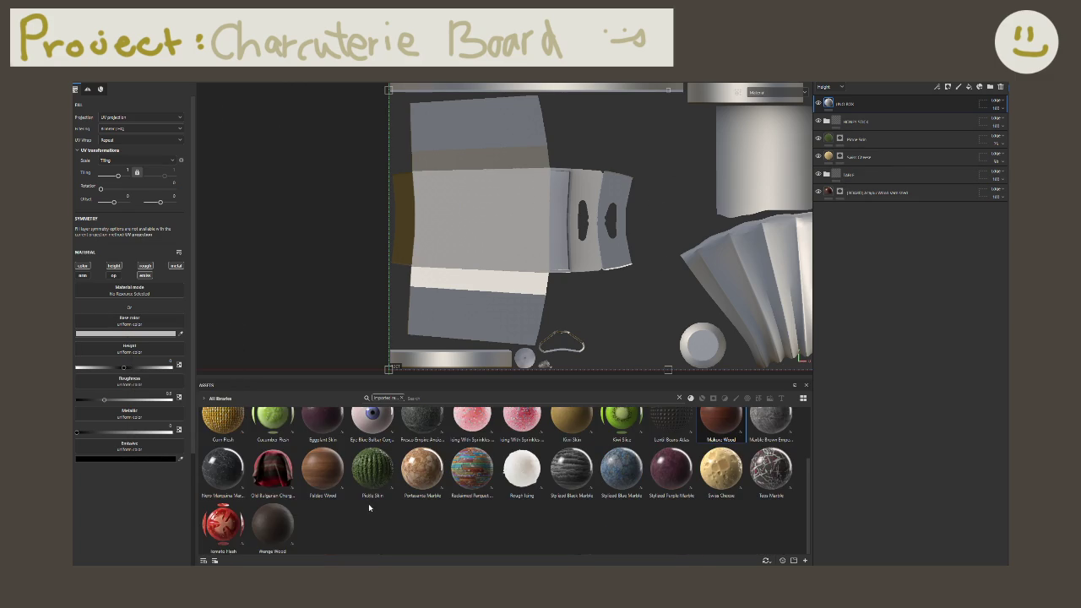
Step: Delete the unused top fill layer and return the viewport to 3D only
{"action": "left_click", "coordinate": [1000, 87]}
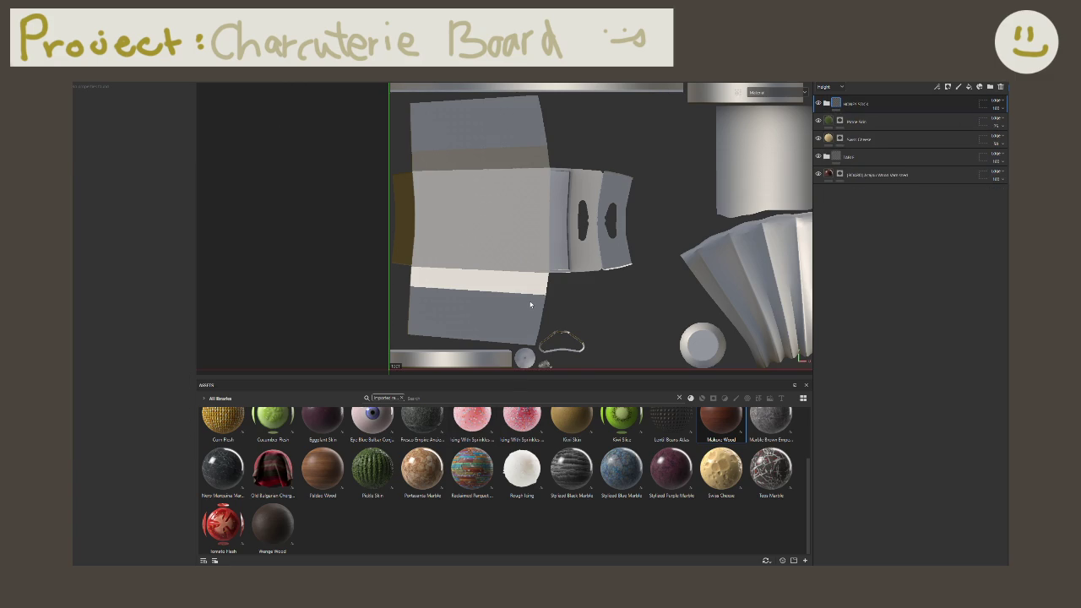
{"action": "middle_click_drag", "start_coordinate": [532, 306], "coordinate": [471, 272]}
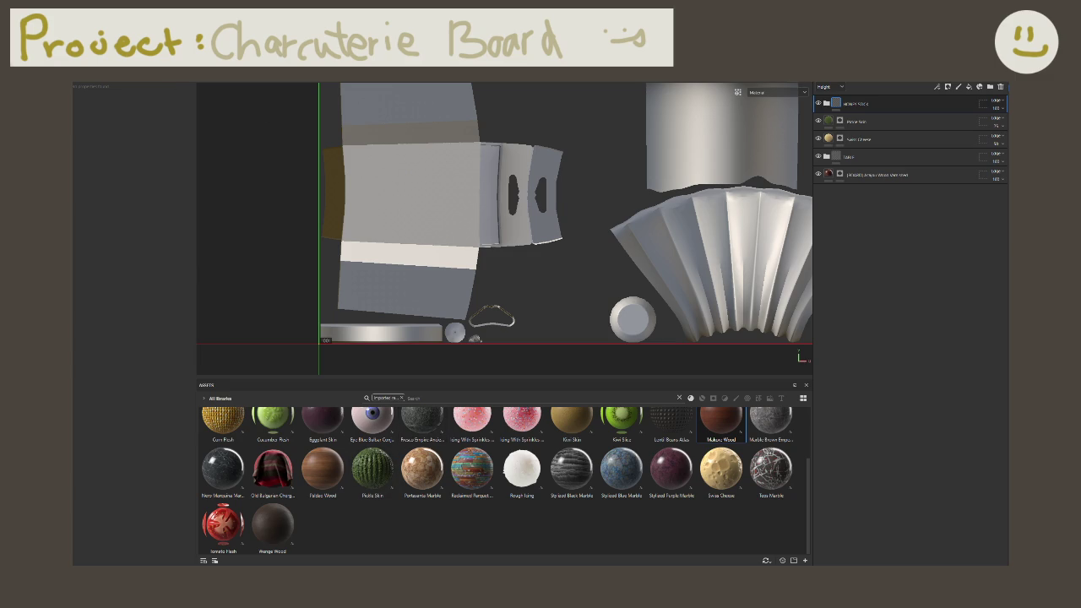
{"action": "left_click", "coordinate": [746, 85]}
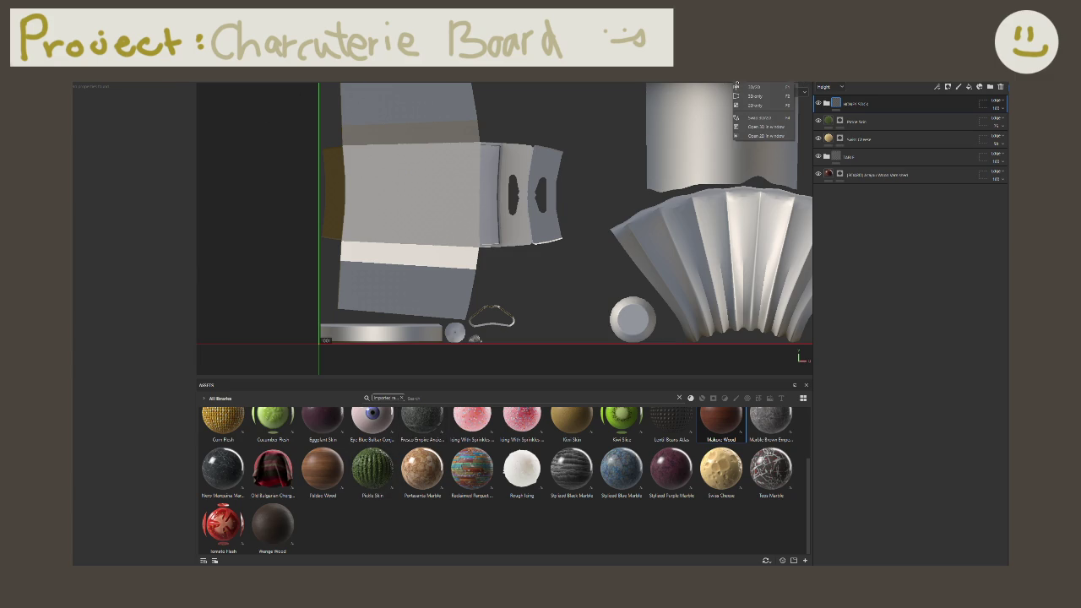
{"action": "left_click", "coordinate": [742, 98]}
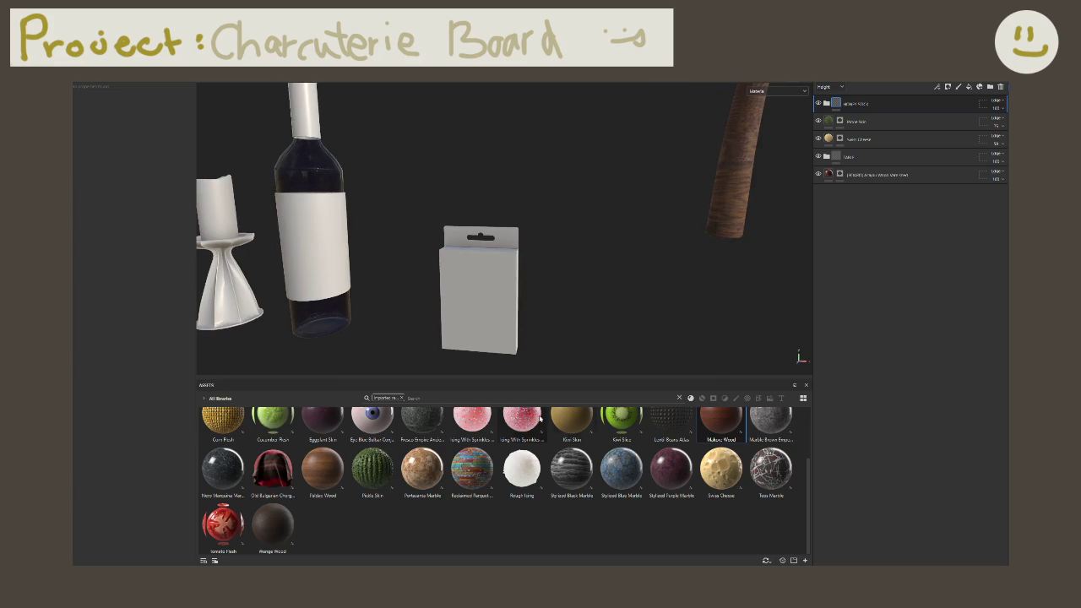
Step: Remove the 'Imported resources' filter and clear the 'finger' search so all assets show
{"action": "scroll", "coordinate": [528, 424], "scroll_direction": "up", "scroll_amount": 2}
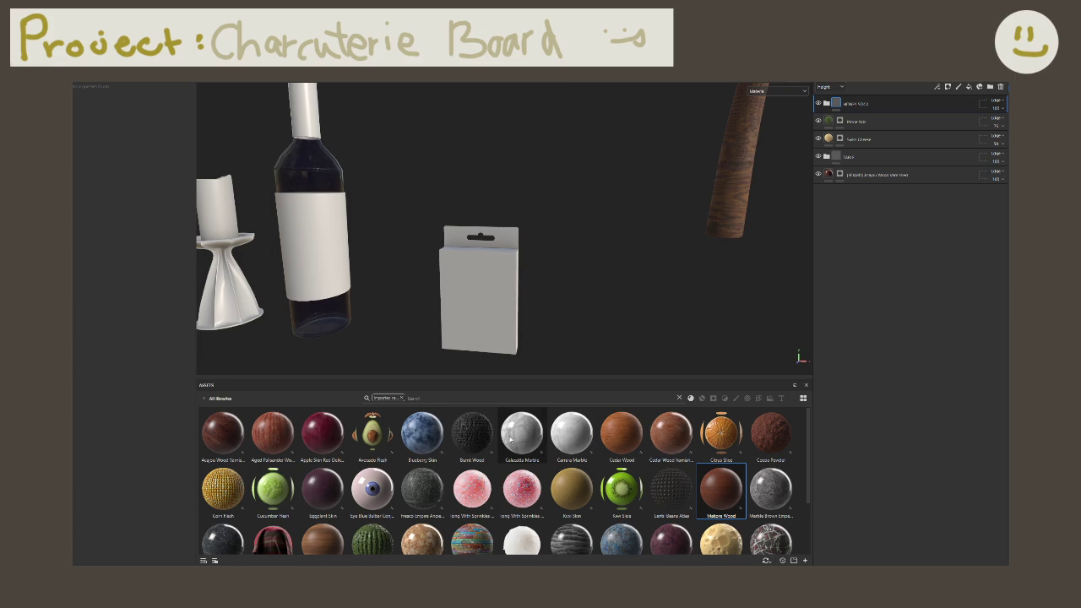
{"action": "left_click", "coordinate": [401, 398]}
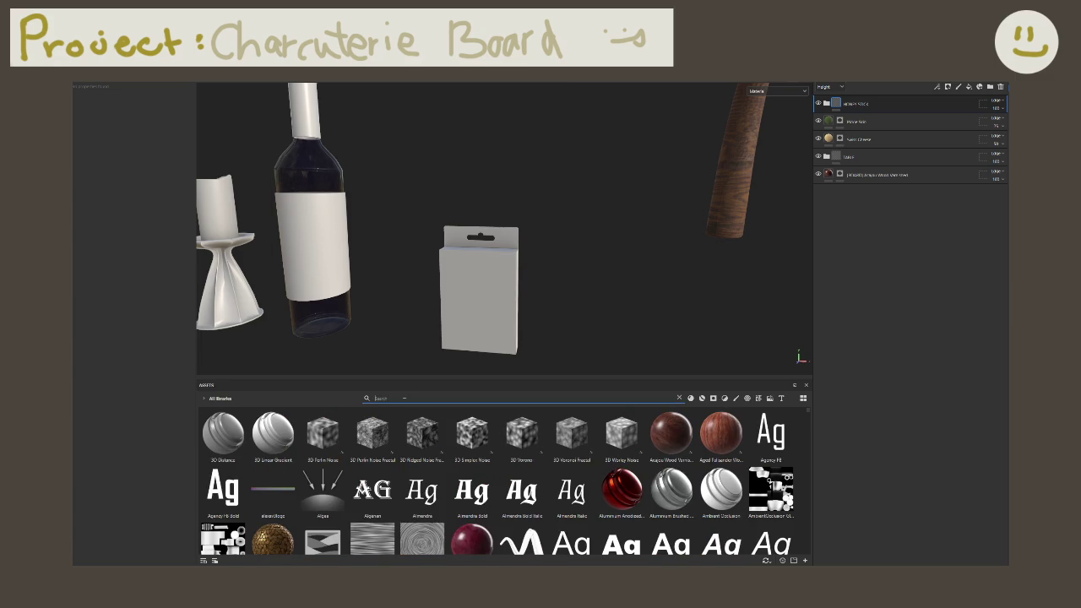
{"action": "type", "text": "finger"}
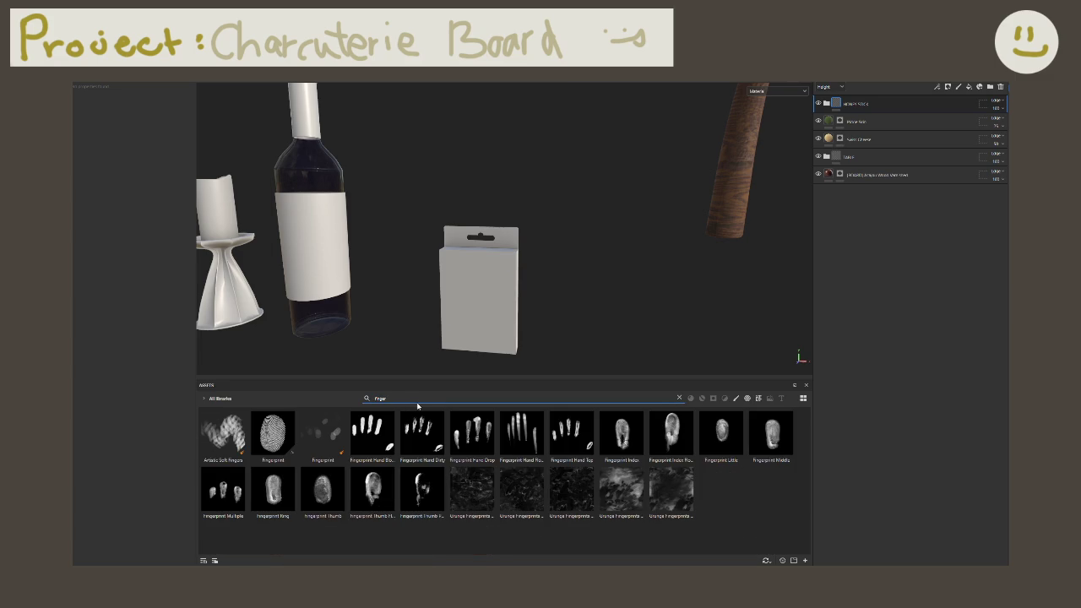
{"action": "double_click", "coordinate": [422, 398]}
{"action": "key", "text": "BackSpace"}
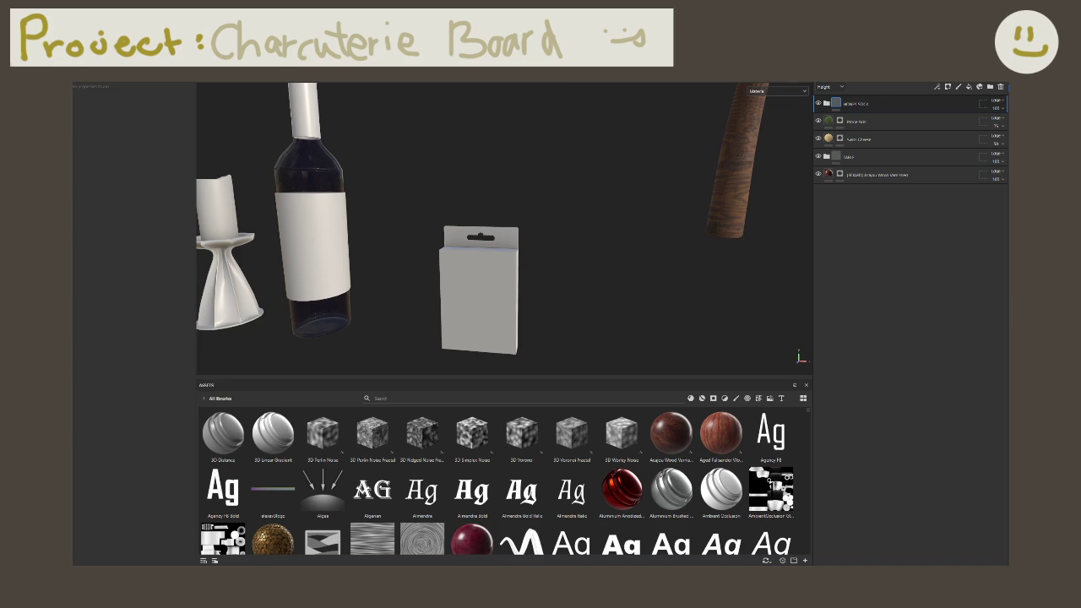
Step: Import UniBox_front.png as a texture and drop it onto the box as Base color
{"action": "left_click_drag", "start_coordinate": [733, 485], "coordinate": [564, 470]}
{"action": "left_click", "coordinate": [630, 239]}
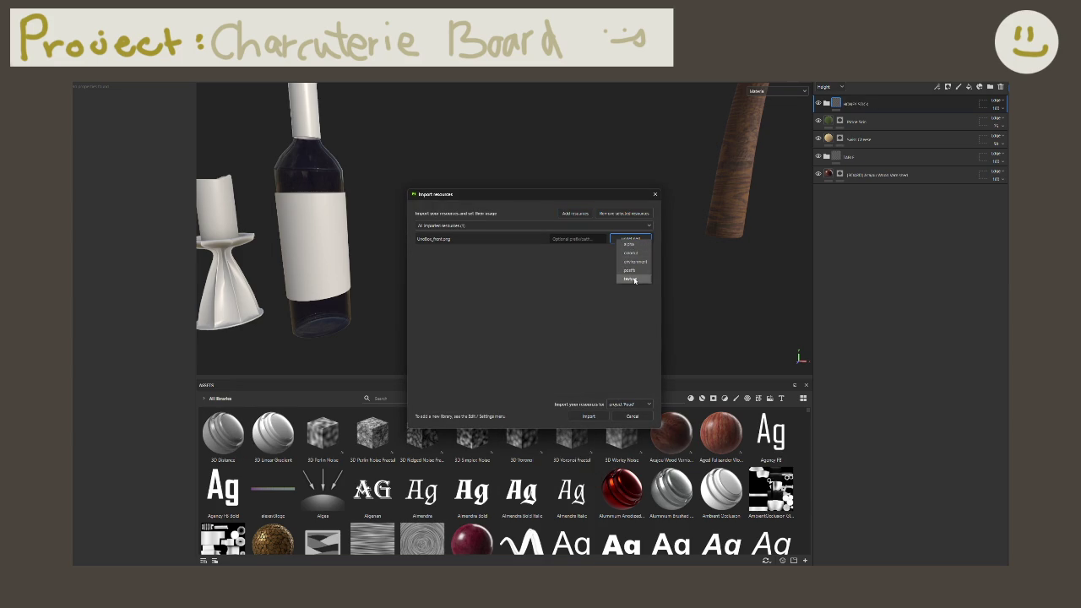
{"action": "left_click", "coordinate": [631, 279]}
{"action": "left_click", "coordinate": [591, 417]}
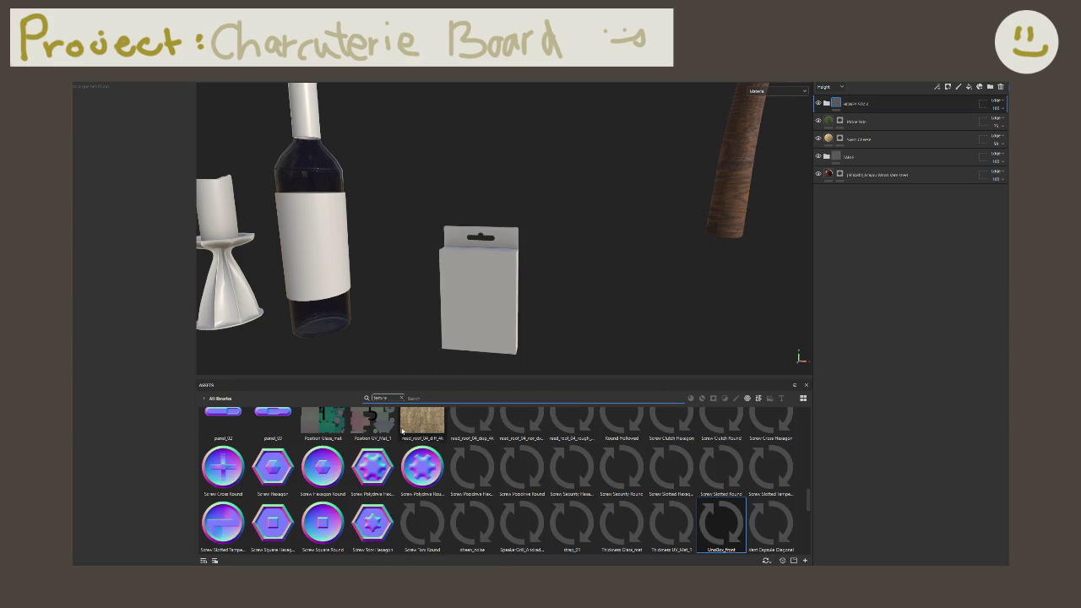
{"action": "left_click_drag", "start_coordinate": [614, 402], "coordinate": [464, 284]}
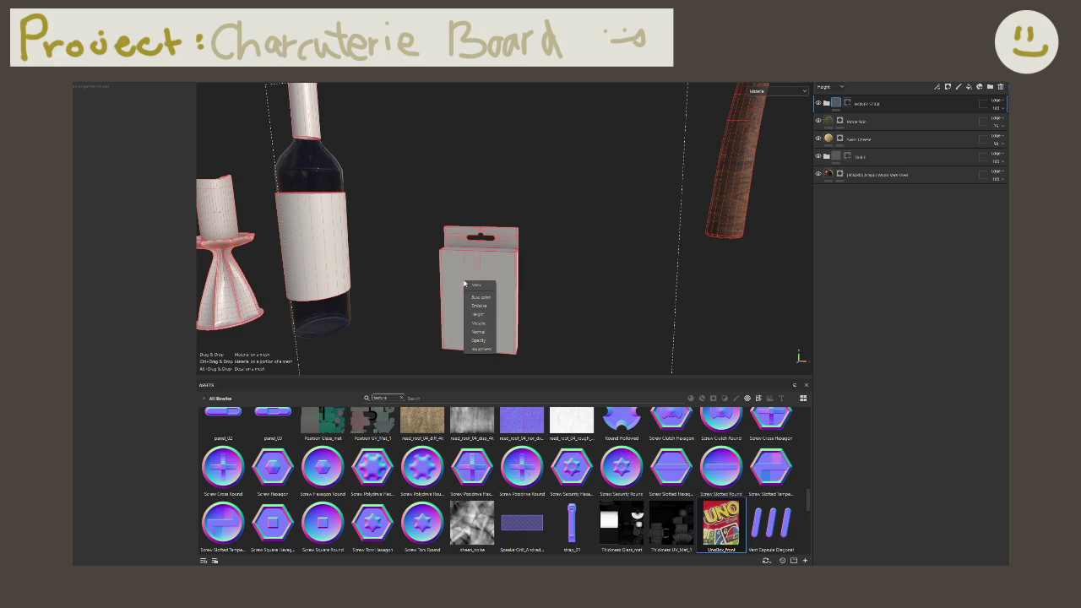
{"action": "left_click_drag", "start_coordinate": [464, 285], "coordinate": [479, 297]}
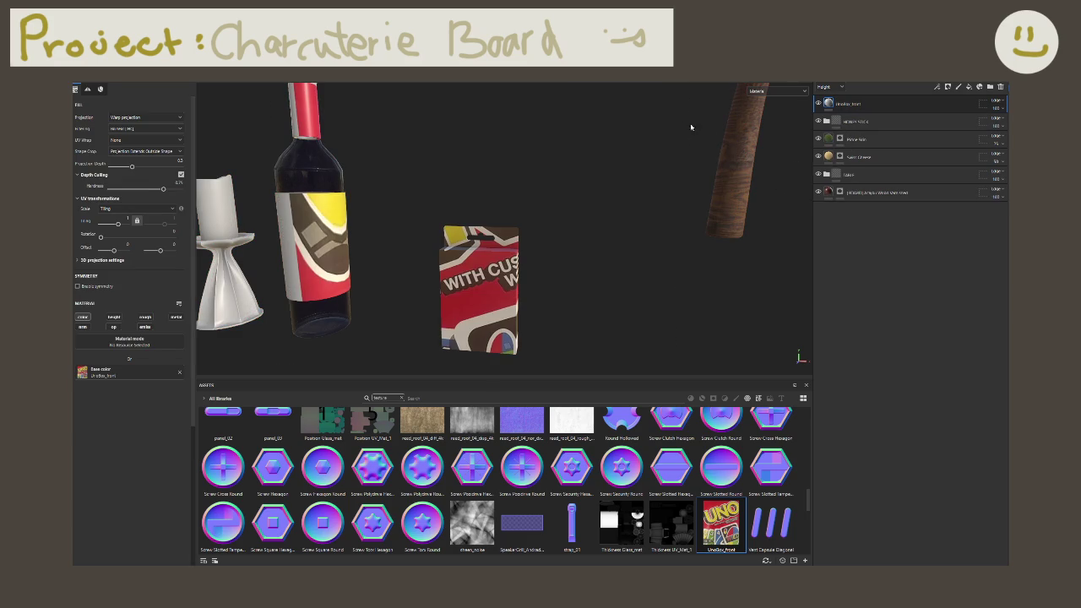
Step: Show the 3D and UV views side by side and review the layer's projection options
{"action": "key", "text": "F1"}
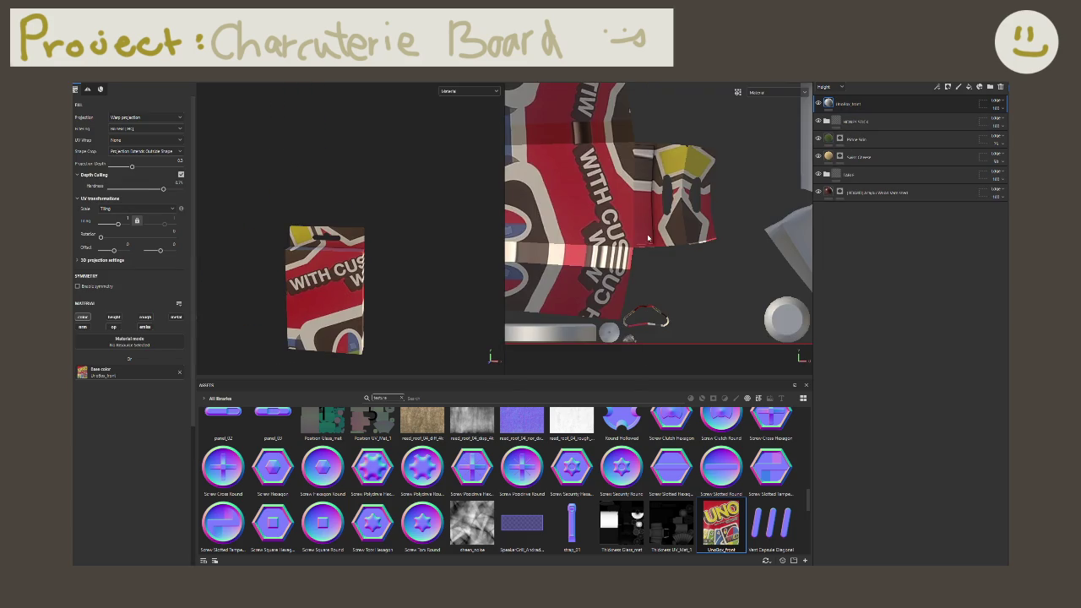
{"action": "scroll", "coordinate": [648, 239], "scroll_direction": "down", "scroll_amount": 2}
{"action": "scroll", "coordinate": [638, 243], "scroll_direction": "down", "scroll_amount": 2}
{"action": "scroll", "coordinate": [625, 249], "scroll_direction": "down", "scroll_amount": 2}
{"action": "scroll", "coordinate": [609, 255], "scroll_direction": "down", "scroll_amount": 2}
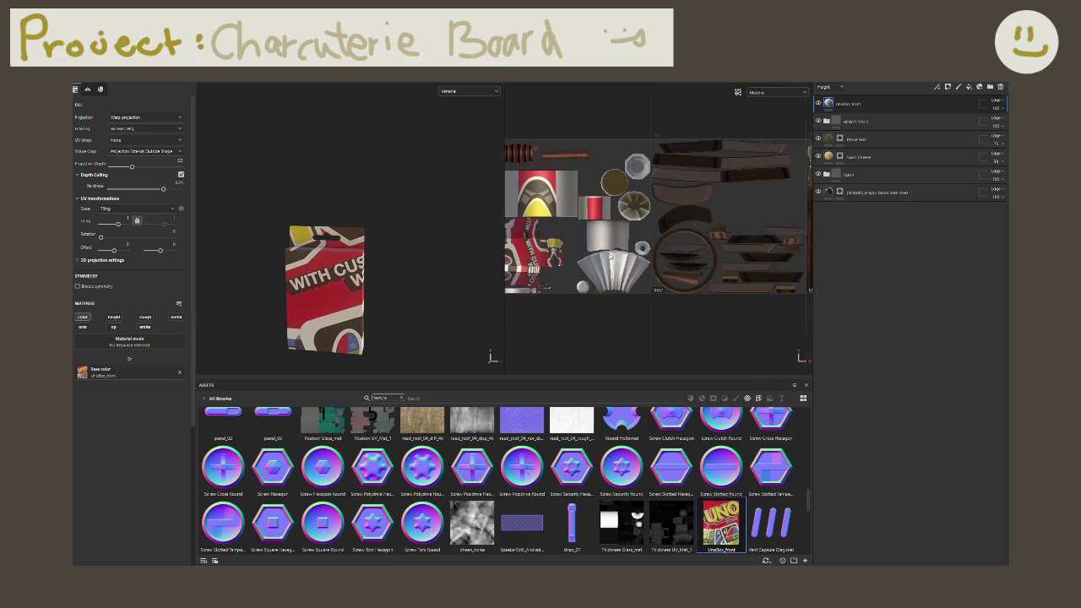
{"action": "scroll", "coordinate": [610, 255], "scroll_direction": "down", "scroll_amount": 1}
{"action": "left_click", "coordinate": [145, 117]}
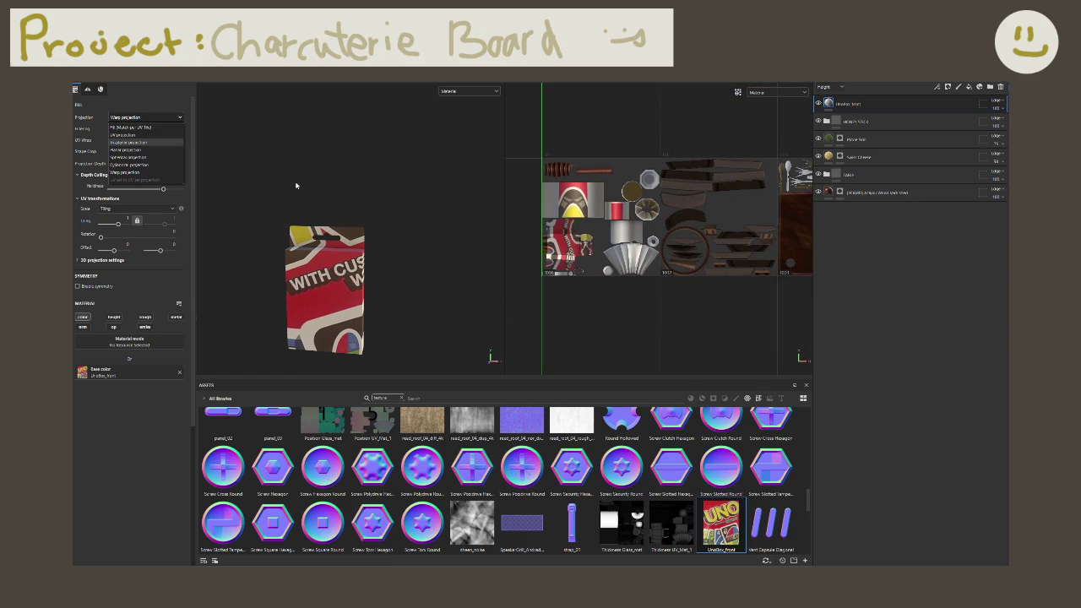
{"action": "left_click", "coordinate": [601, 284]}
{"action": "scroll", "coordinate": [599, 295], "scroll_direction": "down", "scroll_amount": 2}
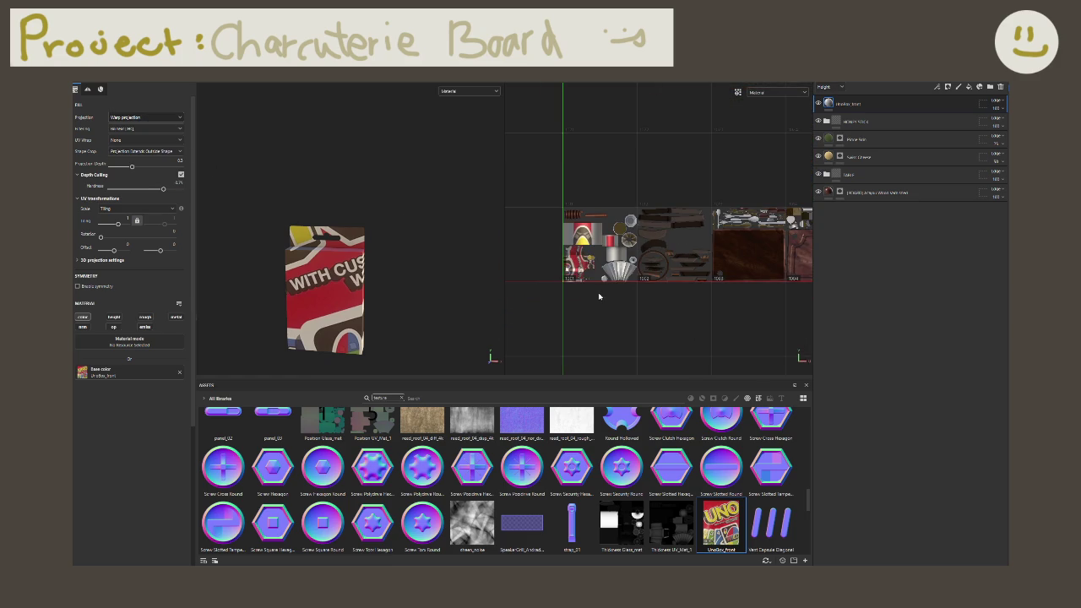
{"action": "scroll", "coordinate": [601, 299], "scroll_direction": "down", "scroll_amount": 1}
{"action": "scroll", "coordinate": [601, 302], "scroll_direction": "down", "scroll_amount": 2}
{"action": "scroll", "coordinate": [602, 301], "scroll_direction": "up", "scroll_amount": 2}
{"action": "scroll", "coordinate": [597, 295], "scroll_direction": "up", "scroll_amount": 1}
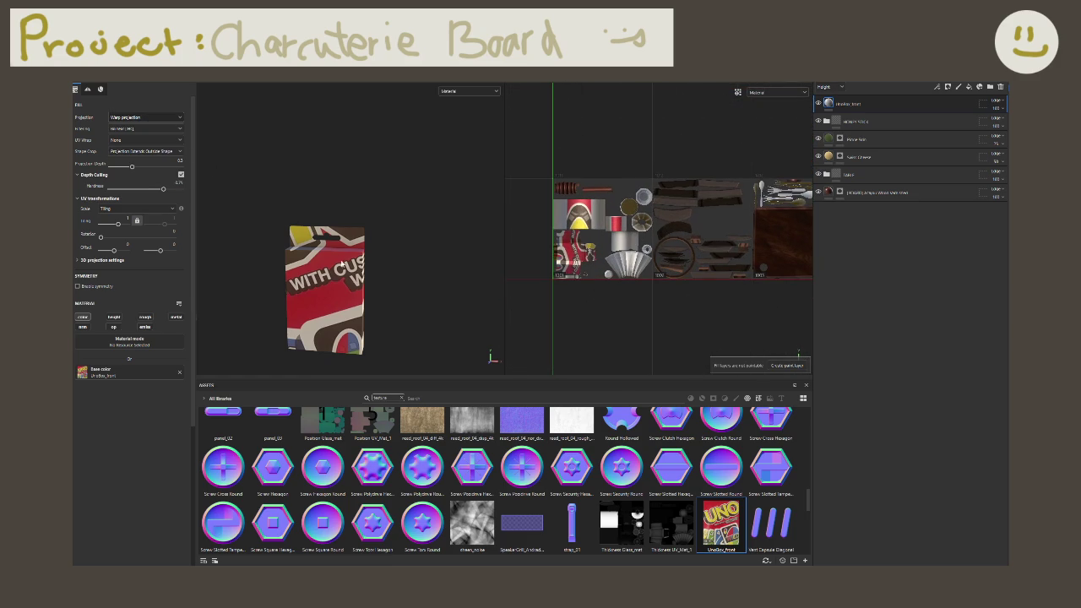
Step: Try tri-planar, then set the UnoBox_front layer back to Warp projection facing the box
{"action": "left_click", "coordinate": [162, 117]}
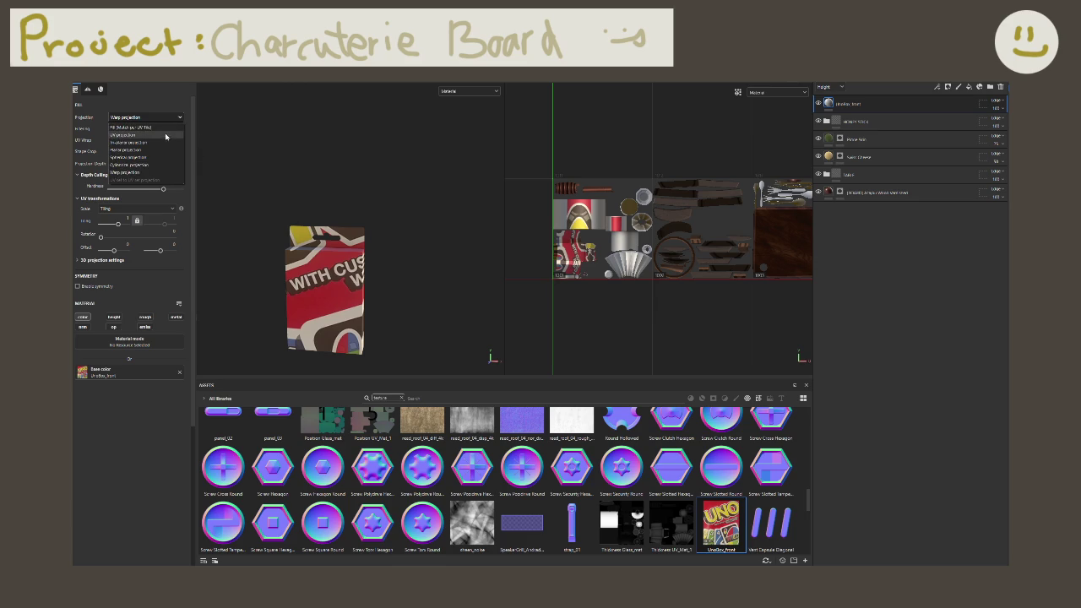
{"action": "left_click", "coordinate": [165, 142]}
{"action": "left_click", "coordinate": [156, 118]}
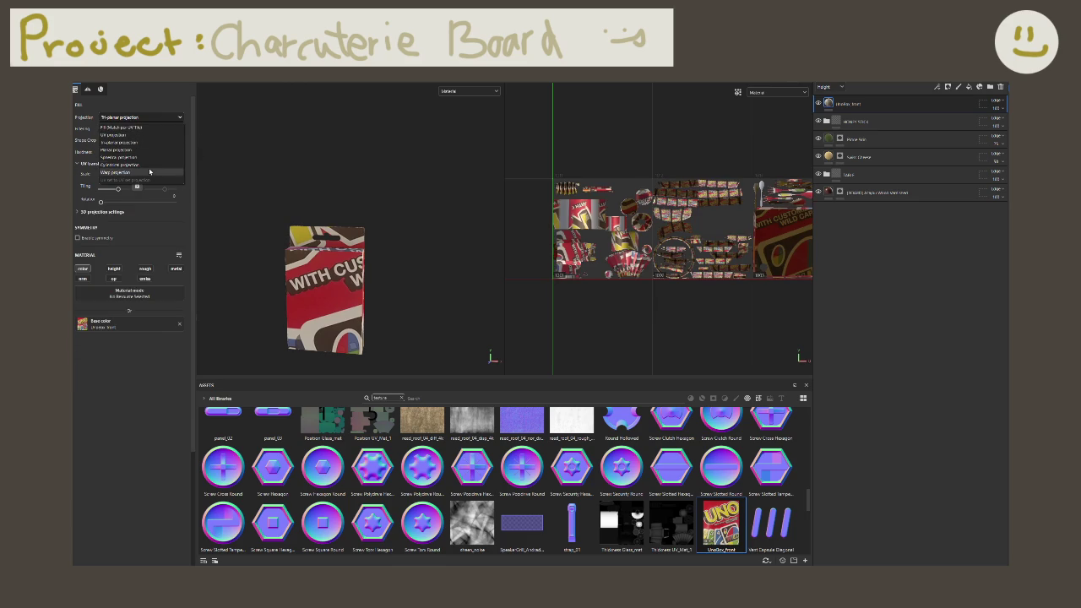
{"action": "left_click", "coordinate": [150, 173]}
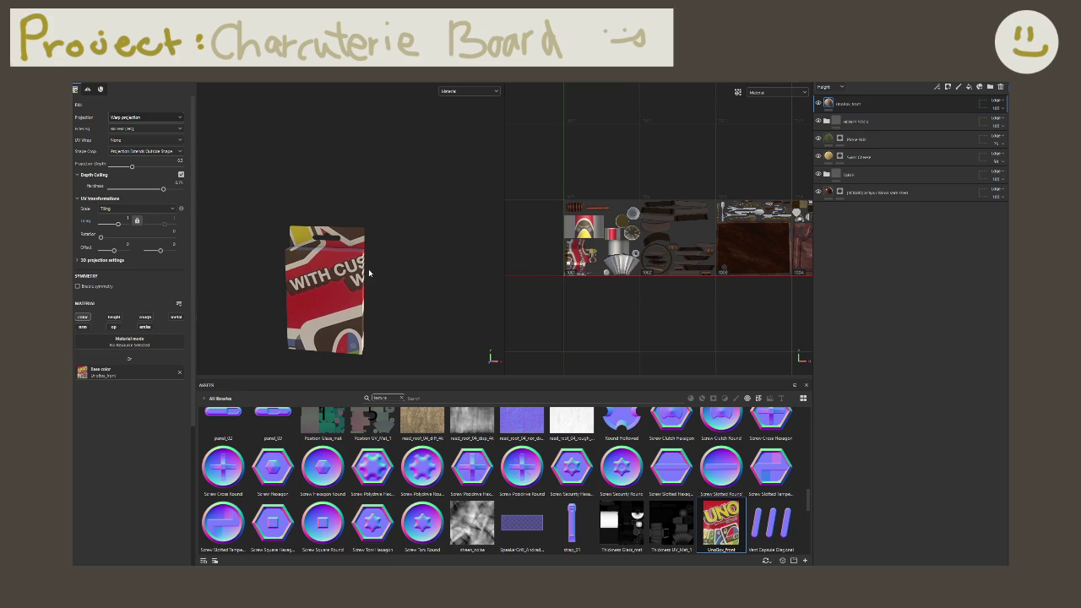
{"action": "left_click_drag", "start_coordinate": [369, 273], "coordinate": [311, 181], "text": "alt"}
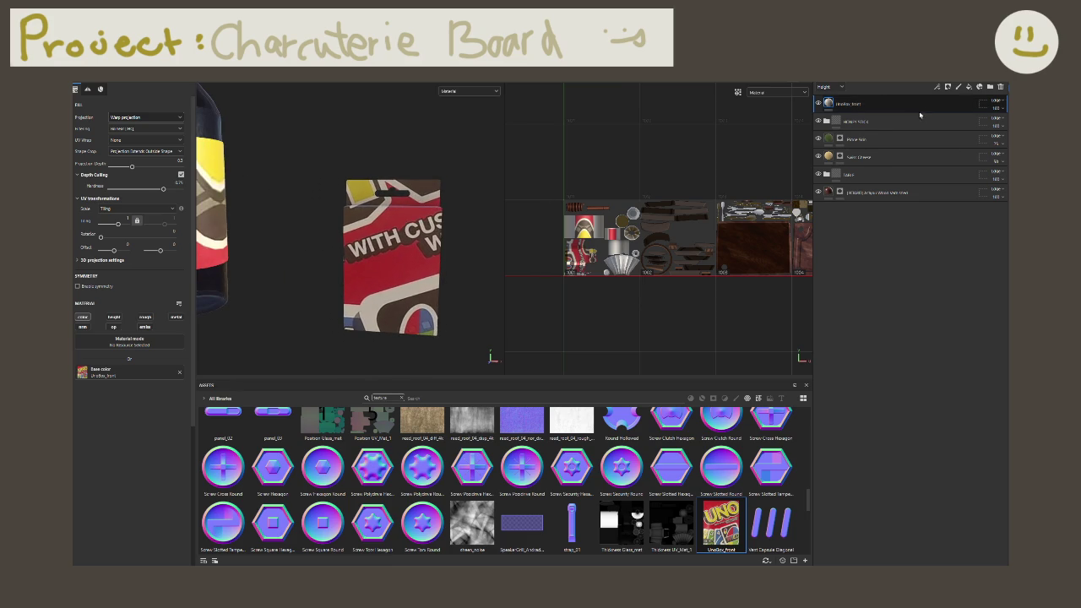
{"action": "left_click", "coordinate": [949, 88]}
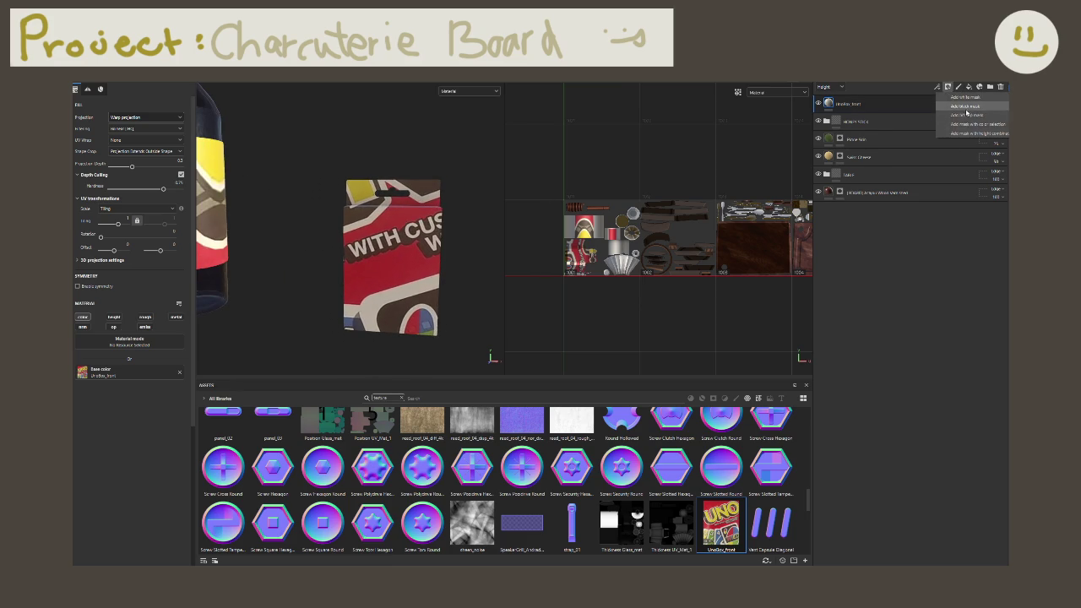
Step: Add a black mask to the UnoBox_front layer and fill it so the texture shows
{"action": "left_click", "coordinate": [963, 104]}
{"action": "left_click", "coordinate": [398, 197]}
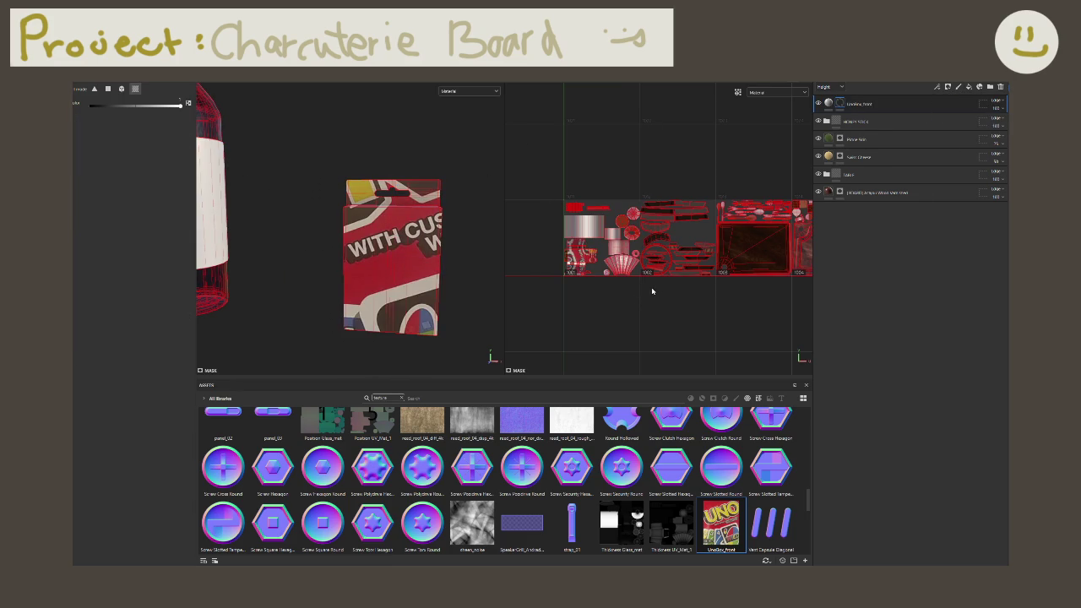
{"action": "left_click", "coordinate": [829, 103]}
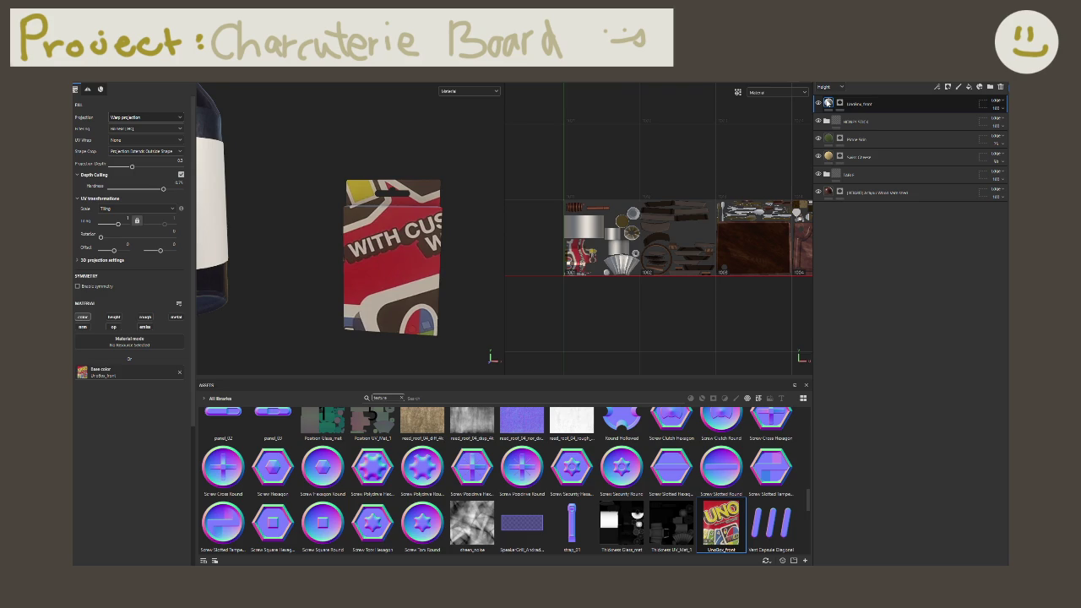
Step: Clear the Base color slot, then relink the UnoBox_front texture from the Assets shelf
{"action": "left_click", "coordinate": [102, 373]}
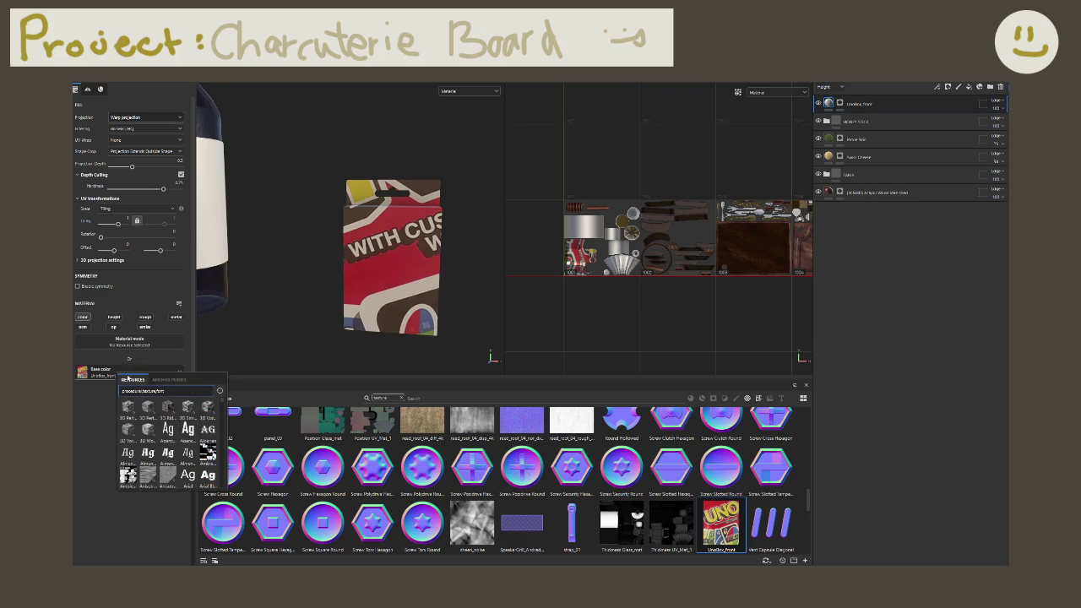
{"action": "left_click", "coordinate": [180, 372]}
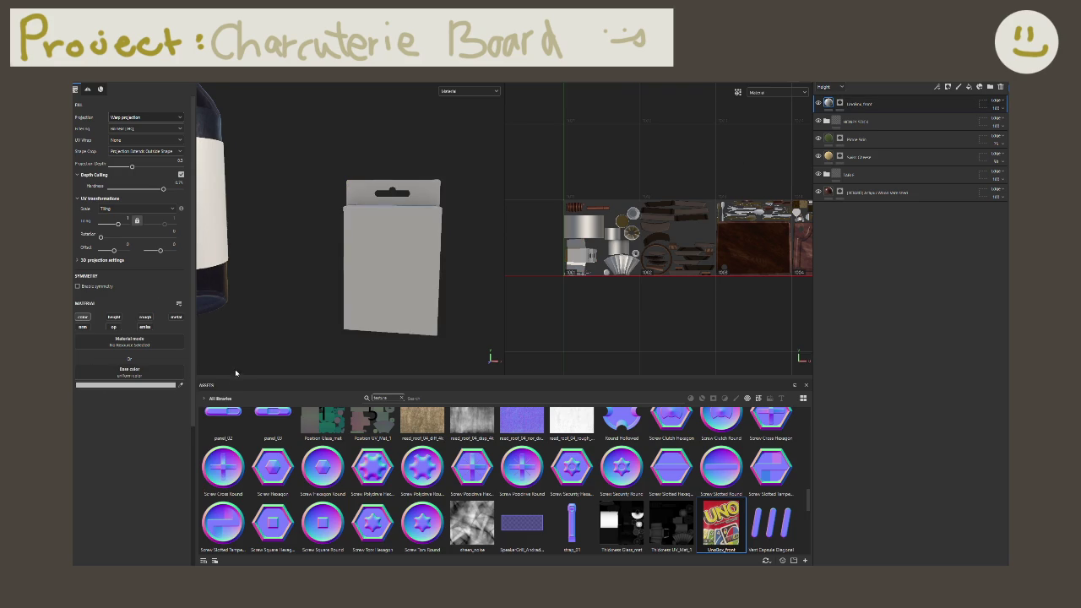
{"action": "left_click", "coordinate": [152, 371]}
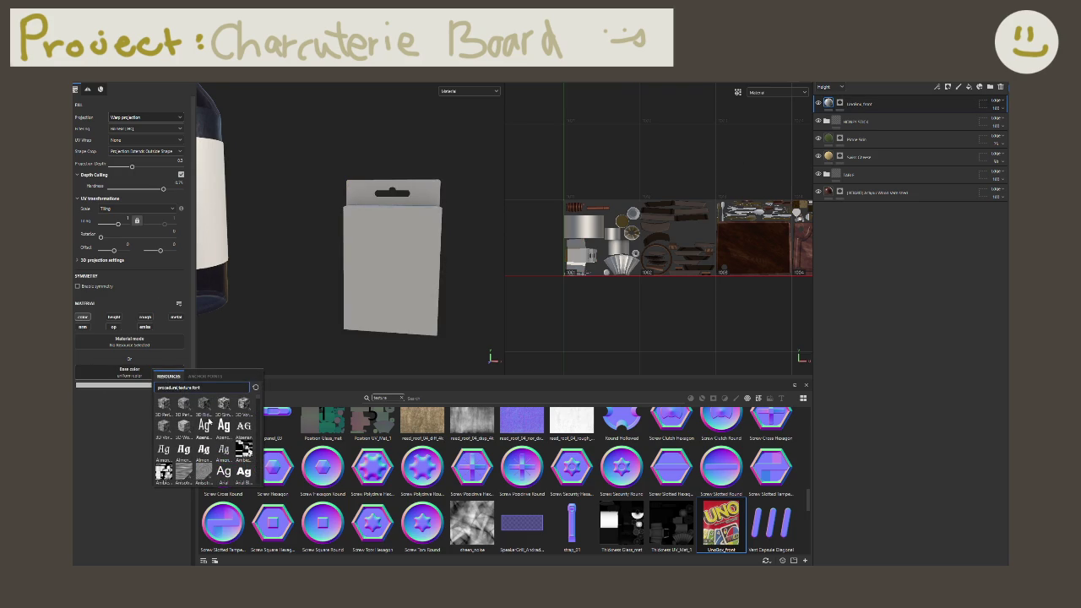
{"action": "left_click_drag", "start_coordinate": [695, 535], "coordinate": [127, 372]}
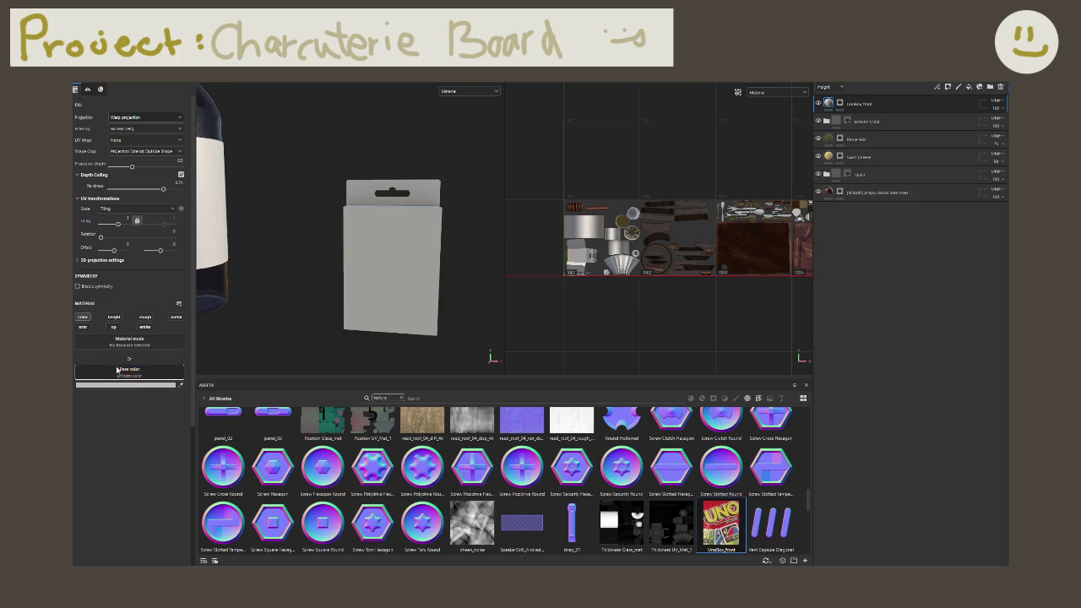
{"action": "scroll", "coordinate": [570, 326], "scroll_direction": "up", "scroll_amount": 3}
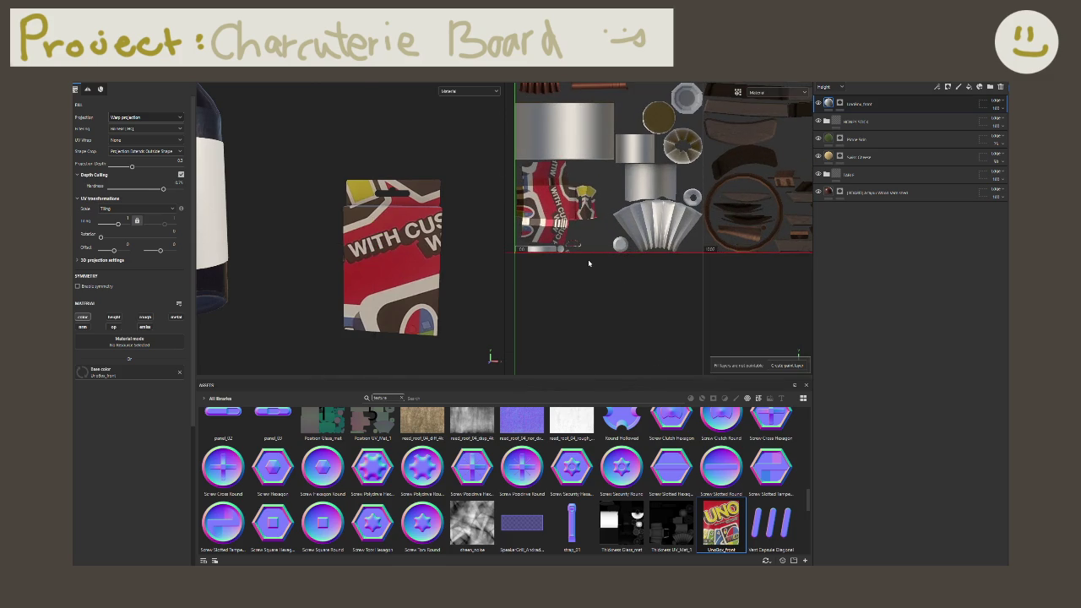
{"action": "scroll", "coordinate": [592, 261], "scroll_direction": "up", "scroll_amount": 2}
{"action": "scroll", "coordinate": [600, 271], "scroll_direction": "up", "scroll_amount": 3}
{"action": "scroll", "coordinate": [602, 272], "scroll_direction": "down", "scroll_amount": 2}
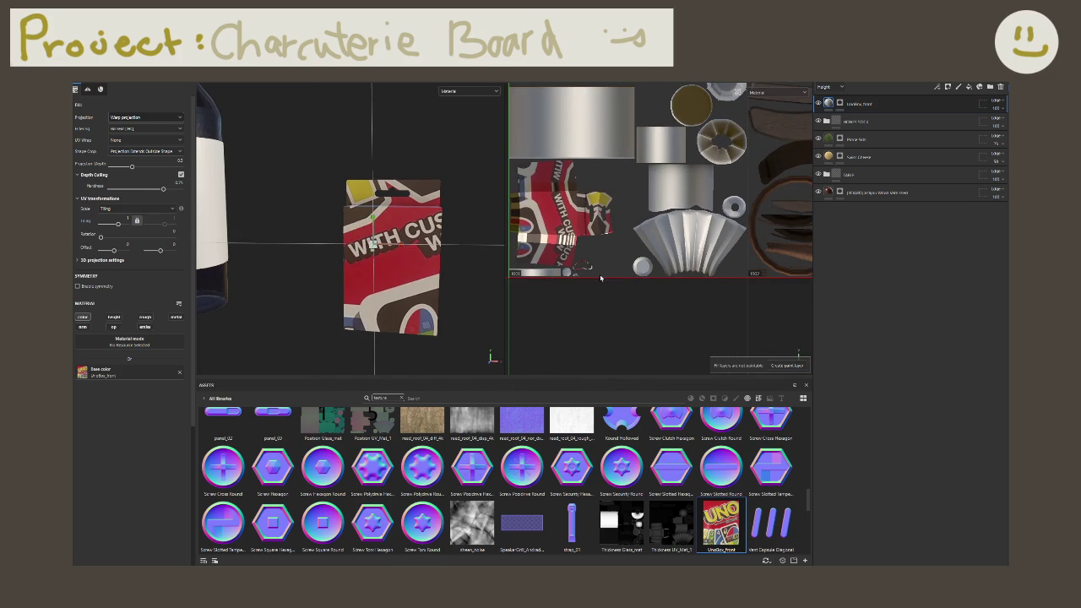
{"action": "scroll", "coordinate": [601, 278], "scroll_direction": "down", "scroll_amount": 1}
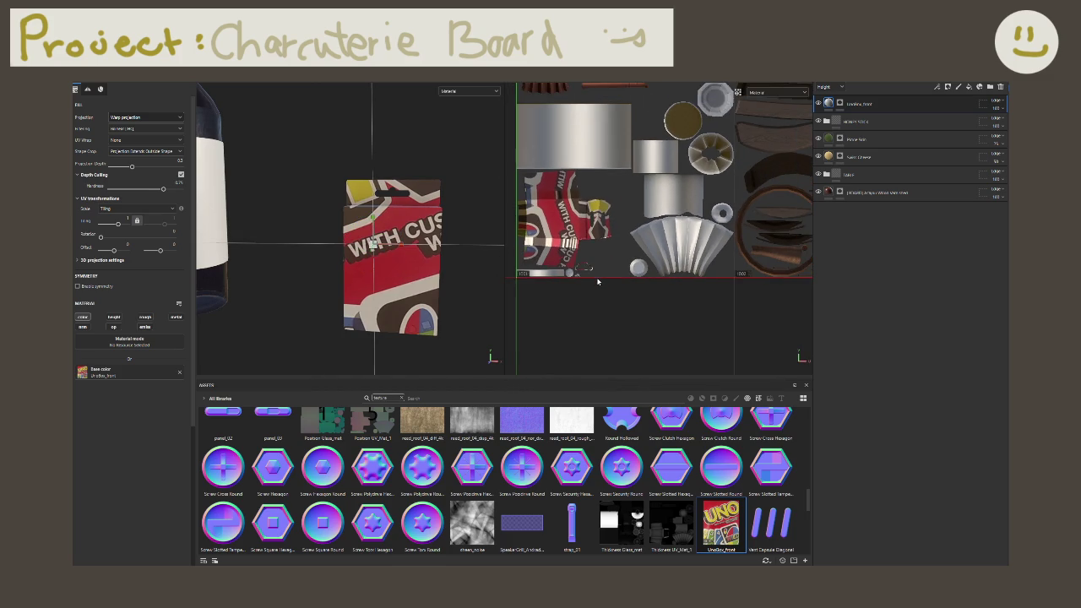
{"action": "scroll", "coordinate": [600, 277], "scroll_direction": "down", "scroll_amount": 2}
{"action": "scroll", "coordinate": [601, 277], "scroll_direction": "down", "scroll_amount": 2}
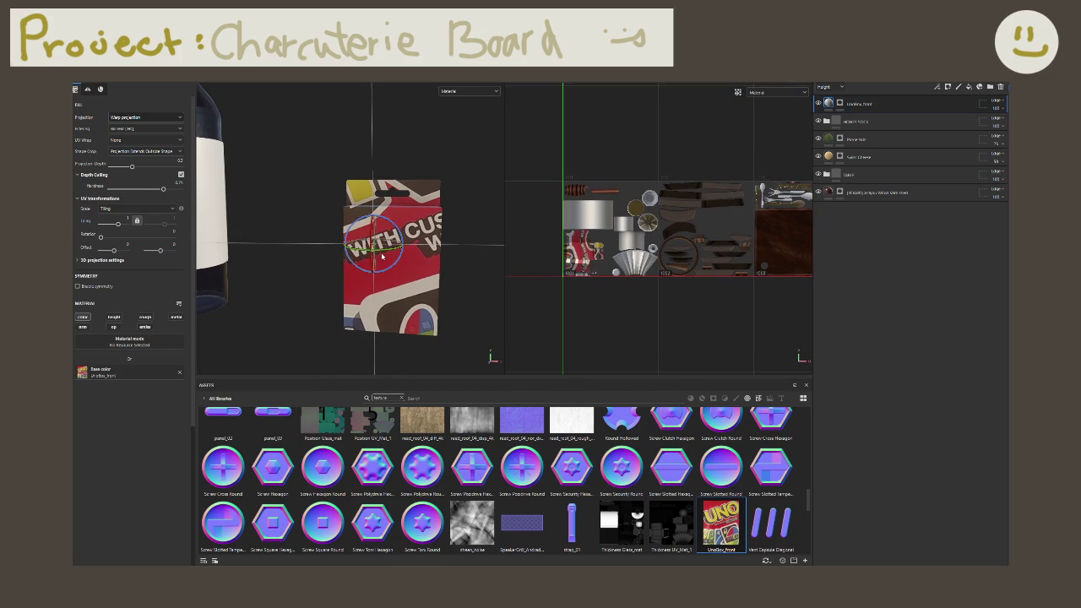
Step: Resize the projected UNO image and orbit to look squarely at the box front
{"action": "left_click_drag", "start_coordinate": [373, 245], "coordinate": [277, 248]}
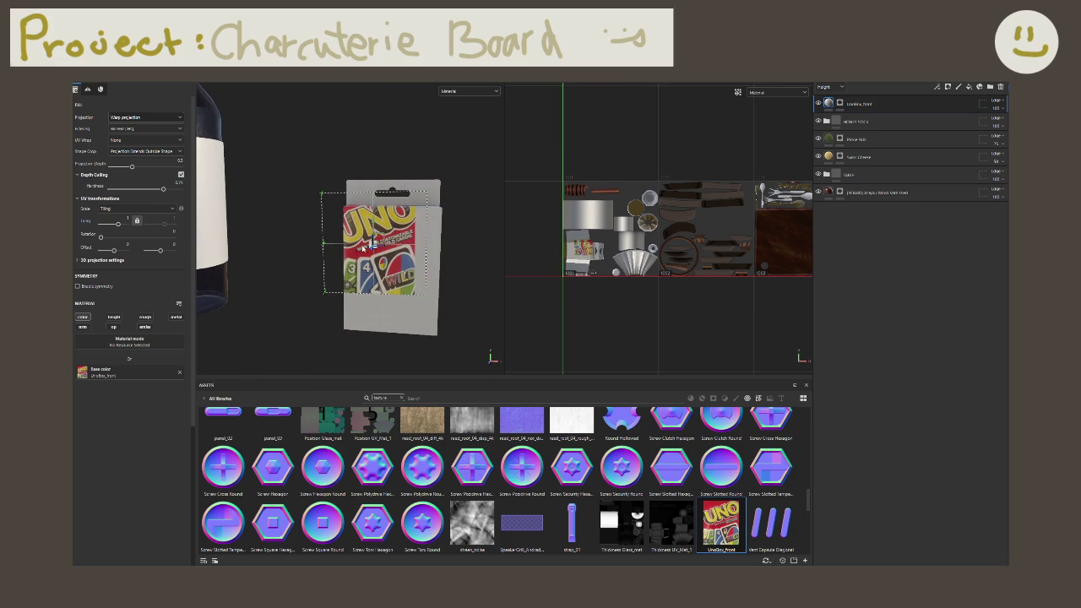
{"action": "mouse_move", "coordinate": [373, 247]}
{"action": "left_mouse_down"}
{"action": "mouse_move", "coordinate": [389, 266]}
{"action": "mouse_move", "coordinate": [399, 252]}
{"action": "mouse_move", "coordinate": [299, 237]}
{"action": "mouse_move", "coordinate": [469, 253]}
{"action": "left_mouse_up"}
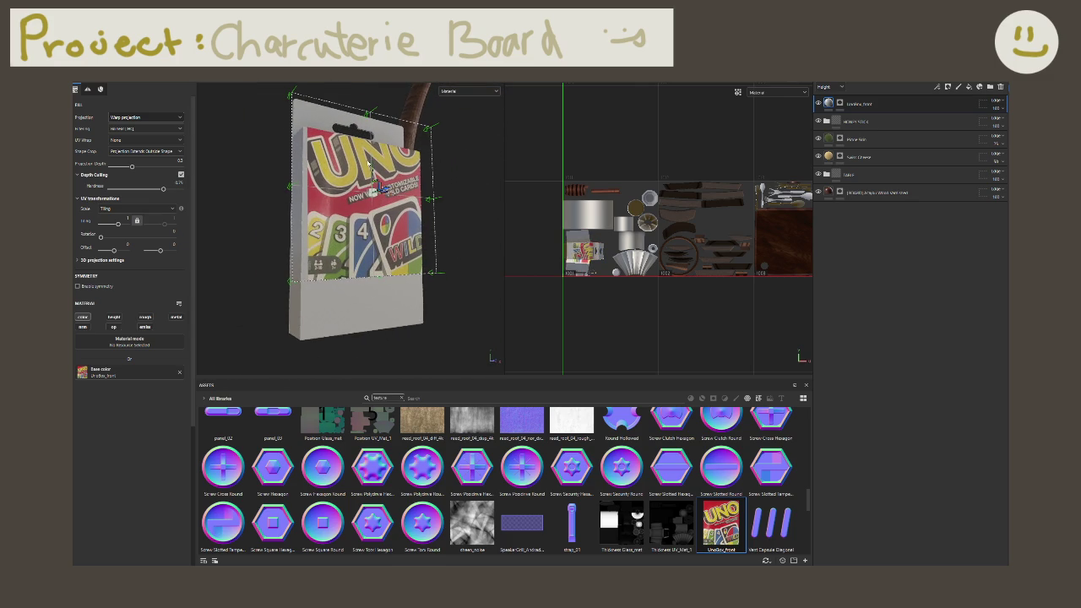
{"action": "mouse_move", "coordinate": [383, 228]}
{"action": "left_mouse_down", "text": "alt"}
{"action": "mouse_move", "coordinate": [380, 194]}
{"action": "mouse_move", "coordinate": [374, 231]}
{"action": "left_mouse_up", "text": "alt"}
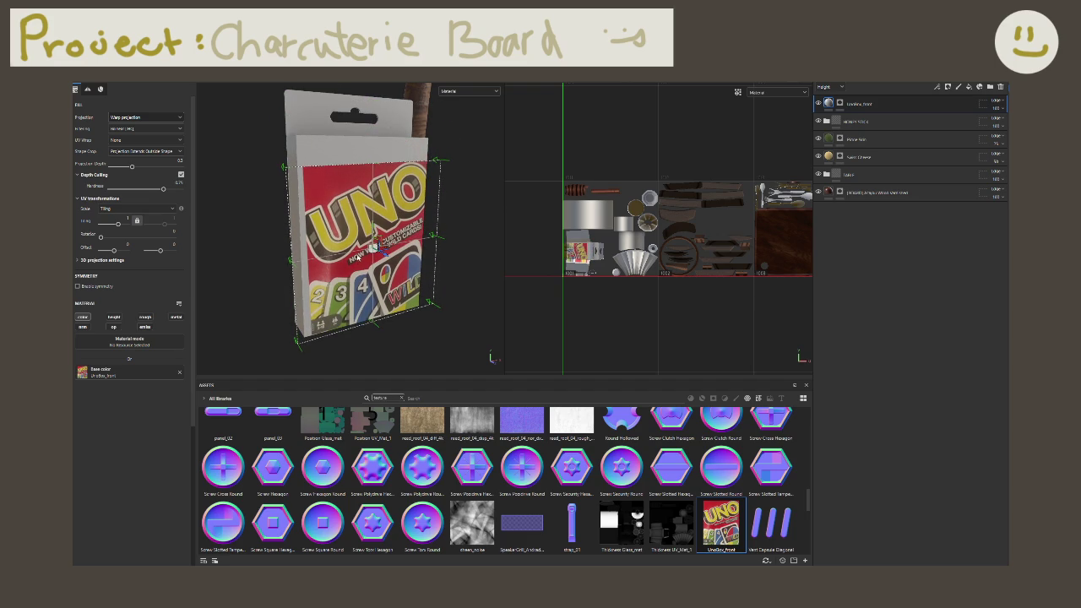
{"action": "left_click_drag", "start_coordinate": [375, 245], "coordinate": [382, 256], "text": "alt"}
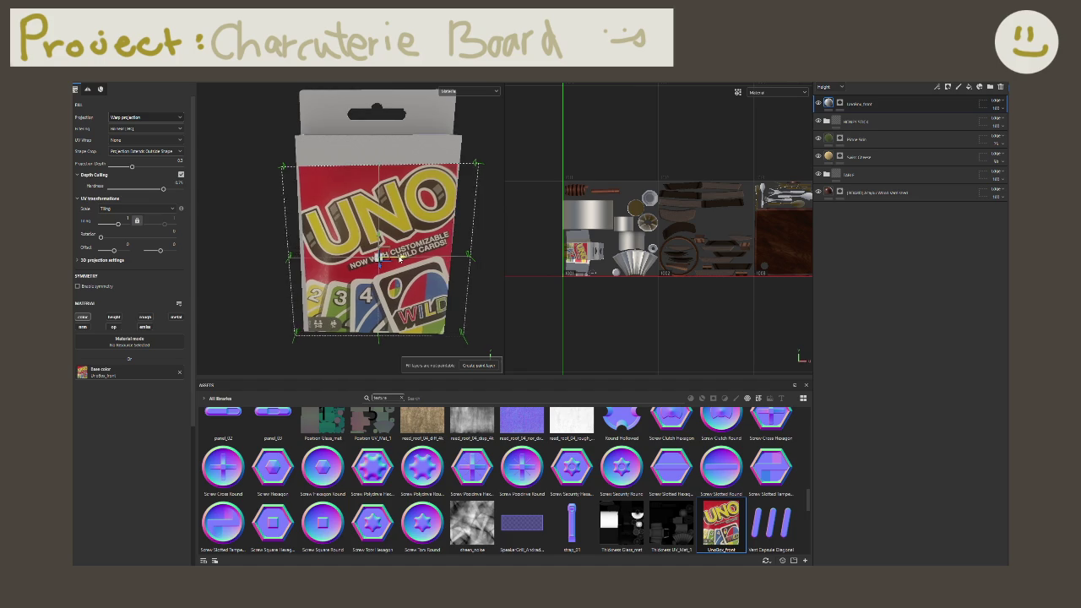
{"action": "left_click_drag", "start_coordinate": [407, 257], "coordinate": [372, 257], "text": "alt"}
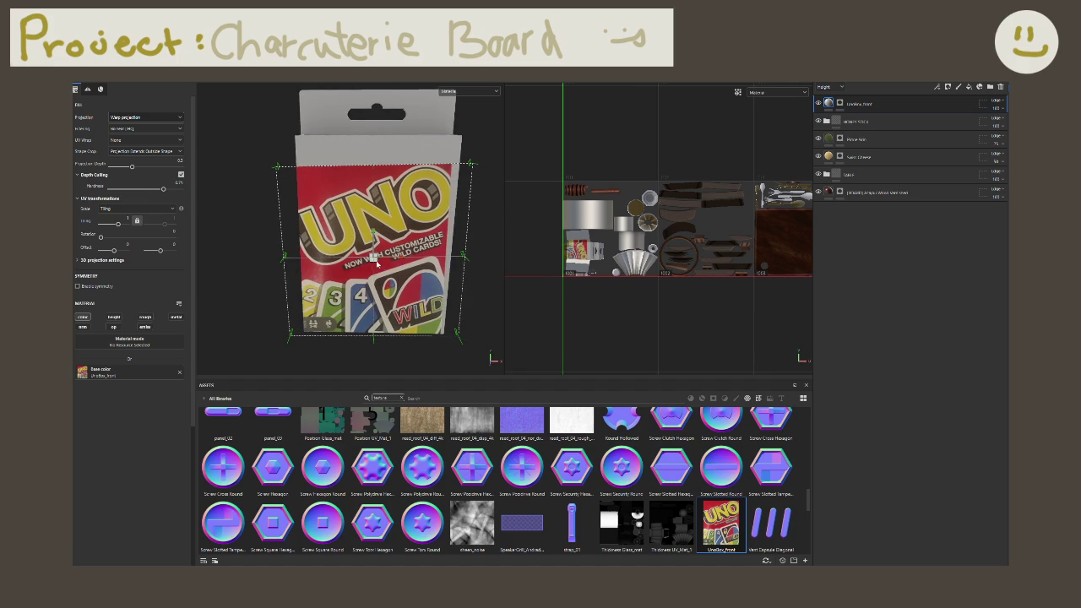
Step: Enlarge, raise and rotate the UNO image so it lines up with the box front
{"action": "right_click_drag", "start_coordinate": [373, 257], "coordinate": [383, 262]}
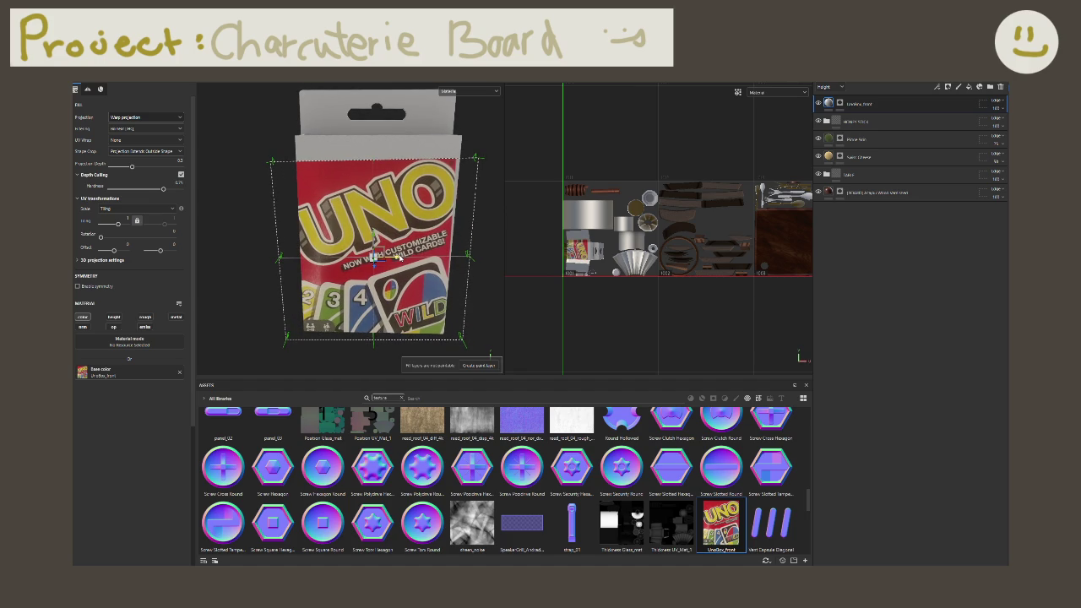
{"action": "right_click_drag", "start_coordinate": [373, 258], "coordinate": [386, 243]}
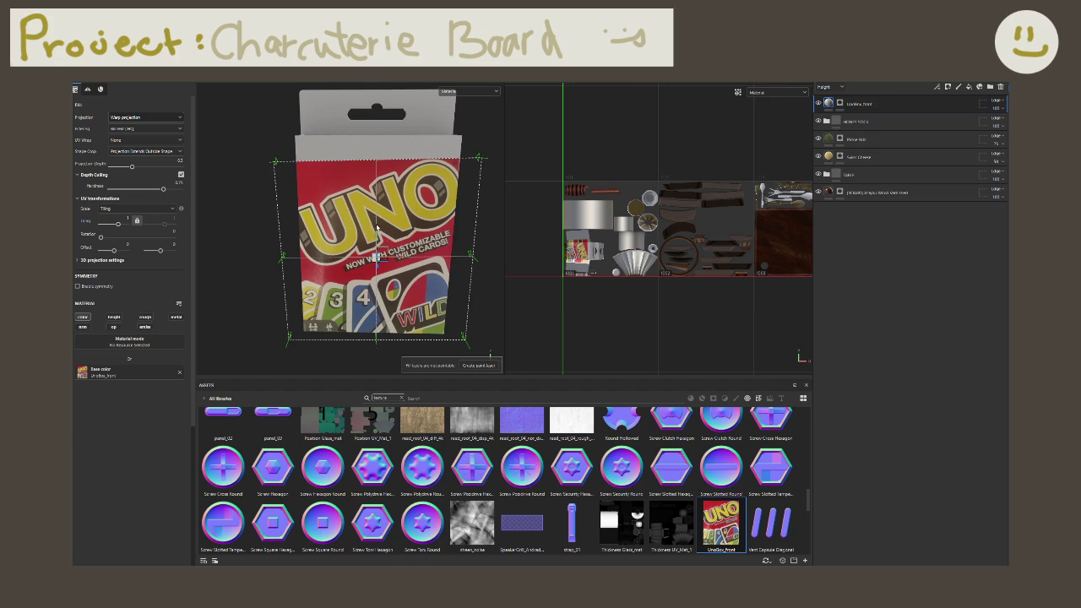
{"action": "middle_click_drag", "start_coordinate": [377, 228], "coordinate": [377, 215]}
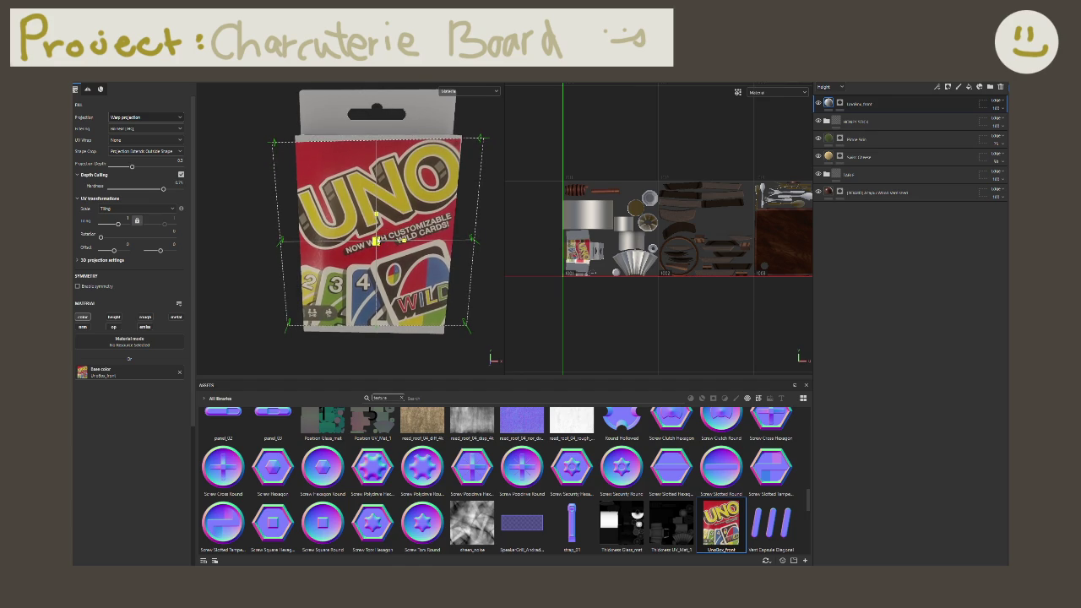
{"action": "mouse_move", "coordinate": [377, 239]}
{"action": "left_mouse_down"}
{"action": "mouse_move", "coordinate": [401, 237]}
{"action": "mouse_move", "coordinate": [373, 222]}
{"action": "mouse_move", "coordinate": [380, 193]}
{"action": "left_mouse_up"}
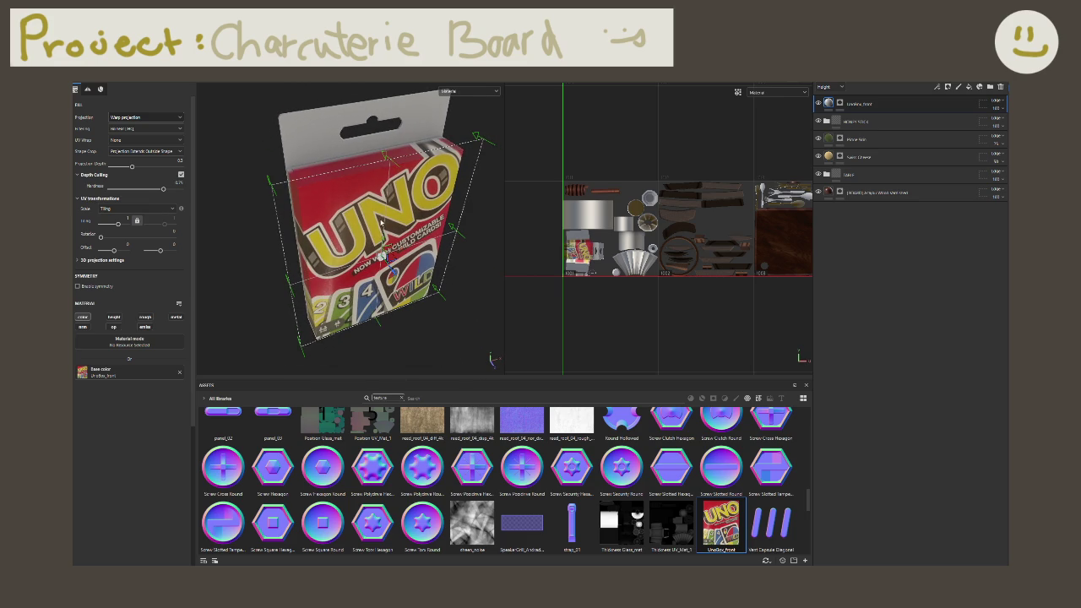
{"action": "mouse_move", "coordinate": [383, 238]}
{"action": "left_mouse_down"}
{"action": "mouse_move", "coordinate": [386, 148]}
{"action": "mouse_move", "coordinate": [434, 235]}
{"action": "left_mouse_up"}
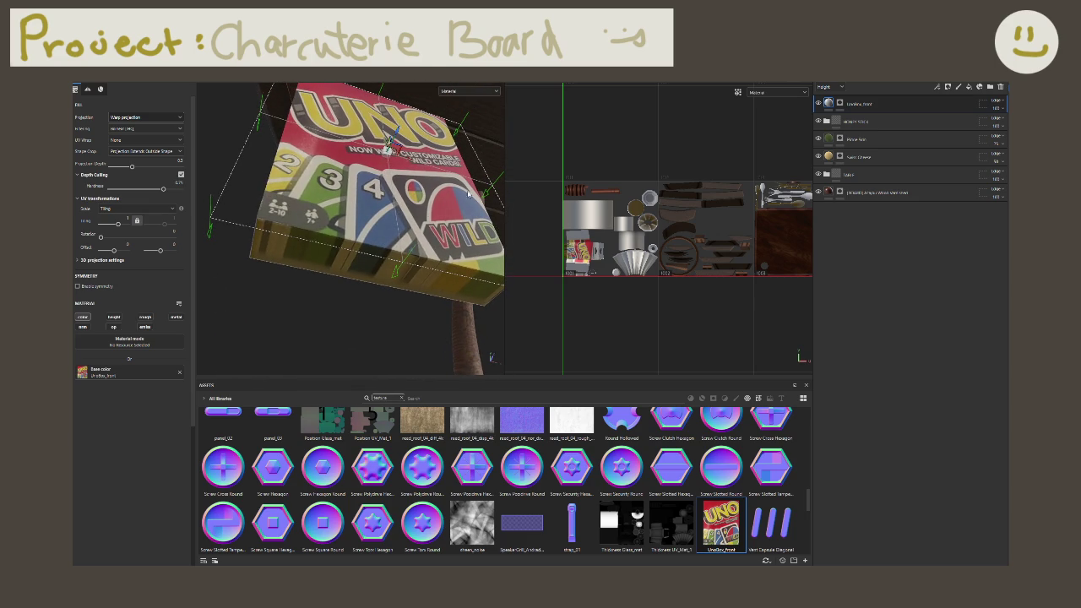
{"action": "mouse_move", "coordinate": [469, 194]}
{"action": "left_mouse_down", "text": "alt"}
{"action": "mouse_move", "coordinate": [408, 233]}
{"action": "mouse_move", "coordinate": [404, 253]}
{"action": "left_mouse_up", "text": "alt"}
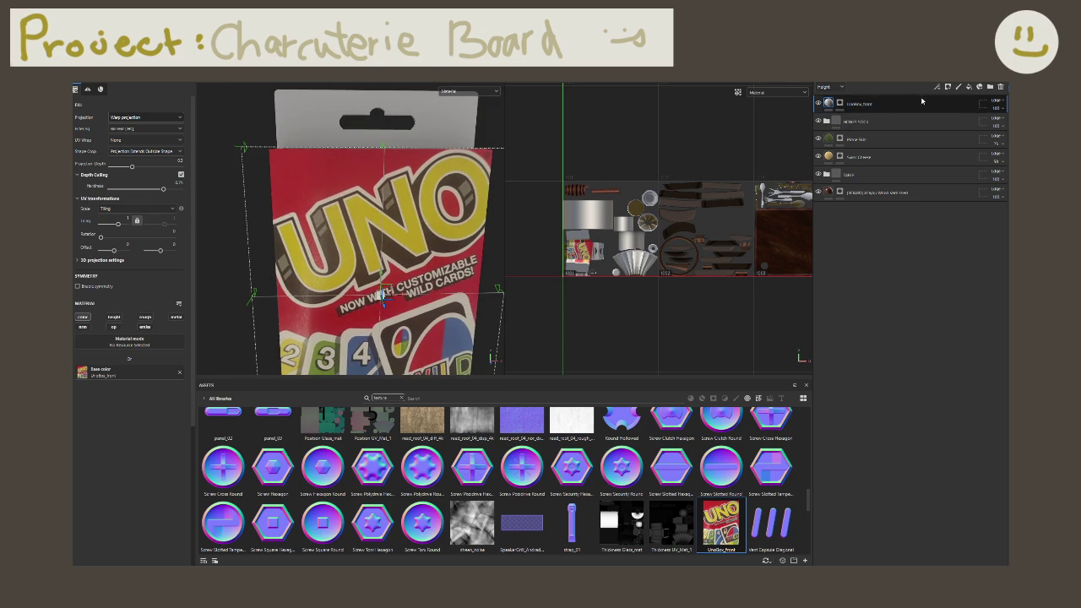
Step: Add a new red fill layer using tri-planar projection
{"action": "left_click", "coordinate": [969, 87]}
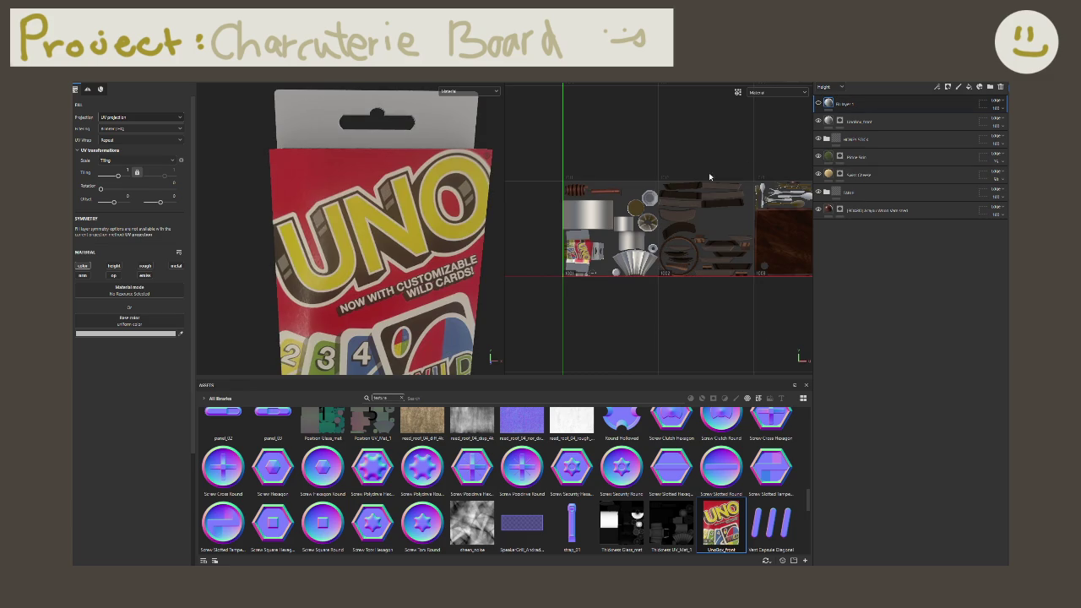
{"action": "left_click", "coordinate": [181, 334]}
{"action": "left_click", "coordinate": [386, 181]}
{"action": "scroll", "coordinate": [348, 237], "scroll_direction": "down", "scroll_amount": 3}
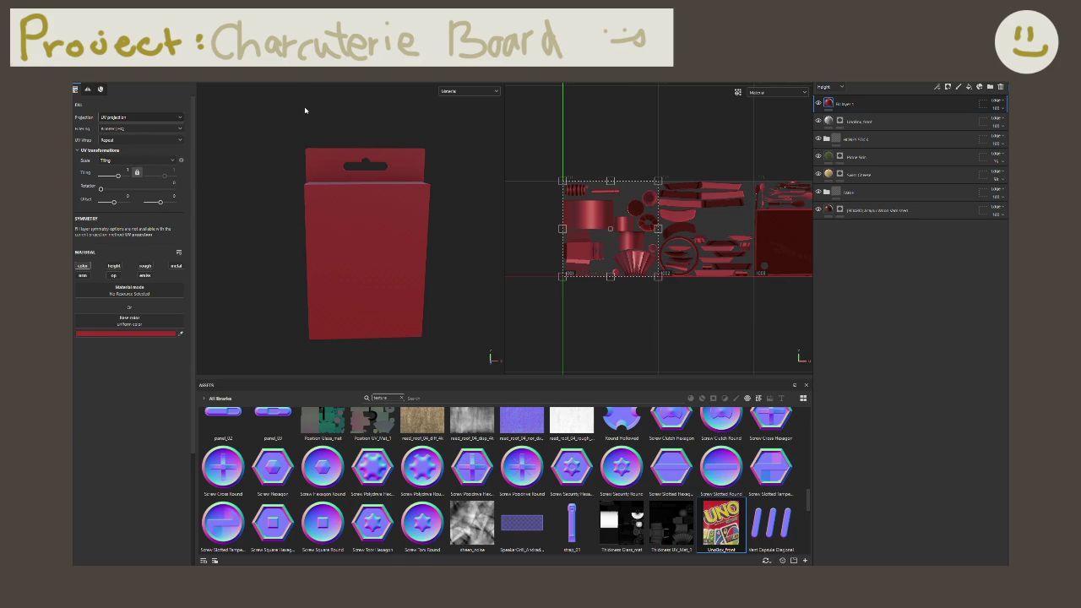
{"action": "left_click", "coordinate": [167, 117]}
{"action": "left_click", "coordinate": [168, 142]}
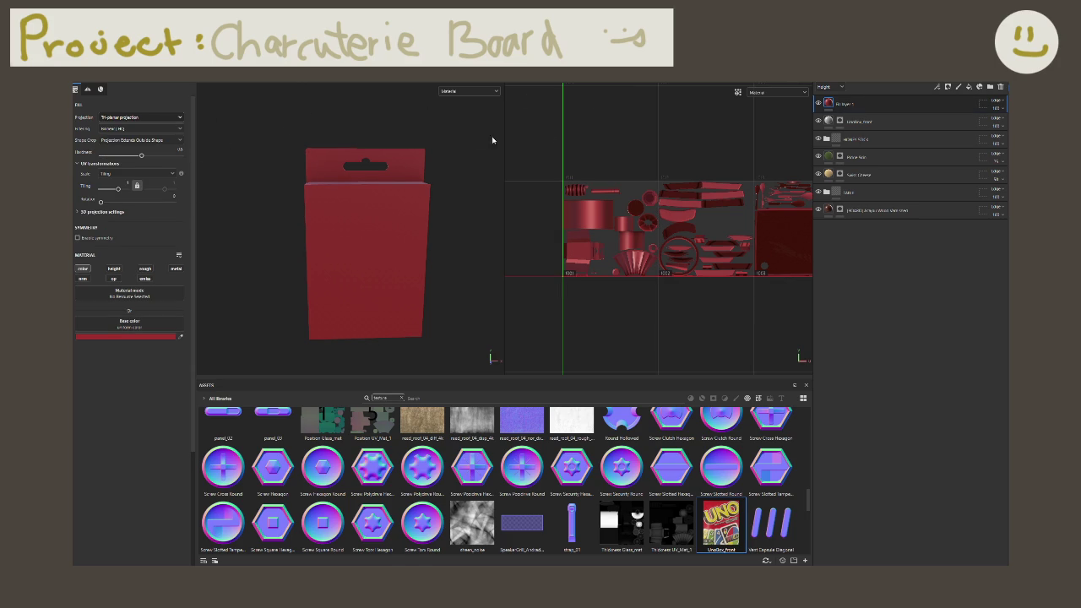
Step: Mask the red fill and move the UnoBox_front layer above it
{"action": "right_click", "coordinate": [845, 113]}
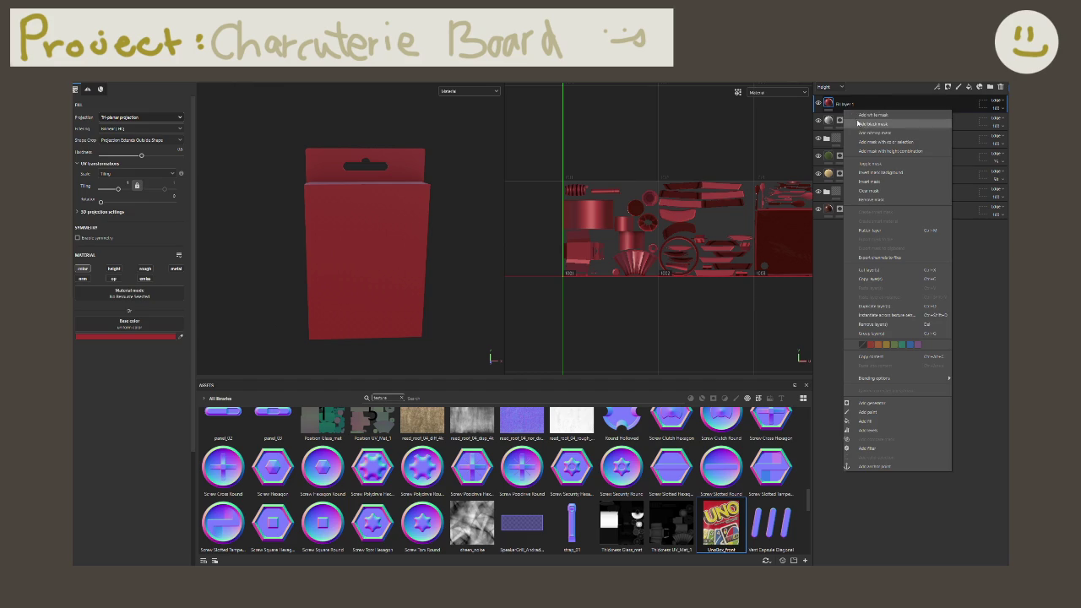
{"action": "key", "text": "Escape"}
{"action": "left_click_drag", "start_coordinate": [268, 123], "coordinate": [442, 259]}
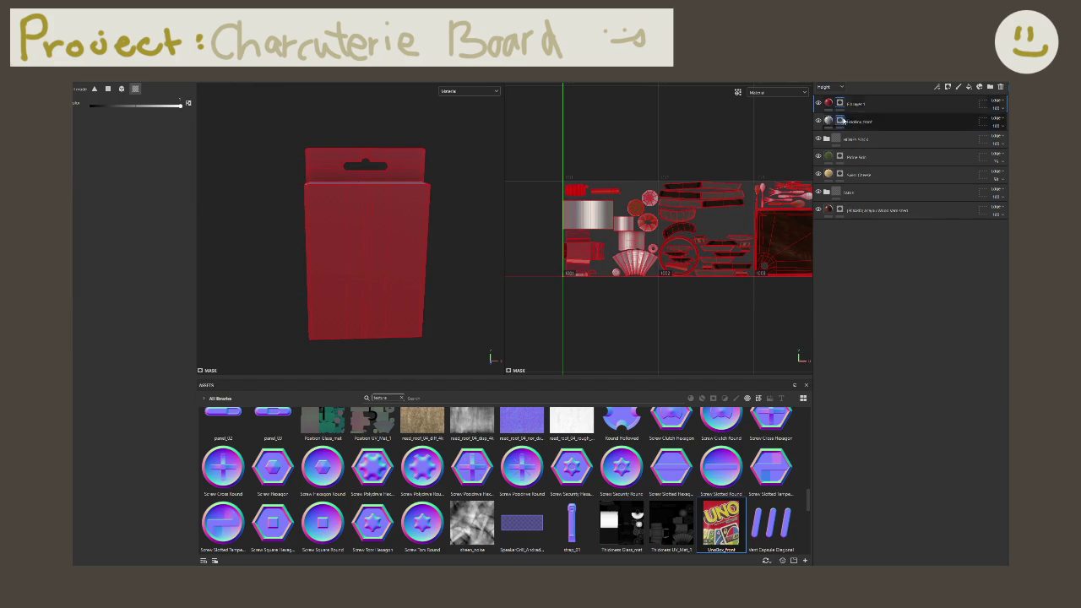
{"action": "left_click_drag", "start_coordinate": [867, 130], "coordinate": [869, 97]}
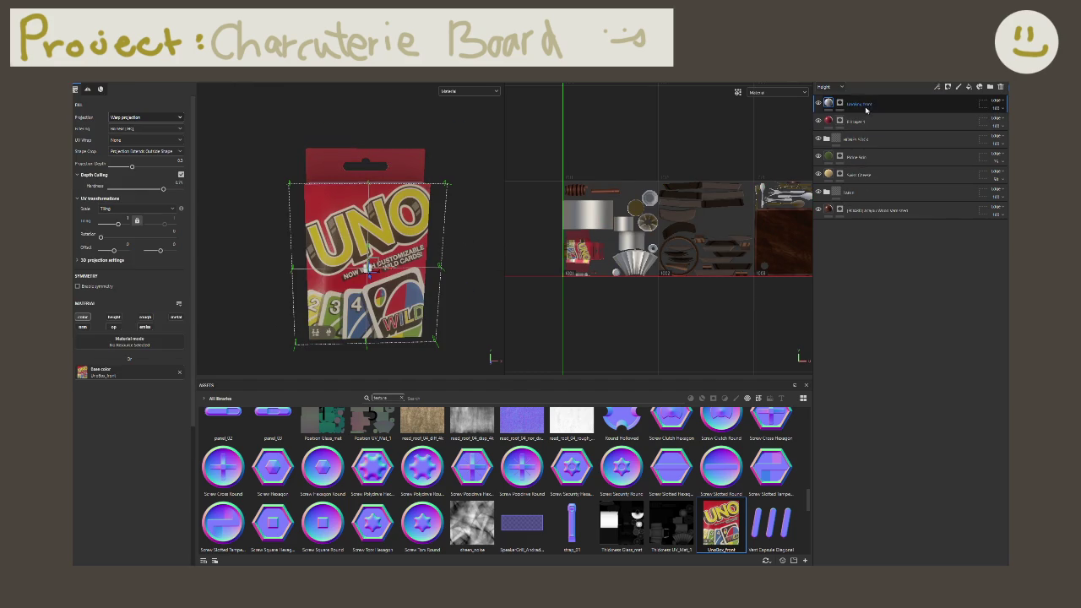
Step: Rename the red base fill layer and the top UnoBox_front layer
{"action": "double_click", "coordinate": [862, 122]}
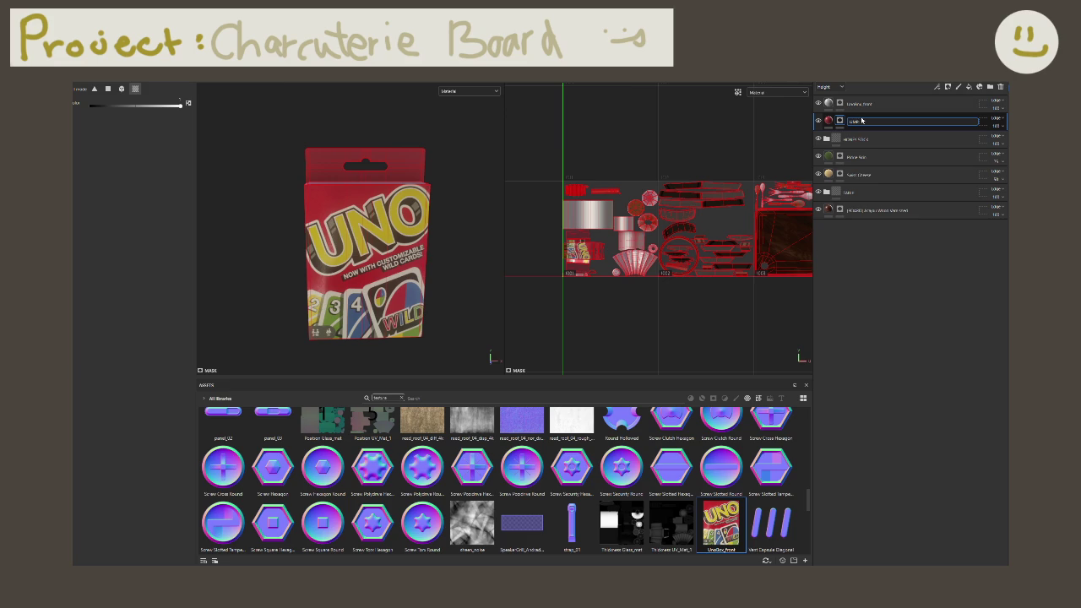
{"action": "key", "text": "Return"}
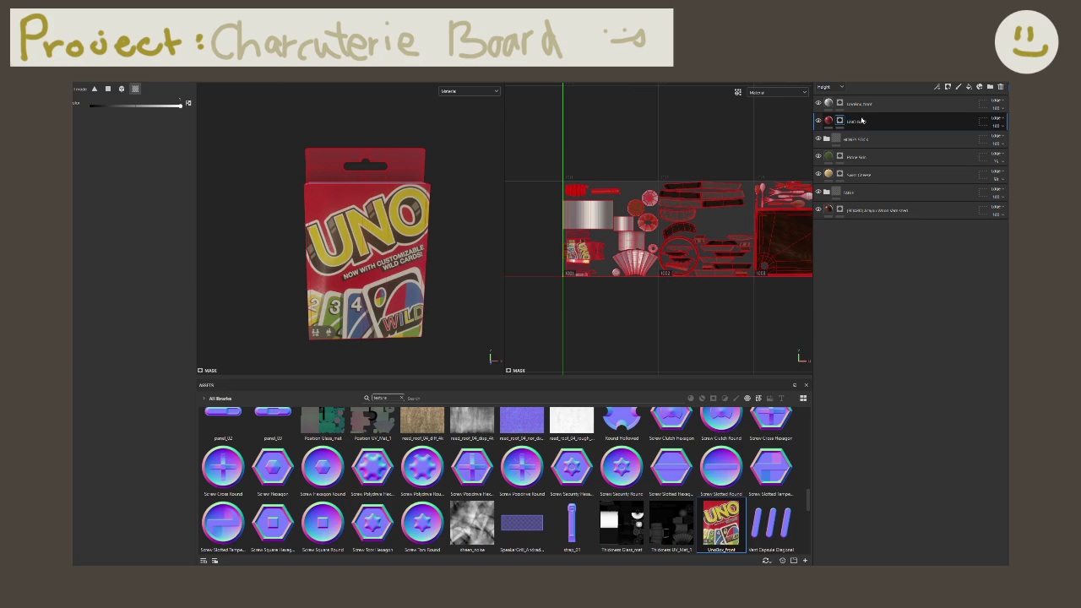
{"action": "double_click", "coordinate": [859, 104]}
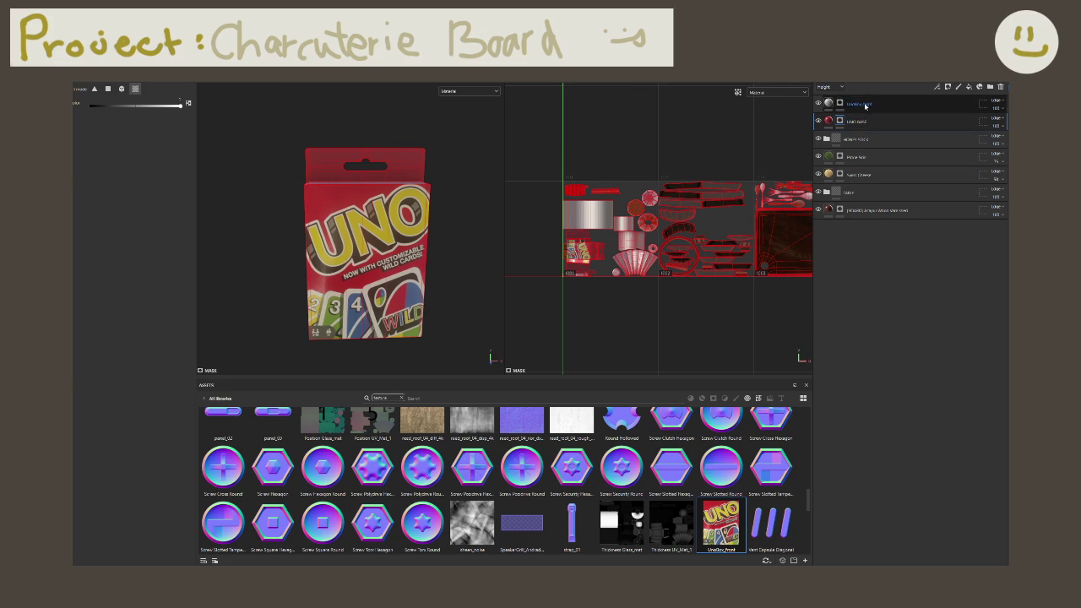
{"action": "key", "text": "Return"}
Step: Turn the UNO box front toward the camera and nudge the projected front image slightly
{"action": "mouse_move", "coordinate": [473, 211]}
{"action": "left_mouse_down", "text": "alt"}
{"action": "mouse_move", "coordinate": [400, 215]}
{"action": "mouse_move", "coordinate": [378, 256]}
{"action": "left_mouse_up", "text": "alt"}
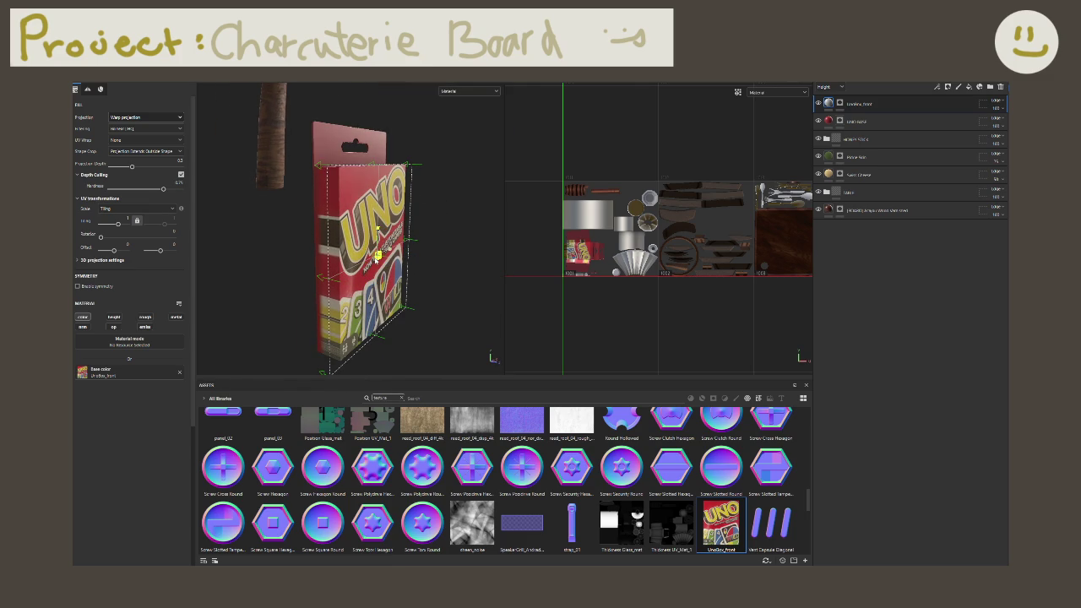
{"action": "left_click_drag", "start_coordinate": [379, 254], "coordinate": [388, 250], "text": "alt"}
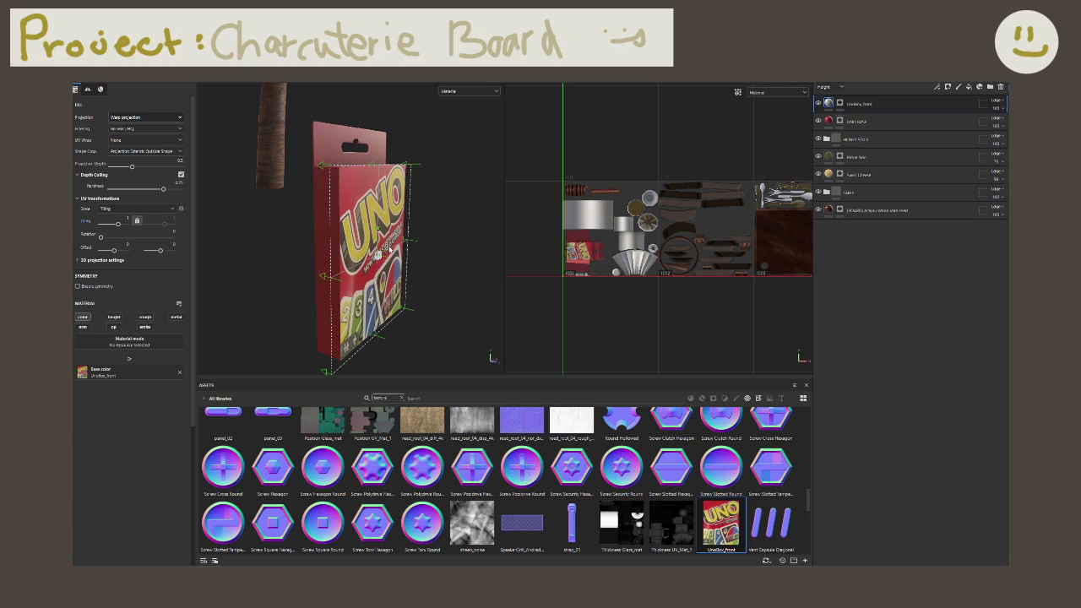
{"action": "mouse_move", "coordinate": [390, 250]}
{"action": "left_mouse_down", "text": "alt"}
{"action": "mouse_move", "coordinate": [442, 265]}
{"action": "mouse_move", "coordinate": [495, 358]}
{"action": "mouse_move", "coordinate": [380, 210]}
{"action": "mouse_move", "coordinate": [411, 364]}
{"action": "left_mouse_up", "text": "alt"}
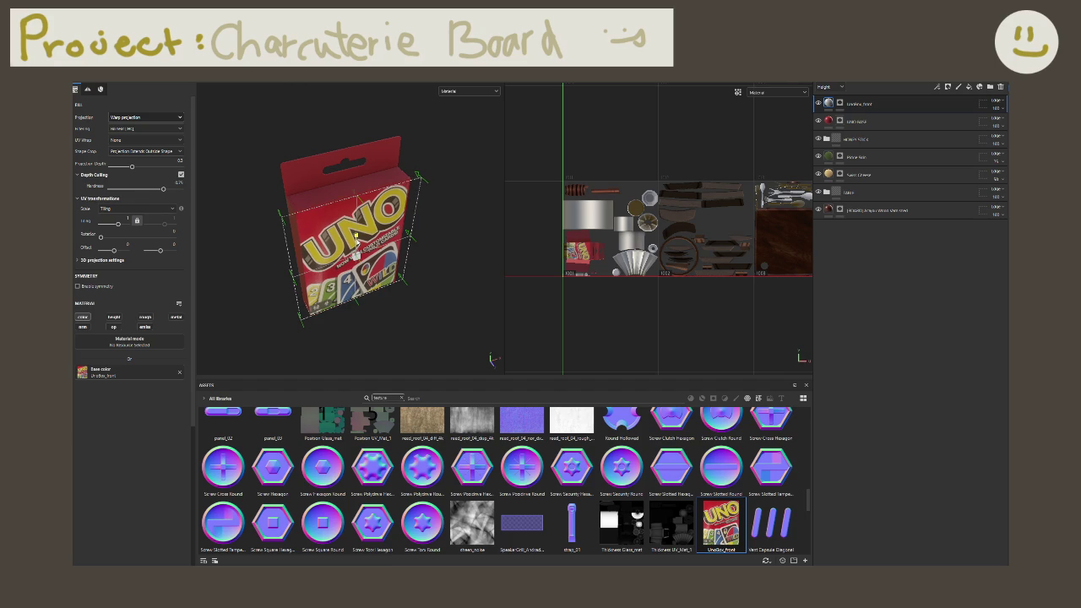
{"action": "left_click_drag", "start_coordinate": [356, 239], "coordinate": [363, 164]}
{"action": "mouse_move", "coordinate": [359, 228]}
{"action": "left_mouse_down", "text": "alt"}
{"action": "mouse_move", "coordinate": [368, 240]}
{"action": "mouse_move", "coordinate": [354, 240]}
{"action": "left_mouse_up", "text": "alt"}
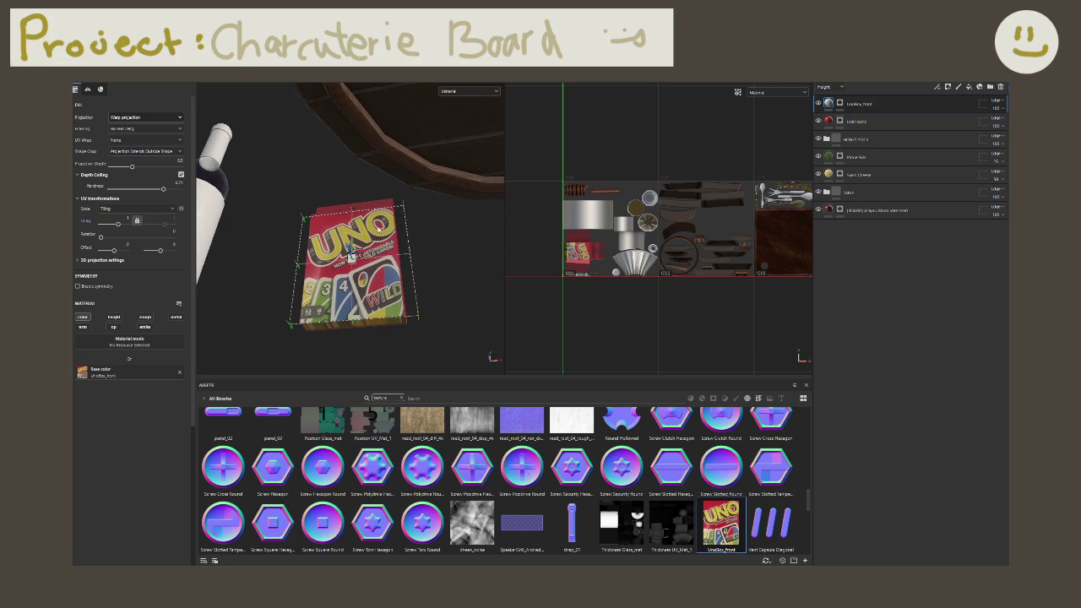
{"action": "left_click_drag", "start_coordinate": [379, 229], "coordinate": [356, 250], "text": "alt"}
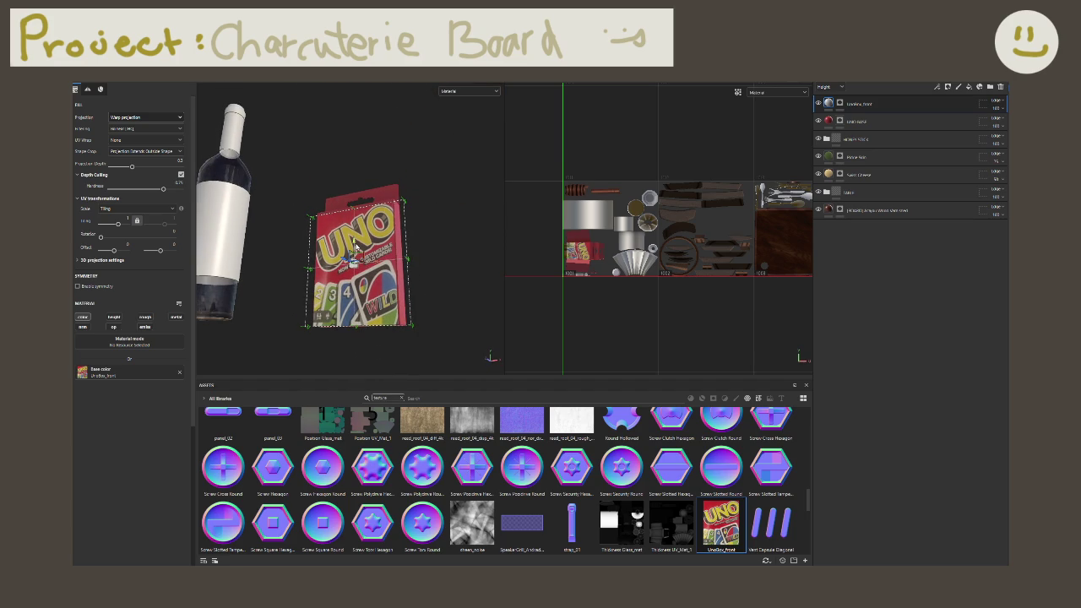
Step: Orbit and zoom around the board, bottle and UNO box to inspect every side
{"action": "left_click_drag", "start_coordinate": [356, 246], "coordinate": [399, 404], "text": "alt"}
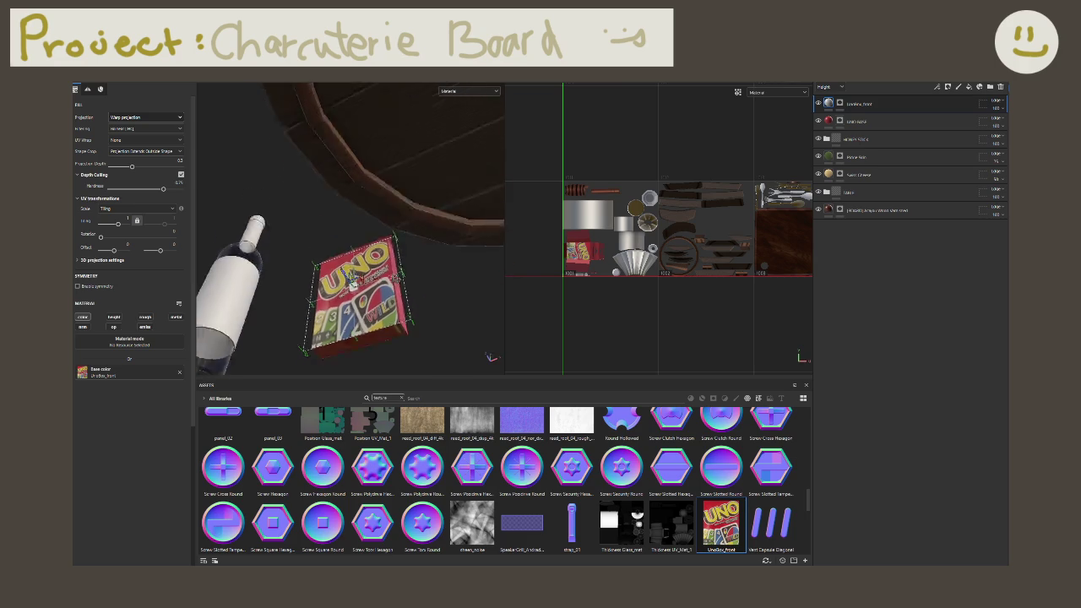
{"action": "mouse_move", "coordinate": [354, 269]}
{"action": "left_mouse_down", "text": "alt"}
{"action": "mouse_move", "coordinate": [374, 271]}
{"action": "mouse_move", "coordinate": [356, 279]}
{"action": "left_mouse_up", "text": "alt"}
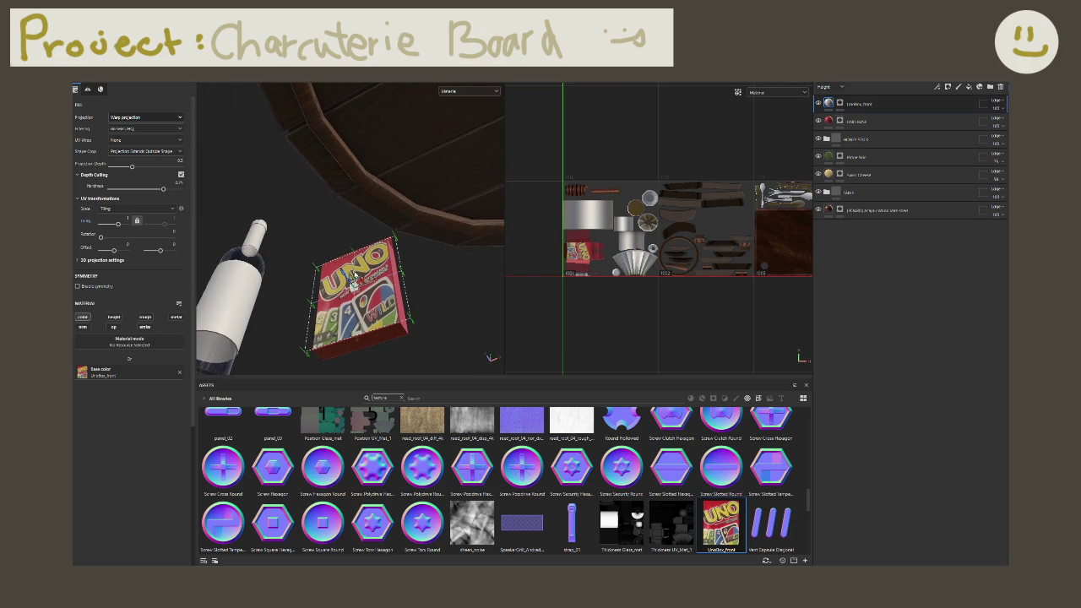
{"action": "mouse_move", "coordinate": [434, 302]}
{"action": "left_mouse_down", "text": "alt"}
{"action": "mouse_move", "coordinate": [472, 289]}
{"action": "mouse_move", "coordinate": [375, 226]}
{"action": "left_mouse_up", "text": "alt"}
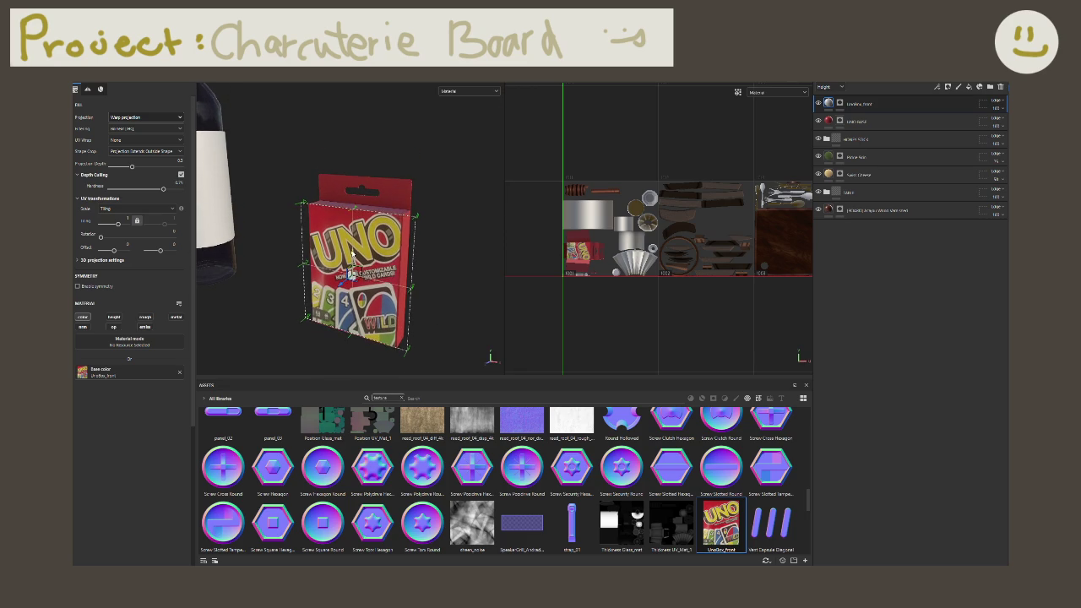
{"action": "left_click_drag", "start_coordinate": [353, 253], "coordinate": [377, 251], "text": "alt"}
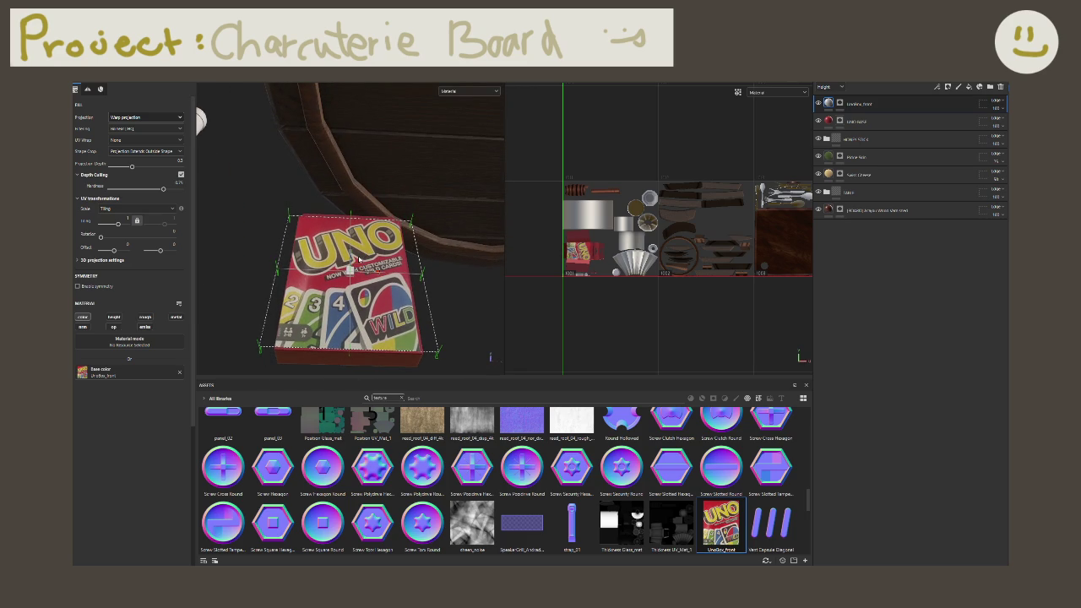
{"action": "mouse_move", "coordinate": [352, 253]}
{"action": "left_mouse_down", "text": "alt"}
{"action": "mouse_move", "coordinate": [484, 343]}
{"action": "mouse_move", "coordinate": [425, 272]}
{"action": "mouse_move", "coordinate": [368, 263]}
{"action": "left_mouse_up", "text": "alt"}
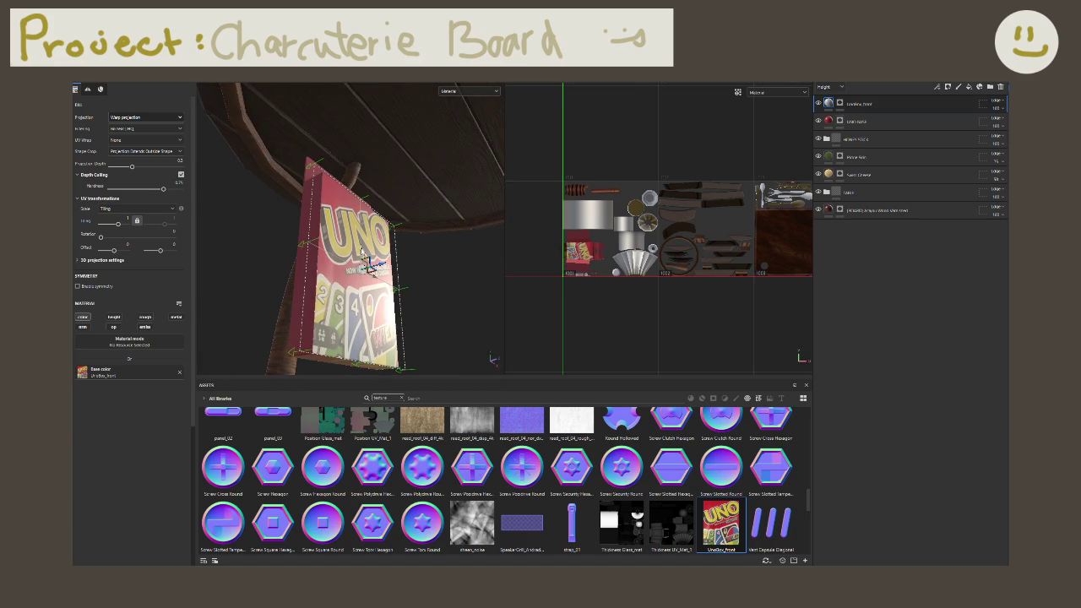
{"action": "mouse_move", "coordinate": [368, 262]}
{"action": "left_mouse_down", "text": "alt"}
{"action": "mouse_move", "coordinate": [394, 251]}
{"action": "mouse_move", "coordinate": [402, 228]}
{"action": "mouse_move", "coordinate": [346, 253]}
{"action": "mouse_move", "coordinate": [437, 236]}
{"action": "mouse_move", "coordinate": [463, 273]}
{"action": "mouse_move", "coordinate": [448, 268]}
{"action": "left_mouse_up", "text": "alt"}
{"action": "scroll", "coordinate": [342, 266], "scroll_direction": "up", "scroll_amount": 3}
{"action": "scroll", "coordinate": [342, 266], "scroll_direction": "up", "scroll_amount": 3}
{"action": "scroll", "coordinate": [359, 250], "scroll_direction": "up", "scroll_amount": 3}
{"action": "scroll", "coordinate": [463, 273], "scroll_direction": "down", "scroll_amount": 3}
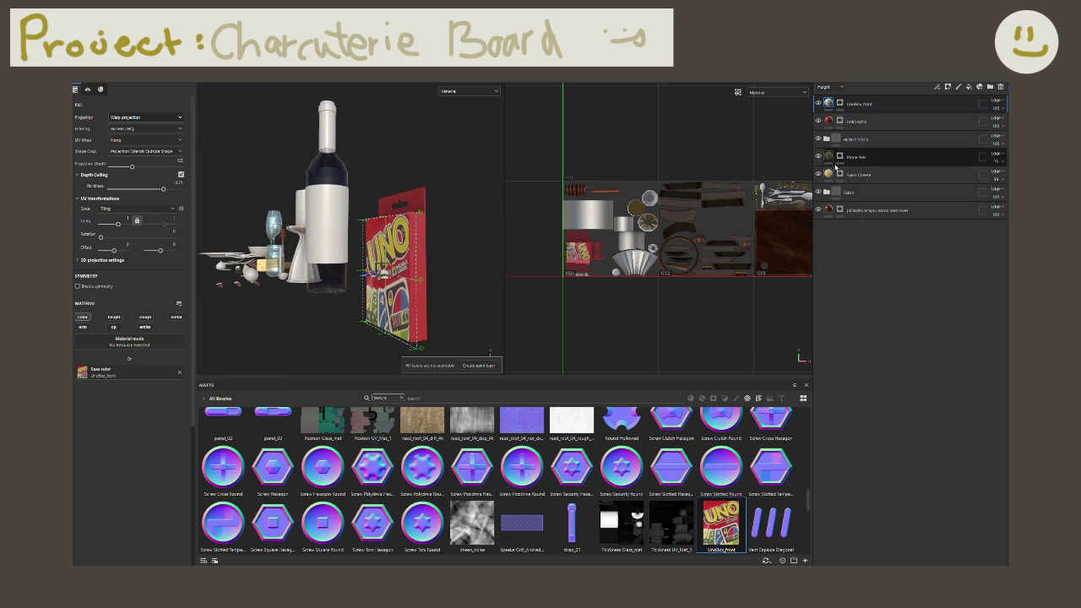
Step: Swap the base layer's flat red base colour for the Color Jitter resource, turning the box teal
{"action": "left_click", "coordinate": [839, 121]}
{"action": "key", "text": "4"}
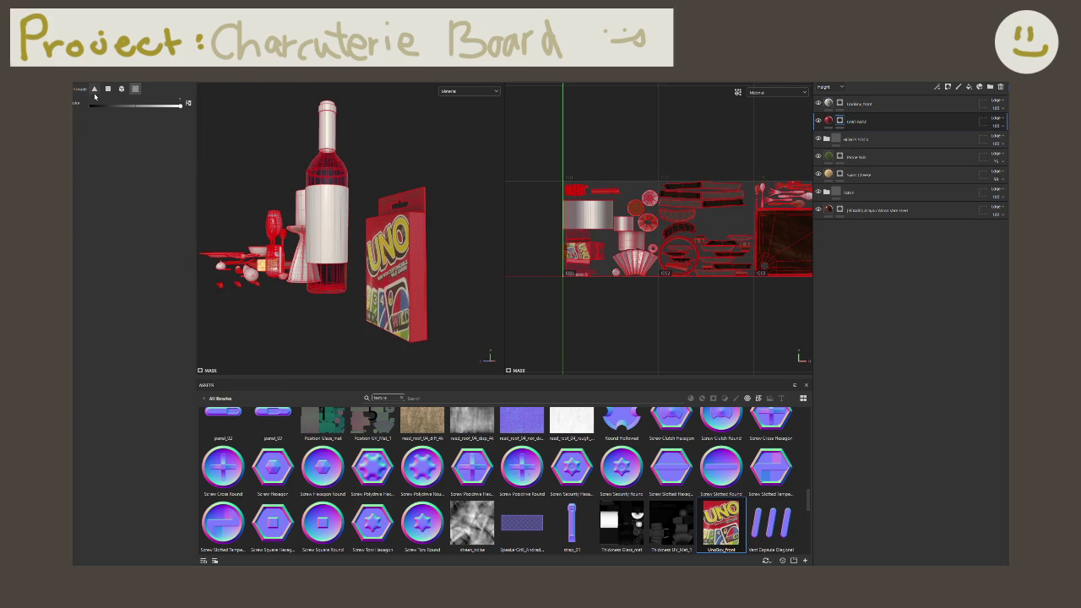
{"action": "left_click", "coordinate": [829, 121]}
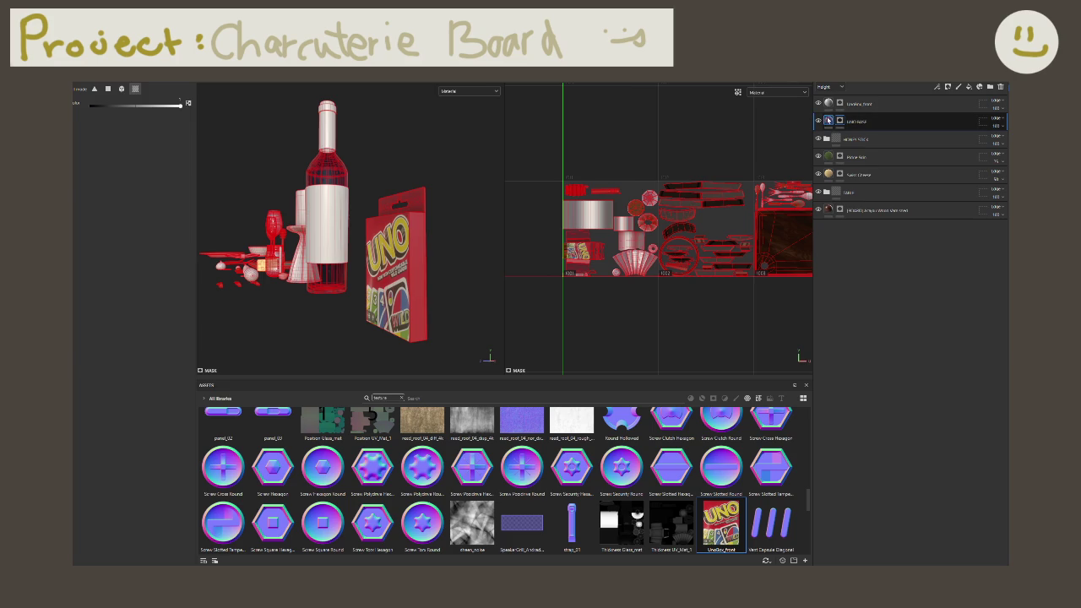
{"action": "left_click", "coordinate": [144, 330]}
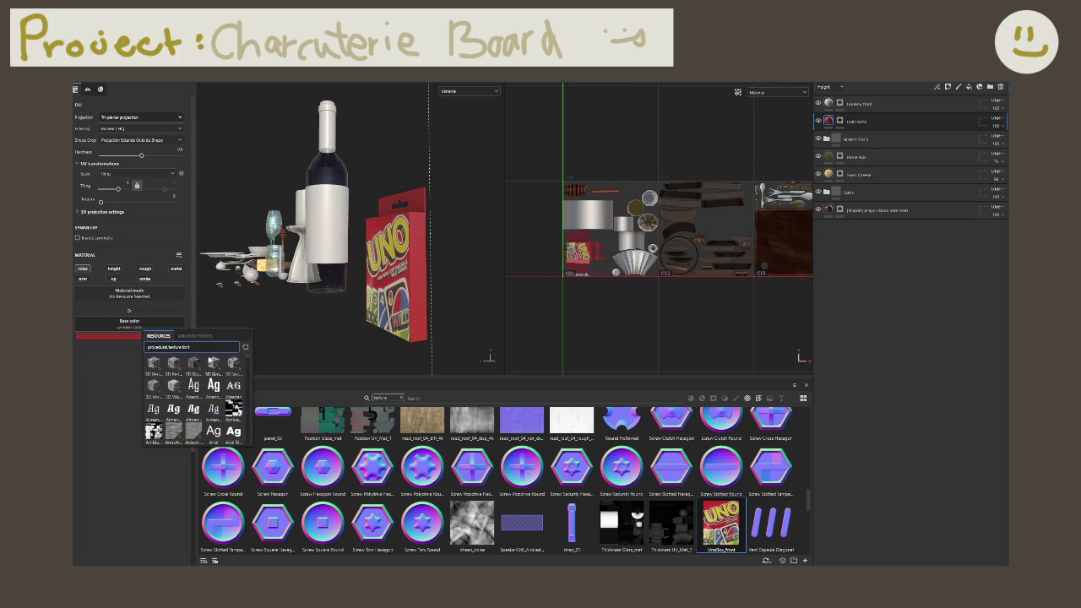
{"action": "left_click", "coordinate": [114, 336]}
{"action": "double_click", "coordinate": [256, 451]}
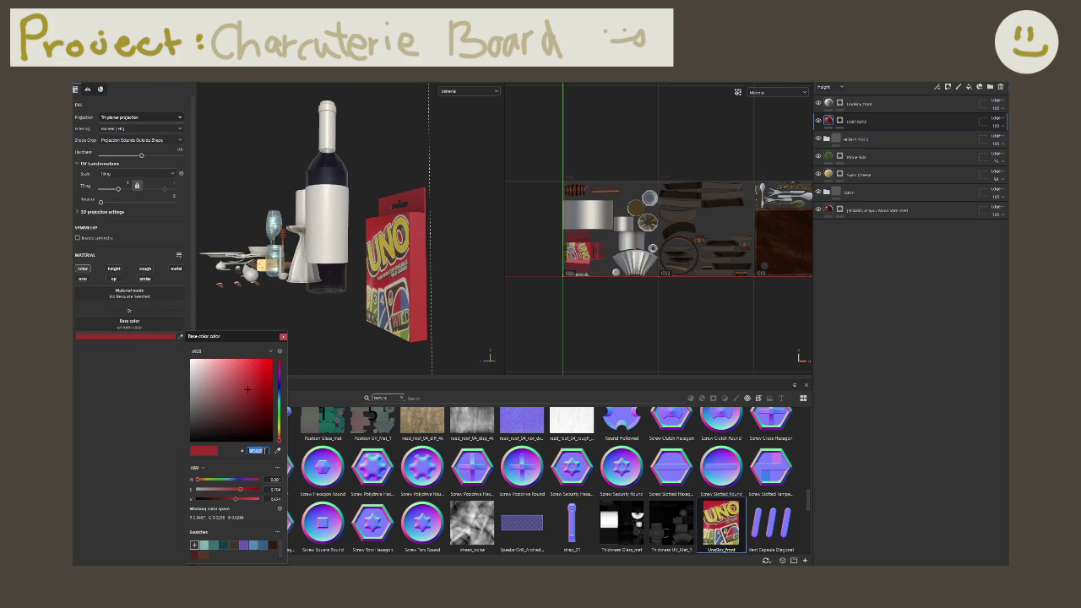
{"action": "left_click", "coordinate": [283, 337]}
{"action": "left_click", "coordinate": [150, 336]}
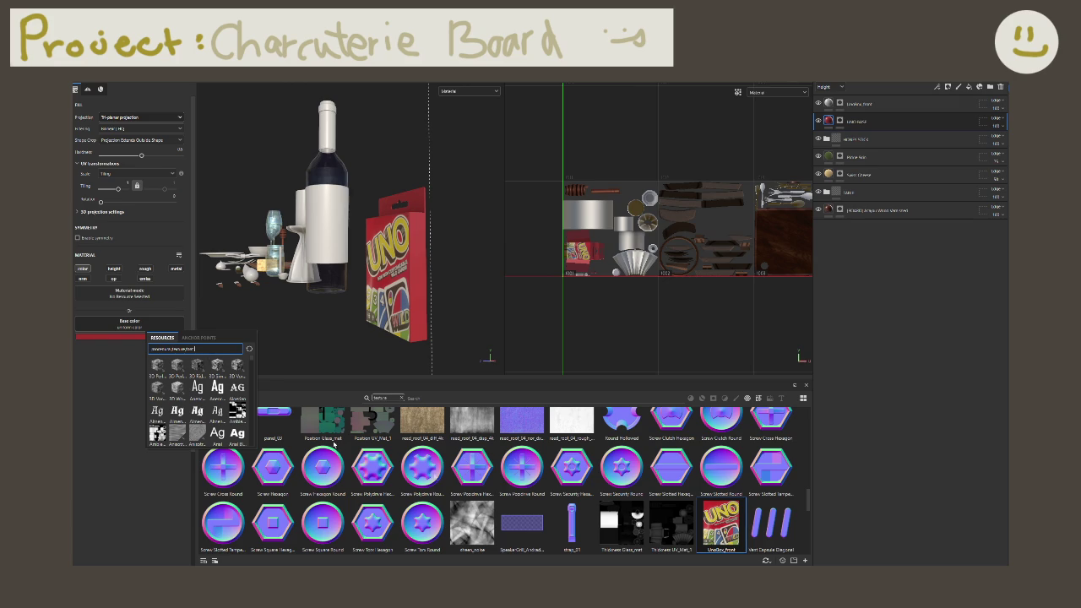
{"action": "type", "text": "color"}
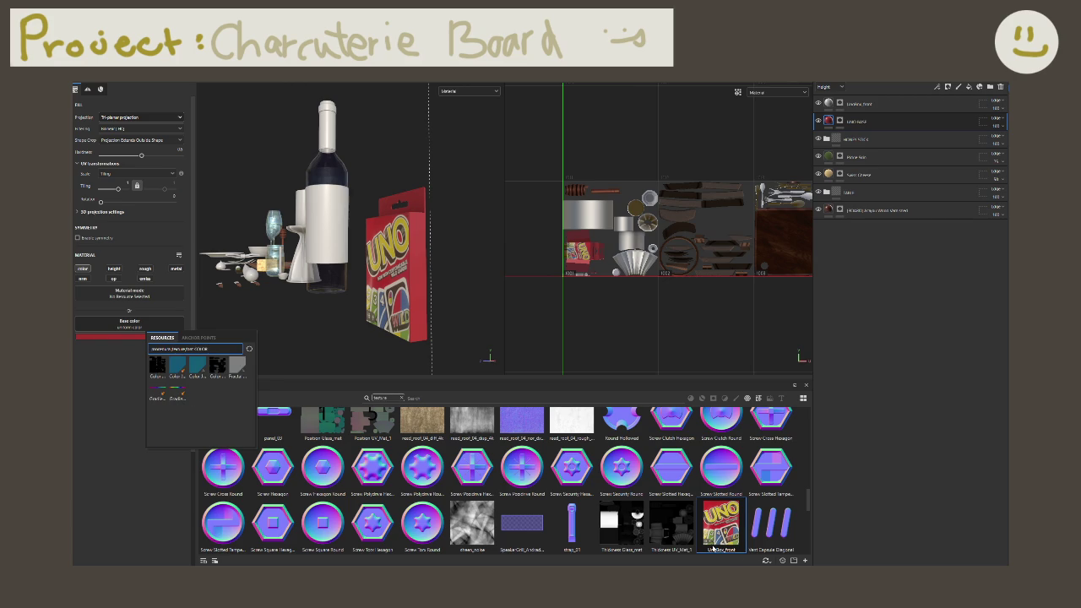
{"action": "mouse_move", "coordinate": [196, 366]}
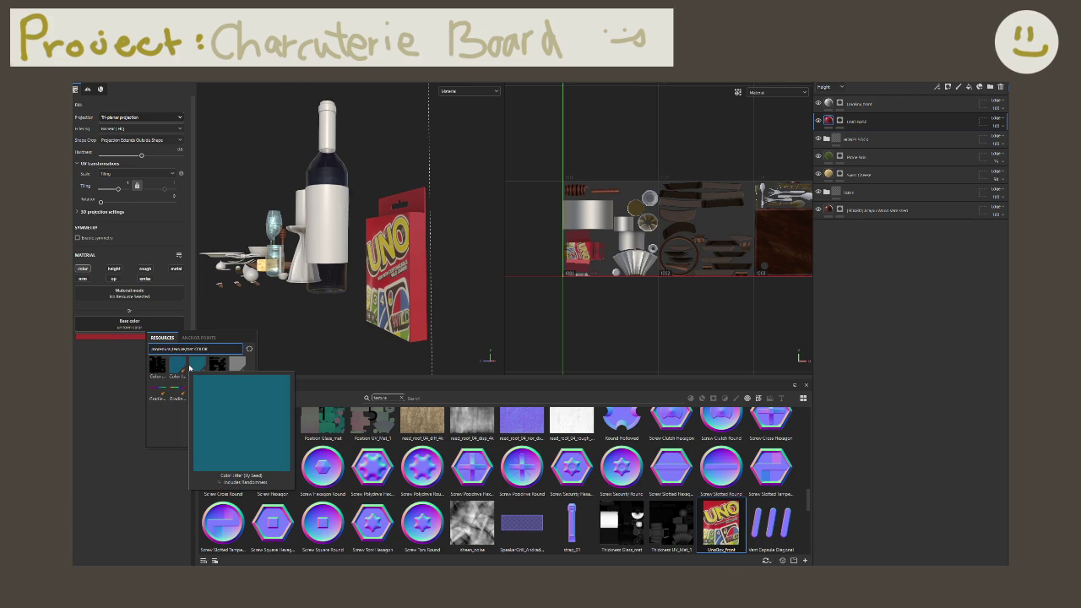
{"action": "left_click", "coordinate": [190, 367]}
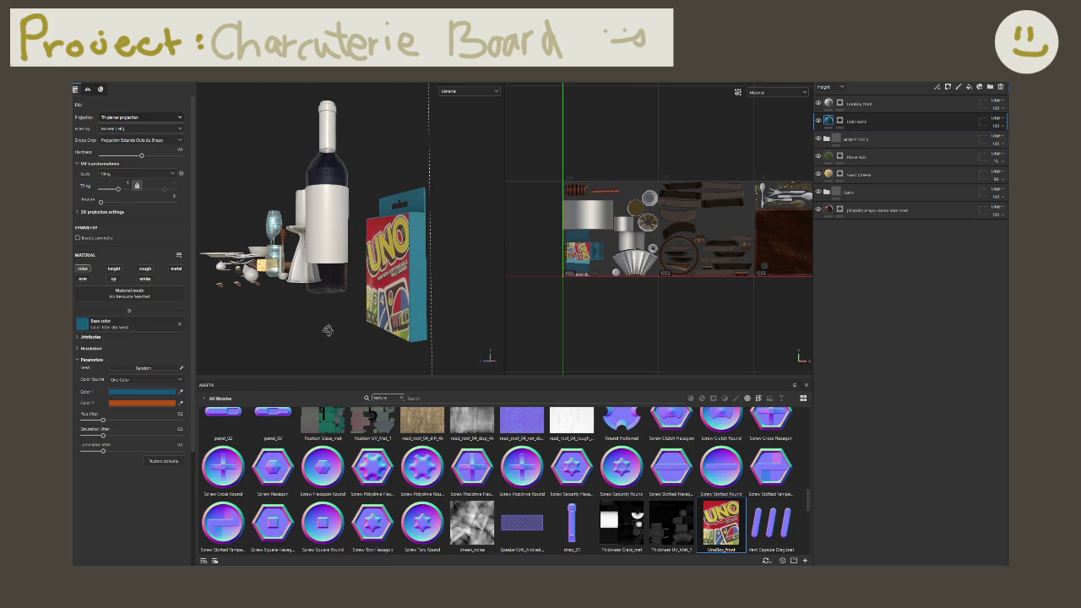
Step: Set Color Jitter's Color 1 to dark red and its Color Source to Two Colors
{"action": "key", "text": "f"}
{"action": "left_click", "coordinate": [176, 394]}
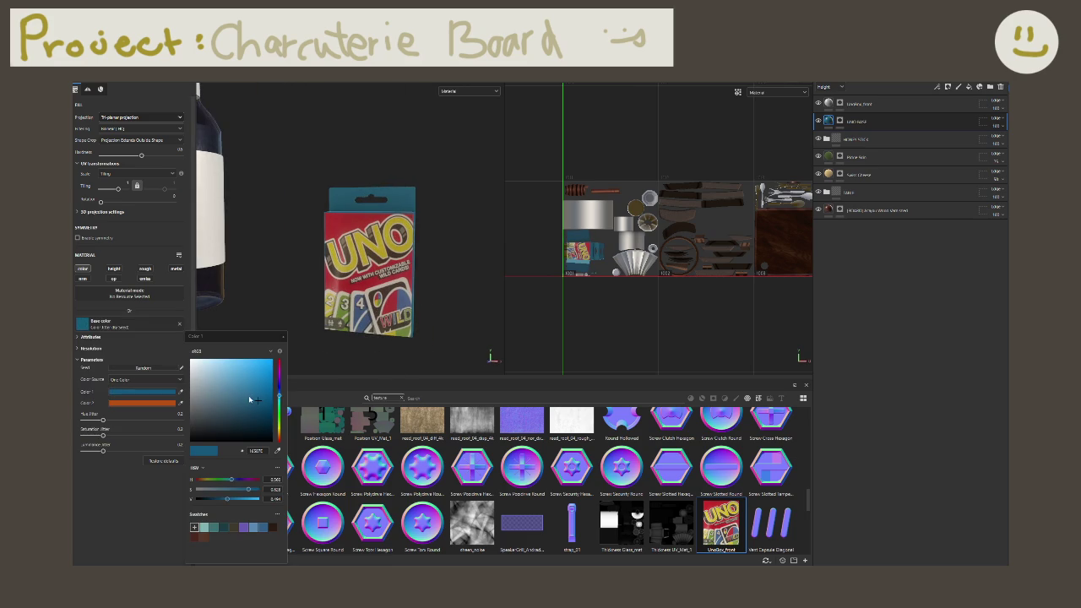
{"action": "left_click", "coordinate": [256, 450]}
{"action": "key", "text": "ctrl+v"}
{"action": "key", "text": "Return"}
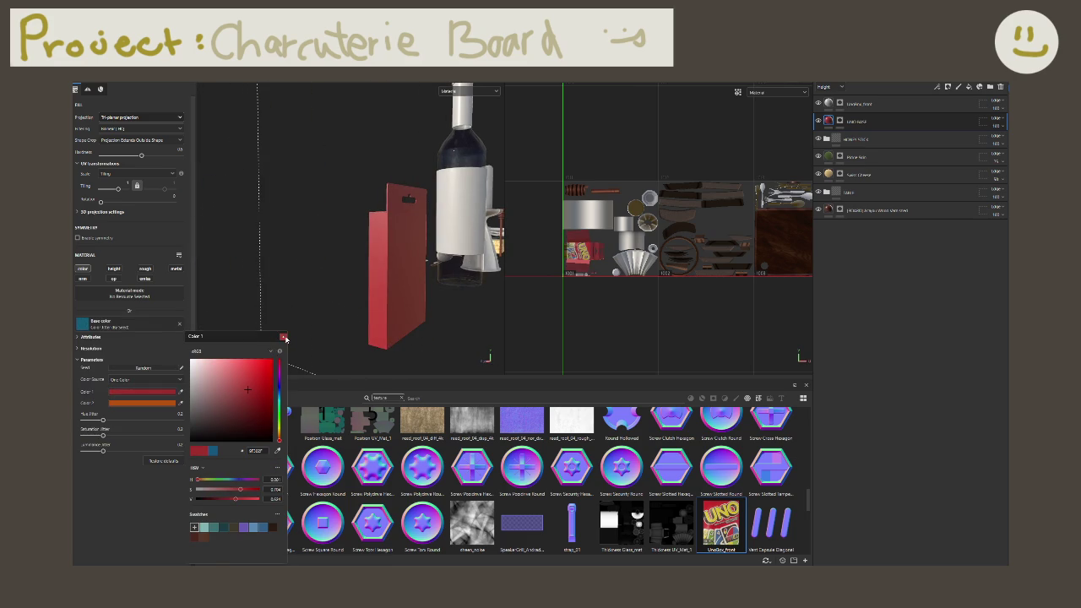
{"action": "left_click", "coordinate": [284, 338]}
{"action": "left_click", "coordinate": [151, 380]}
{"action": "left_click", "coordinate": [148, 397]}
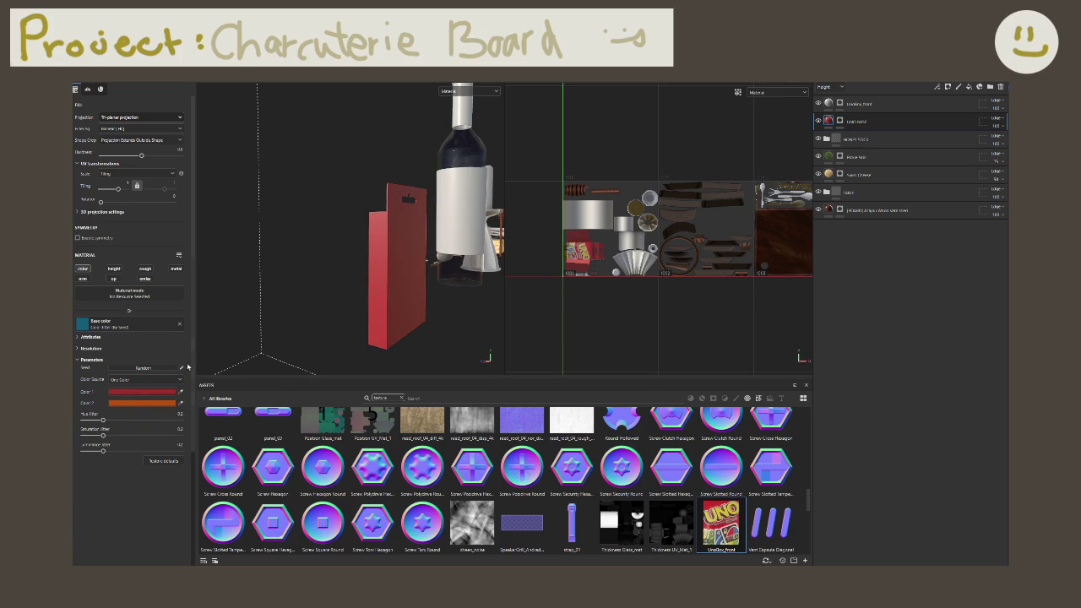
Step: Try a fractal noise base colour instead, raising its Balance to 0.75
{"action": "left_click", "coordinate": [142, 328]}
{"action": "left_click", "coordinate": [161, 376]}
{"action": "left_click_drag", "start_coordinate": [268, 320], "coordinate": [174, 386], "text": "alt"}
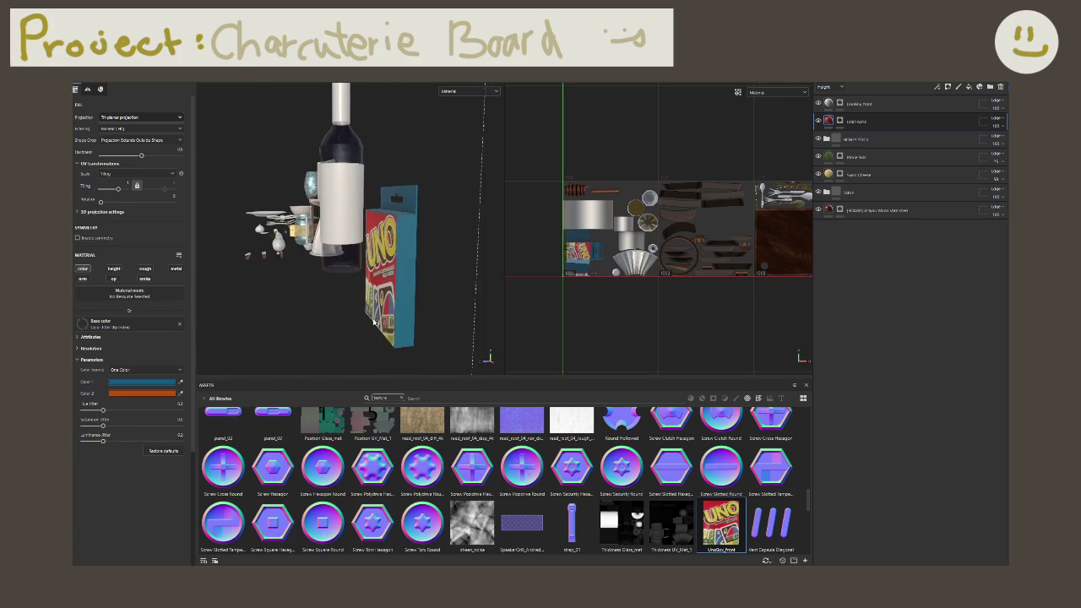
{"action": "left_click", "coordinate": [173, 385]}
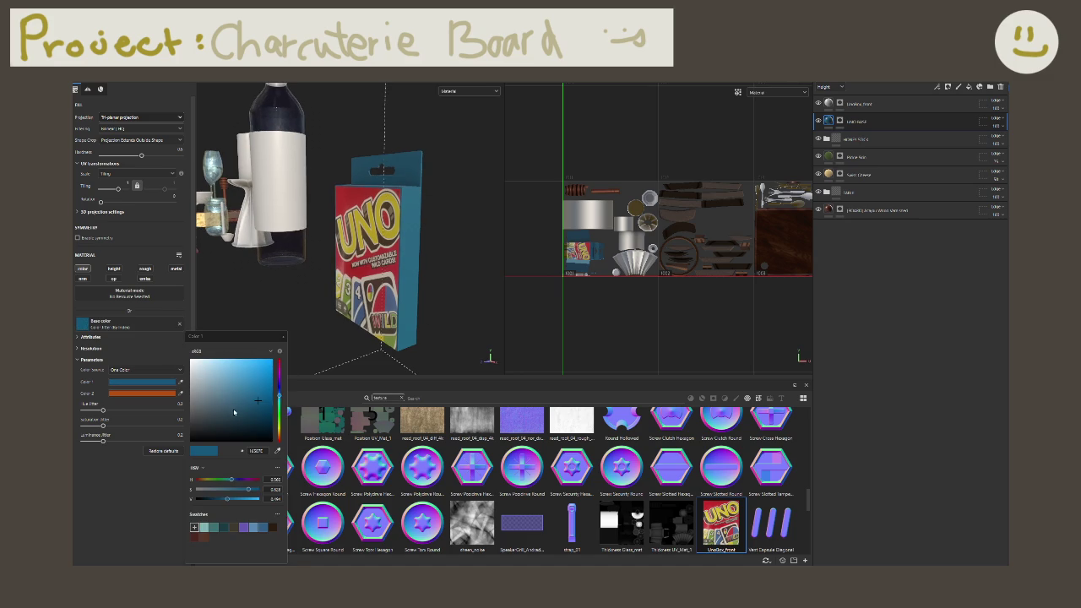
{"action": "left_click_drag", "start_coordinate": [284, 296], "coordinate": [301, 326], "text": "alt"}
{"action": "left_click", "coordinate": [161, 327]}
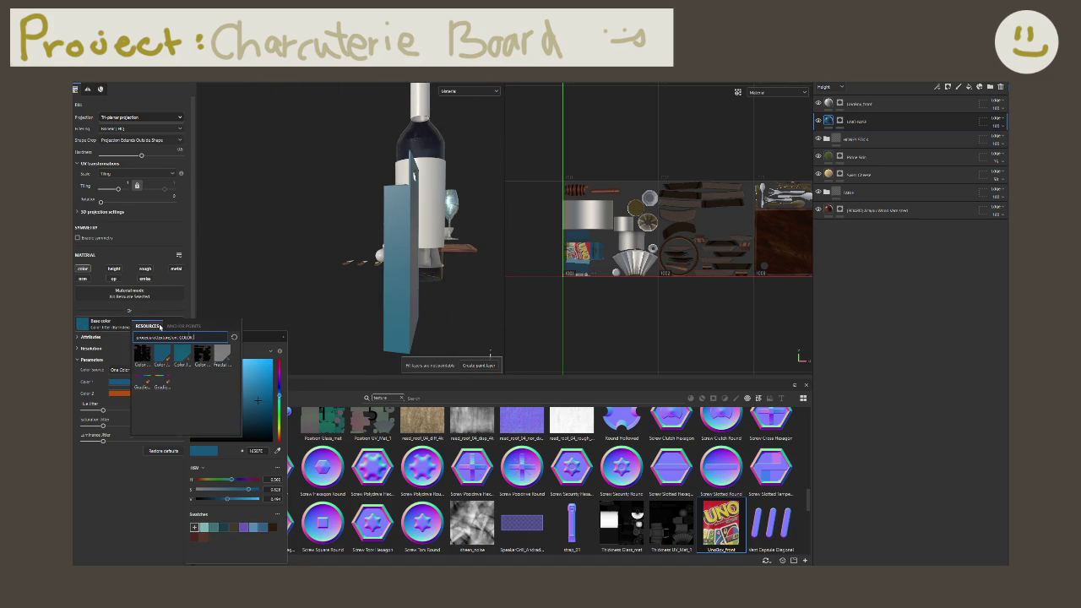
{"action": "left_click", "coordinate": [222, 355]}
{"action": "left_click_drag", "start_coordinate": [463, 319], "coordinate": [454, 318], "text": "alt"}
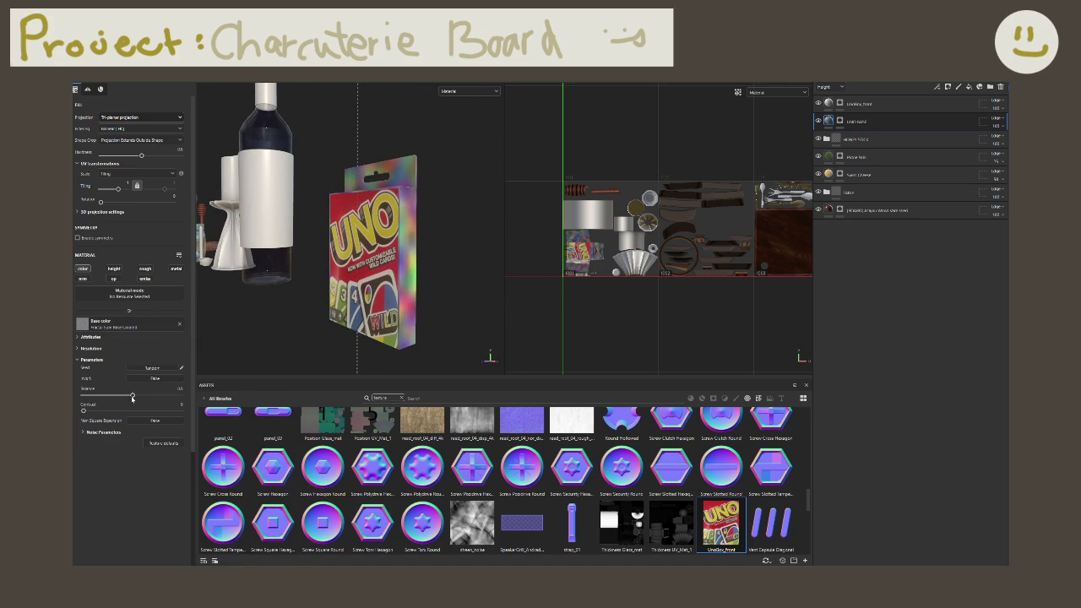
{"action": "left_click_drag", "start_coordinate": [132, 397], "coordinate": [156, 395]}
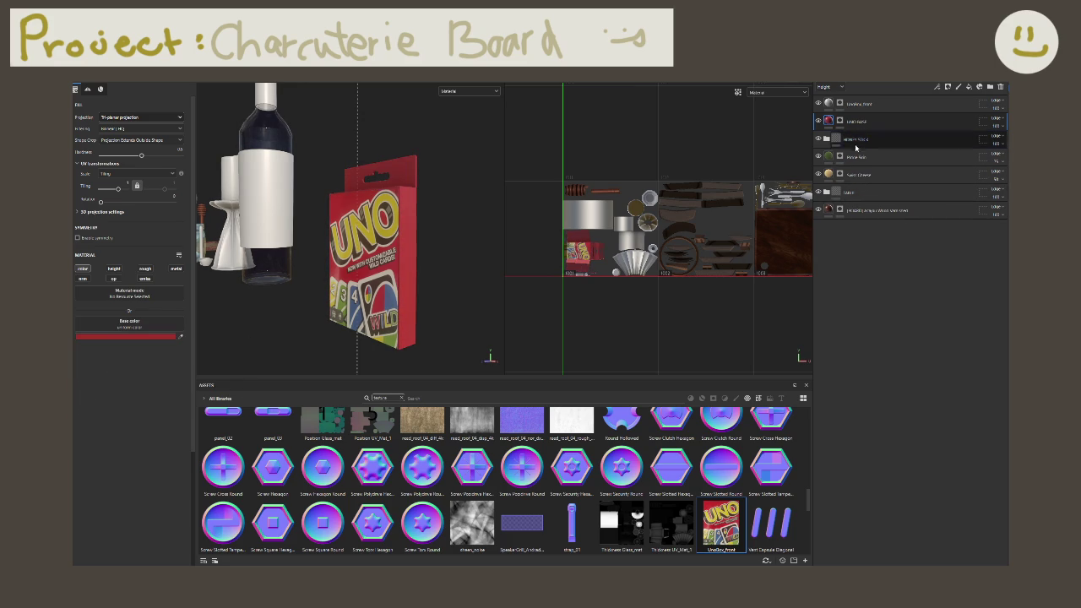
Step: Add a filter effect to the base layer and search the filter list for 'ch'
{"action": "right_click", "coordinate": [882, 126]}
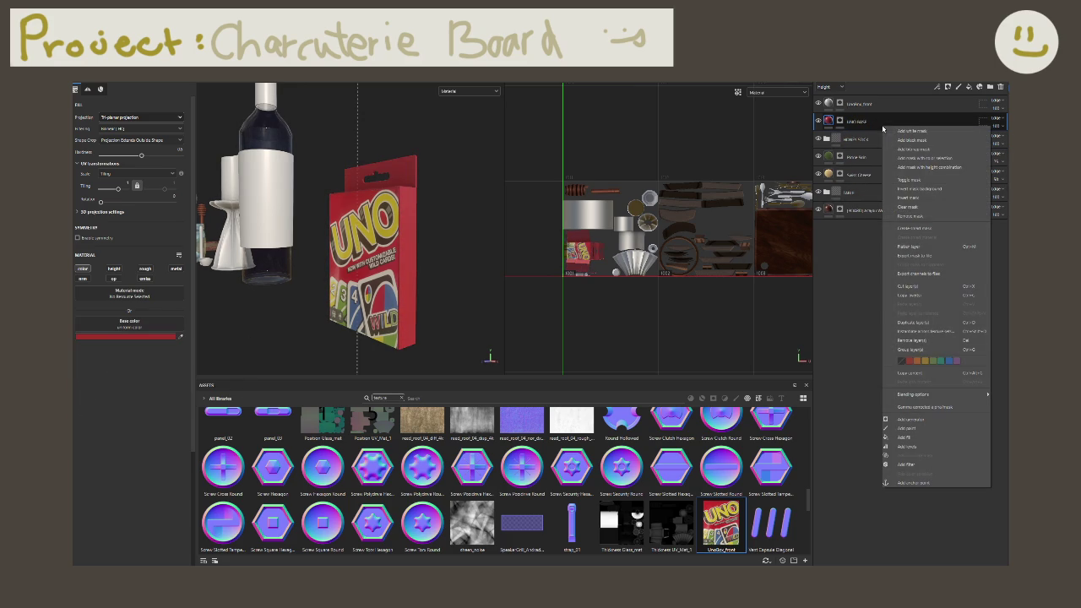
{"action": "left_click", "coordinate": [906, 465]}
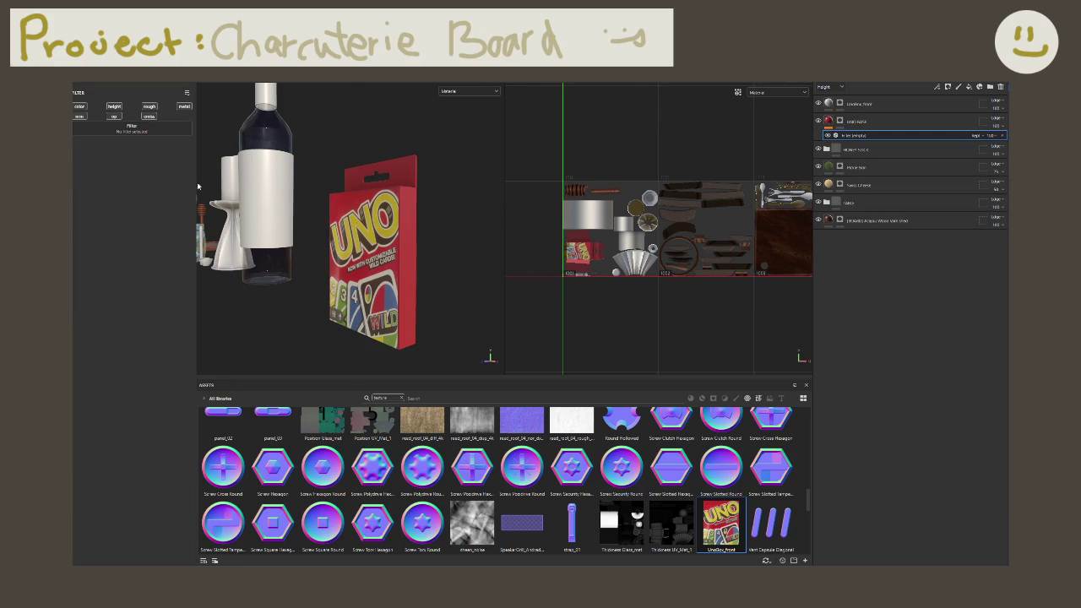
{"action": "left_click", "coordinate": [132, 128]}
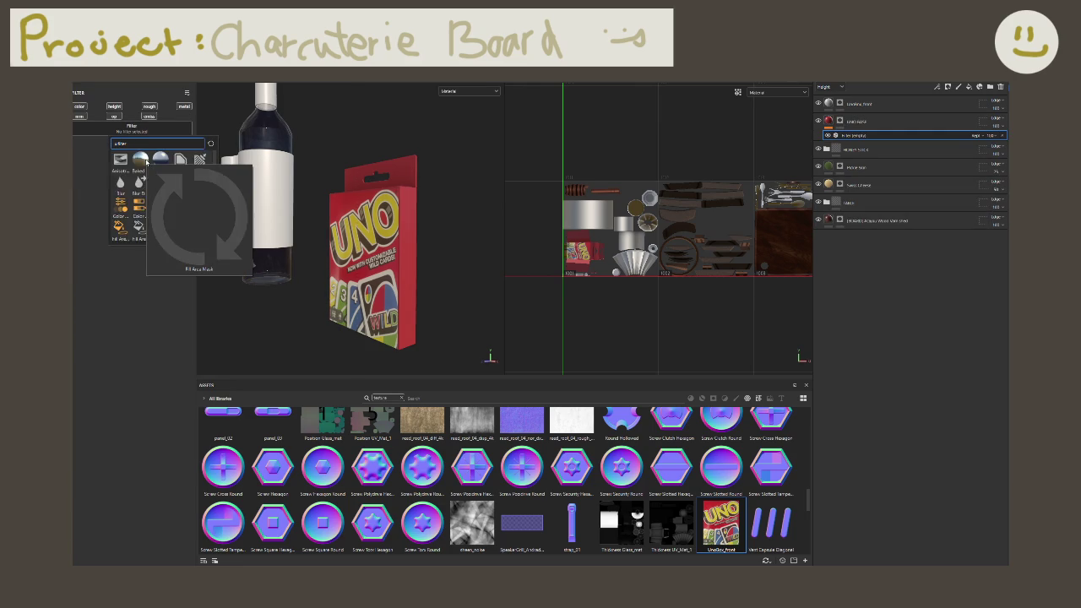
{"action": "type", "text": "ch"}
{"action": "key", "text": "BackSpace"}
{"action": "key", "text": "BackSpace"}
{"action": "key", "text": "BackSpace"}
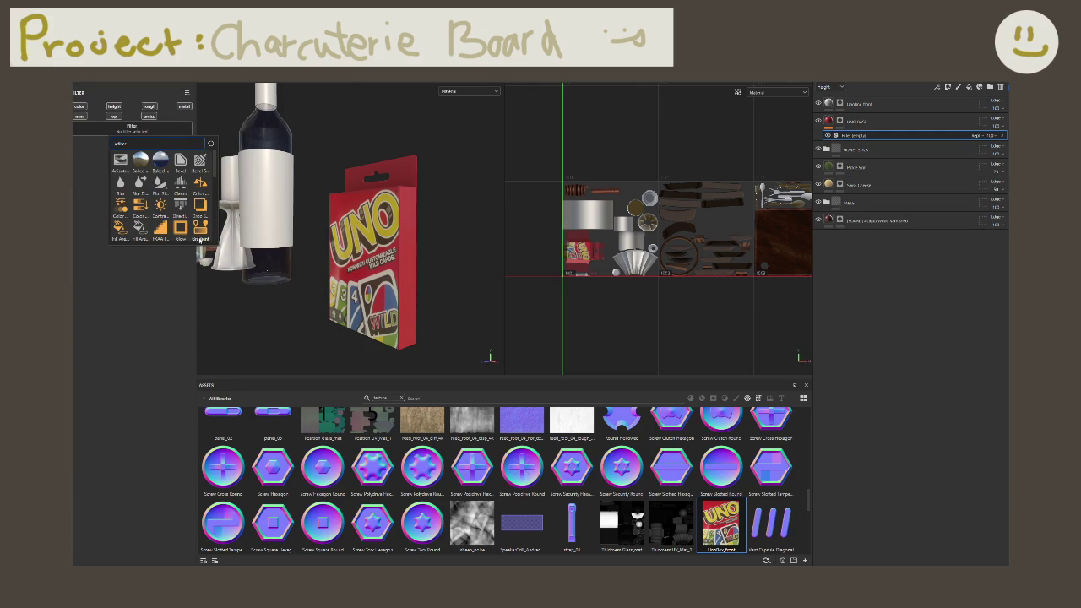
Step: Close the filter list without choosing one and delete the empty filter effect
{"action": "scroll", "coordinate": [199, 242], "scroll_direction": "down", "scroll_amount": 3}
{"action": "scroll", "coordinate": [199, 241], "scroll_direction": "down", "scroll_amount": 2}
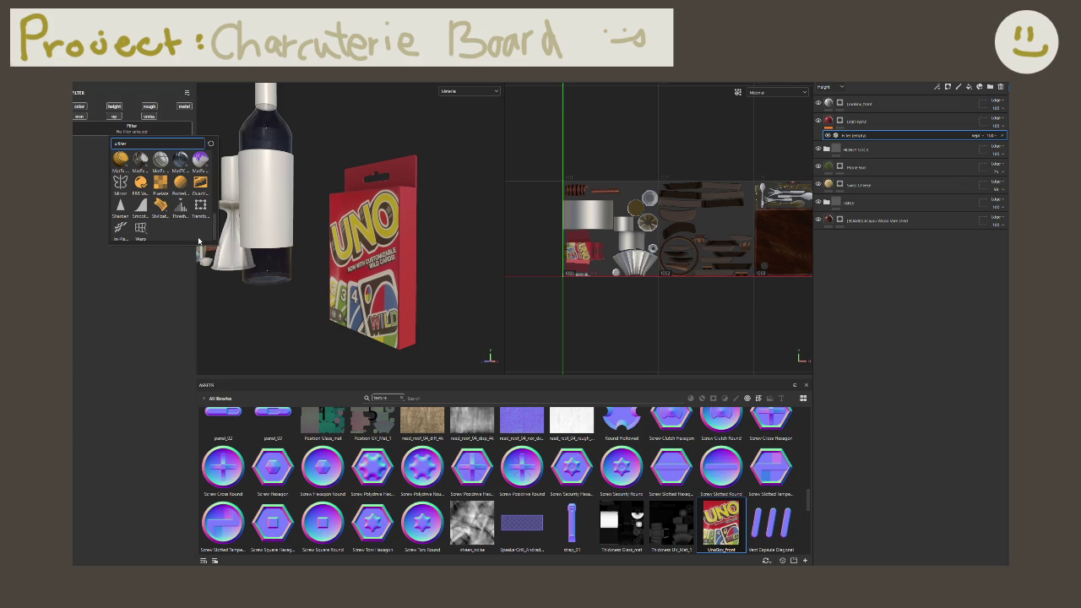
{"action": "scroll", "coordinate": [212, 236], "scroll_direction": "up", "scroll_amount": 3}
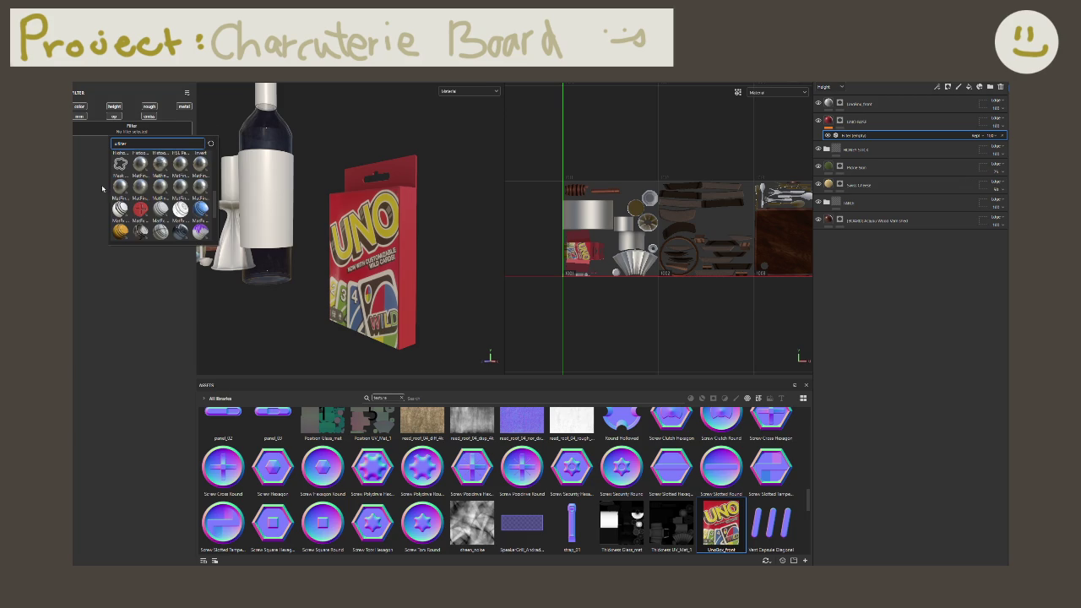
{"action": "left_click", "coordinate": [92, 331]}
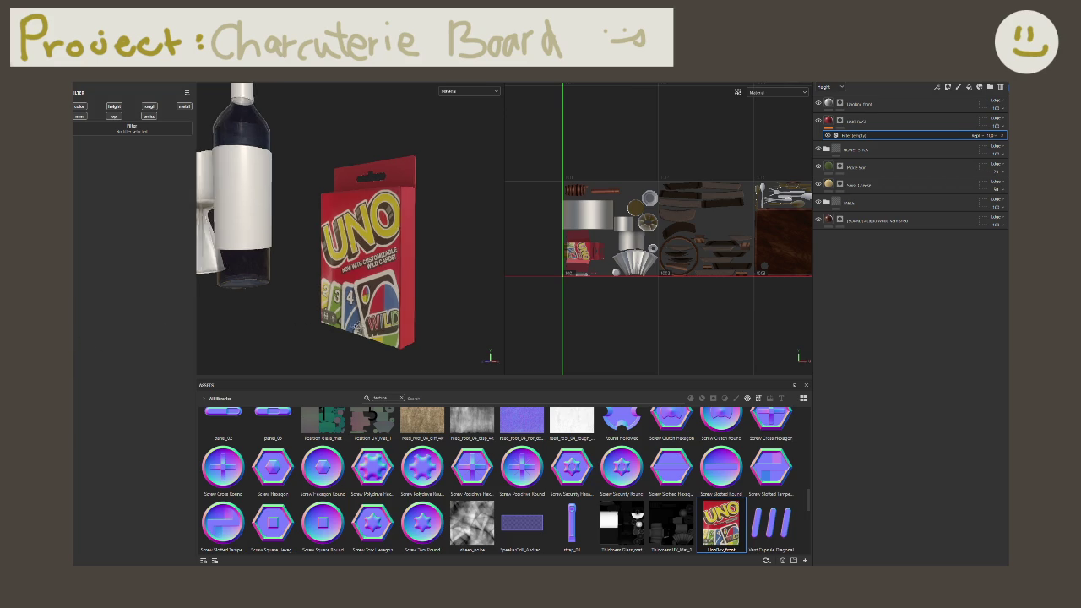
{"action": "left_click_drag", "start_coordinate": [355, 253], "coordinate": [397, 254], "text": "alt"}
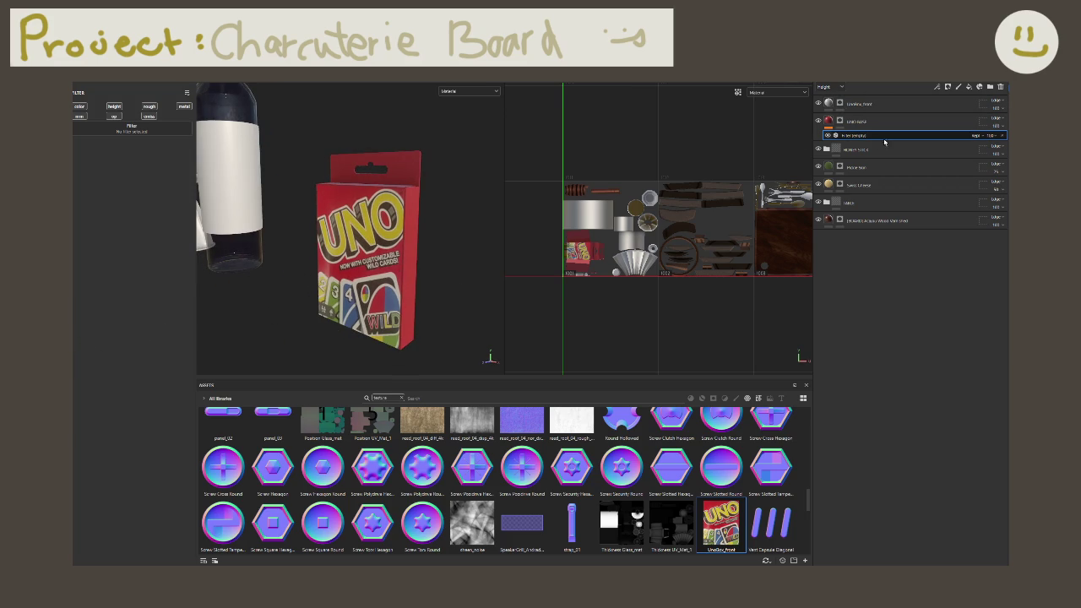
{"action": "key", "text": "Delete"}
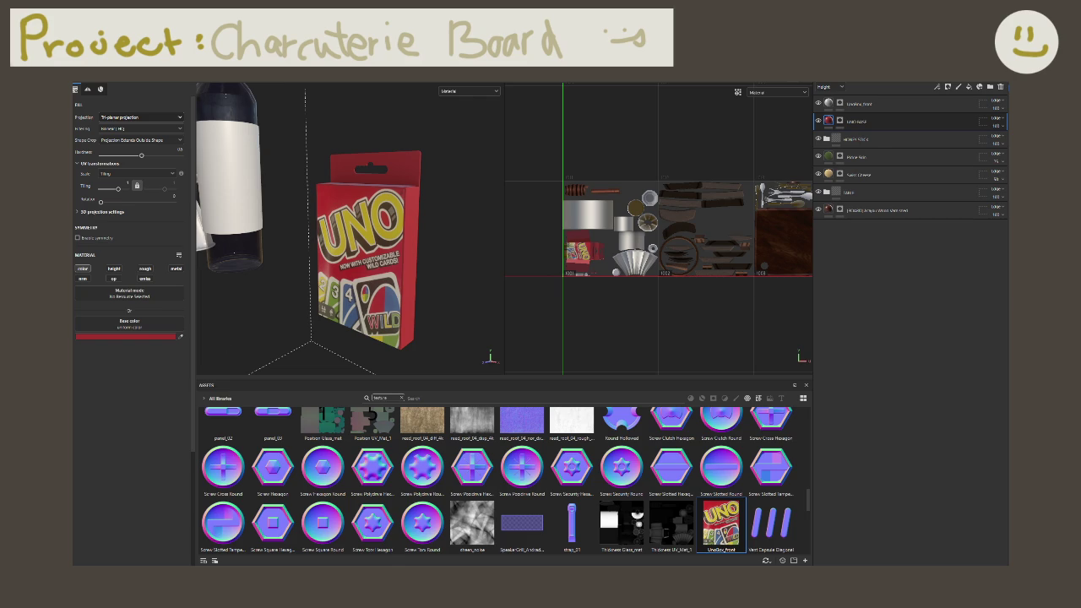
Step: Drop UnoBox_Back onto the back of the box as a new projected fill layer
{"action": "left_click_drag", "start_coordinate": [511, 347], "coordinate": [412, 277]}
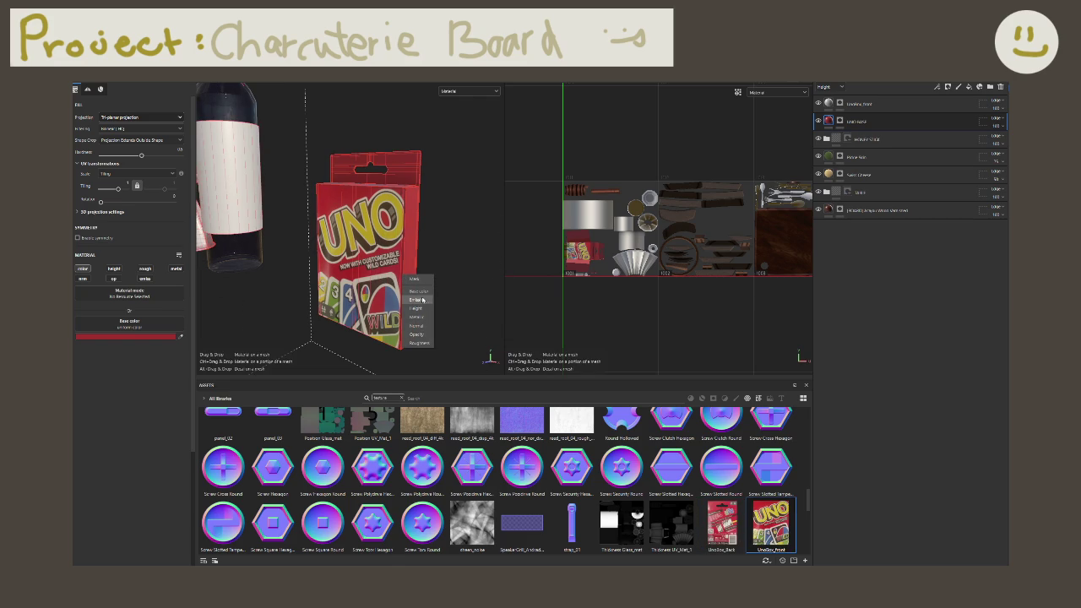
{"action": "left_click", "coordinate": [419, 342]}
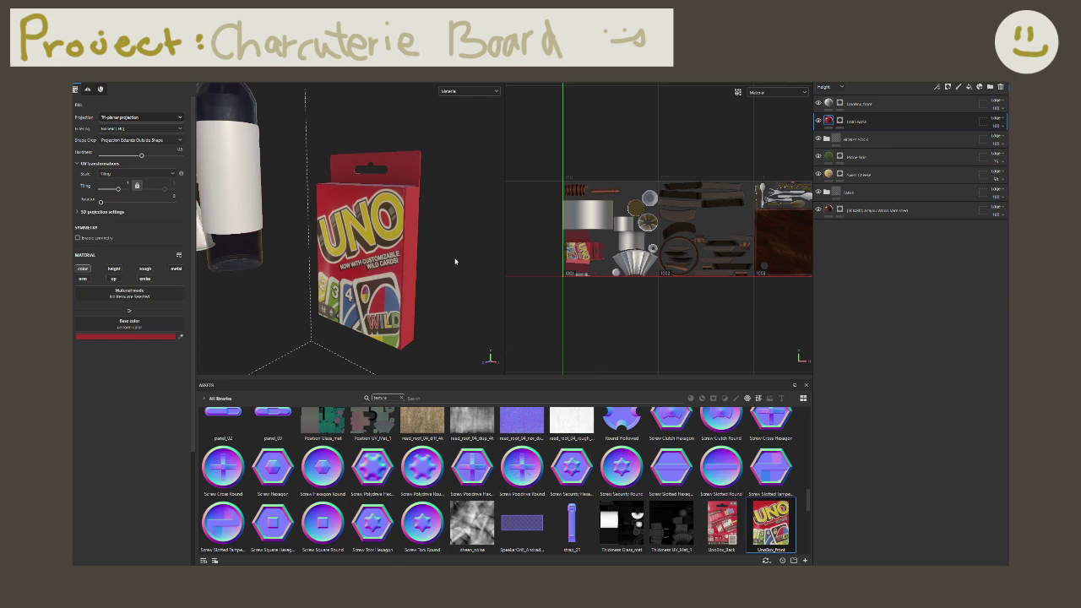
{"action": "left_click_drag", "start_coordinate": [452, 262], "coordinate": [324, 268], "text": "alt"}
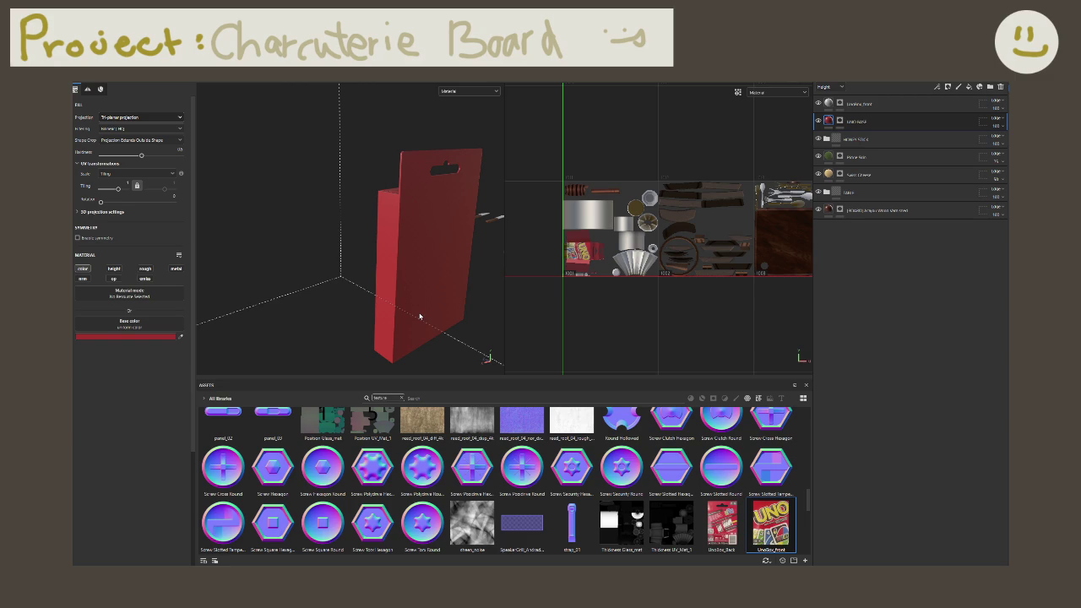
{"action": "left_click_drag", "start_coordinate": [722, 524], "coordinate": [441, 267]}
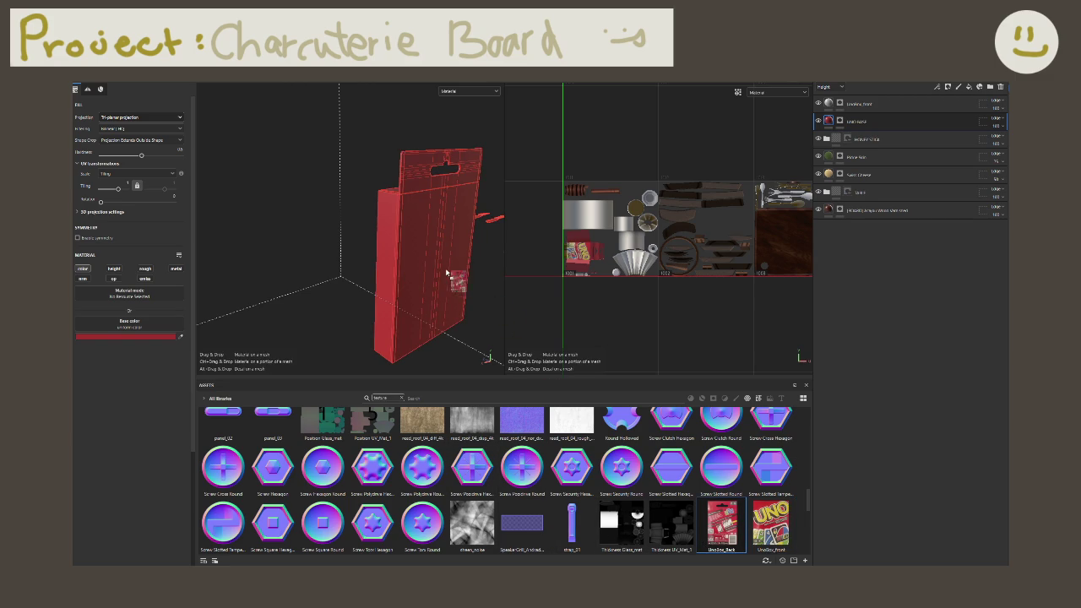
{"action": "left_click", "coordinate": [459, 286]}
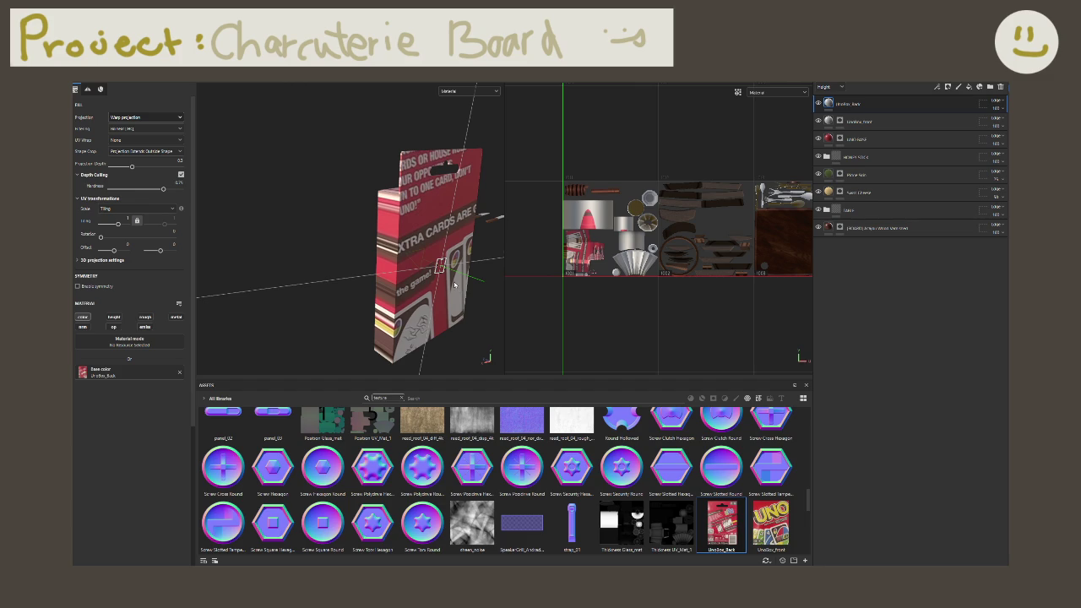
Step: Rotate UnoBox_Back upright, enlarge it and move it up to cover the box back
{"action": "left_click_drag", "start_coordinate": [454, 285], "coordinate": [409, 287], "text": "alt"}
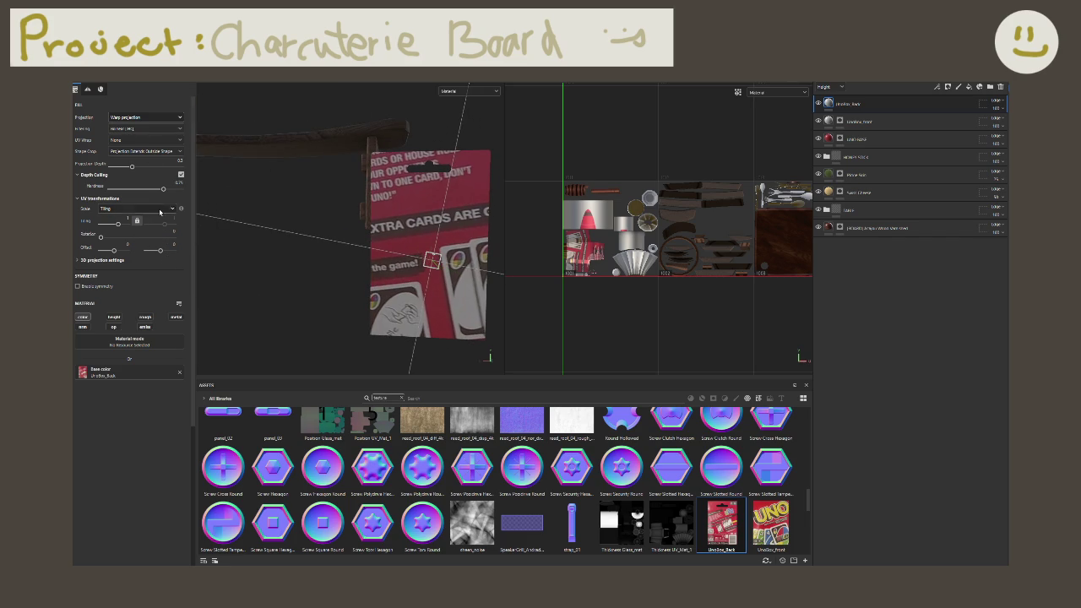
{"action": "left_click_drag", "start_coordinate": [115, 252], "coordinate": [127, 251]}
{"action": "mouse_move", "coordinate": [432, 260]}
{"action": "left_mouse_down"}
{"action": "mouse_move", "coordinate": [417, 258]}
{"action": "mouse_move", "coordinate": [420, 240]}
{"action": "mouse_move", "coordinate": [406, 243]}
{"action": "mouse_move", "coordinate": [414, 259]}
{"action": "mouse_move", "coordinate": [333, 256]}
{"action": "mouse_move", "coordinate": [300, 226]}
{"action": "left_mouse_up"}
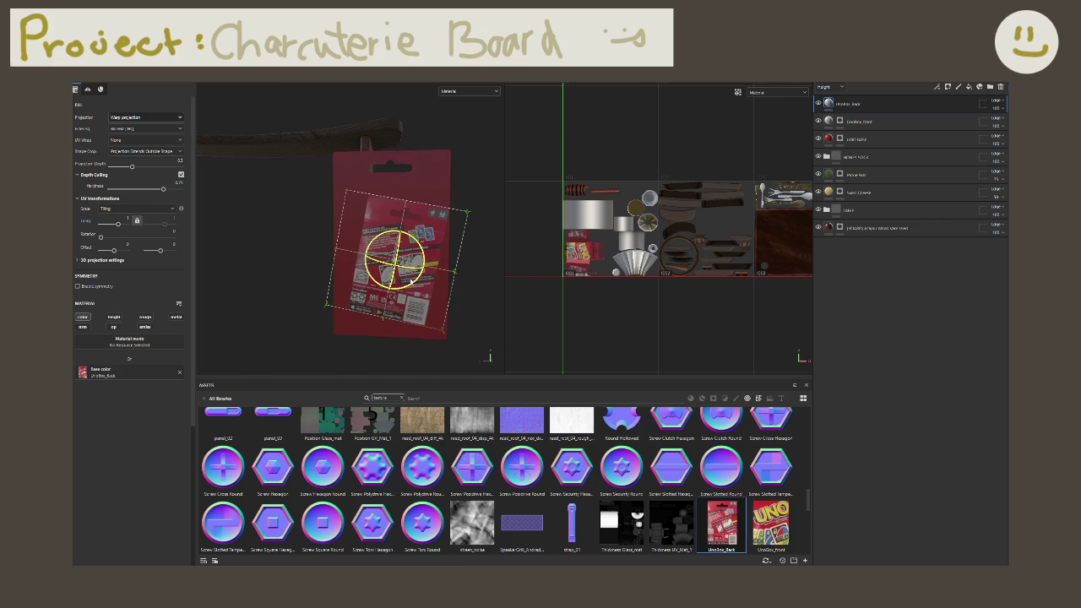
{"action": "mouse_move", "coordinate": [412, 282]}
{"action": "left_mouse_down"}
{"action": "mouse_move", "coordinate": [420, 277]}
{"action": "mouse_move", "coordinate": [392, 247]}
{"action": "mouse_move", "coordinate": [399, 269]}
{"action": "left_mouse_up"}
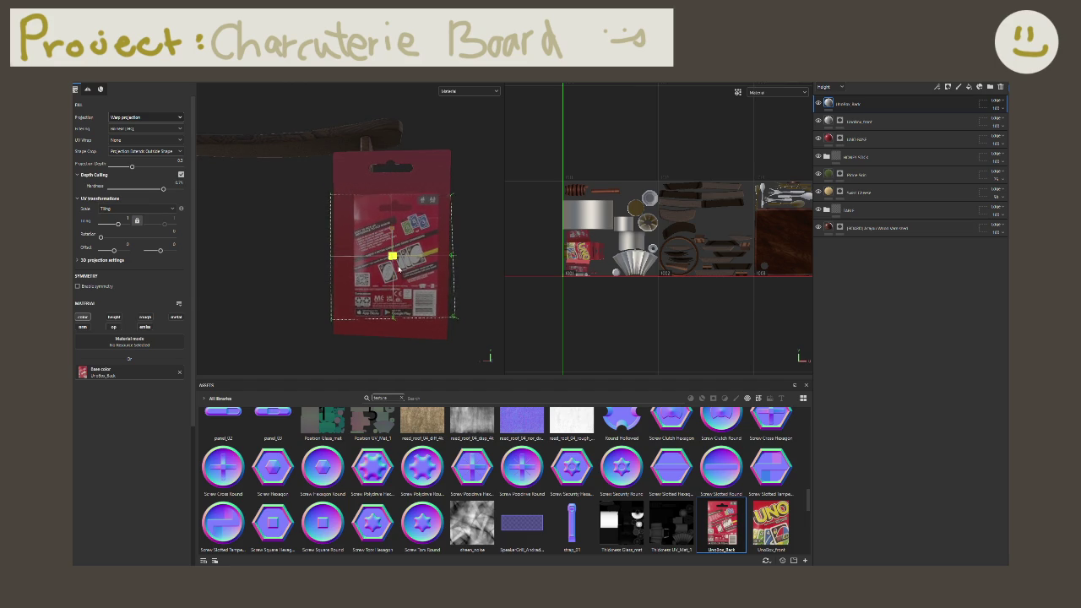
{"action": "mouse_move", "coordinate": [432, 319]}
{"action": "left_mouse_down"}
{"action": "mouse_move", "coordinate": [432, 337]}
{"action": "mouse_move", "coordinate": [416, 285]}
{"action": "mouse_move", "coordinate": [387, 250]}
{"action": "left_mouse_up"}
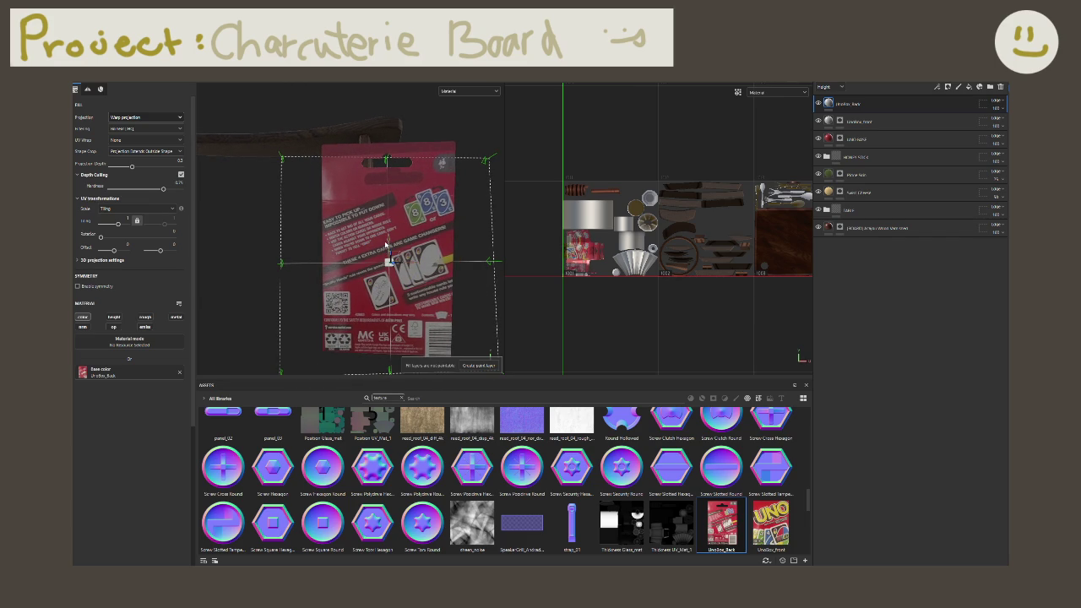
{"action": "left_click_drag", "start_coordinate": [390, 239], "coordinate": [390, 229]}
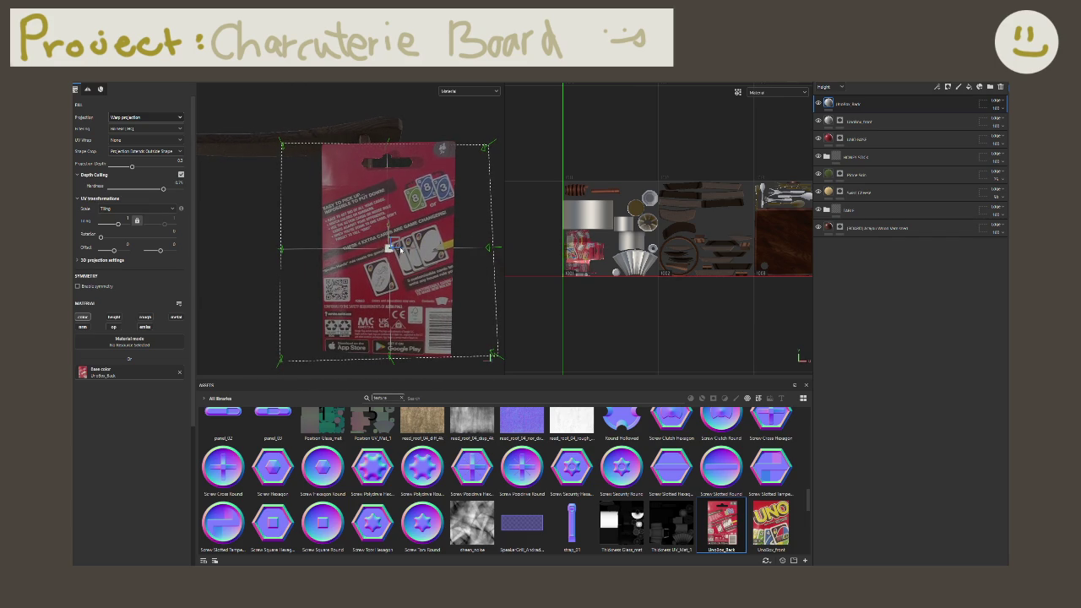
{"action": "left_click_drag", "start_coordinate": [401, 248], "coordinate": [406, 240]}
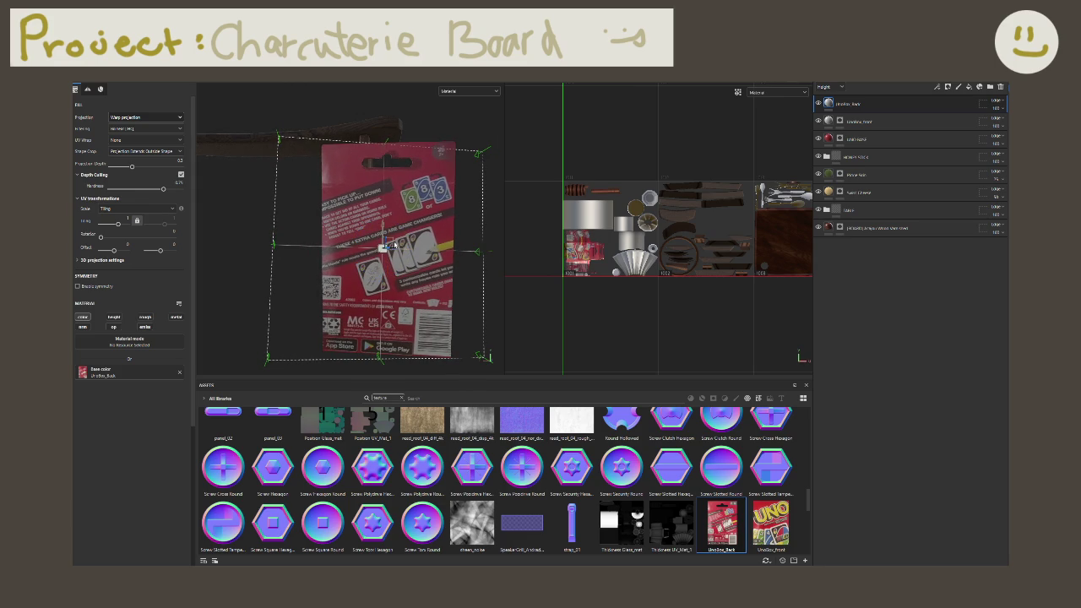
{"action": "left_click_drag", "start_coordinate": [383, 248], "coordinate": [380, 246]}
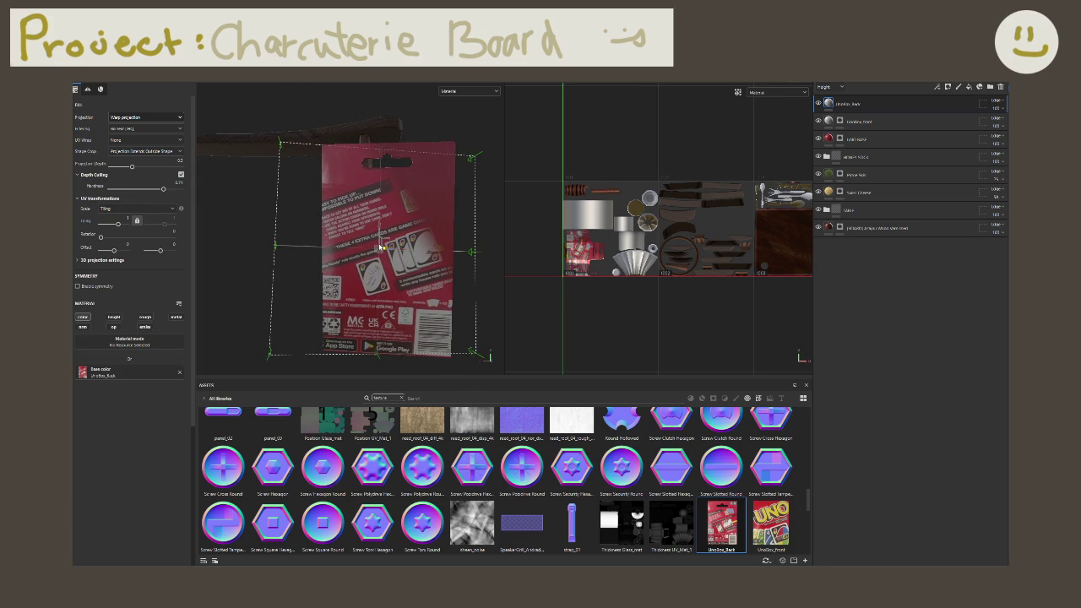
{"action": "left_click_drag", "start_coordinate": [410, 293], "coordinate": [428, 270]}
{"action": "mouse_move", "coordinate": [359, 244]}
{"action": "left_mouse_down", "text": "alt"}
{"action": "mouse_move", "coordinate": [407, 250]}
{"action": "mouse_move", "coordinate": [393, 264]}
{"action": "left_mouse_up", "text": "alt"}
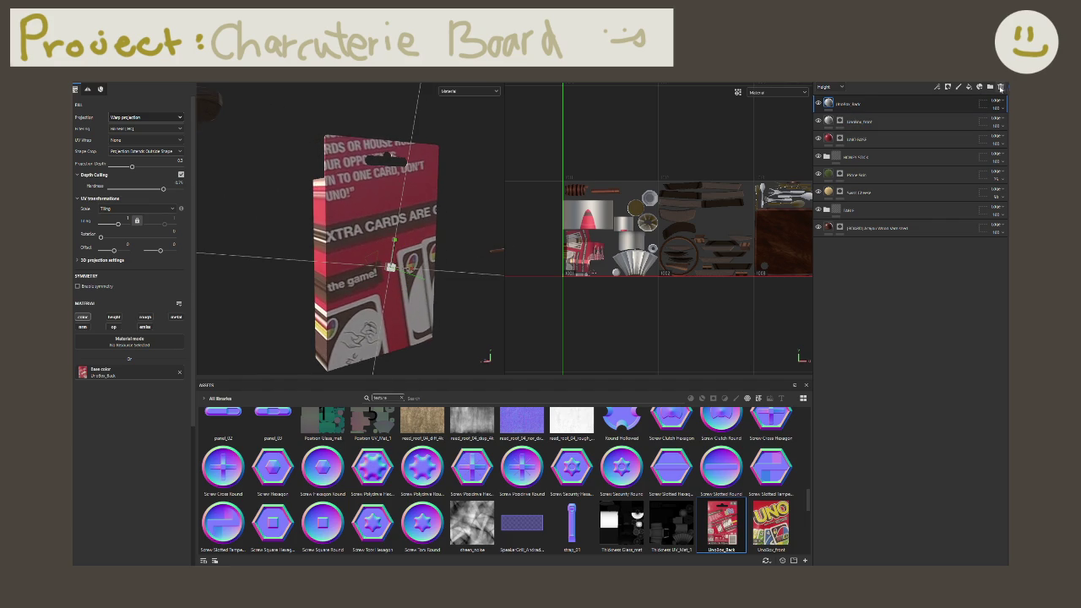
Step: Delete both UnoBox projection layers and add a fill layer with UnoBox_Back as its base colour
{"action": "left_click", "coordinate": [1001, 87]}
{"action": "left_click", "coordinate": [1001, 87]}
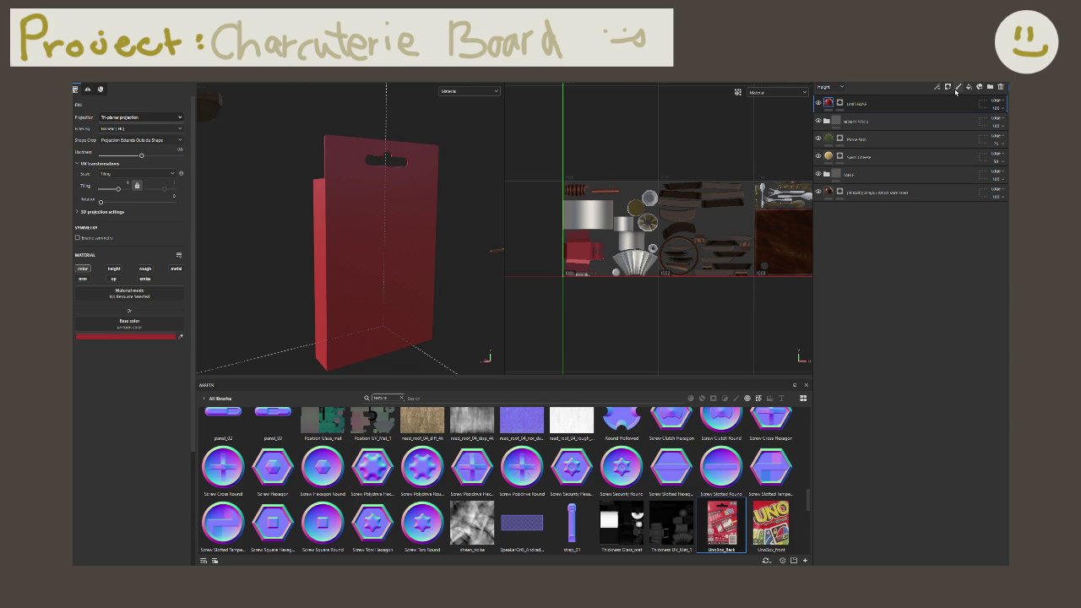
{"action": "left_click", "coordinate": [969, 87]}
{"action": "left_click", "coordinate": [154, 319]}
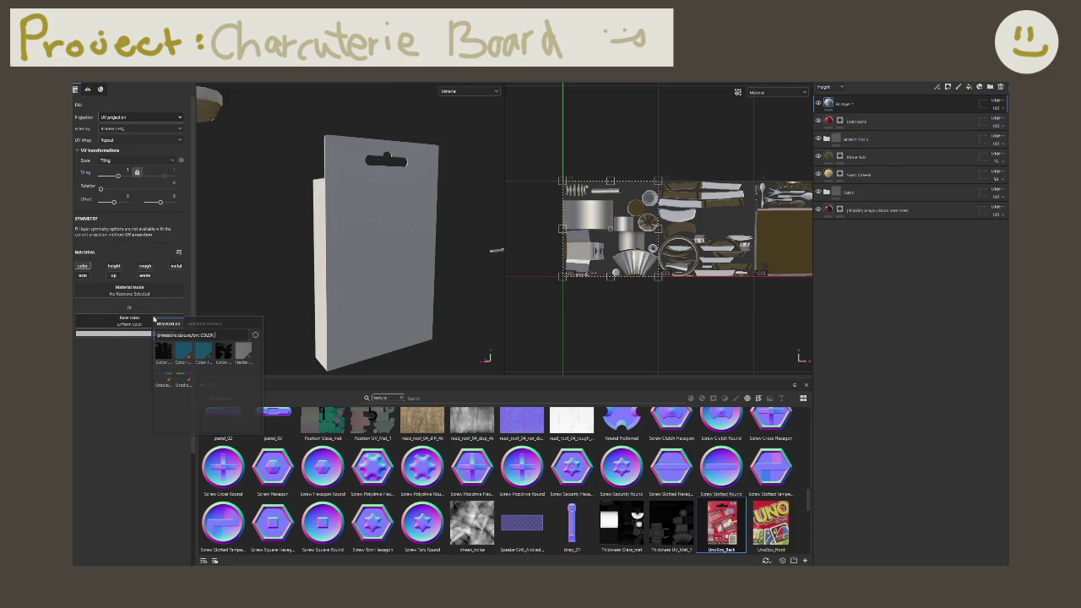
{"action": "key", "text": "Escape"}
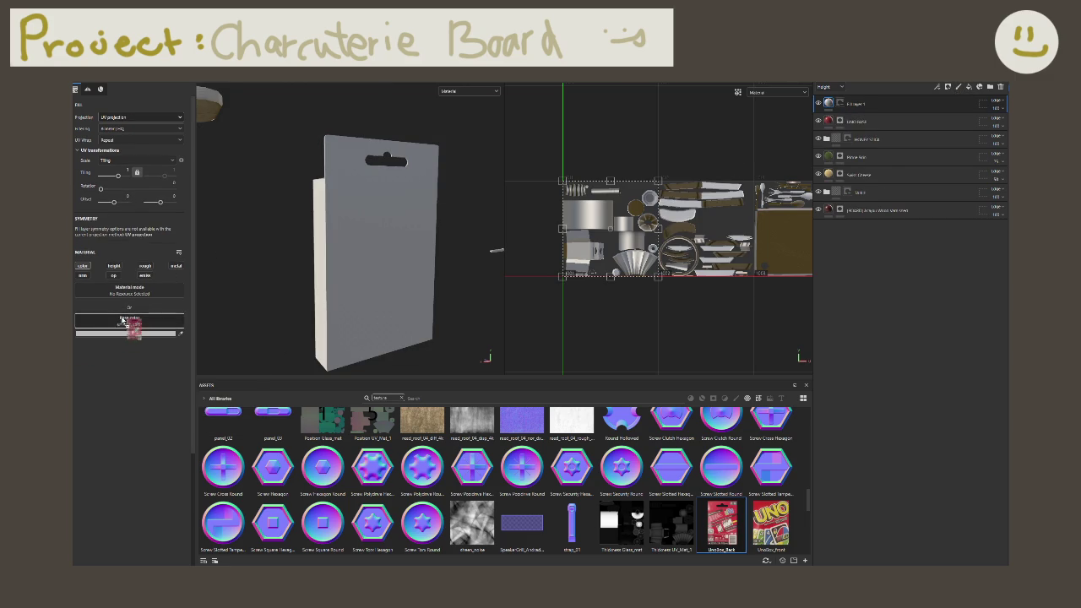
{"action": "left_click_drag", "start_coordinate": [721, 524], "coordinate": [149, 321]}
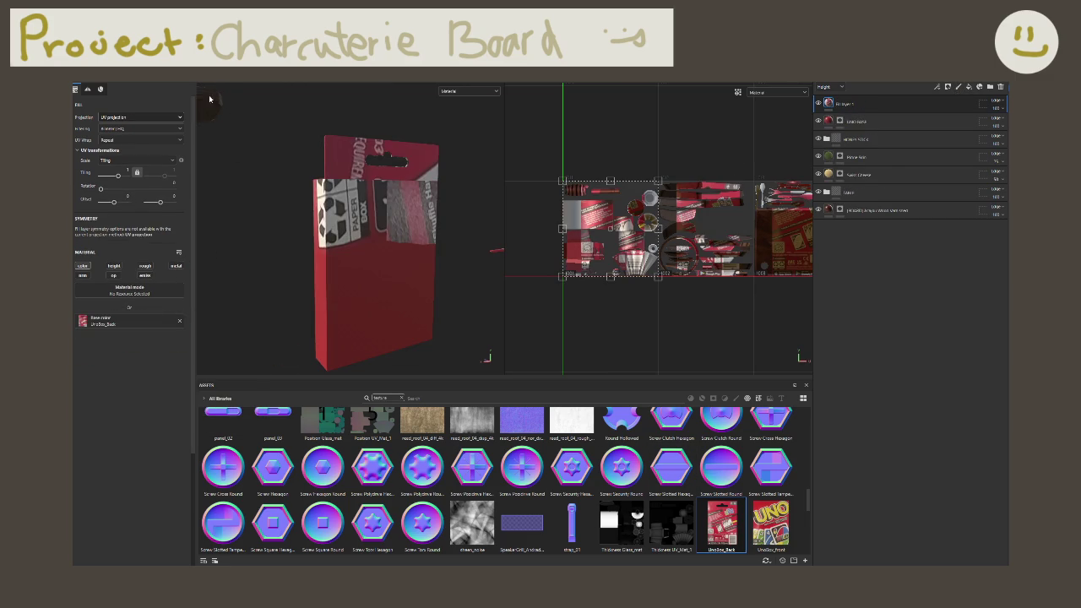
Step: Add a black mask to Fill layer 1, fill the whole box, then remove one front strip
{"action": "right_click", "coordinate": [853, 103]}
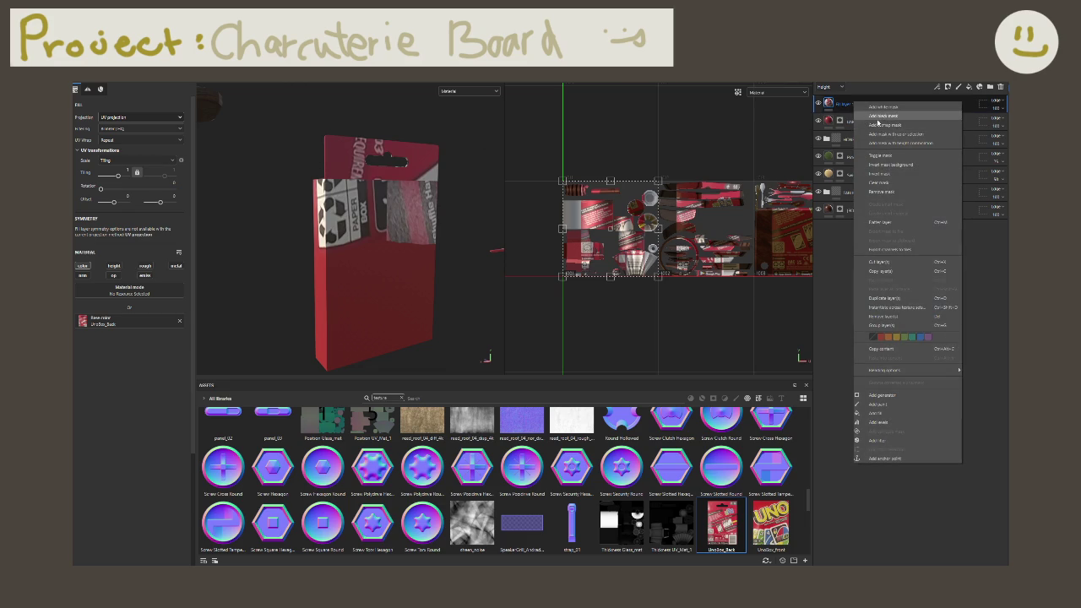
{"action": "left_click", "coordinate": [879, 125]}
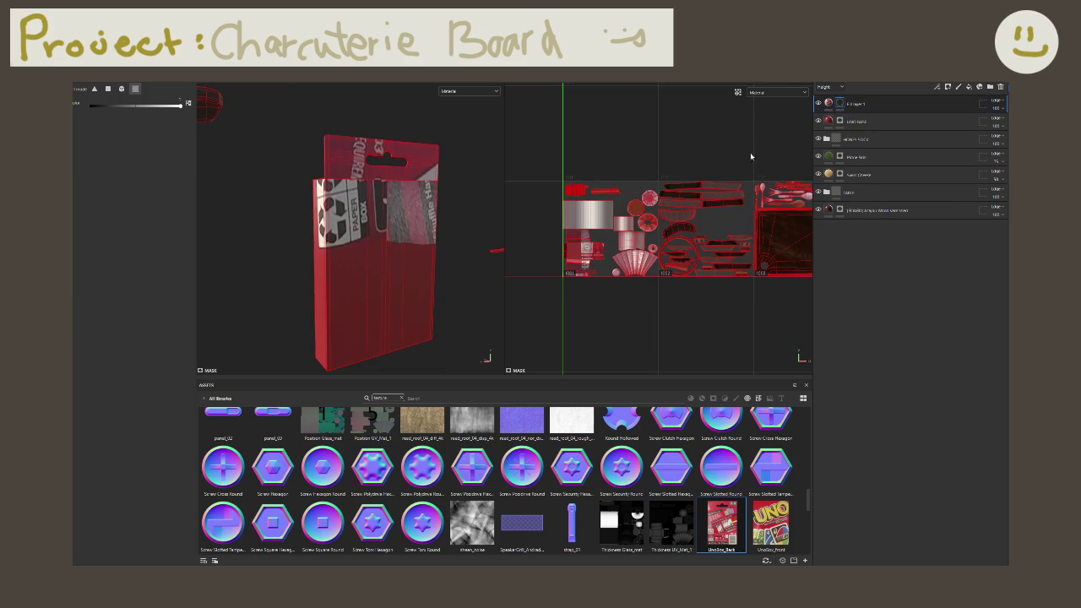
{"action": "left_click_drag", "start_coordinate": [293, 154], "coordinate": [449, 302]}
{"action": "key", "text": "3"}
{"action": "left_click_drag", "start_coordinate": [299, 135], "coordinate": [471, 316]}
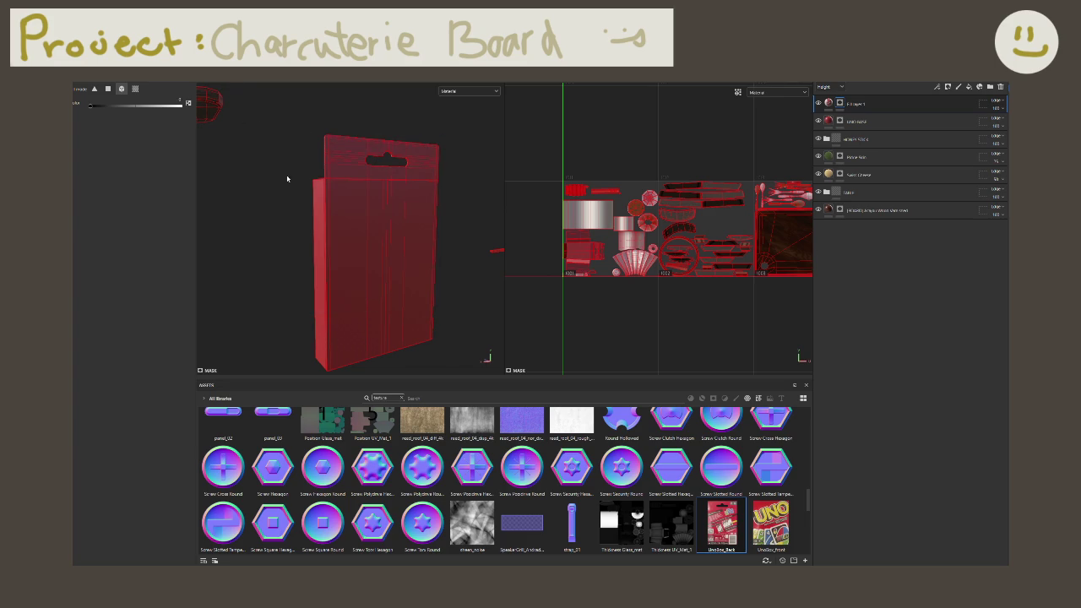
{"action": "key", "text": "2"}
{"action": "left_click", "coordinate": [393, 241]}
Step: Check the mask around the box and switch to the fill's projection type options
{"action": "left_click_drag", "start_coordinate": [413, 246], "coordinate": [360, 234], "text": "alt"}
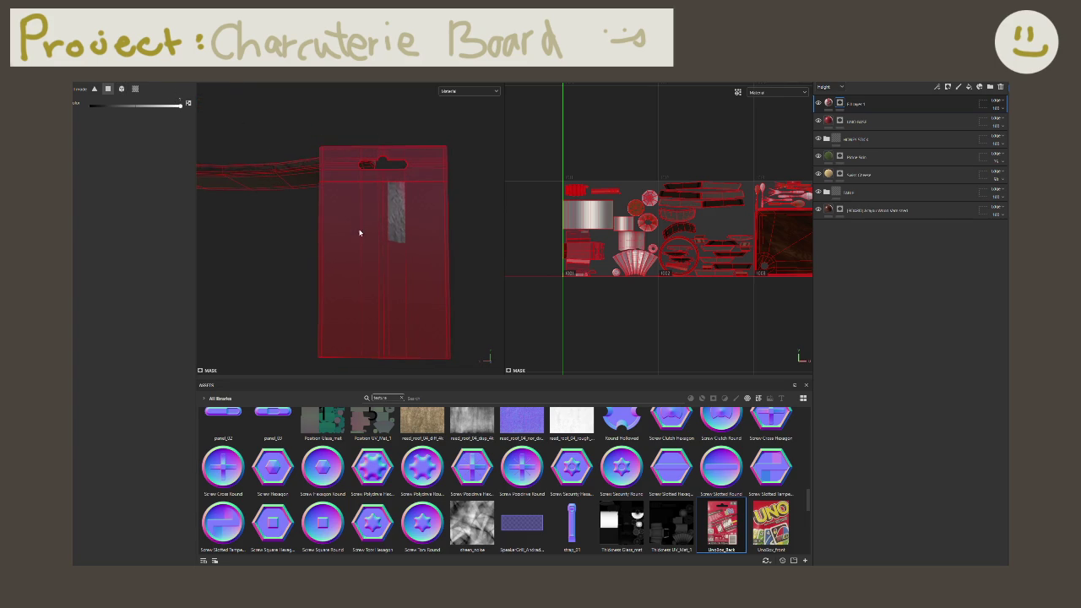
{"action": "mouse_move", "coordinate": [345, 186]}
{"action": "left_mouse_down", "text": "alt"}
{"action": "mouse_move", "coordinate": [282, 131]}
{"action": "mouse_move", "coordinate": [321, 250]}
{"action": "left_mouse_up", "text": "alt"}
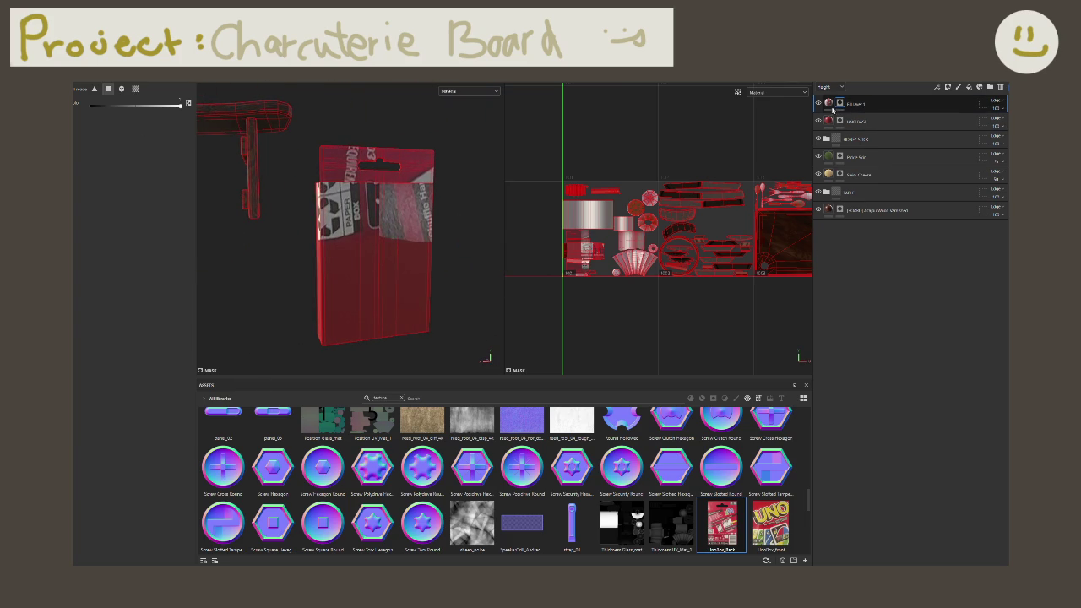
{"action": "left_click", "coordinate": [828, 103]}
{"action": "left_click", "coordinate": [175, 116]}
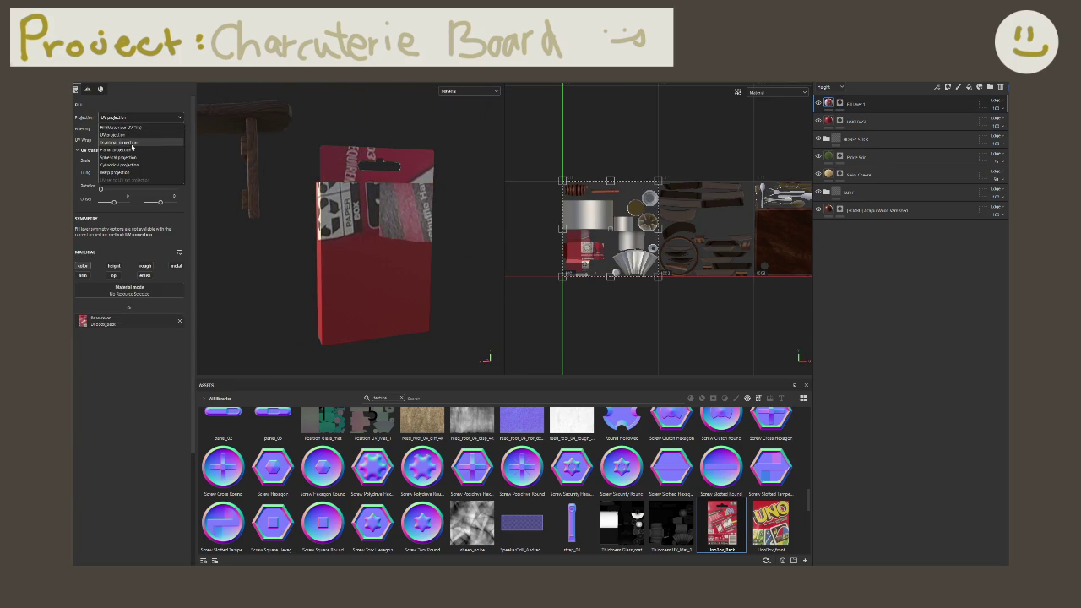
Step: Switch the fill to warp projection and shrink the projection frame to a small box
{"action": "left_click", "coordinate": [144, 166]}
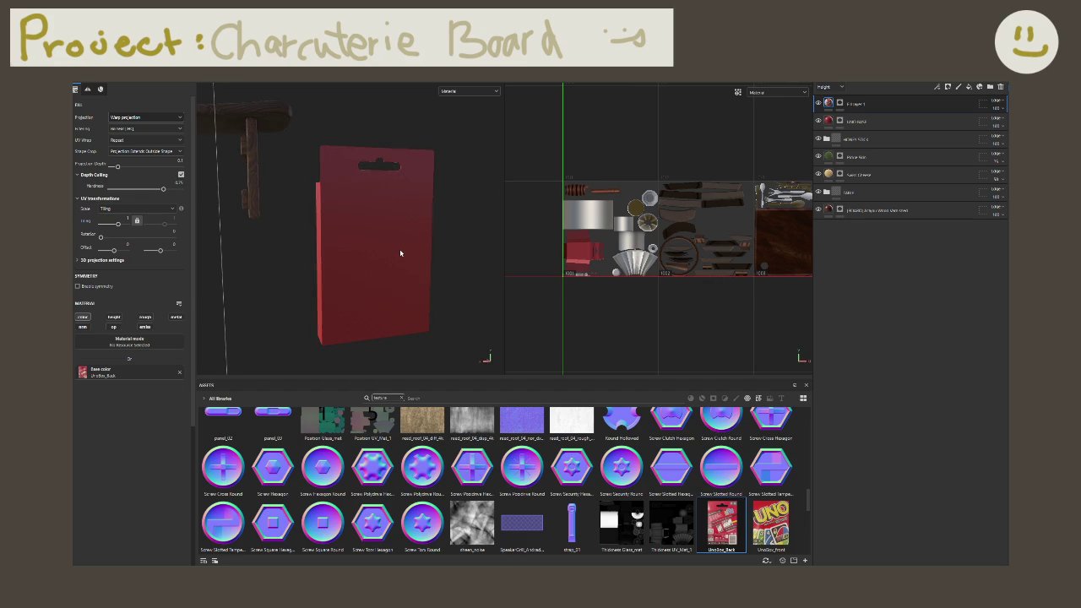
{"action": "mouse_move", "coordinate": [401, 254]}
{"action": "left_mouse_down", "text": "alt"}
{"action": "mouse_move", "coordinate": [465, 253]}
{"action": "mouse_move", "coordinate": [466, 273]}
{"action": "mouse_move", "coordinate": [488, 266]}
{"action": "left_mouse_up", "text": "alt"}
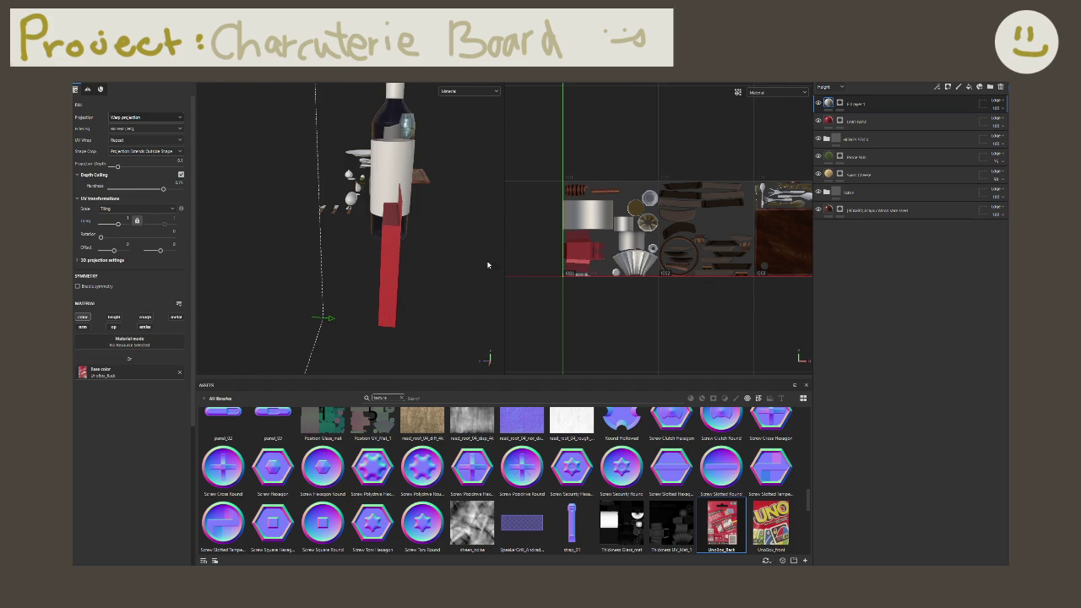
{"action": "mouse_move", "coordinate": [365, 319]}
{"action": "left_mouse_down", "text": "alt"}
{"action": "mouse_move", "coordinate": [367, 276]}
{"action": "mouse_move", "coordinate": [265, 239]}
{"action": "mouse_move", "coordinate": [292, 234]}
{"action": "left_mouse_up", "text": "alt"}
{"action": "left_click_drag", "start_coordinate": [342, 169], "coordinate": [344, 150], "text": "alt"}
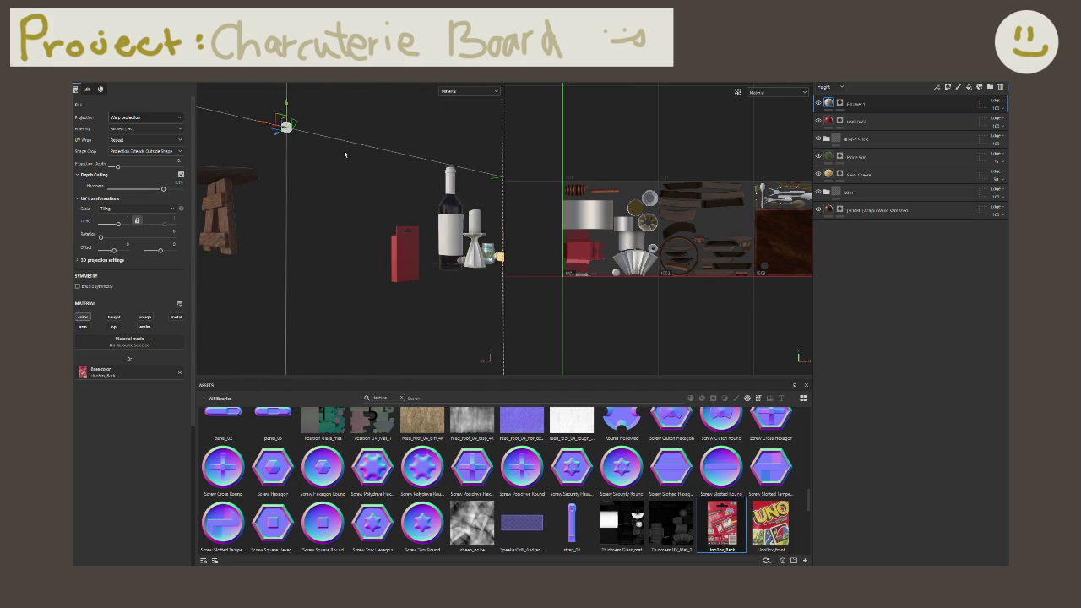
{"action": "key", "text": "e"}
{"action": "mouse_move", "coordinate": [287, 127]}
{"action": "left_mouse_down"}
{"action": "mouse_move", "coordinate": [266, 124]}
{"action": "mouse_move", "coordinate": [362, 88]}
{"action": "mouse_move", "coordinate": [388, 186]}
{"action": "mouse_move", "coordinate": [355, 132]}
{"action": "mouse_move", "coordinate": [374, 210]}
{"action": "mouse_move", "coordinate": [367, 243]}
{"action": "mouse_move", "coordinate": [378, 251]}
{"action": "left_mouse_up"}
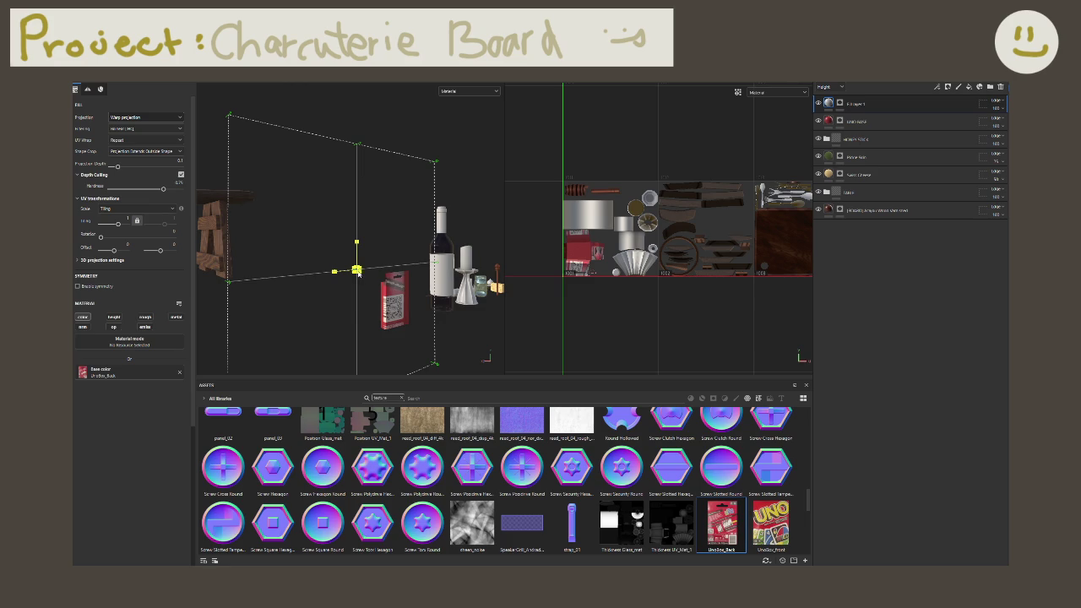
{"action": "left_click_drag", "start_coordinate": [357, 272], "coordinate": [261, 231]}
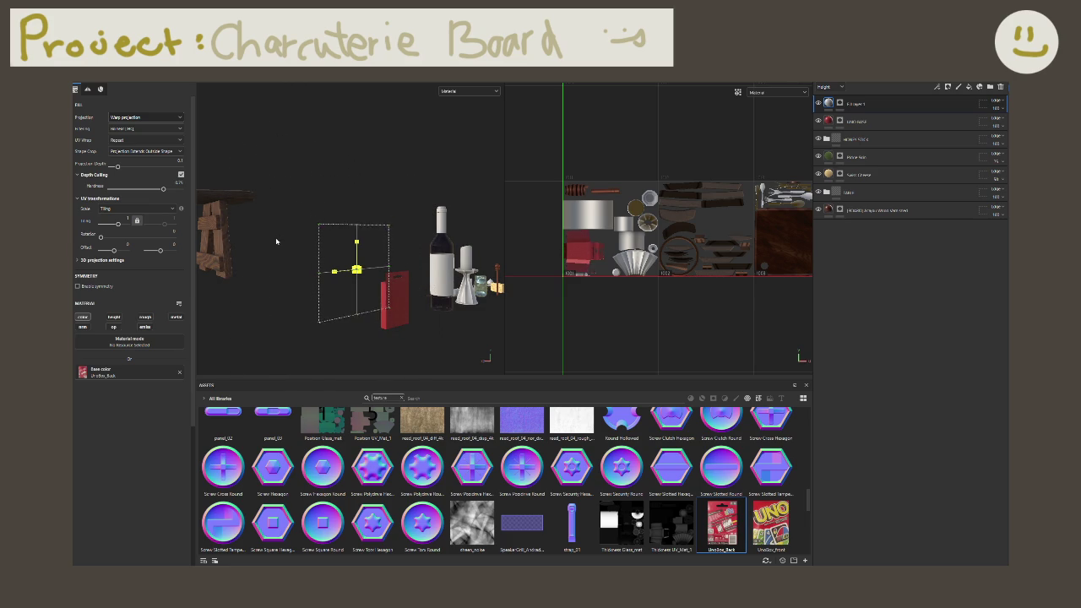
{"action": "mouse_move", "coordinate": [352, 261]}
{"action": "left_mouse_down", "text": "alt"}
{"action": "mouse_move", "coordinate": [349, 292]}
{"action": "mouse_move", "coordinate": [281, 254]}
{"action": "mouse_move", "coordinate": [347, 228]}
{"action": "mouse_move", "coordinate": [440, 256]}
{"action": "left_mouse_up", "text": "alt"}
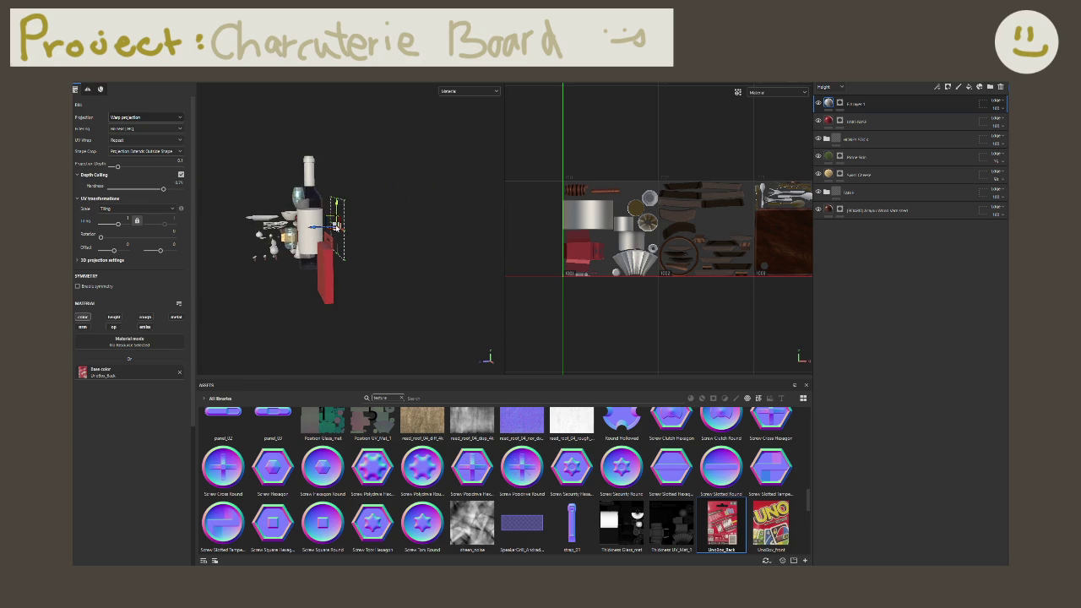
Step: Rotate the projection frame to match the red box, undoing misaligned rotations
{"action": "mouse_move", "coordinate": [333, 274]}
{"action": "left_mouse_down", "text": "alt"}
{"action": "mouse_move", "coordinate": [304, 253]}
{"action": "mouse_move", "coordinate": [371, 315]}
{"action": "left_mouse_up", "text": "alt"}
{"action": "scroll", "coordinate": [371, 315], "scroll_direction": "up", "scroll_amount": 2}
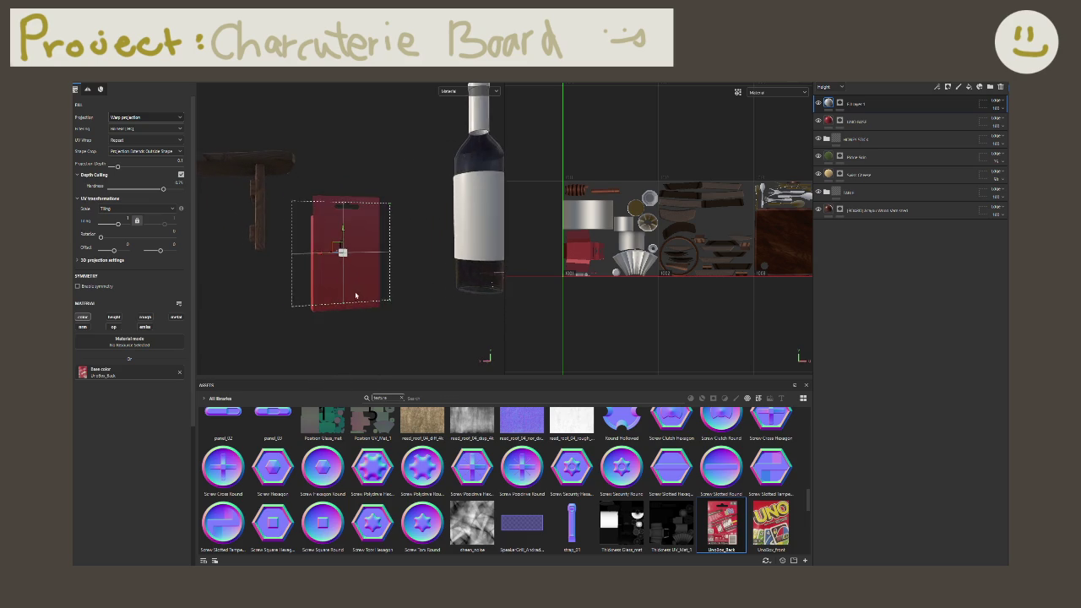
{"action": "scroll", "coordinate": [359, 283], "scroll_direction": "up", "scroll_amount": 2}
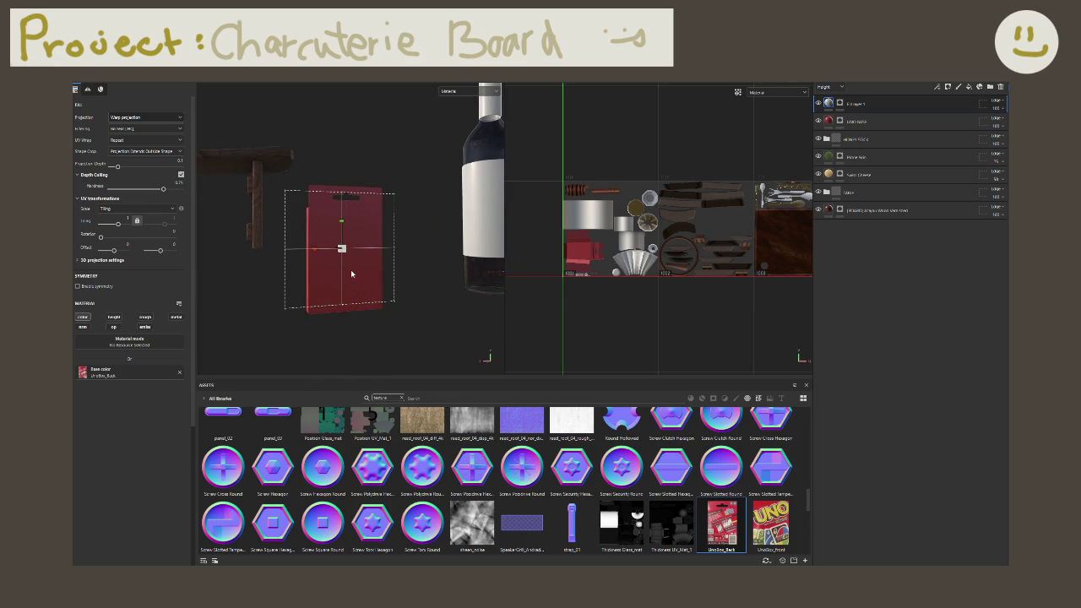
{"action": "key", "text": "e"}
{"action": "left_click_drag", "start_coordinate": [359, 252], "coordinate": [458, 263]}
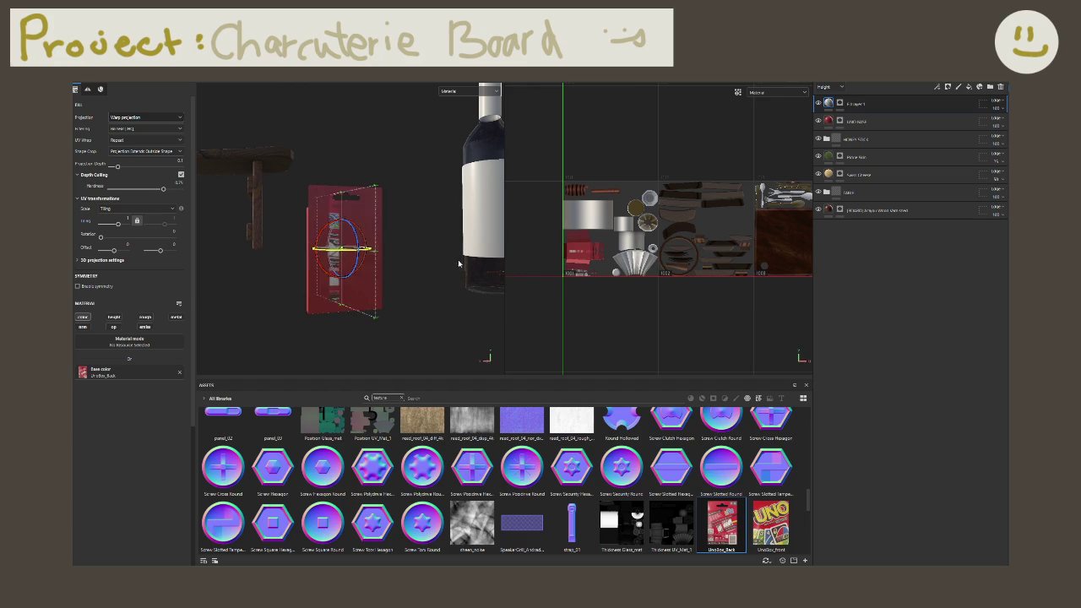
{"action": "key", "text": "ctrl+z"}
{"action": "key", "text": "ctrl+z"}
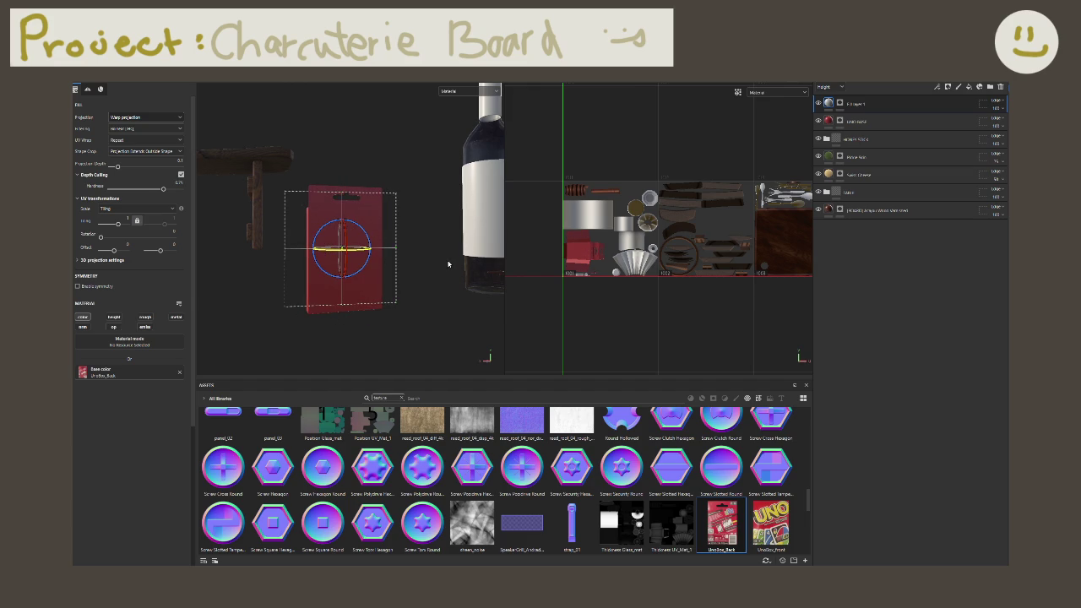
{"action": "key", "text": "ctrl+z"}
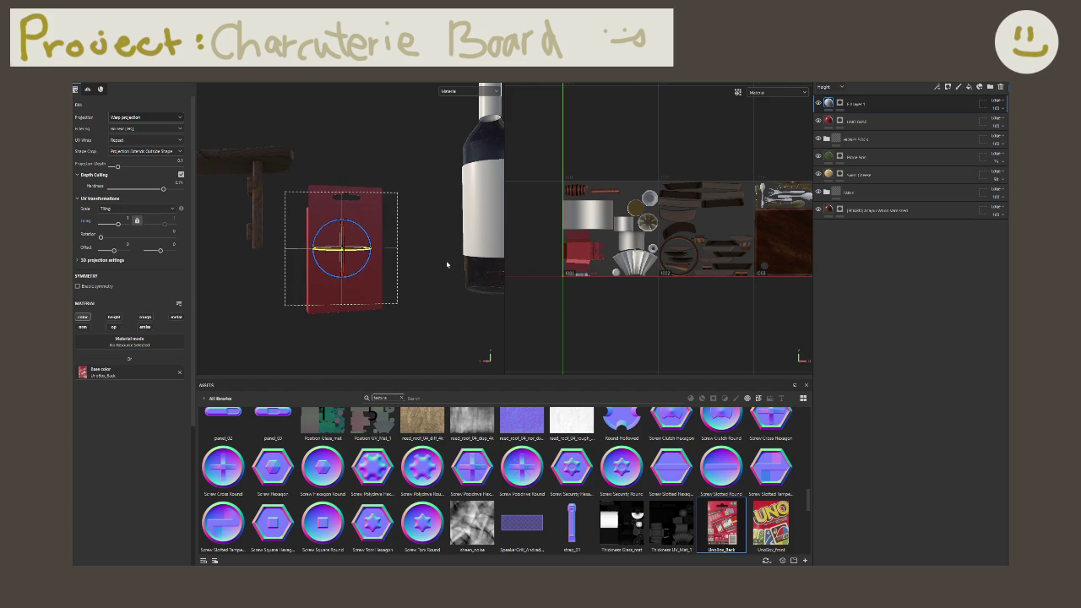
{"action": "mouse_move", "coordinate": [396, 253]}
{"action": "left_mouse_down", "text": "alt"}
{"action": "mouse_move", "coordinate": [478, 281]}
{"action": "mouse_move", "coordinate": [409, 296]}
{"action": "left_mouse_up", "text": "alt"}
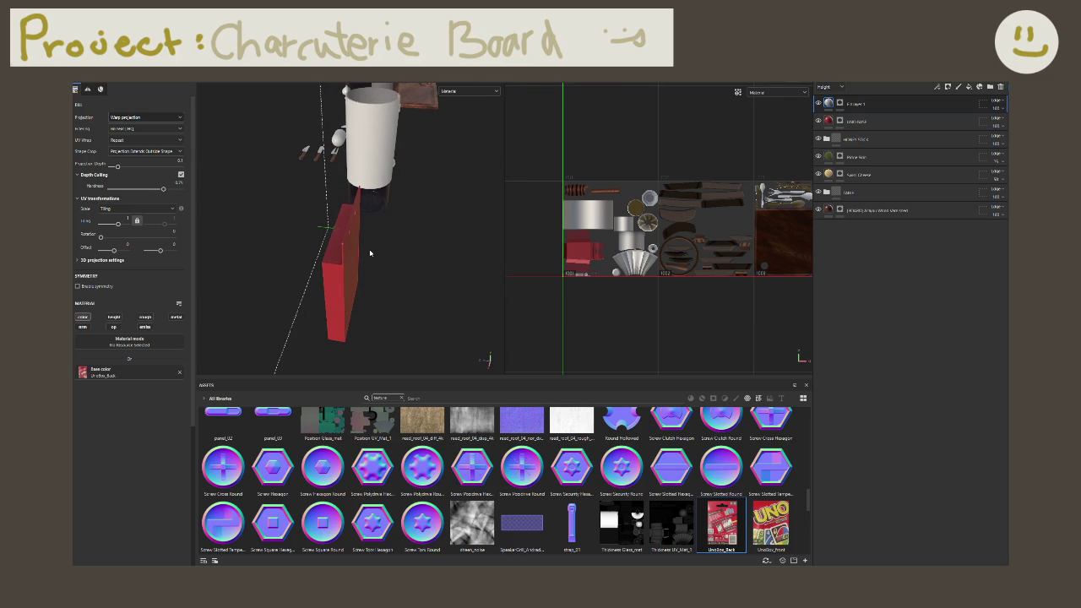
{"action": "key", "text": "ctrl+z"}
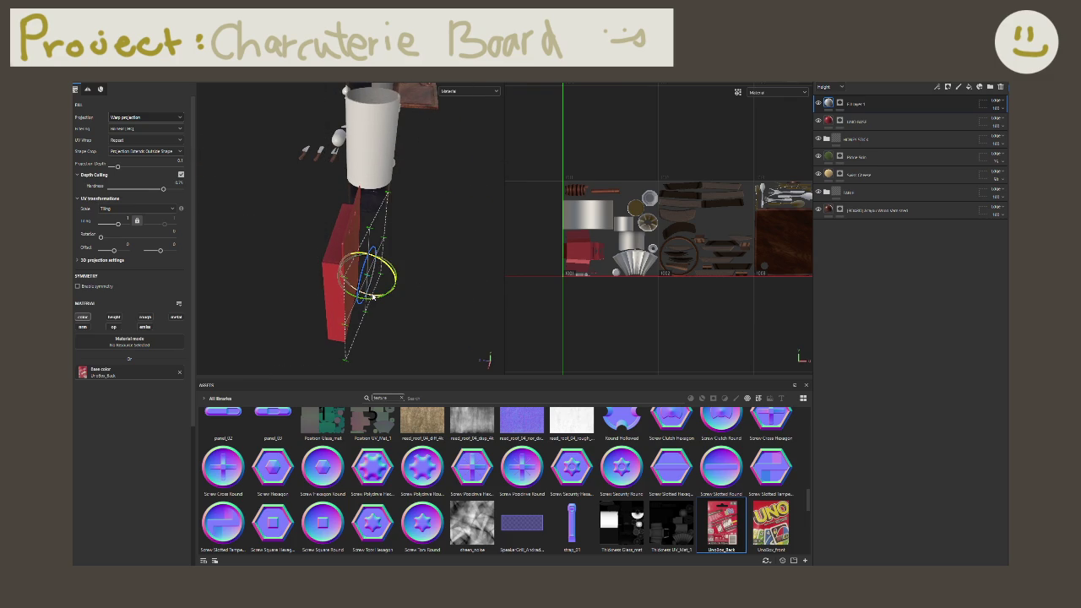
{"action": "left_click_drag", "start_coordinate": [388, 297], "coordinate": [377, 298]}
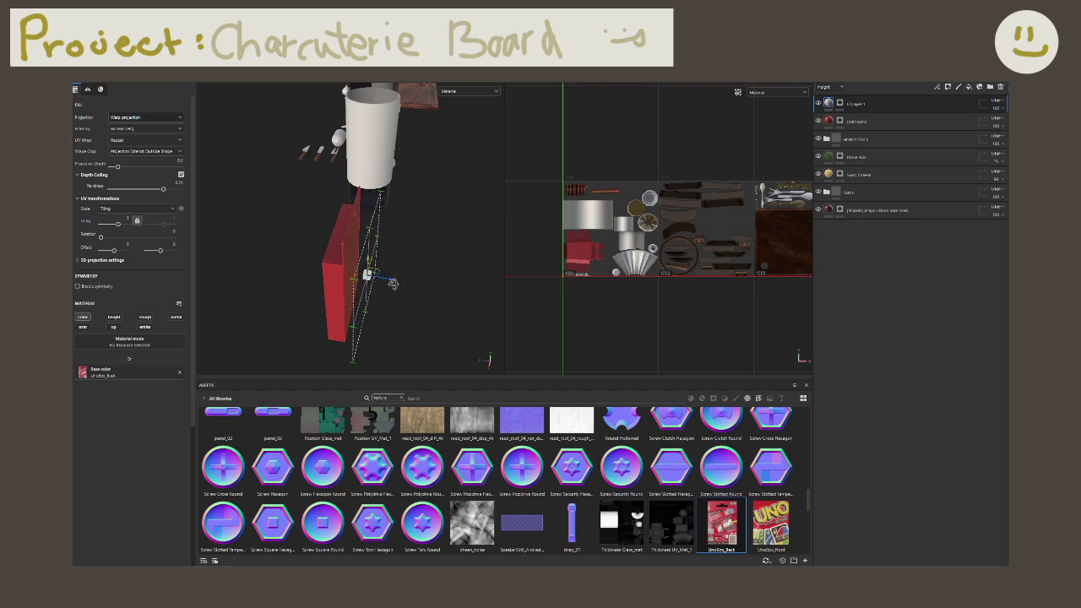
{"action": "left_click_drag", "start_coordinate": [363, 274], "coordinate": [333, 284], "text": "alt"}
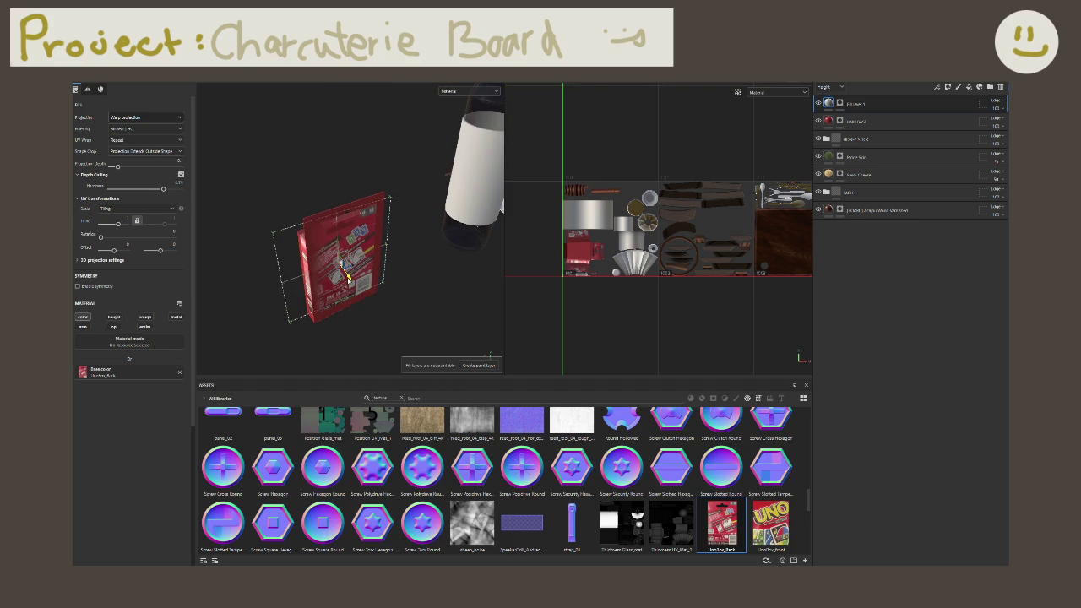
Step: Move, widen and heighten the UNO back projection to fit the box face, then exit projection mode
{"action": "left_click_drag", "start_coordinate": [349, 279], "coordinate": [415, 285], "text": "alt"}
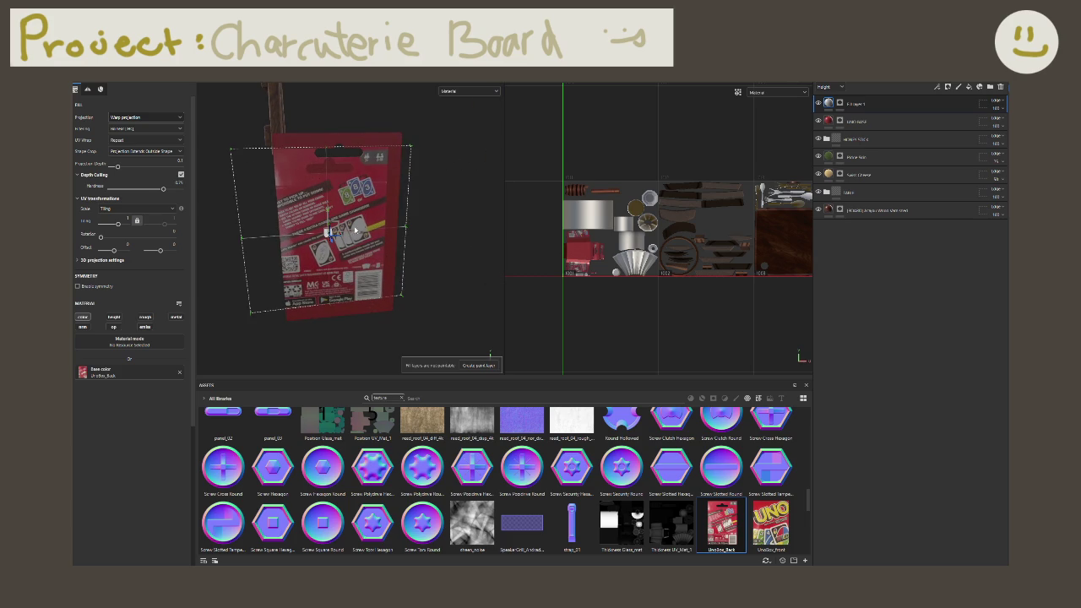
{"action": "left_click_drag", "start_coordinate": [353, 233], "coordinate": [353, 242]}
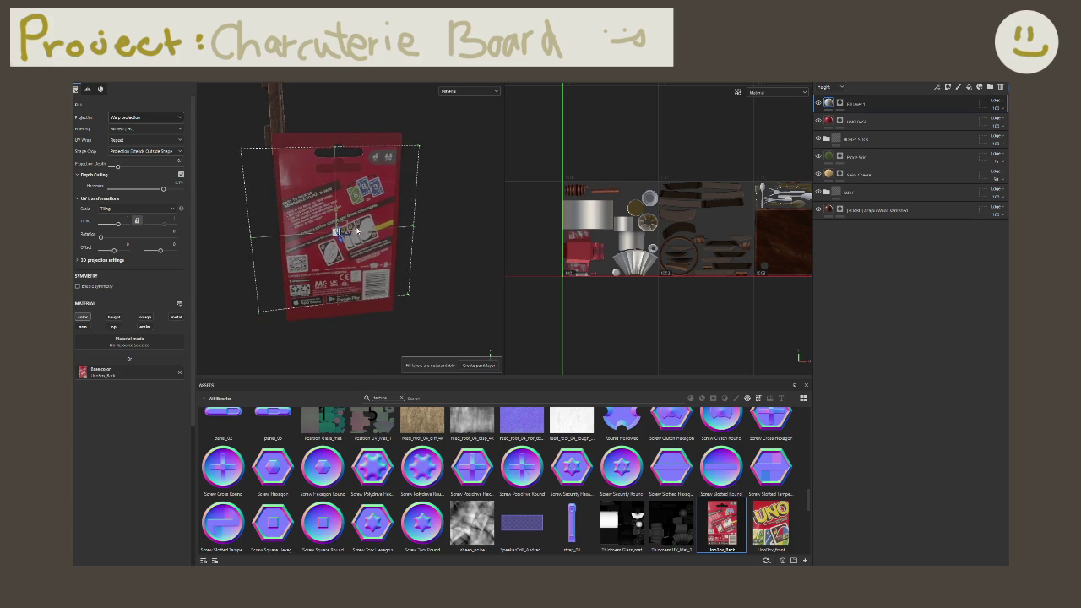
{"action": "left_click_drag", "start_coordinate": [337, 240], "coordinate": [335, 215]}
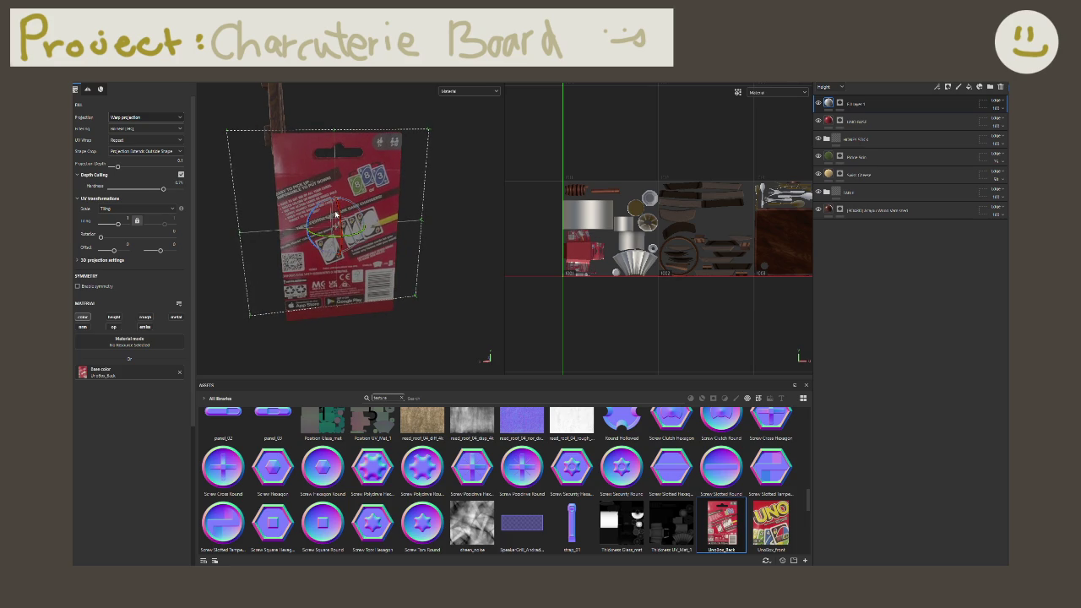
{"action": "left_click_drag", "start_coordinate": [336, 211], "coordinate": [339, 219]}
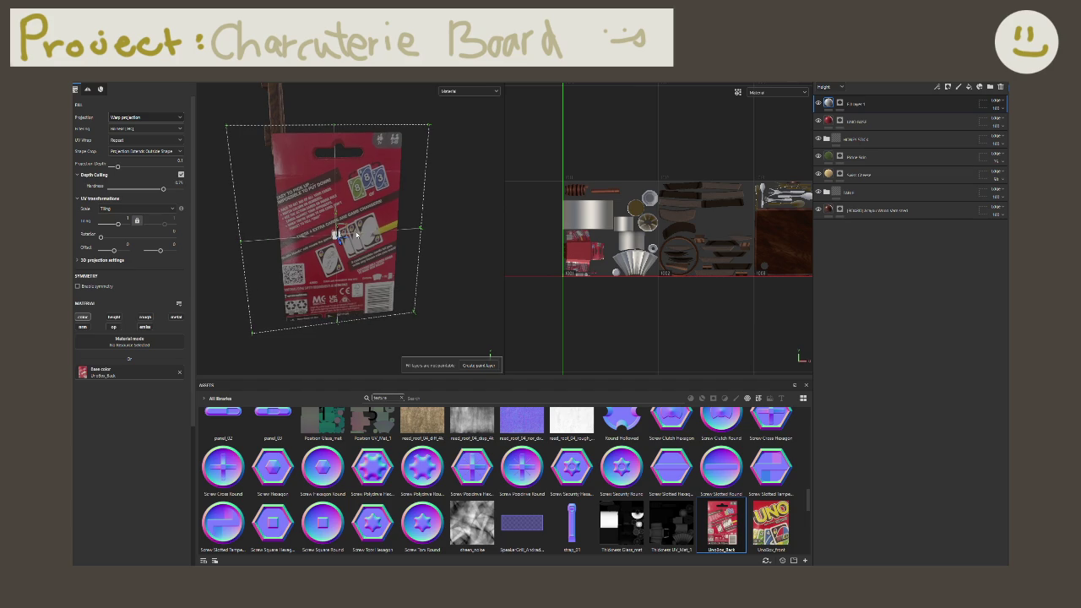
{"action": "mouse_move", "coordinate": [336, 235]}
{"action": "left_mouse_down"}
{"action": "mouse_move", "coordinate": [334, 215]}
{"action": "mouse_move", "coordinate": [364, 248]}
{"action": "mouse_move", "coordinate": [439, 292]}
{"action": "mouse_move", "coordinate": [345, 323]}
{"action": "mouse_move", "coordinate": [554, 288]}
{"action": "mouse_move", "coordinate": [374, 265]}
{"action": "left_mouse_up"}
{"action": "key", "text": "1"}
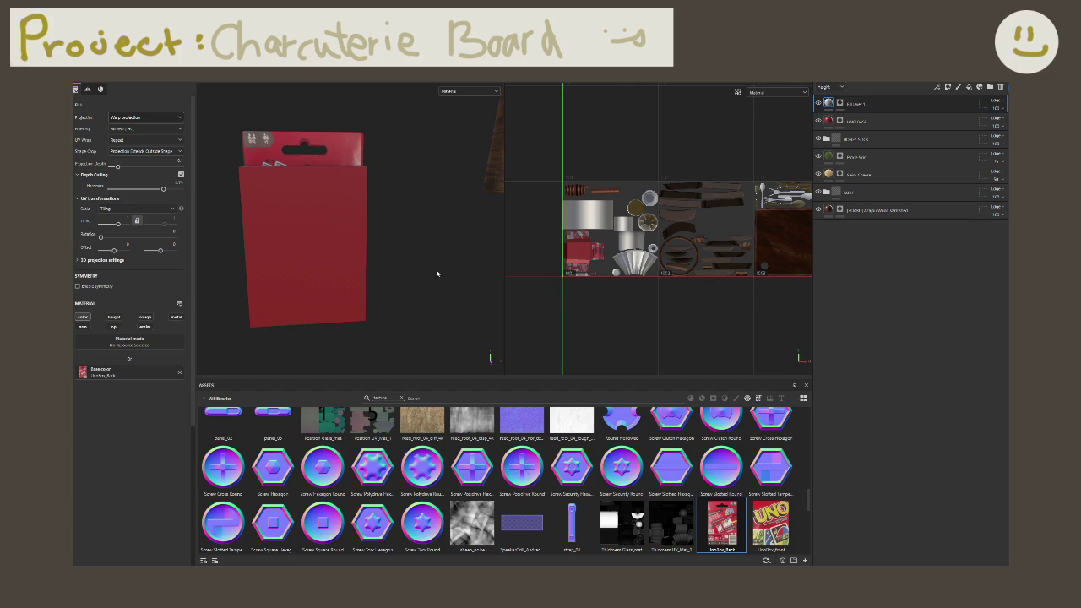
Step: Toggle the top layer's visibility to compare, then select the projected layer and UNO BASE together
{"action": "left_click", "coordinate": [818, 103]}
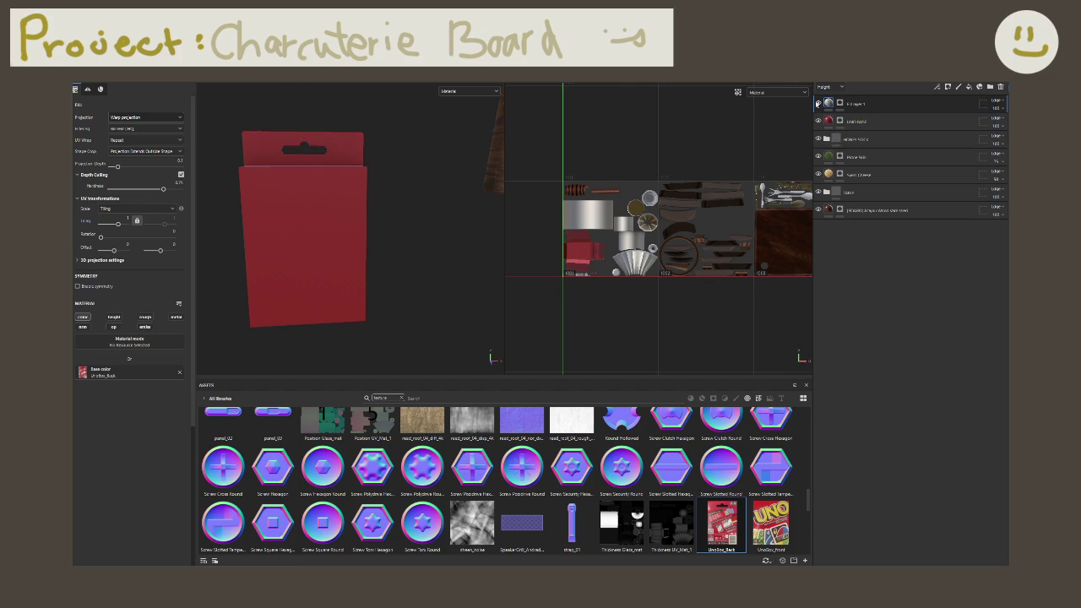
{"action": "left_click", "coordinate": [818, 103]}
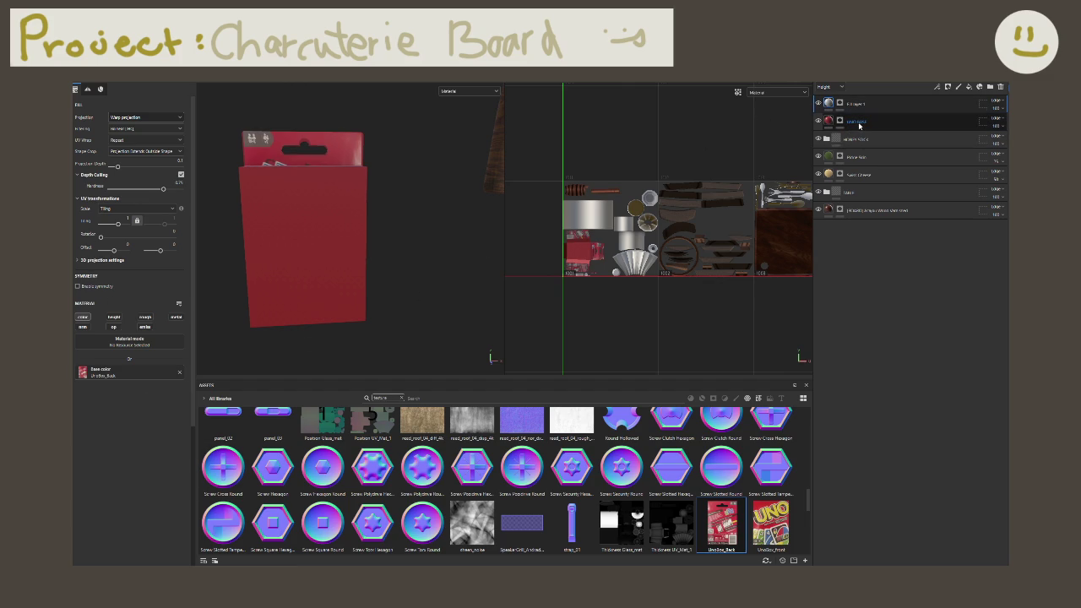
{"action": "left_click", "coordinate": [818, 103]}
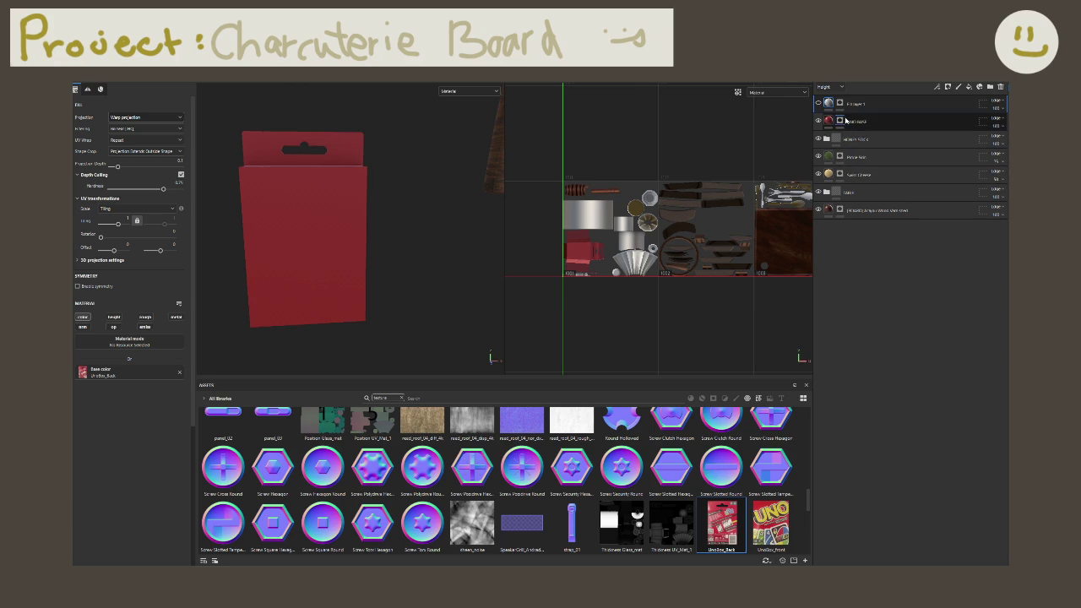
{"action": "left_click", "coordinate": [846, 120]}
{"action": "left_click", "coordinate": [855, 157]}
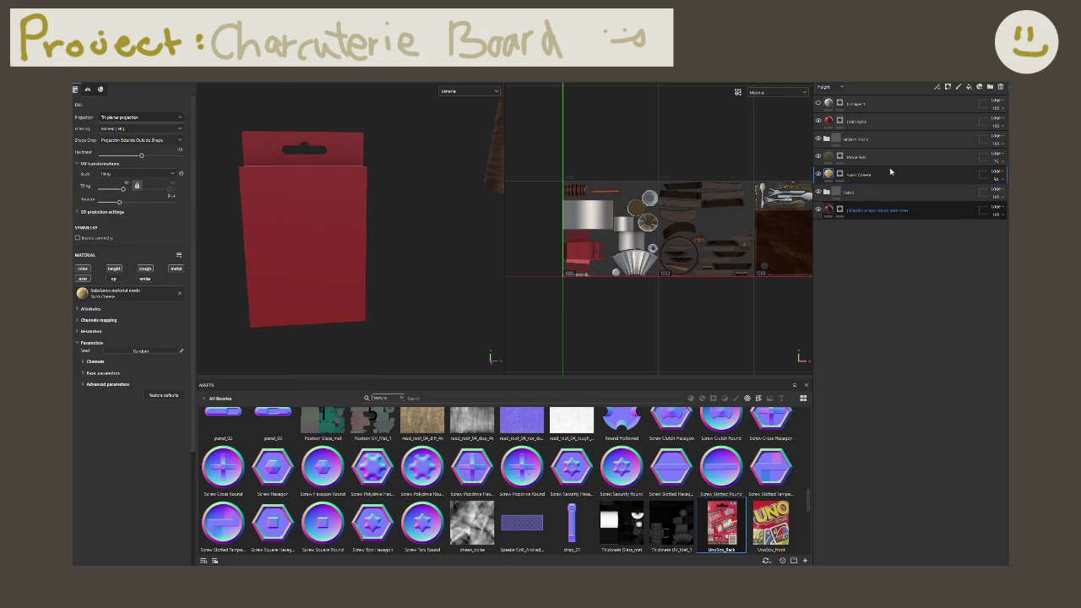
{"action": "left_click", "coordinate": [879, 118]}
{"action": "left_click", "coordinate": [879, 104]}
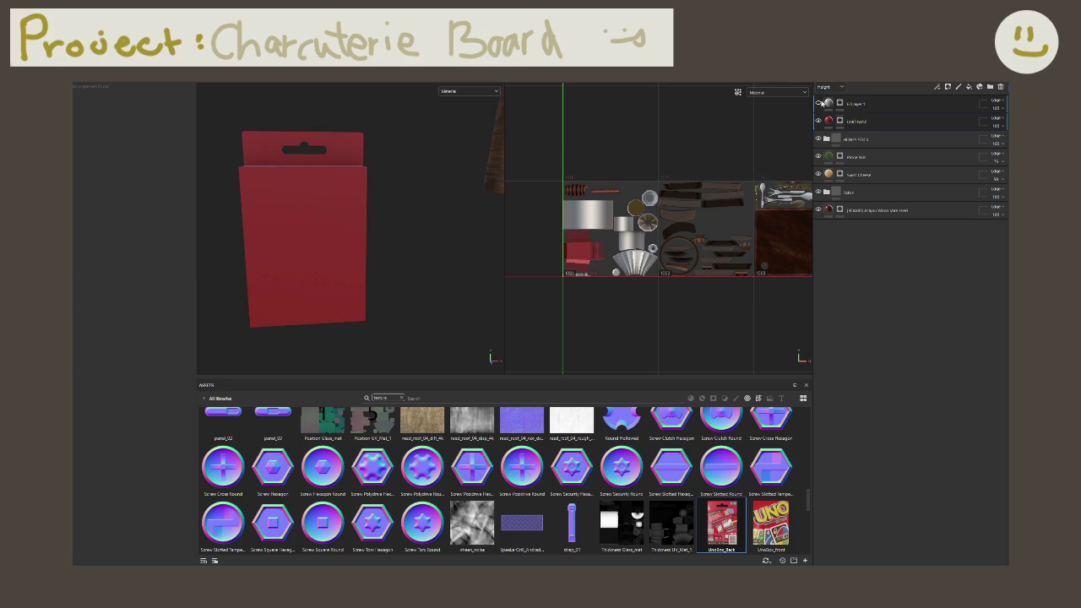
{"action": "left_click", "coordinate": [953, 118]}
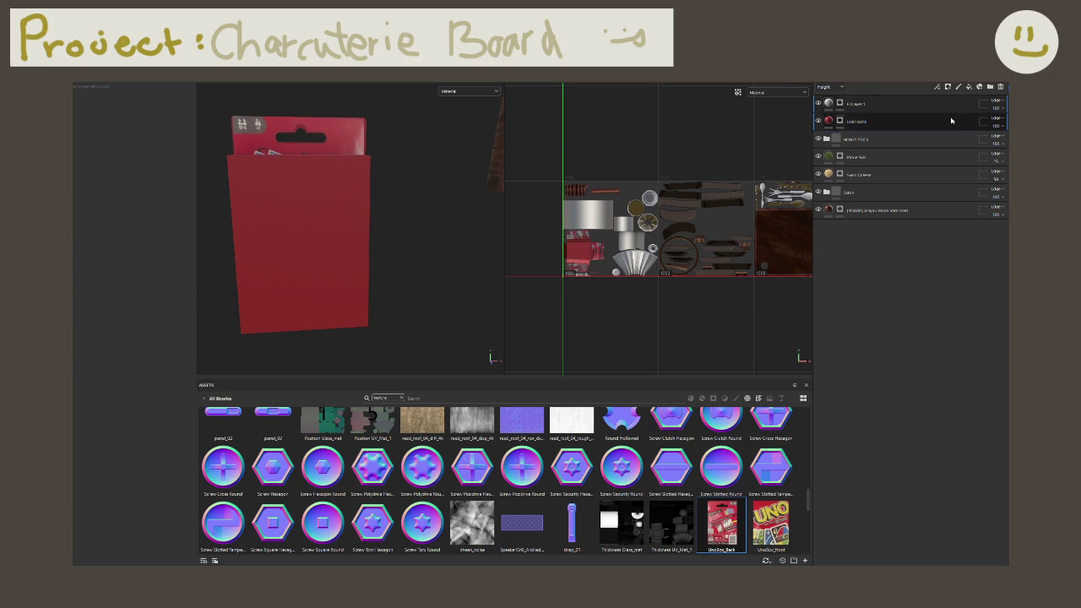
{"action": "left_click", "coordinate": [945, 103]}
Step: Group the two selected layers into a folder named UNO and select the projected layer's mask
{"action": "key", "text": "ctrl+g"}
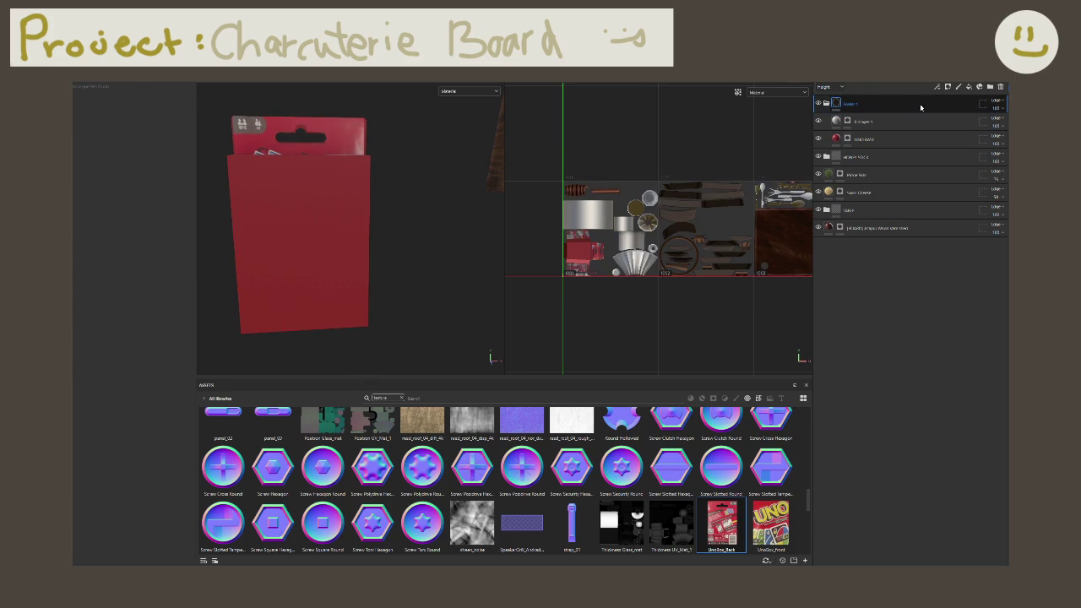
{"action": "double_click", "coordinate": [862, 105]}
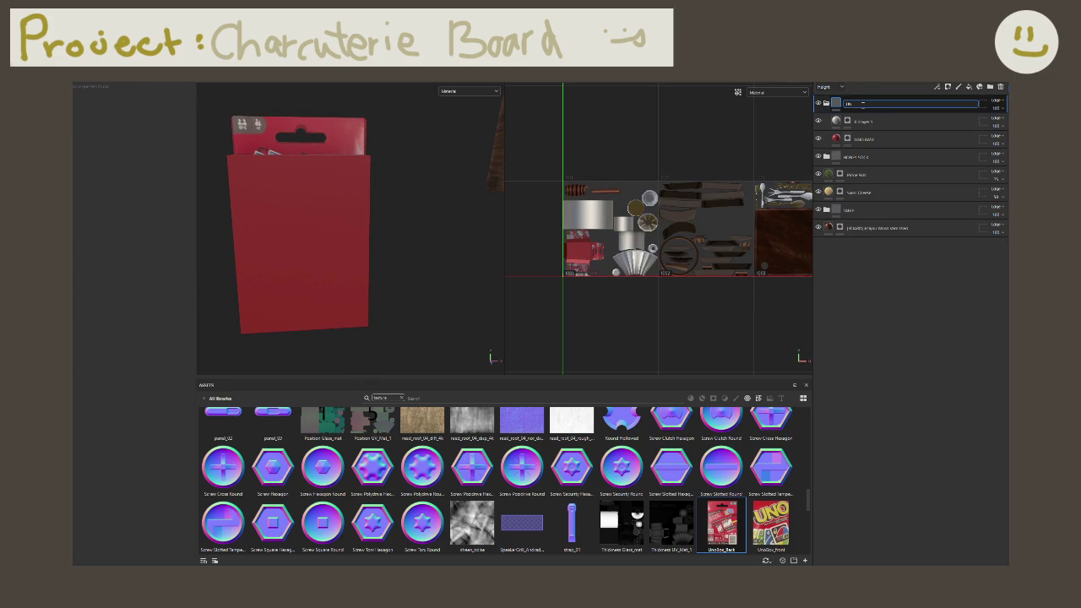
{"action": "key", "text": "Return"}
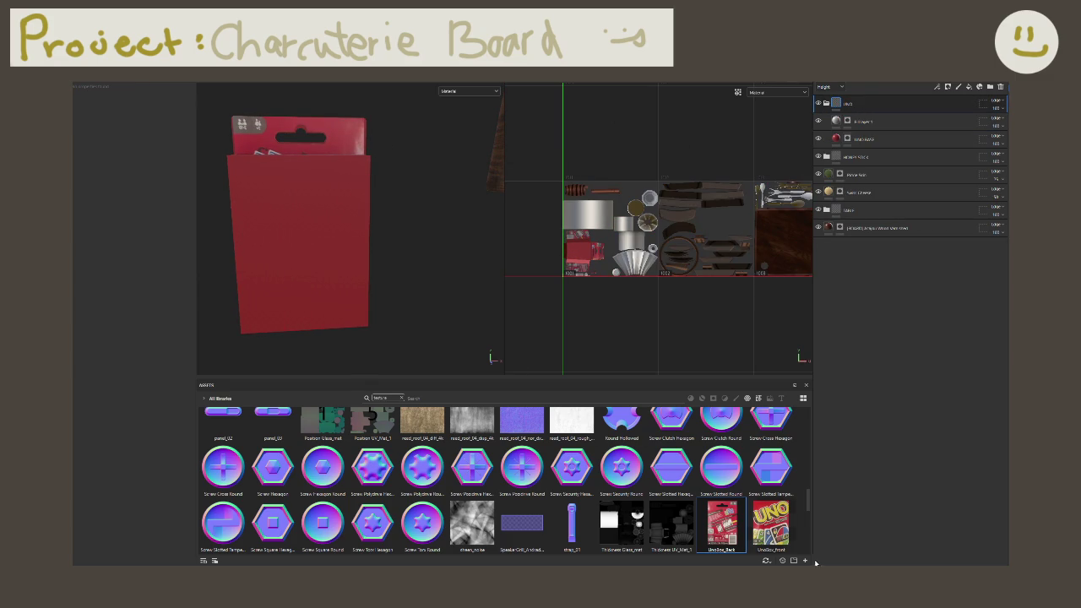
{"action": "mouse_move", "coordinate": [388, 296]}
{"action": "left_mouse_down", "text": "alt"}
{"action": "mouse_move", "coordinate": [387, 270]}
{"action": "mouse_move", "coordinate": [518, 283]}
{"action": "mouse_move", "coordinate": [408, 229]}
{"action": "mouse_move", "coordinate": [817, 138]}
{"action": "left_mouse_up", "text": "alt"}
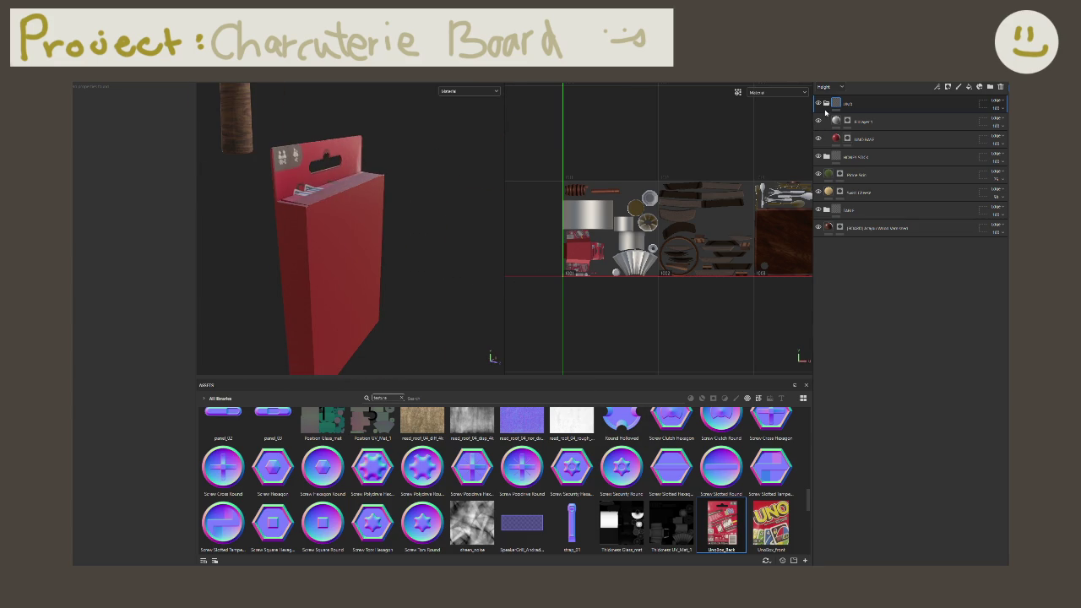
{"action": "left_click", "coordinate": [849, 123]}
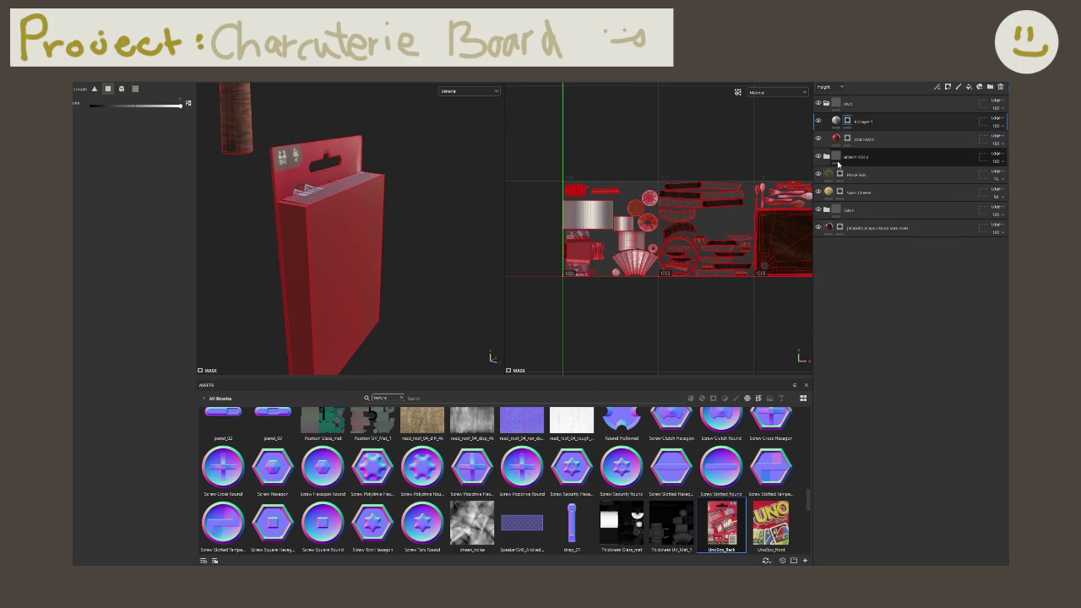
{"action": "left_click_drag", "start_coordinate": [238, 199], "coordinate": [168, 178], "text": "alt"}
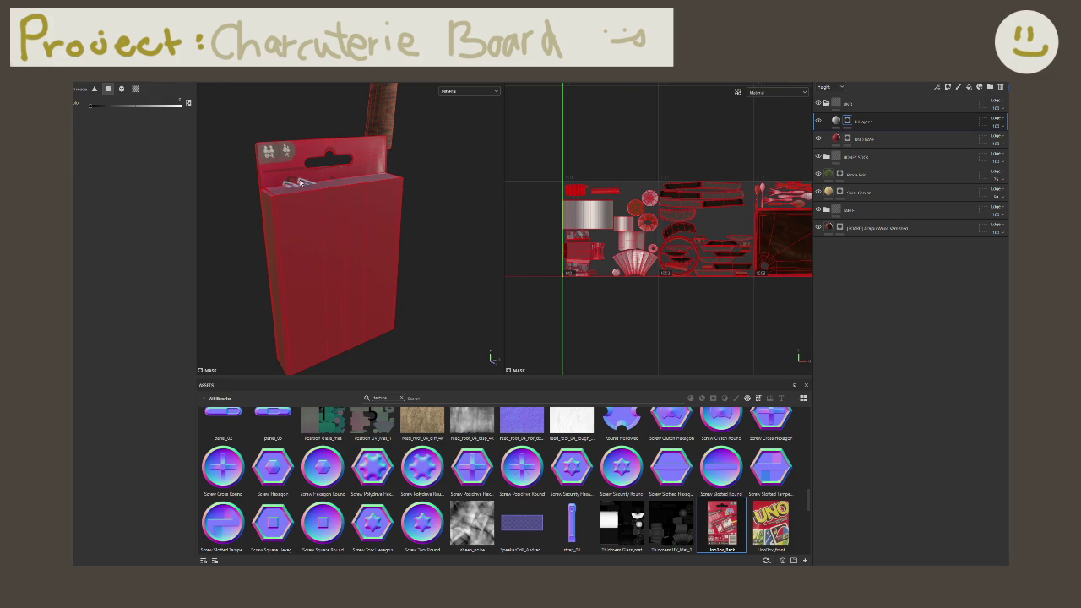
Step: Zoom in and paint the mask black to remove the back image's marks from the side strip
{"action": "left_click_drag", "start_coordinate": [300, 184], "coordinate": [371, 203], "text": "alt"}
{"action": "scroll", "coordinate": [388, 207], "scroll_direction": "up", "scroll_amount": 2}
{"action": "scroll", "coordinate": [404, 209], "scroll_direction": "up", "scroll_amount": 2}
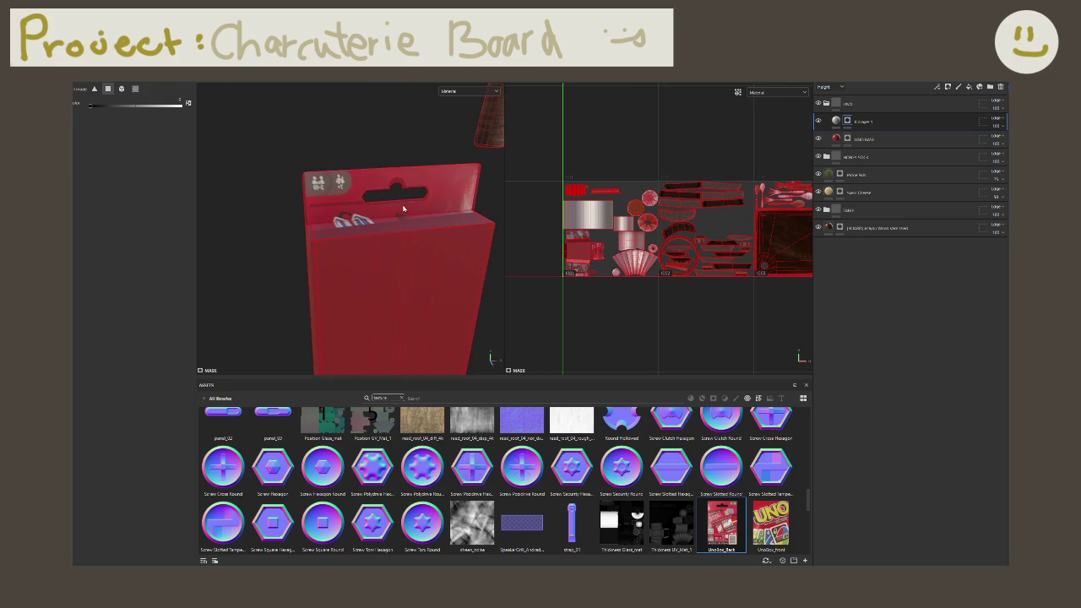
{"action": "scroll", "coordinate": [579, 296], "scroll_direction": "up", "scroll_amount": 2}
{"action": "scroll", "coordinate": [592, 283], "scroll_direction": "up", "scroll_amount": 2}
{"action": "scroll", "coordinate": [608, 280], "scroll_direction": "up", "scroll_amount": 2}
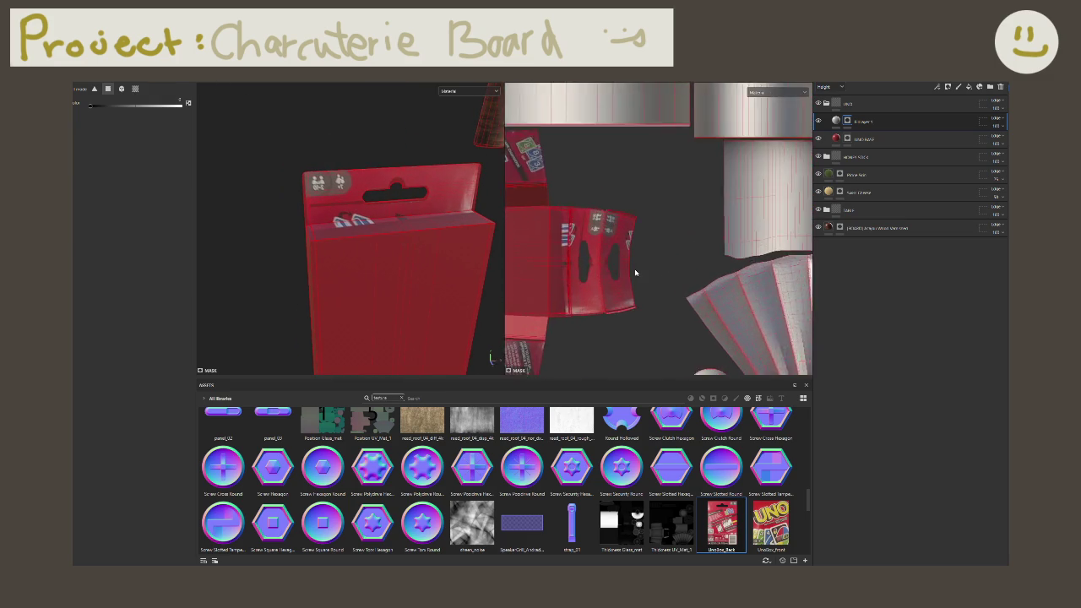
{"action": "scroll", "coordinate": [634, 278], "scroll_direction": "up", "scroll_amount": 2}
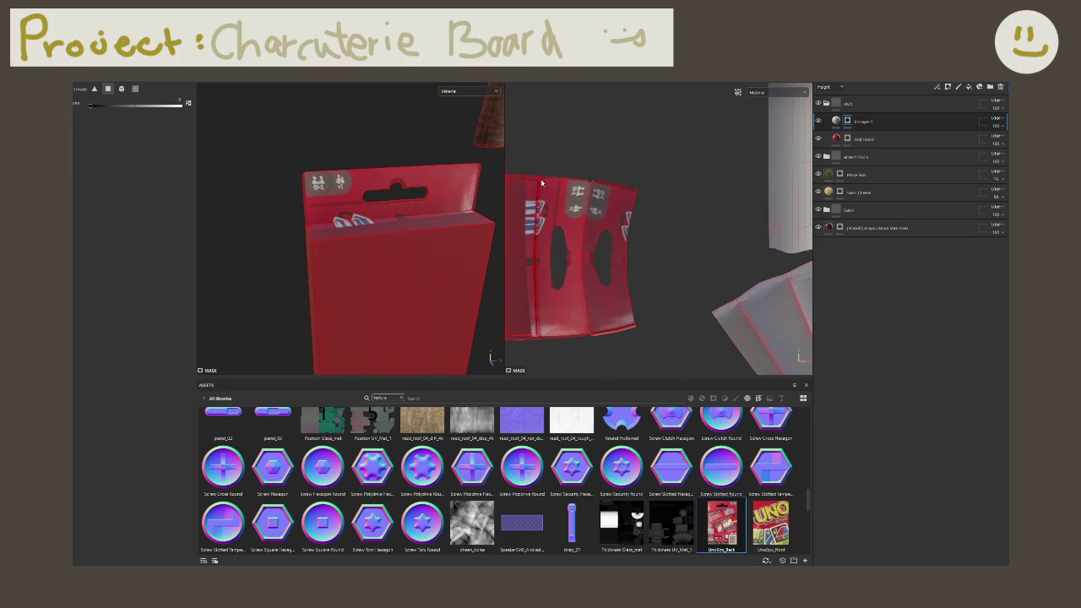
{"action": "mouse_move", "coordinate": [541, 183]}
{"action": "left_mouse_down"}
{"action": "mouse_move", "coordinate": [575, 348]}
{"action": "mouse_move", "coordinate": [523, 164]}
{"action": "left_mouse_up"}
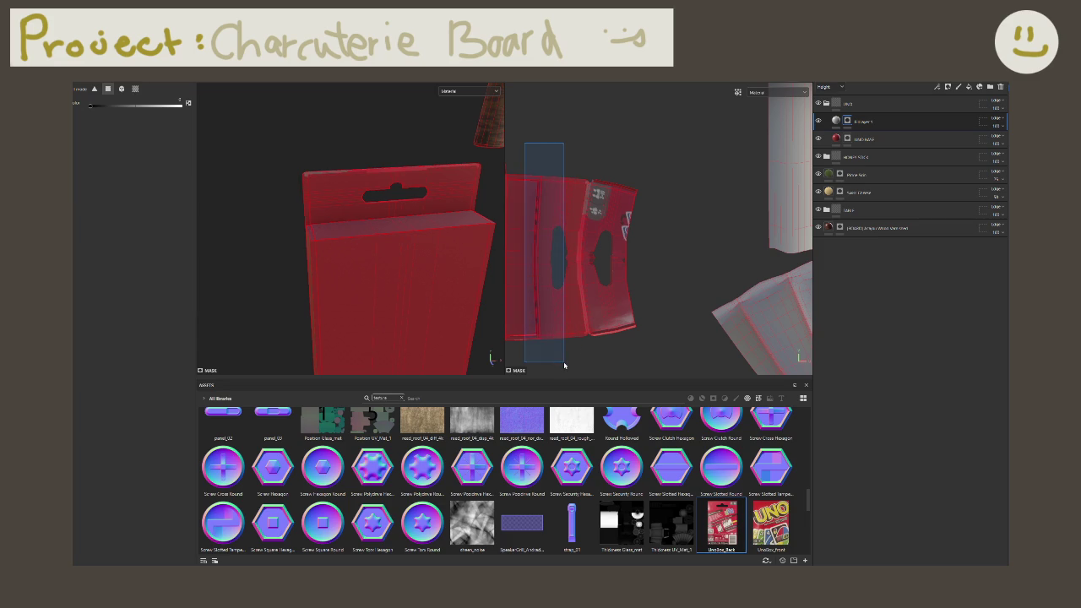
Step: Mask the back image out along the fold line with a straight black stroke
{"action": "scroll", "coordinate": [569, 355], "scroll_direction": "up", "scroll_amount": 1}
{"action": "scroll", "coordinate": [571, 347], "scroll_direction": "up", "scroll_amount": 3}
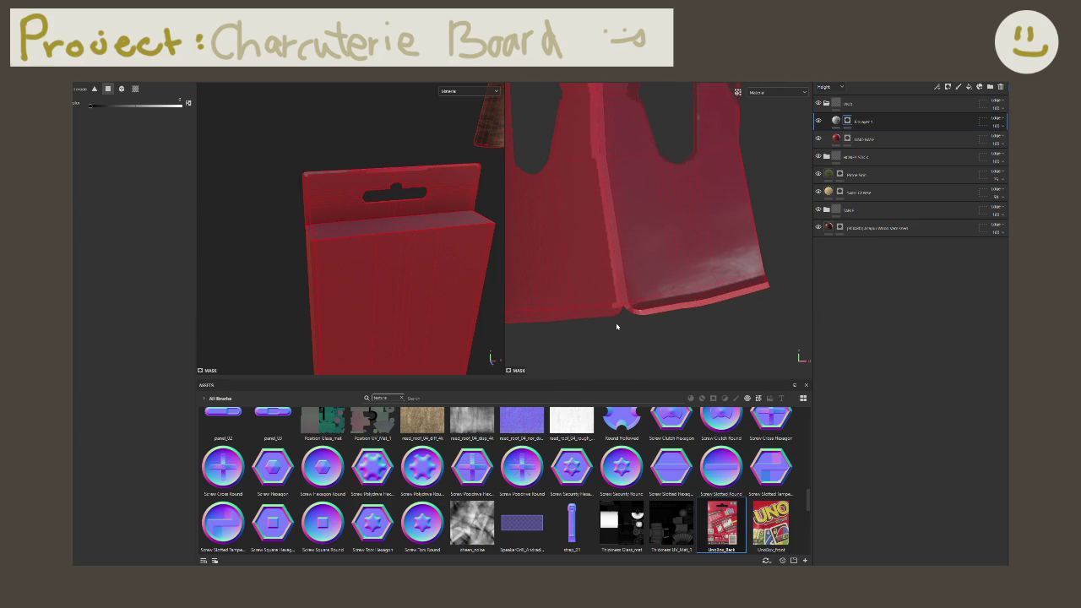
{"action": "left_click", "coordinate": [606, 302], "text": "shift"}
{"action": "middle_click_drag", "start_coordinate": [579, 232], "coordinate": [621, 349]}
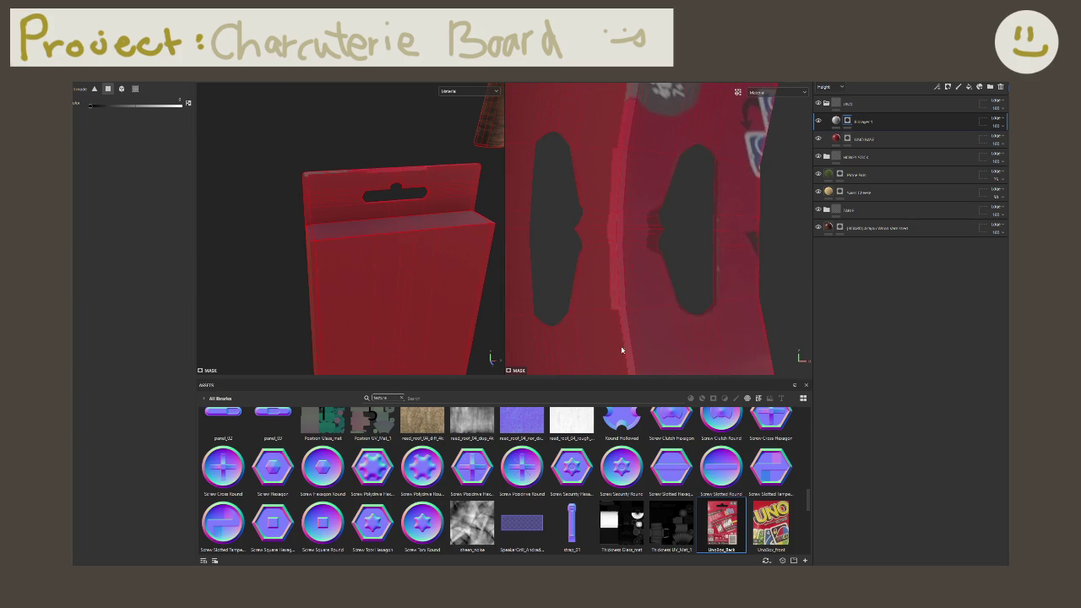
{"action": "scroll", "coordinate": [628, 250], "scroll_direction": "down", "scroll_amount": 2}
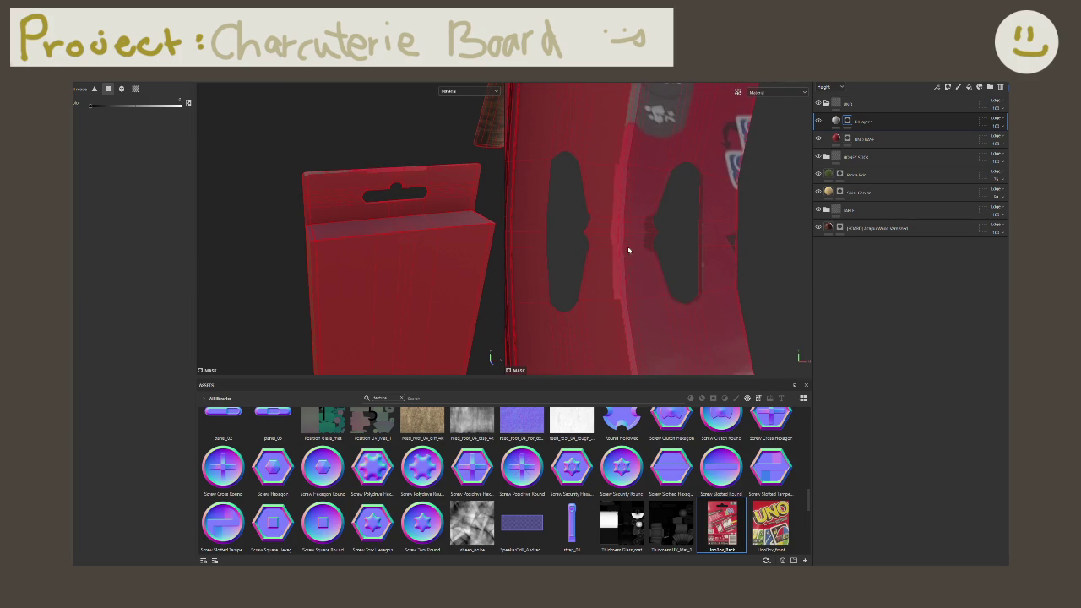
{"action": "left_click", "coordinate": [571, 142], "text": "shift"}
{"action": "middle_click_drag", "start_coordinate": [569, 137], "coordinate": [551, 225]}
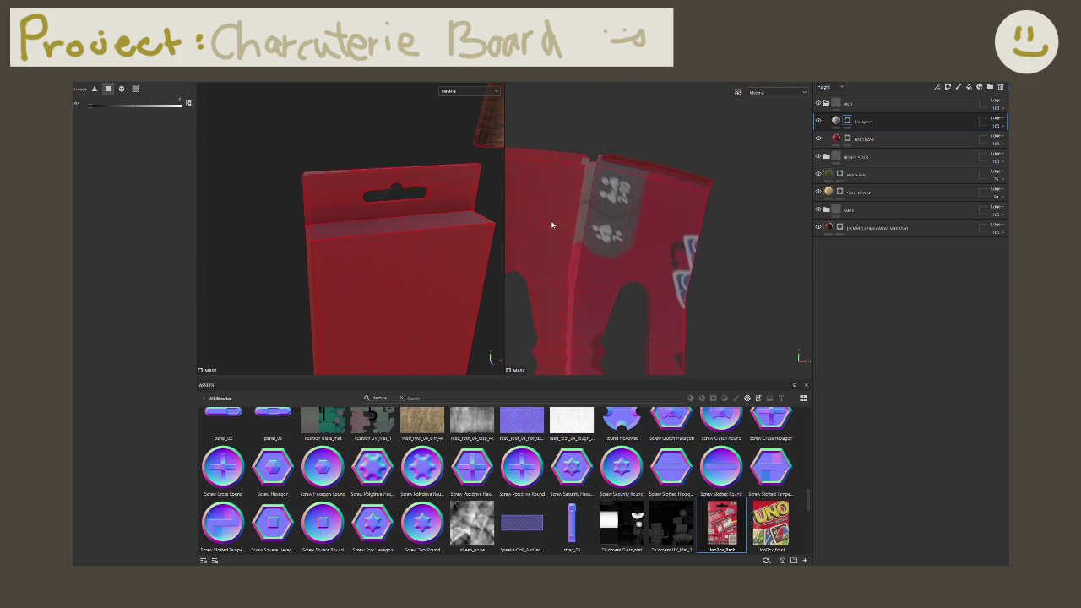
{"action": "left_click", "coordinate": [584, 175], "text": "shift"}
Step: Rename the back-image fill layer UNO BACK, duplicate it, and name the copy UNO FRONT
{"action": "double_click", "coordinate": [863, 122]}
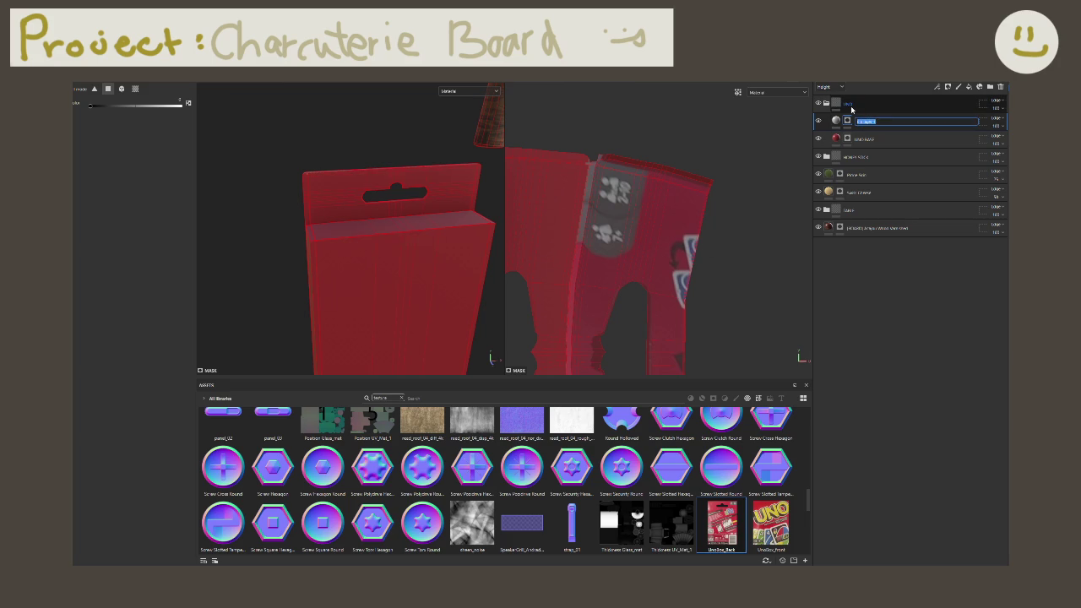
{"action": "type", "text": "UNO BACK"}
{"action": "key", "text": "Return"}
{"action": "key", "text": "ctrl+d"}
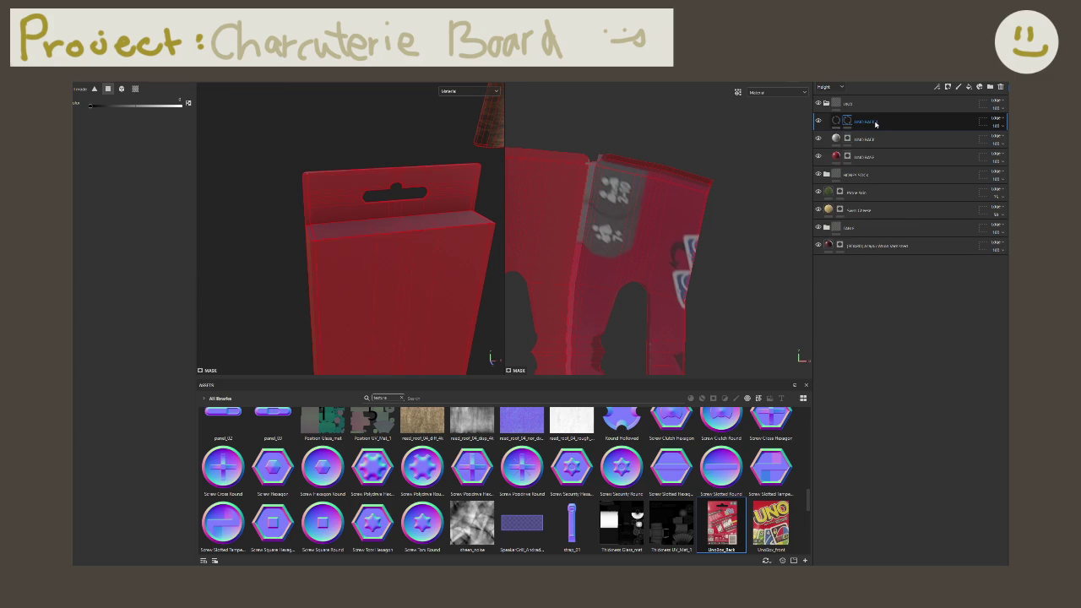
{"action": "double_click", "coordinate": [876, 124]}
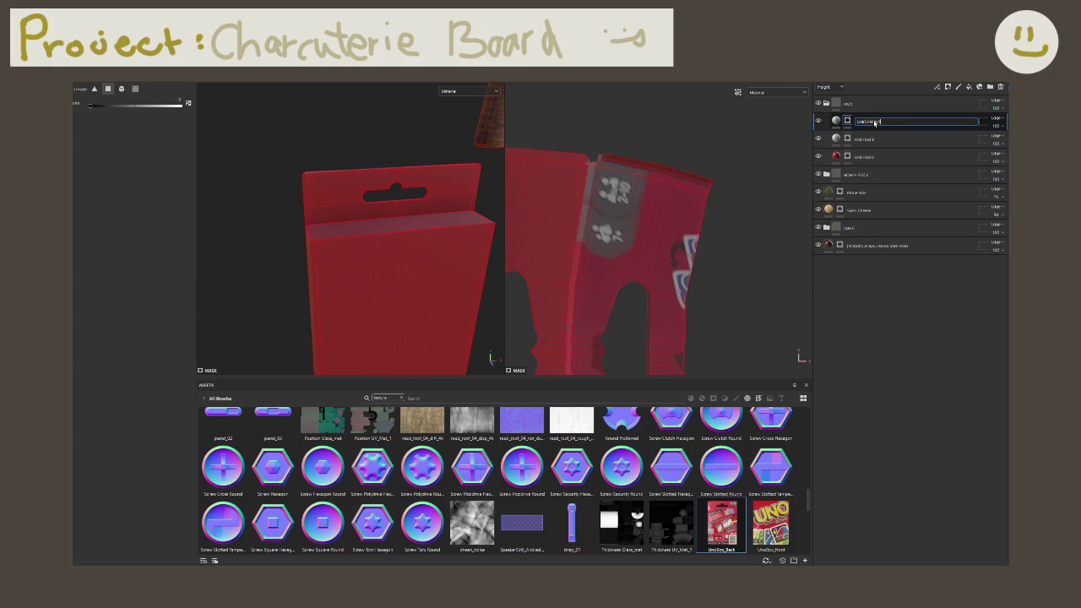
{"action": "key", "text": "Return"}
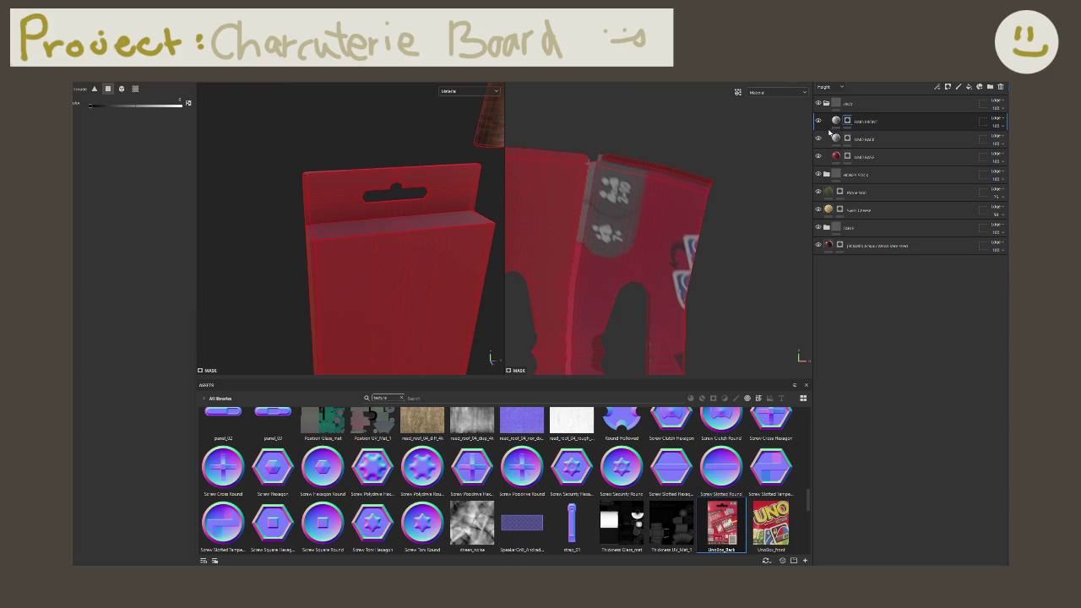
Step: Set UNO FRONT's base colour to the UnoBox_front image and rotate its projection upright
{"action": "left_click", "coordinate": [836, 121]}
{"action": "left_click", "coordinate": [179, 372]}
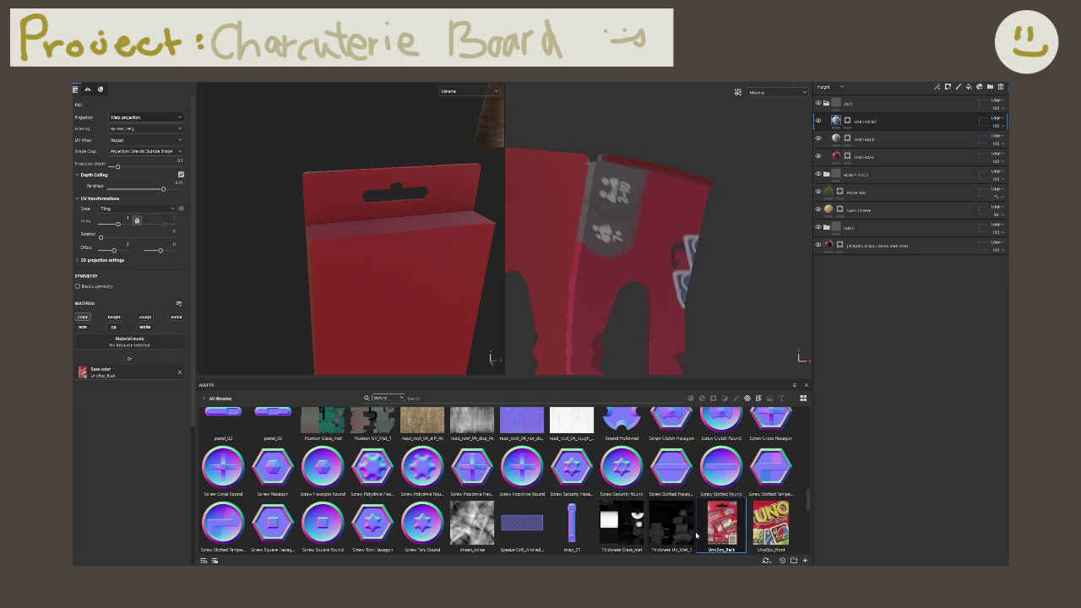
{"action": "left_click_drag", "start_coordinate": [771, 524], "coordinate": [118, 373]}
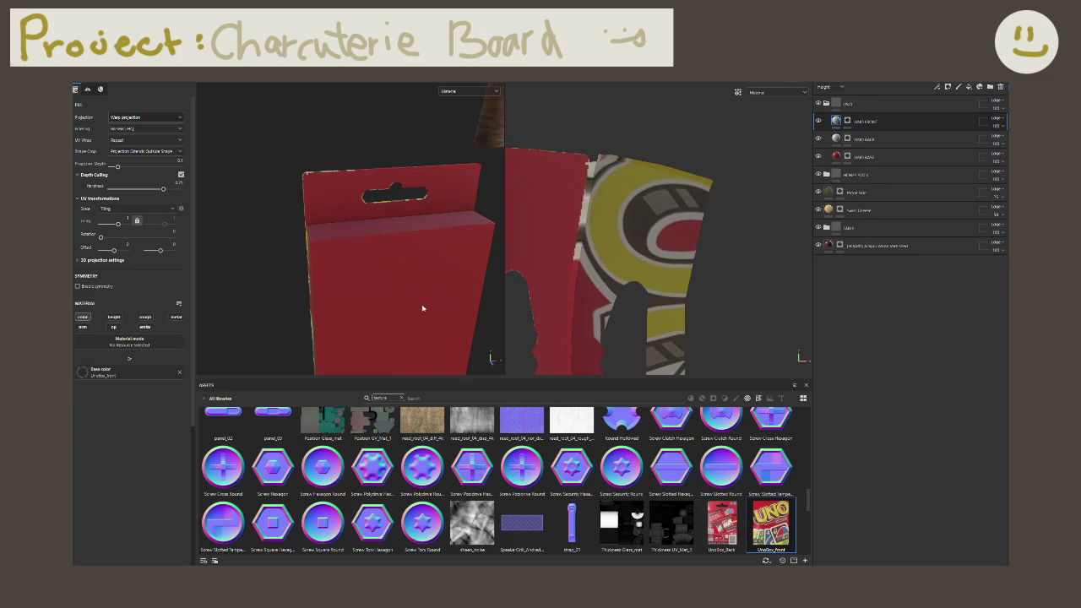
{"action": "mouse_move", "coordinate": [423, 308]}
{"action": "left_mouse_down", "text": "alt"}
{"action": "mouse_move", "coordinate": [535, 285]}
{"action": "mouse_move", "coordinate": [307, 220]}
{"action": "left_mouse_up", "text": "alt"}
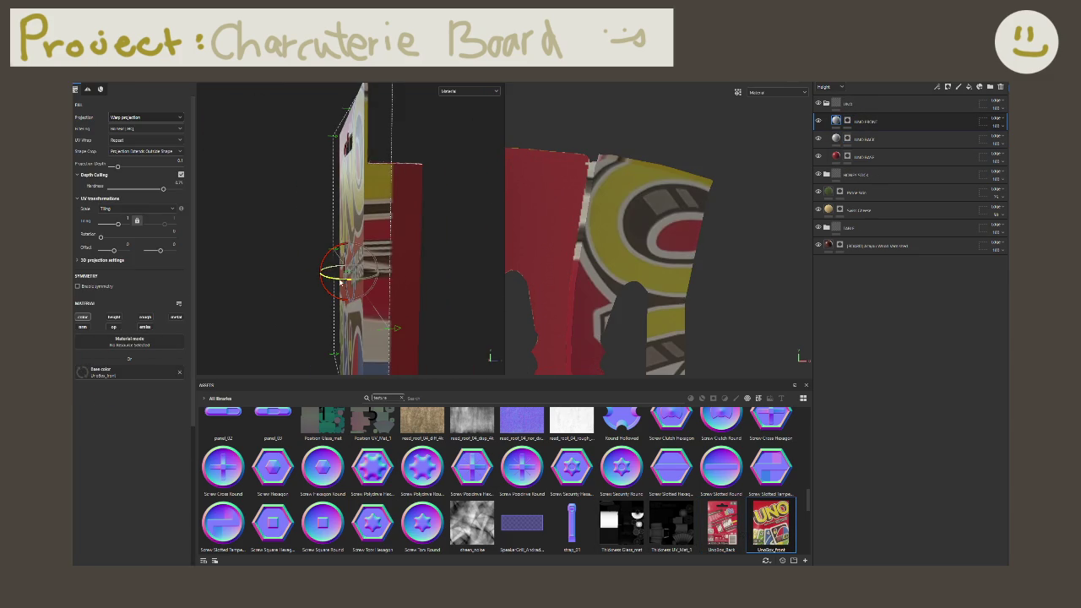
{"action": "left_click_drag", "start_coordinate": [341, 282], "coordinate": [350, 332], "text": "alt"}
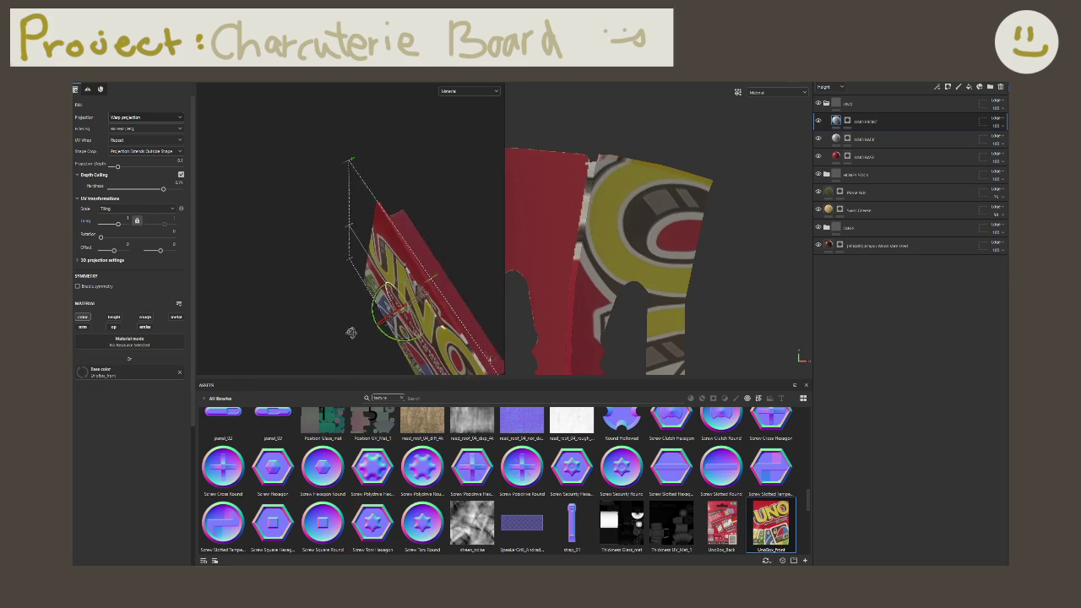
{"action": "mouse_move", "coordinate": [392, 336]}
{"action": "left_mouse_down"}
{"action": "mouse_move", "coordinate": [524, 262]}
{"action": "mouse_move", "coordinate": [352, 230]}
{"action": "left_mouse_up"}
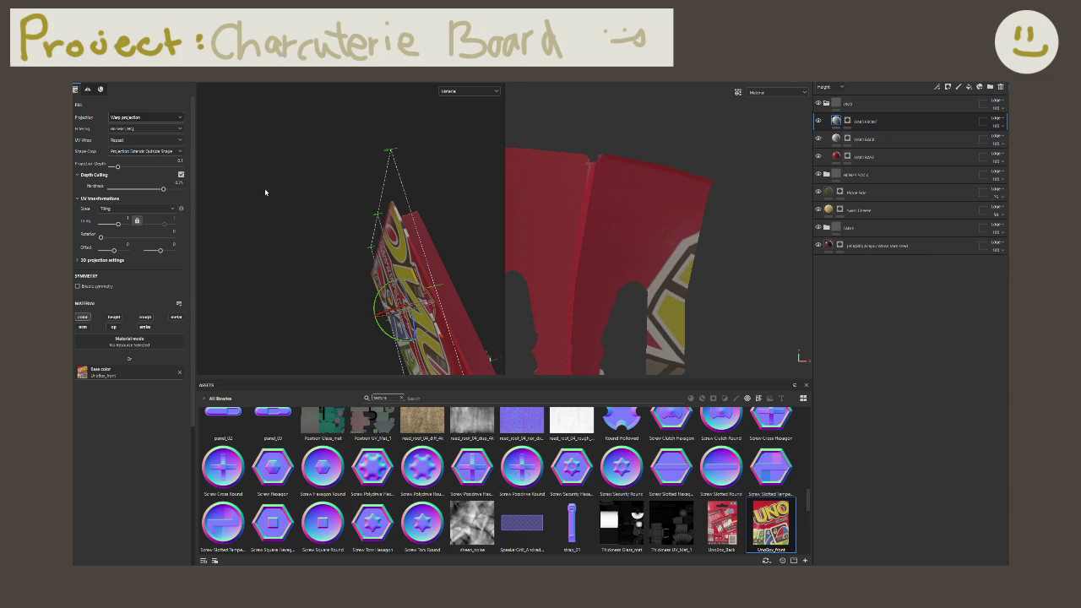
{"action": "left_click_drag", "start_coordinate": [265, 193], "coordinate": [336, 176], "text": "alt"}
{"action": "left_click_drag", "start_coordinate": [372, 291], "coordinate": [376, 304]}
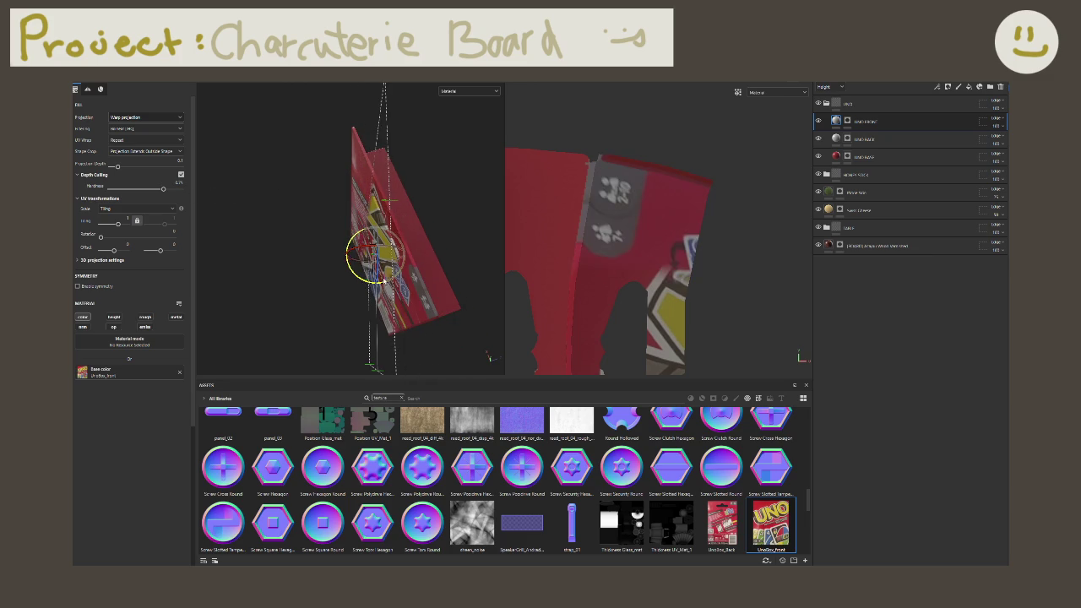
{"action": "left_click", "coordinate": [1001, 87]}
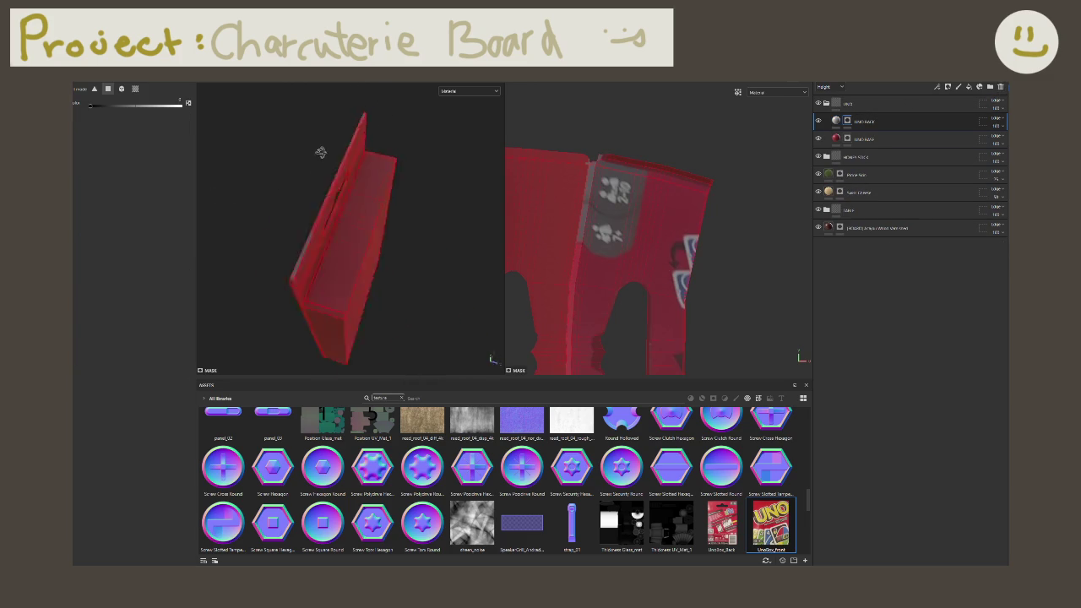
{"action": "left_click_drag", "start_coordinate": [321, 219], "coordinate": [365, 221], "text": "alt"}
{"action": "middle_click_drag", "start_coordinate": [366, 221], "coordinate": [393, 176], "text": "alt"}
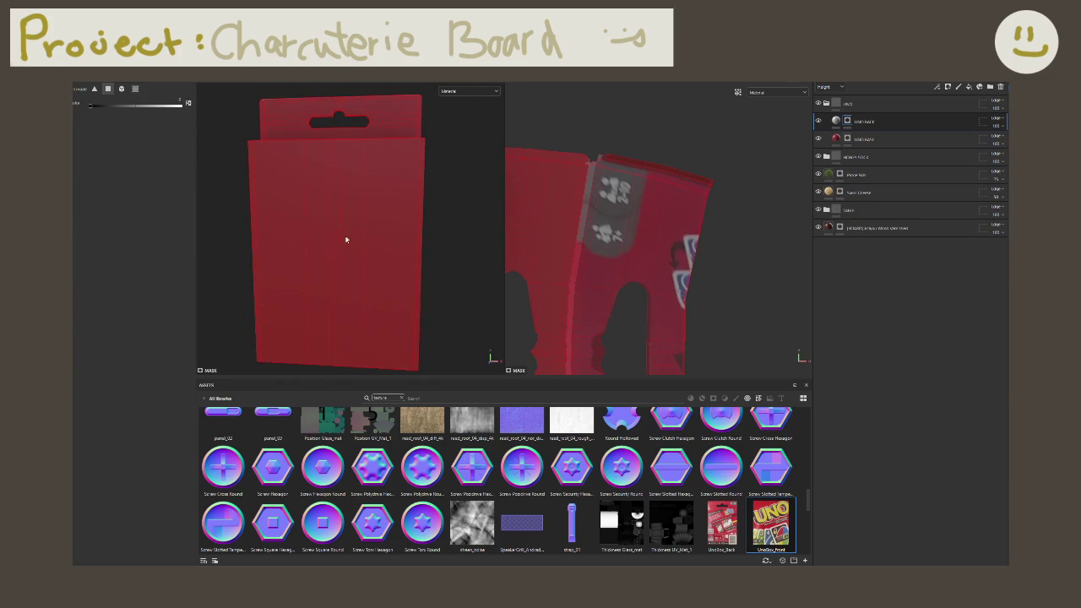
{"action": "key", "text": "ctrl"}
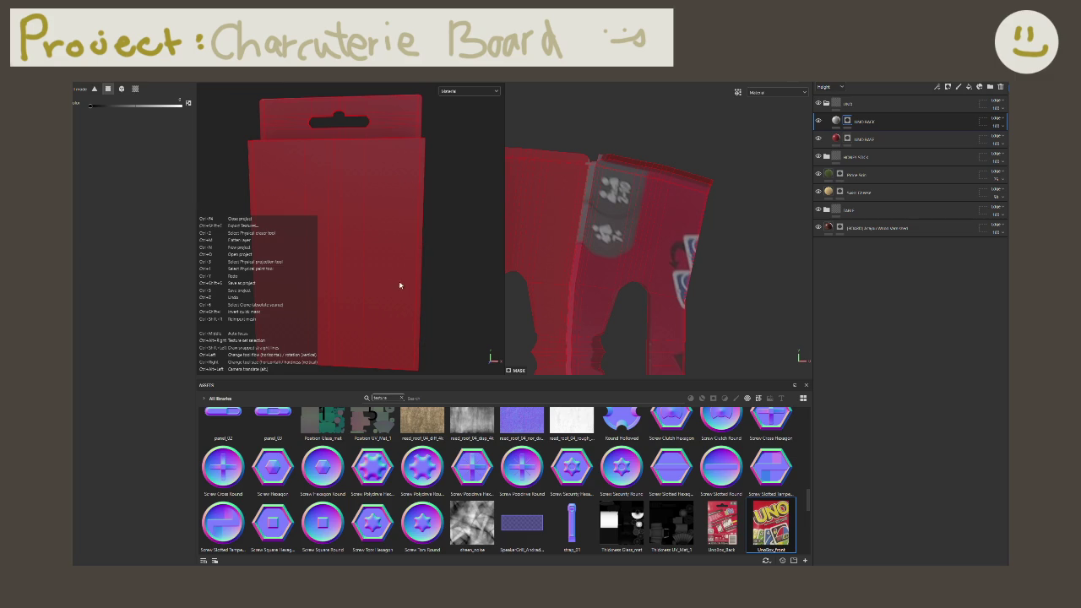
{"action": "mouse_move", "coordinate": [401, 286]}
{"action": "left_mouse_down", "text": "alt"}
{"action": "mouse_move", "coordinate": [408, 273]}
{"action": "mouse_move", "coordinate": [437, 273]}
{"action": "mouse_move", "coordinate": [397, 275]}
{"action": "mouse_move", "coordinate": [372, 255]}
{"action": "mouse_move", "coordinate": [399, 272]}
{"action": "mouse_move", "coordinate": [394, 241]}
{"action": "mouse_move", "coordinate": [398, 305]}
{"action": "mouse_move", "coordinate": [350, 273]}
{"action": "left_mouse_up", "text": "alt"}
{"action": "middle_click_drag", "start_coordinate": [320, 248], "coordinate": [354, 257]}
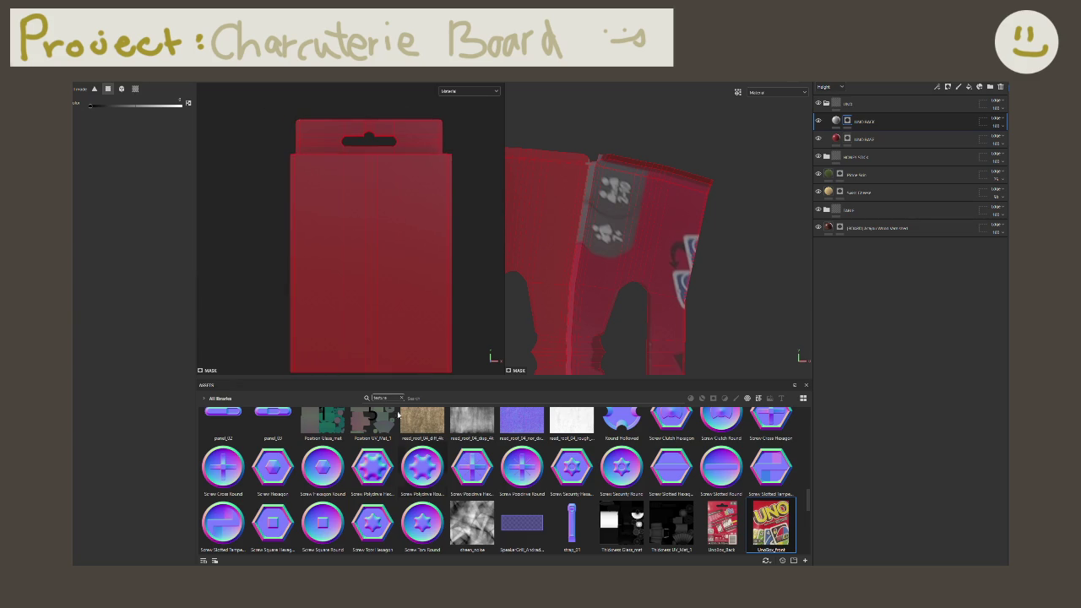
{"action": "mouse_move", "coordinate": [772, 524]}
{"action": "left_mouse_down"}
{"action": "mouse_move", "coordinate": [380, 264]}
{"action": "mouse_move", "coordinate": [360, 263]}
{"action": "left_mouse_up"}
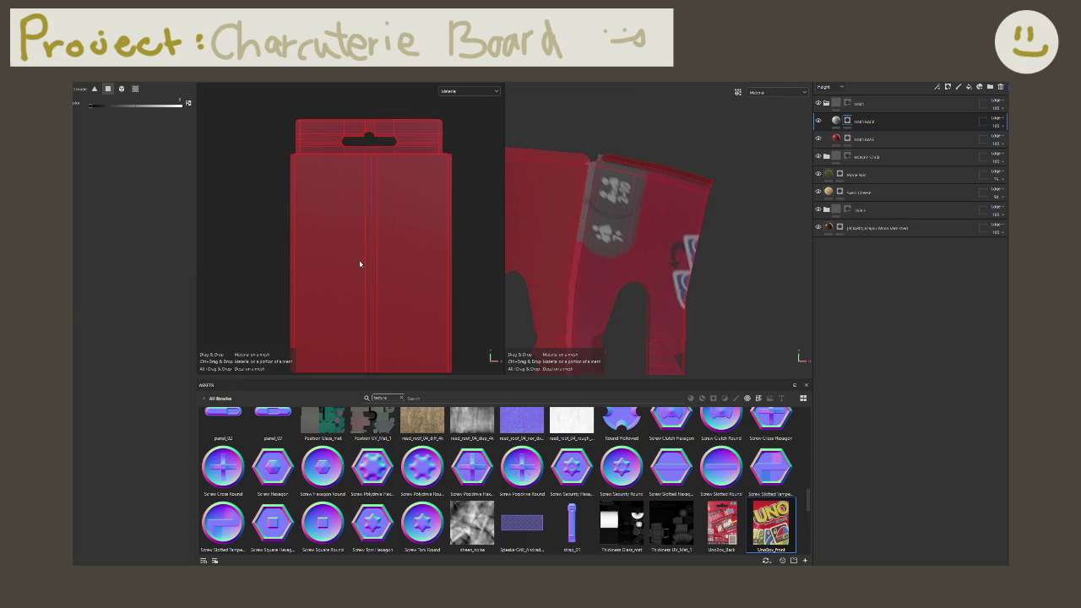
Step: Apply UnoBox_front as a projected layer, then shrink and nudge it to fit the box front
{"action": "left_click", "coordinate": [374, 284]}
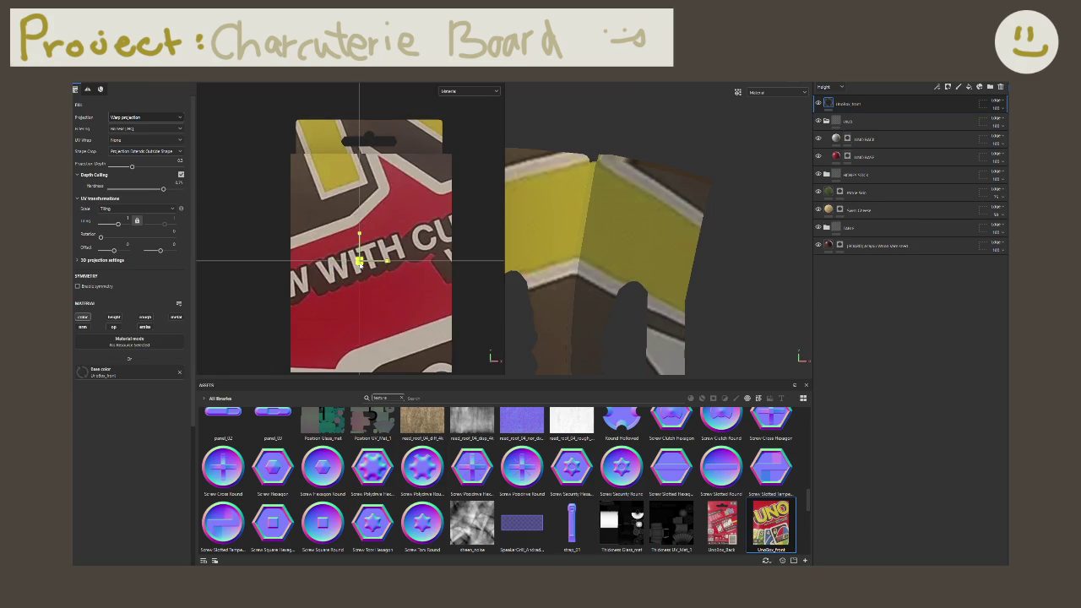
{"action": "left_click_drag", "start_coordinate": [356, 267], "coordinate": [267, 222]}
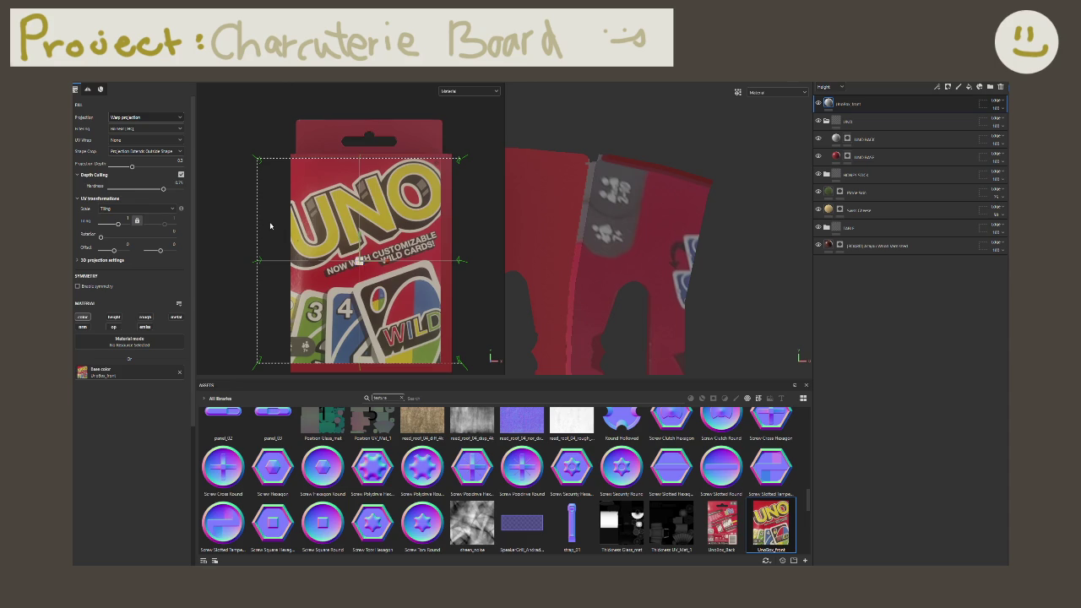
{"action": "left_click_drag", "start_coordinate": [379, 263], "coordinate": [390, 264]}
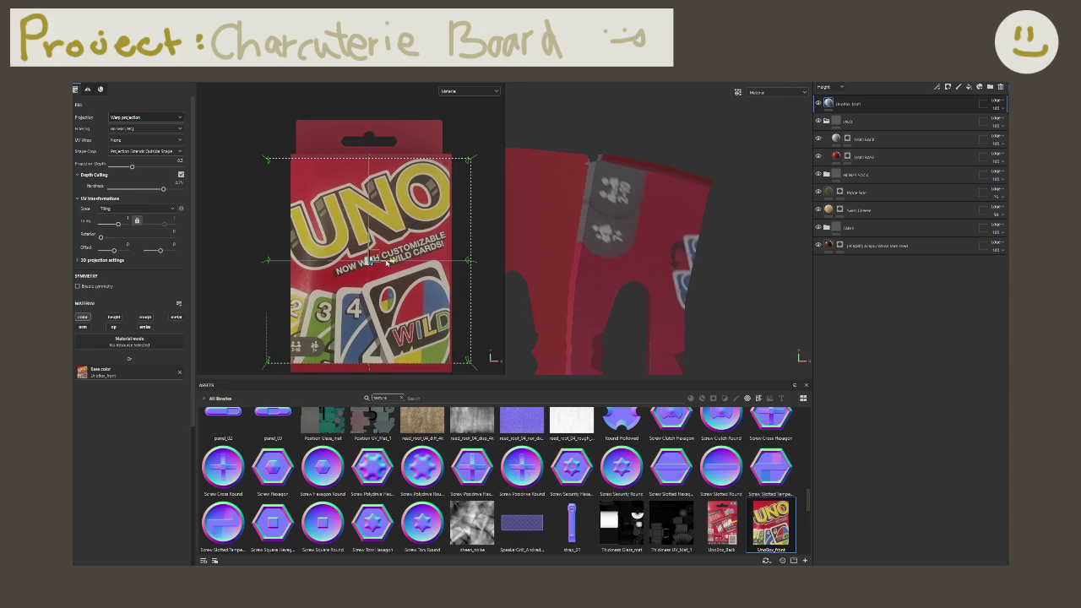
{"action": "mouse_move", "coordinate": [330, 286]}
{"action": "left_mouse_down", "text": "alt"}
{"action": "mouse_move", "coordinate": [362, 260]}
{"action": "mouse_move", "coordinate": [296, 276]}
{"action": "left_mouse_up", "text": "alt"}
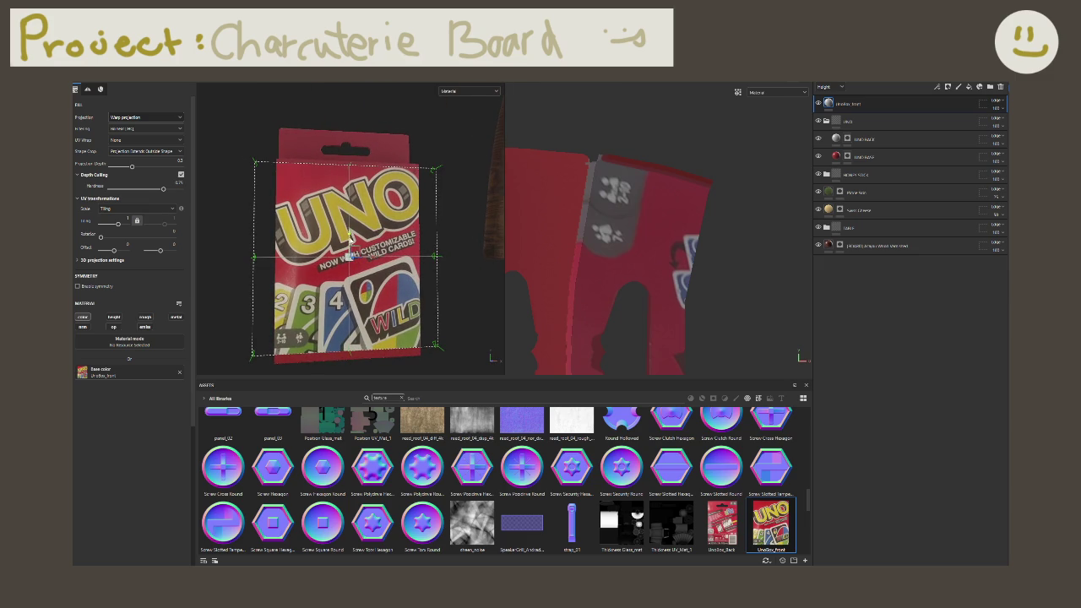
{"action": "mouse_move", "coordinate": [349, 240]}
{"action": "left_mouse_down"}
{"action": "mouse_move", "coordinate": [367, 272]}
{"action": "mouse_move", "coordinate": [343, 264]}
{"action": "mouse_move", "coordinate": [363, 278]}
{"action": "left_mouse_up"}
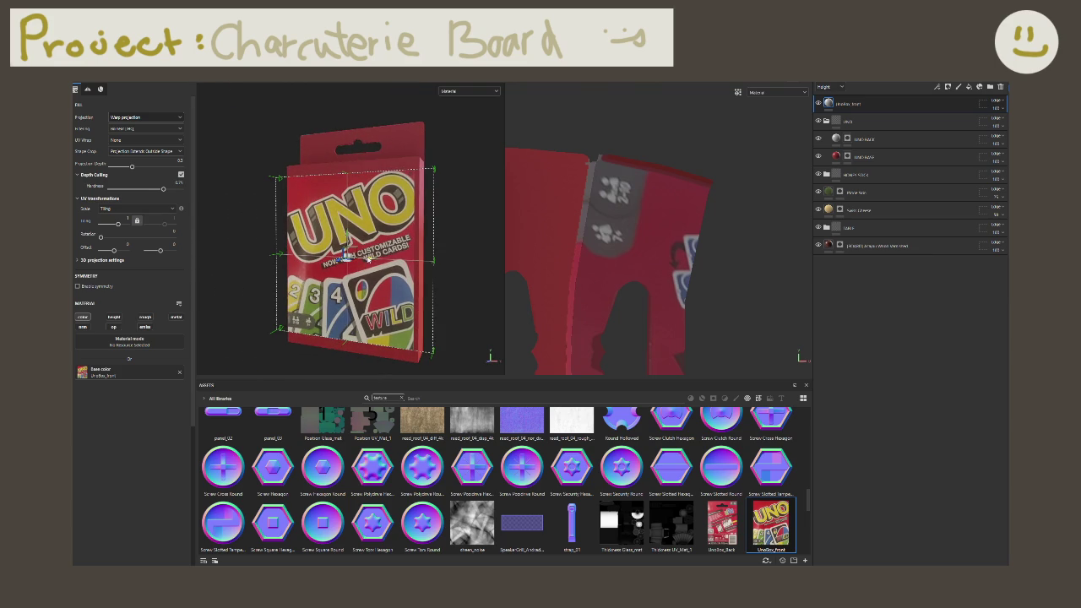
{"action": "left_click_drag", "start_coordinate": [369, 260], "coordinate": [350, 267], "text": "alt"}
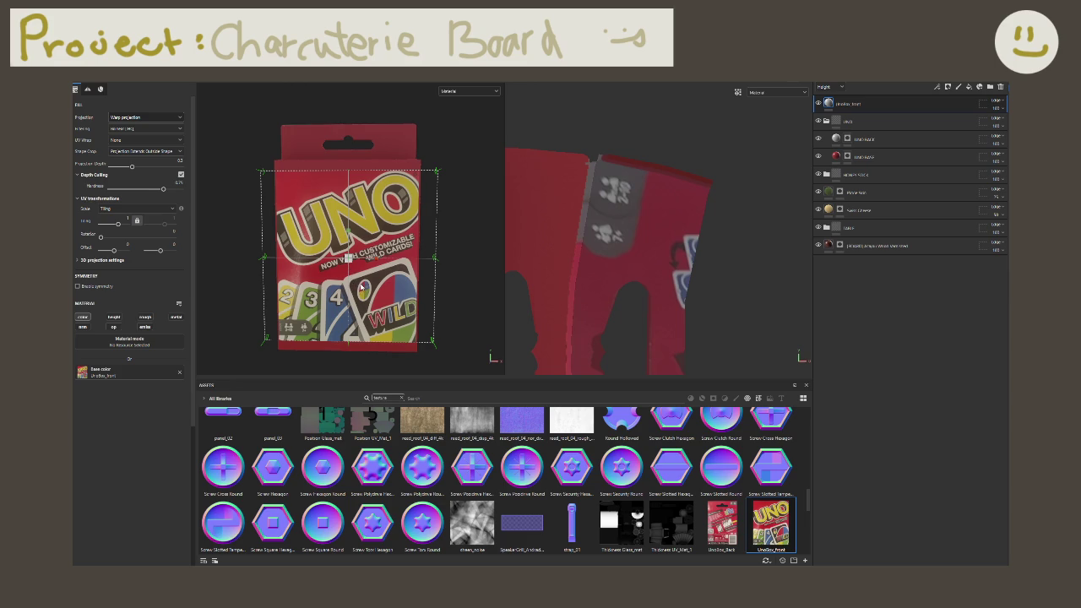
{"action": "scroll", "coordinate": [350, 285], "scroll_direction": "up", "scroll_amount": 1}
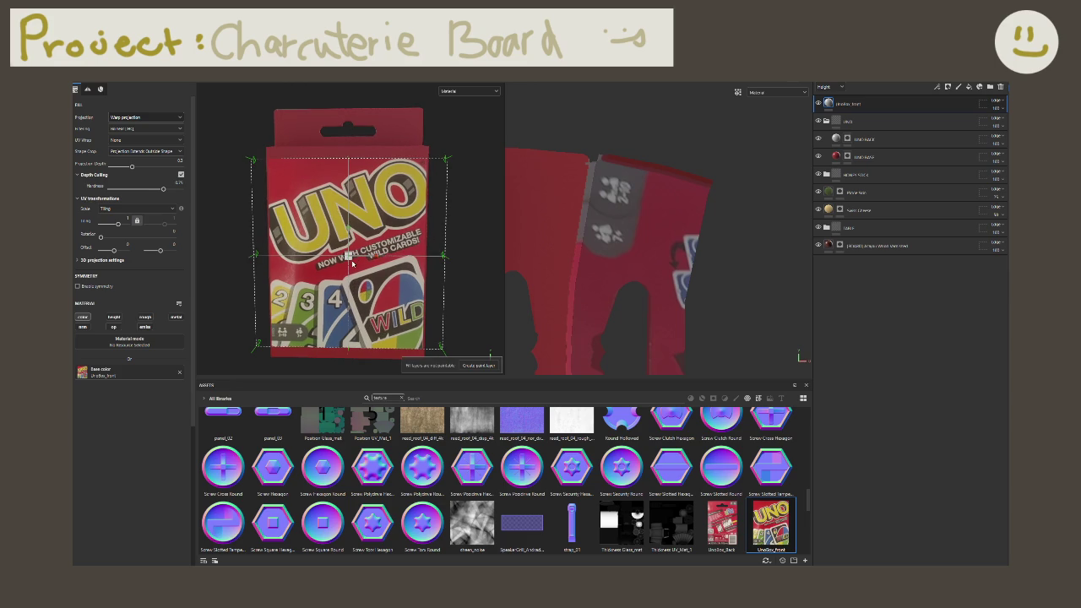
Step: Inspect the front projection from the side, top and back, undoing an accidental enlargement
{"action": "mouse_move", "coordinate": [353, 260]}
{"action": "left_mouse_down", "text": "alt"}
{"action": "mouse_move", "coordinate": [362, 281]}
{"action": "mouse_move", "coordinate": [353, 273]}
{"action": "left_mouse_up", "text": "alt"}
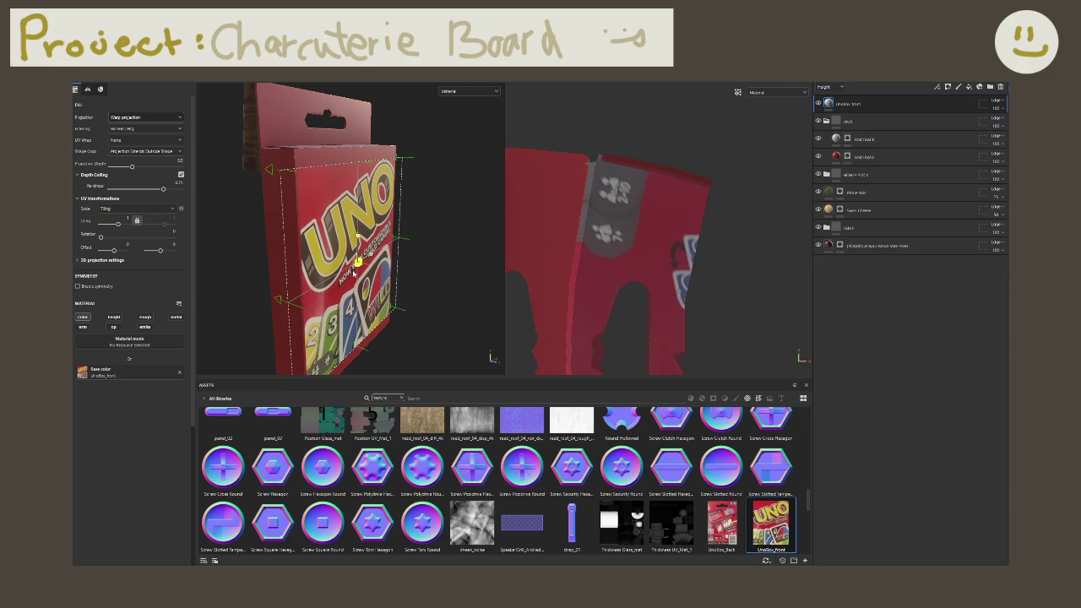
{"action": "right_click_drag", "start_coordinate": [353, 269], "coordinate": [357, 273]}
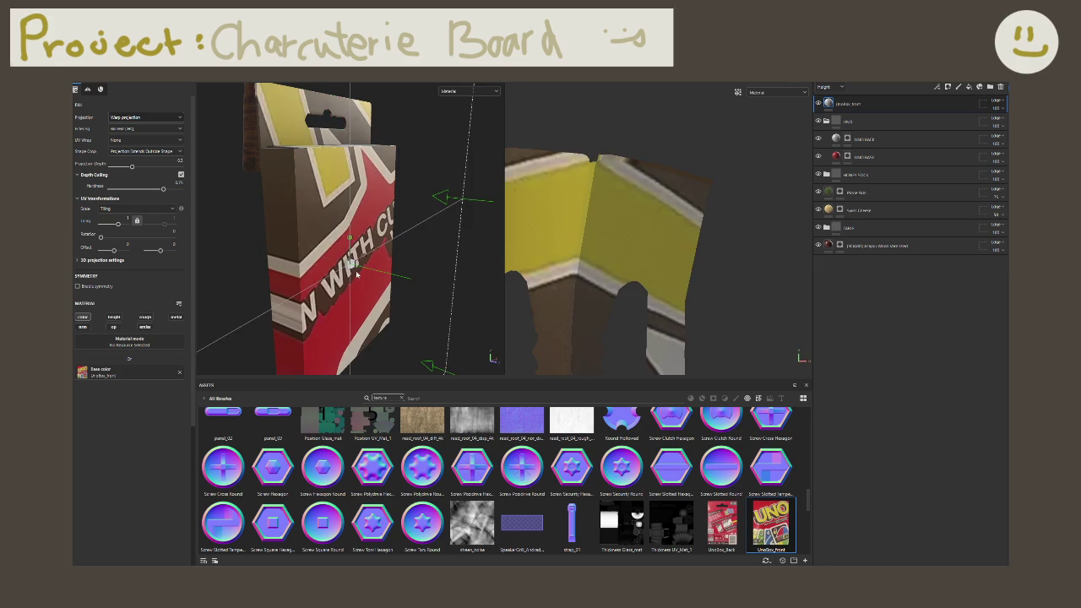
{"action": "key", "text": "ctrl+z"}
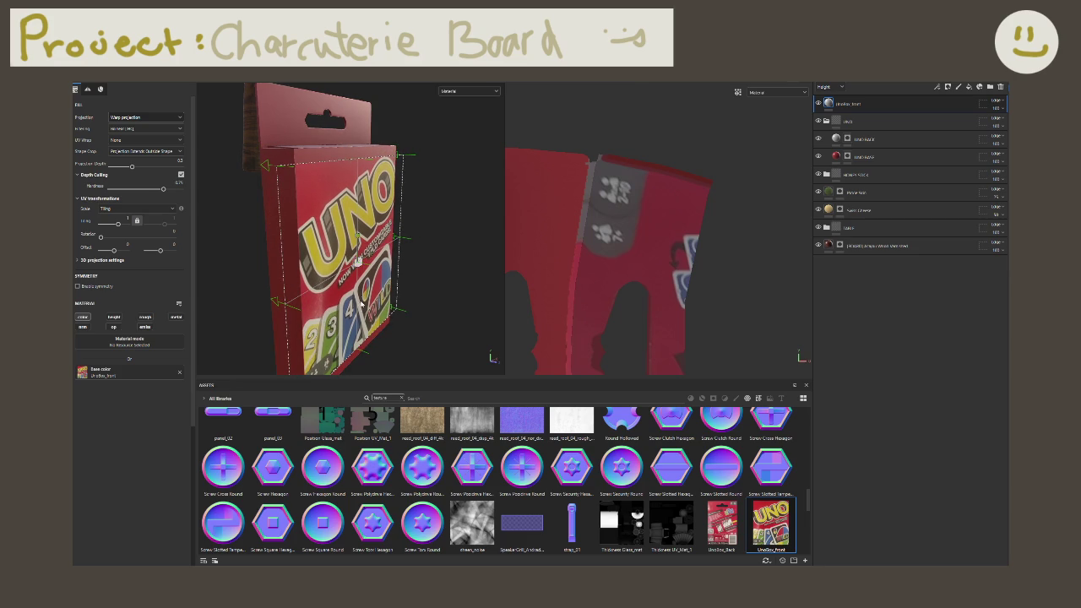
{"action": "left_click_drag", "start_coordinate": [357, 259], "coordinate": [345, 252], "text": "alt"}
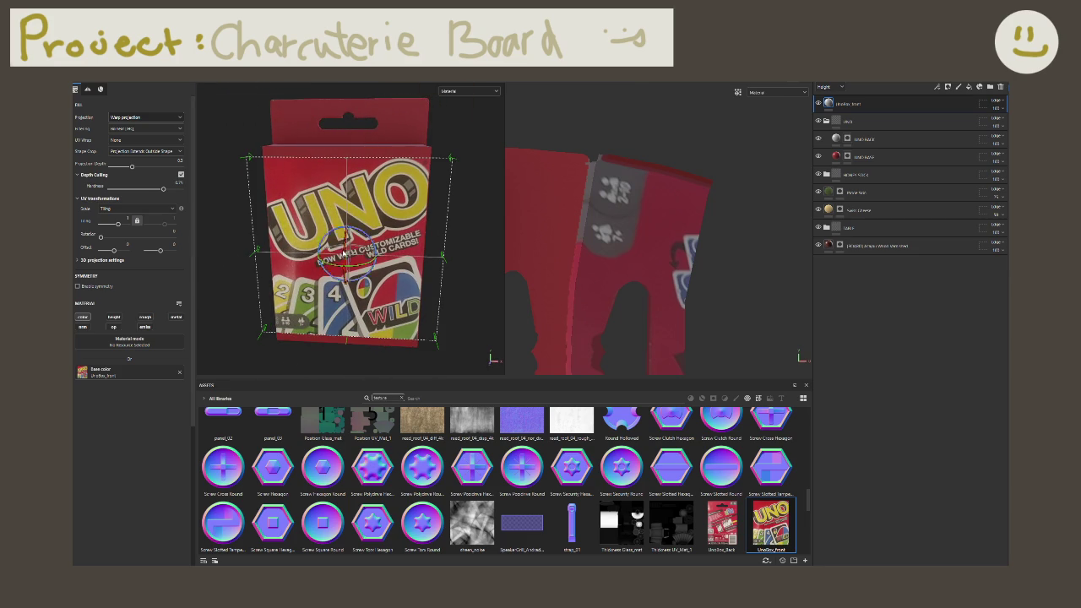
{"action": "left_click", "coordinate": [347, 230]}
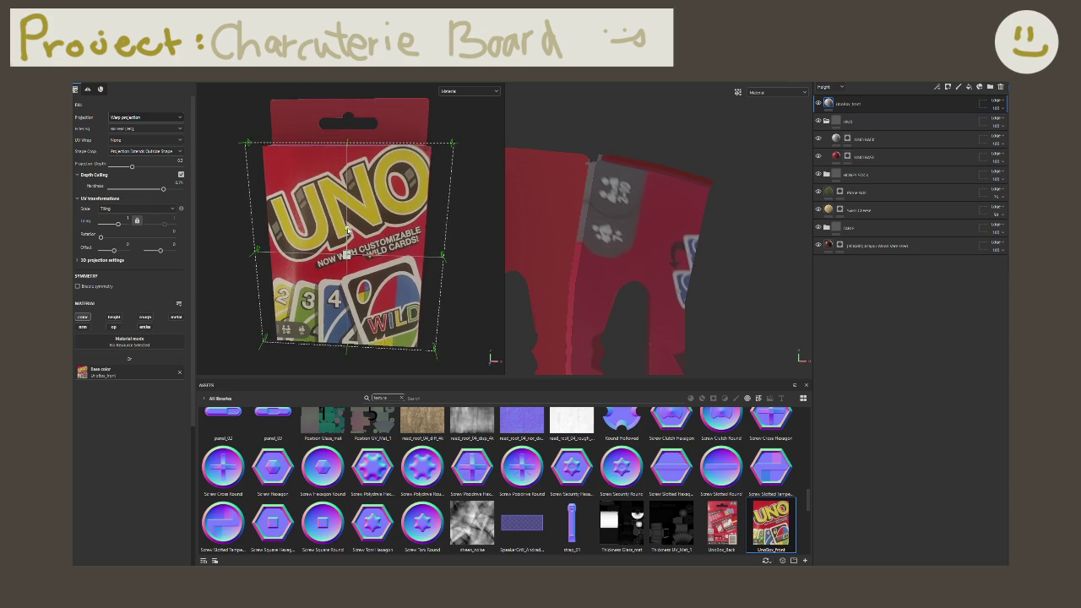
{"action": "left_click_drag", "start_coordinate": [346, 229], "coordinate": [344, 129], "text": "alt"}
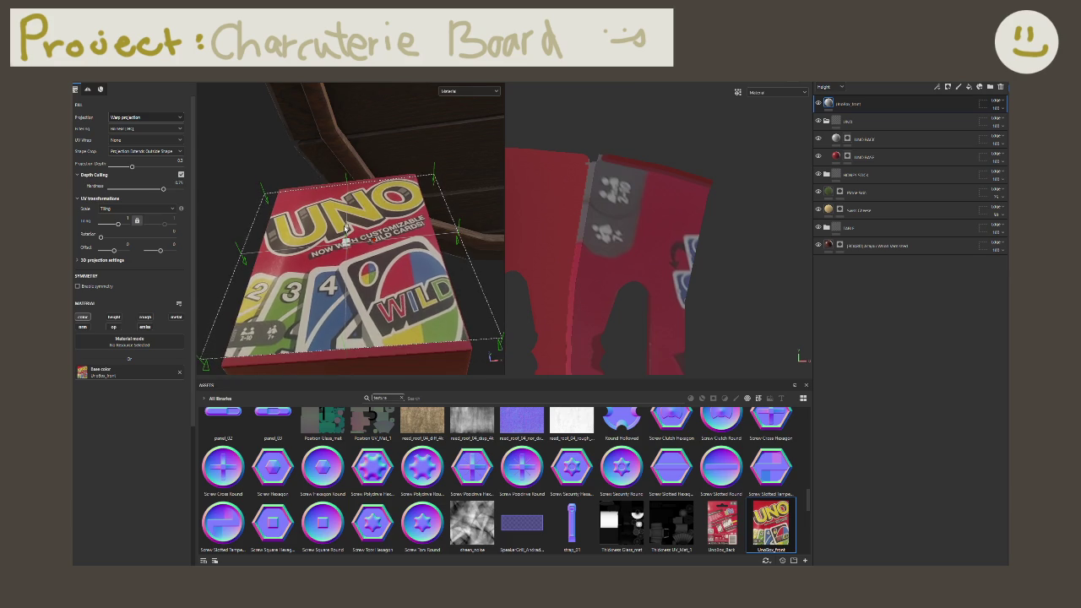
{"action": "mouse_move", "coordinate": [355, 213]}
{"action": "left_mouse_down", "text": "alt"}
{"action": "mouse_move", "coordinate": [447, 269]}
{"action": "mouse_move", "coordinate": [213, 266]}
{"action": "left_mouse_up", "text": "alt"}
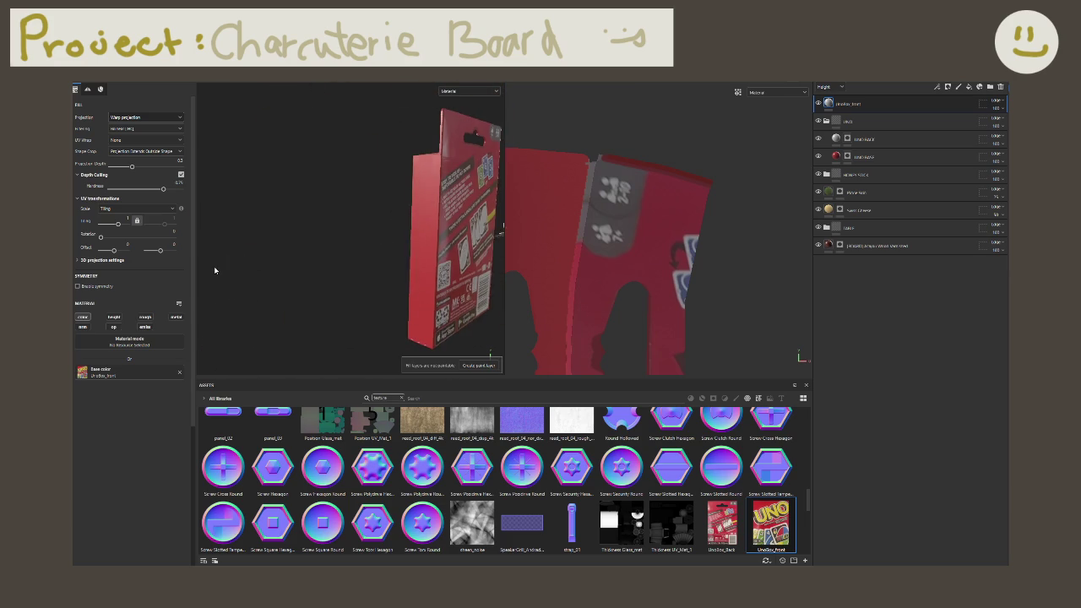
{"action": "mouse_move", "coordinate": [379, 261]}
{"action": "left_mouse_down", "text": "alt"}
{"action": "mouse_move", "coordinate": [508, 250]}
{"action": "mouse_move", "coordinate": [457, 243]}
{"action": "mouse_move", "coordinate": [363, 274]}
{"action": "mouse_move", "coordinate": [445, 287]}
{"action": "left_mouse_up", "text": "alt"}
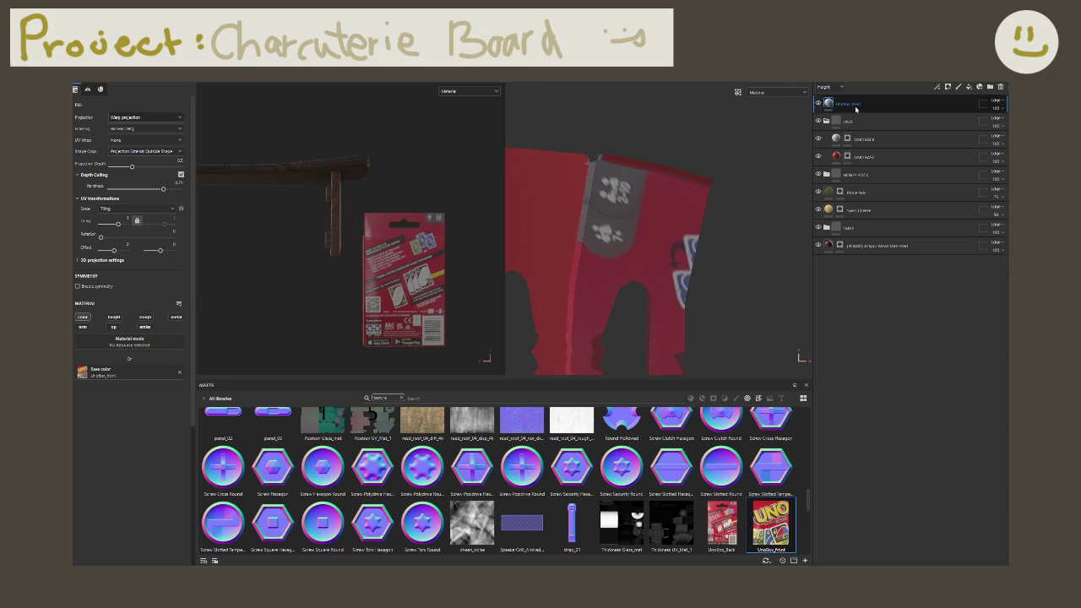
Step: Move UnoBox_front into the UNO folder, delete the old UNO layer, and drop UnoBox_Back onto the box
{"action": "left_click_drag", "start_coordinate": [856, 108], "coordinate": [869, 135]}
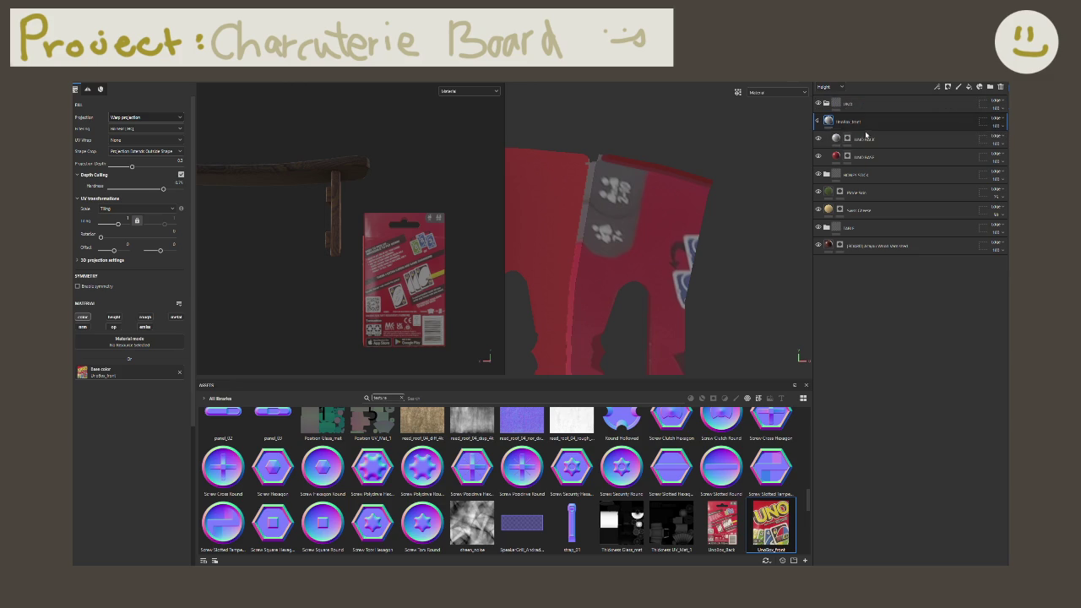
{"action": "left_click", "coordinate": [869, 139]}
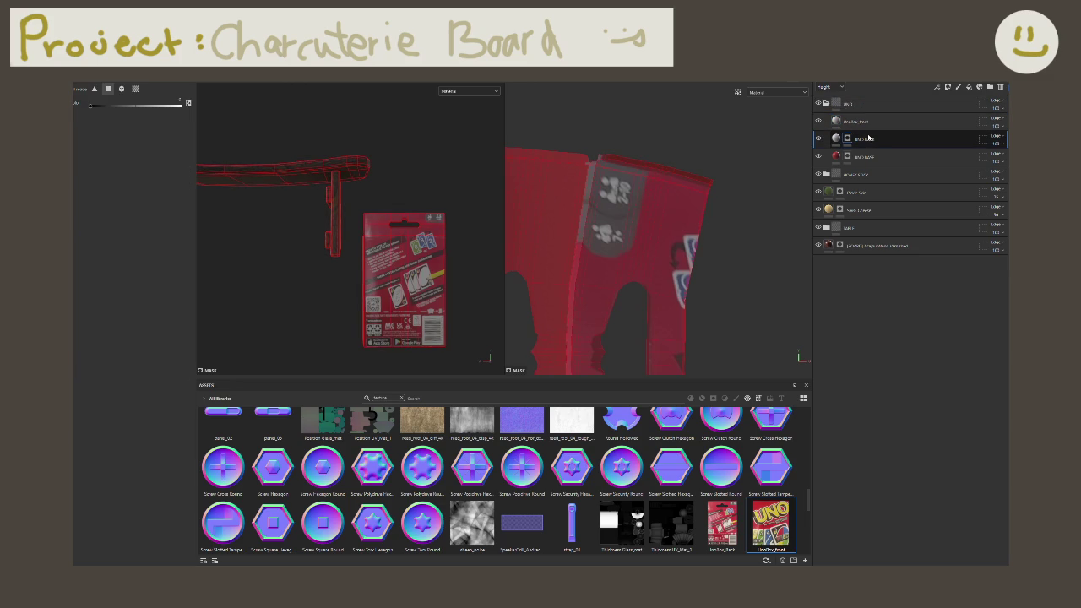
{"action": "key", "text": "Delete"}
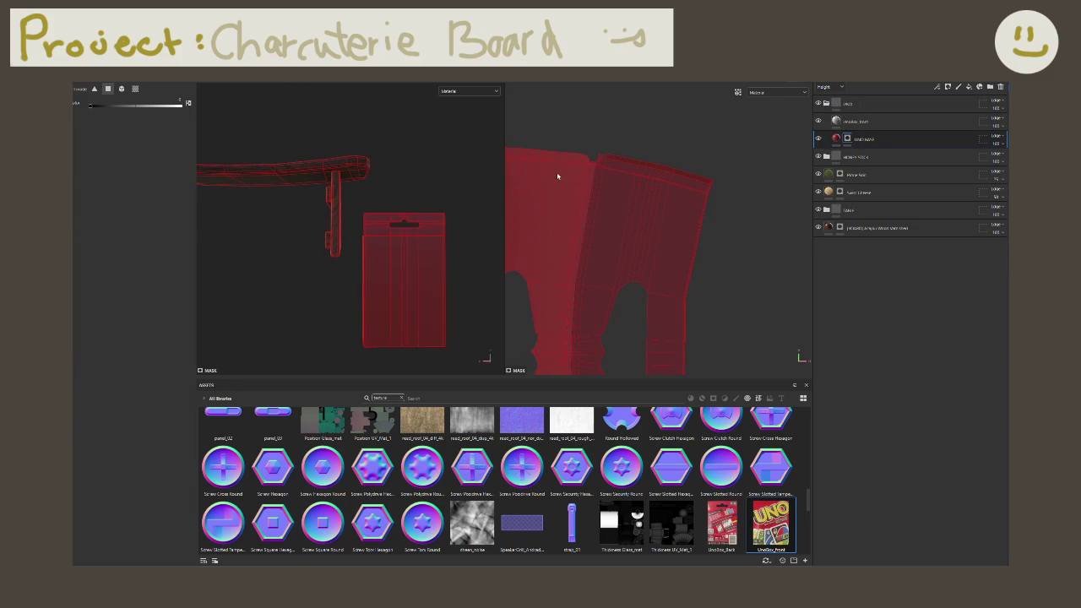
{"action": "left_click", "coordinate": [870, 103]}
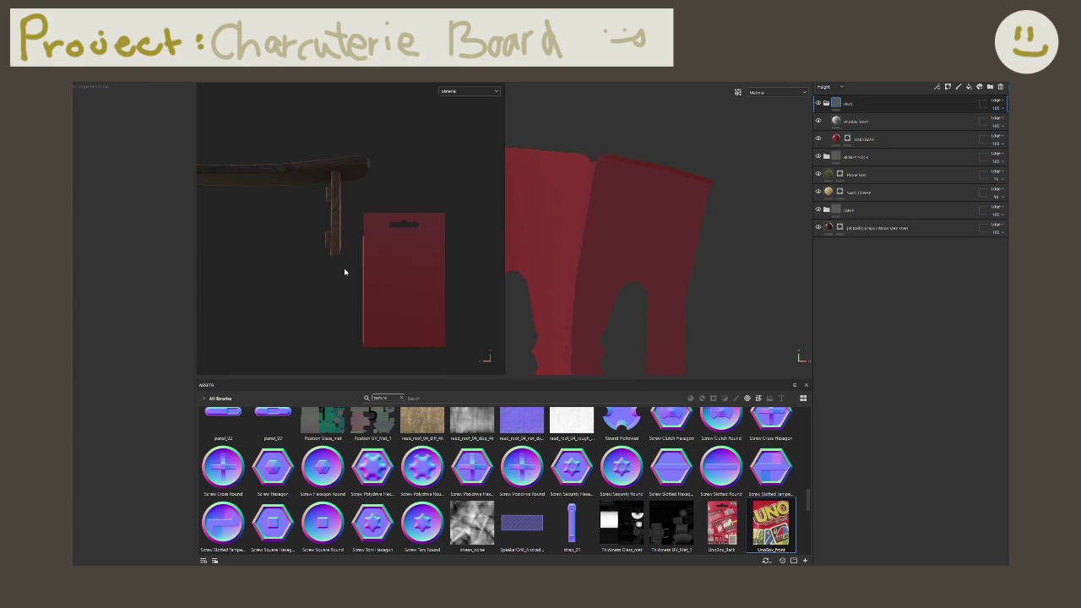
{"action": "mouse_move", "coordinate": [408, 275]}
{"action": "left_mouse_down", "text": "alt"}
{"action": "mouse_move", "coordinate": [404, 292]}
{"action": "mouse_move", "coordinate": [434, 270]}
{"action": "mouse_move", "coordinate": [429, 260]}
{"action": "mouse_move", "coordinate": [422, 274]}
{"action": "mouse_move", "coordinate": [425, 247]}
{"action": "left_mouse_up", "text": "alt"}
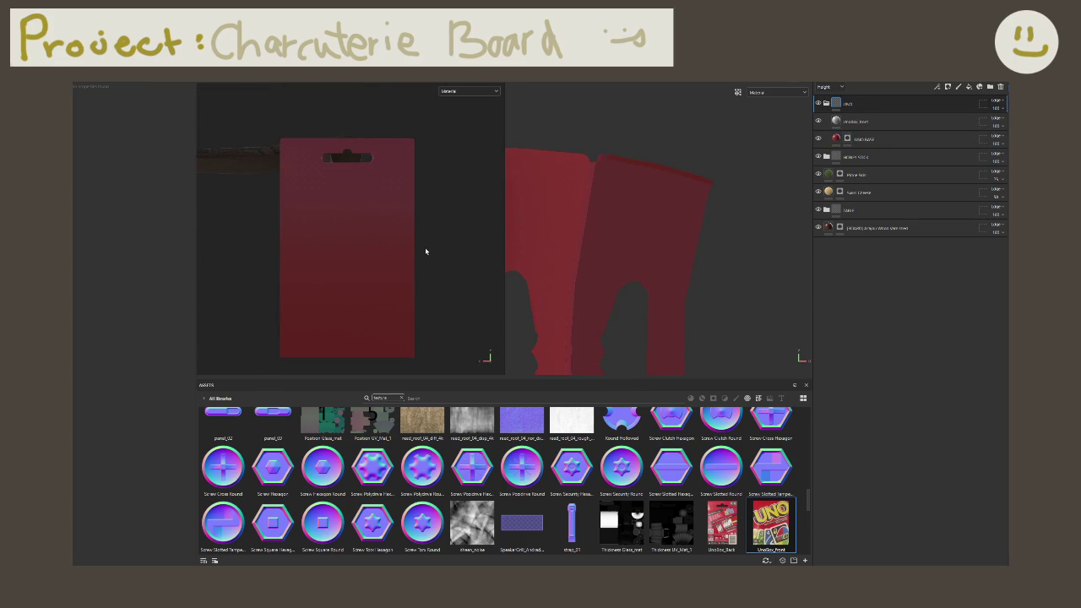
{"action": "left_click_drag", "start_coordinate": [722, 524], "coordinate": [343, 261]}
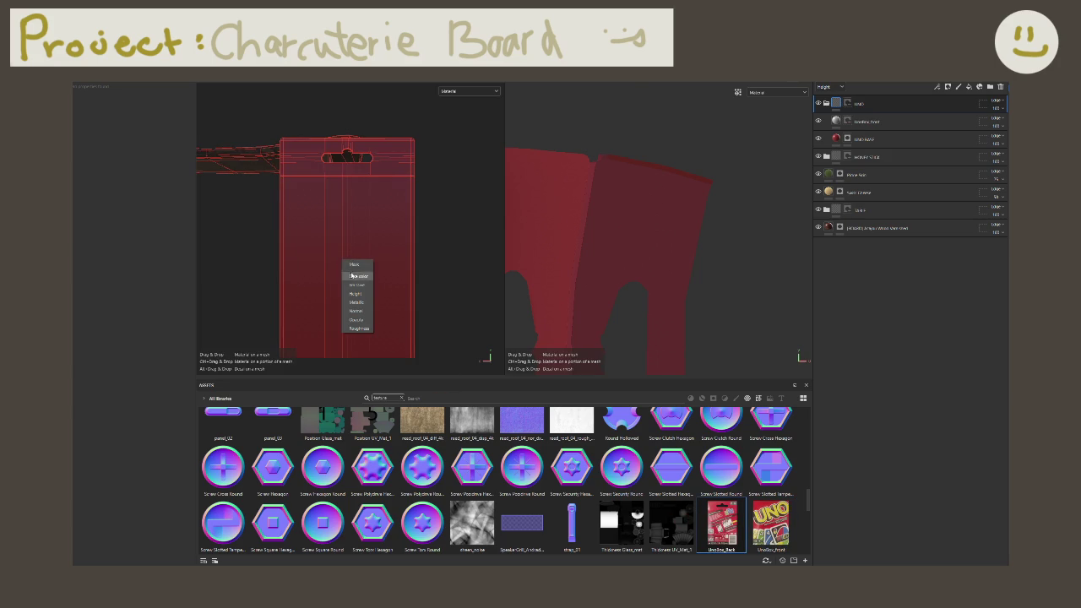
Step: Project UnoBox_Back as base colour, then shrink, stretch and shift it over the box back
{"action": "left_click", "coordinate": [355, 276]}
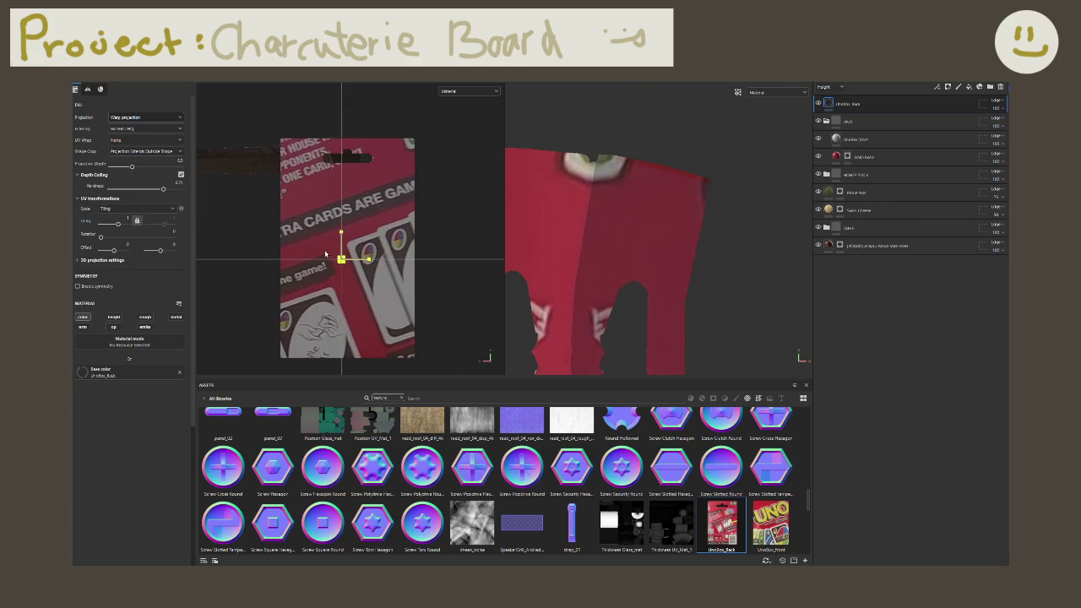
{"action": "left_click_drag", "start_coordinate": [252, 224], "coordinate": [300, 245]}
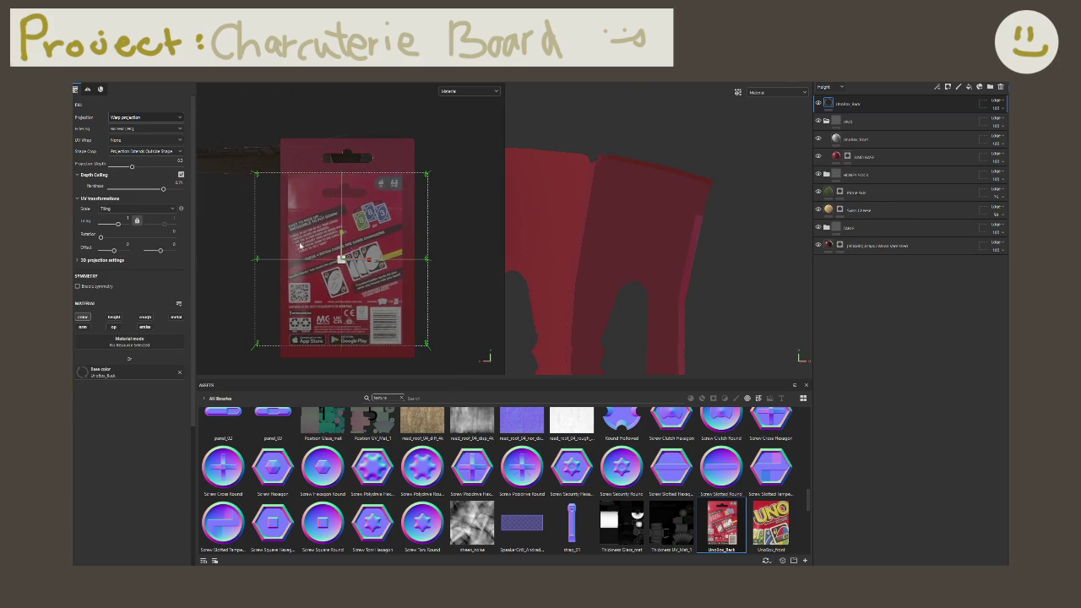
{"action": "left_click_drag", "start_coordinate": [365, 263], "coordinate": [343, 204]}
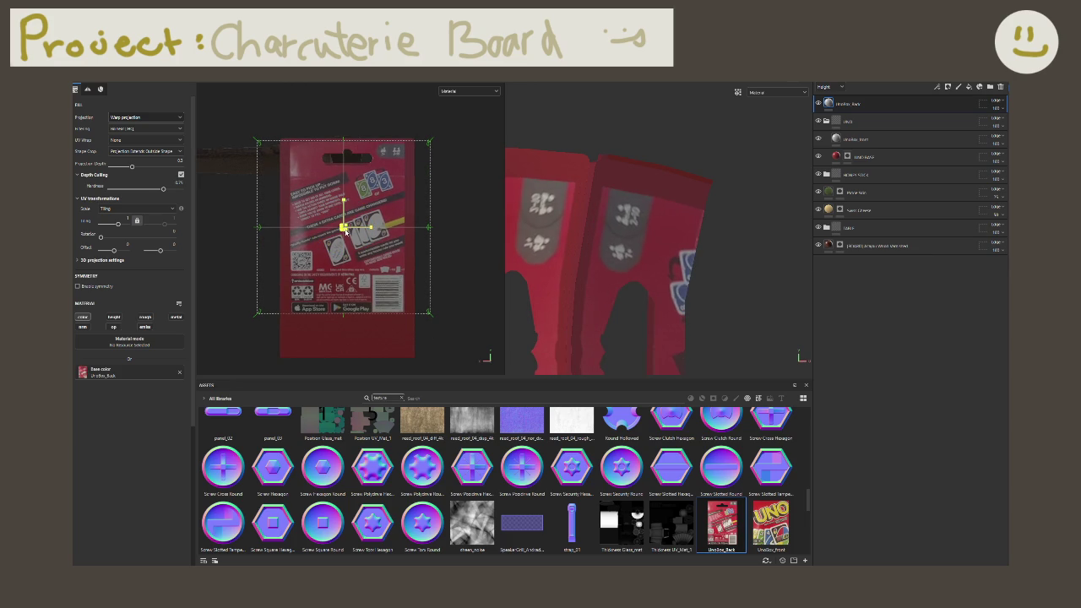
{"action": "left_click_drag", "start_coordinate": [344, 206], "coordinate": [344, 210]}
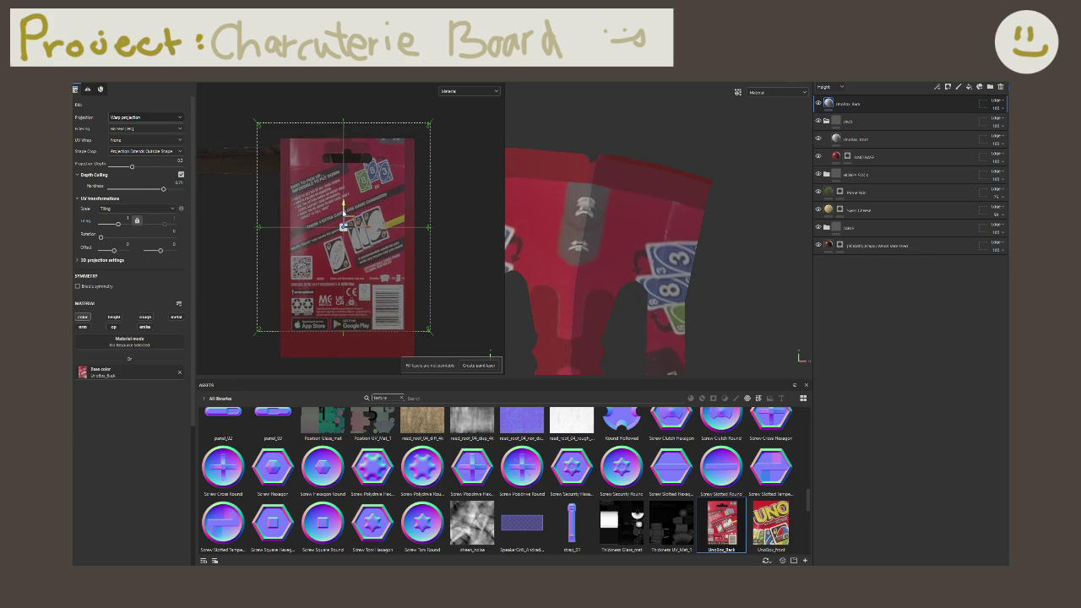
{"action": "left_click_drag", "start_coordinate": [344, 209], "coordinate": [344, 218]}
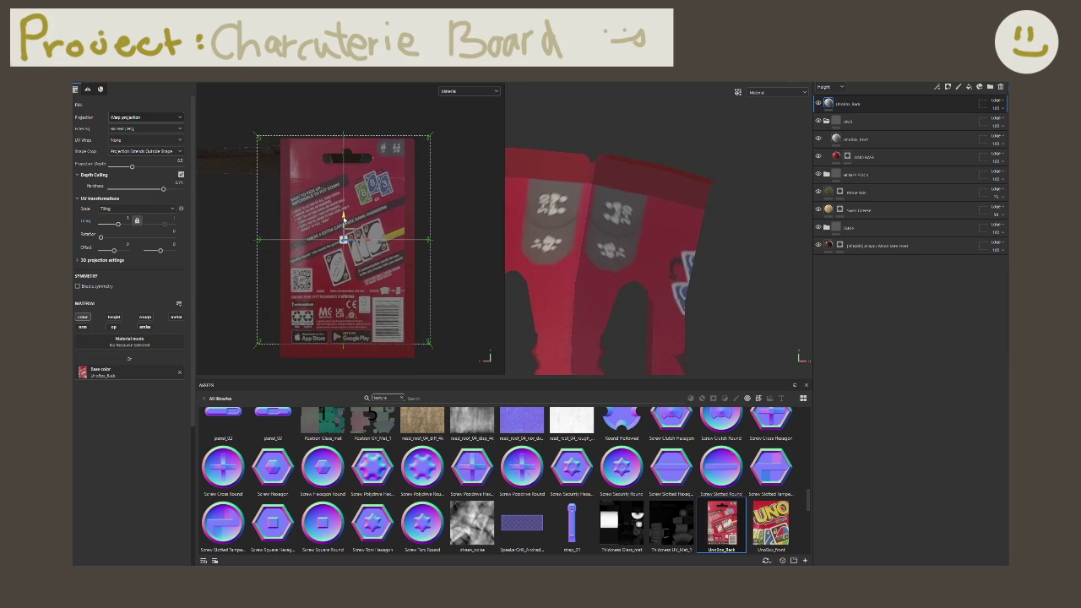
{"action": "mouse_move", "coordinate": [345, 243]}
{"action": "left_mouse_down"}
{"action": "mouse_move", "coordinate": [349, 252]}
{"action": "mouse_move", "coordinate": [344, 236]}
{"action": "left_mouse_up"}
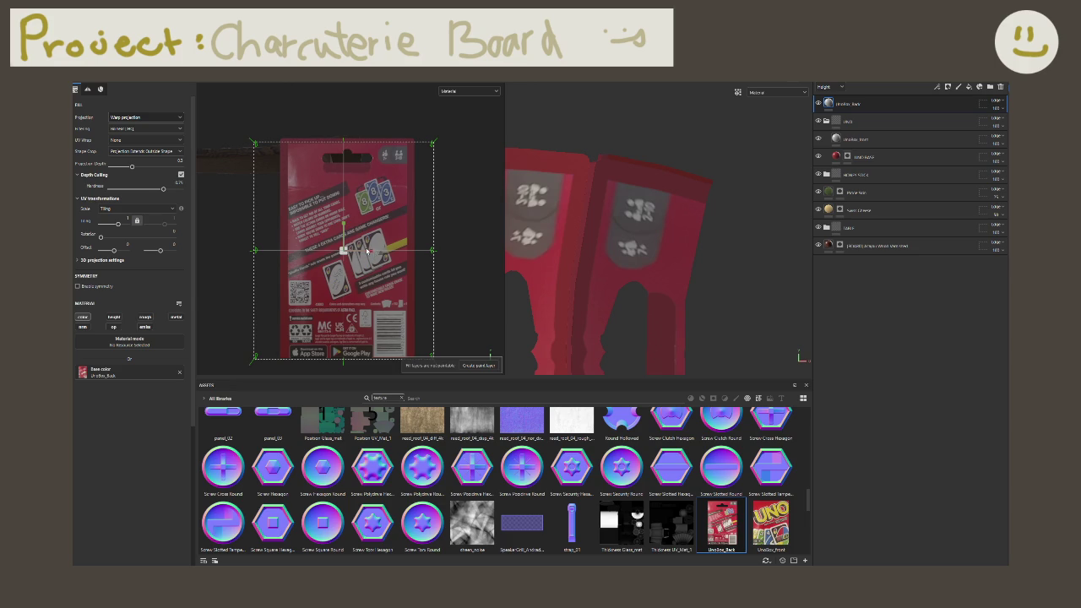
Step: Widen the back projection to the box edges and check it from several angles
{"action": "left_click_drag", "start_coordinate": [370, 251], "coordinate": [372, 252]}
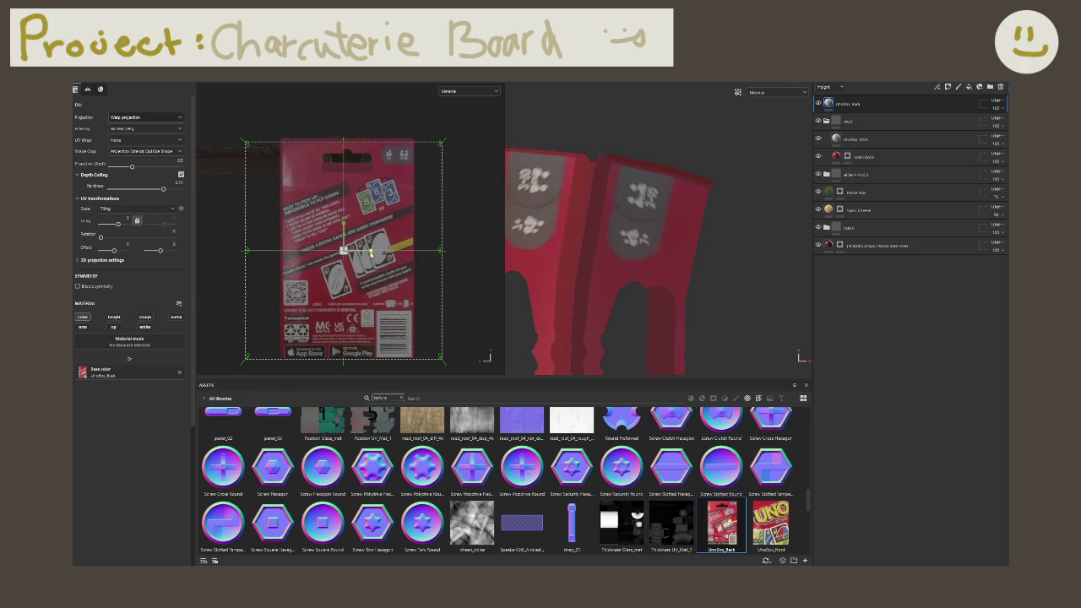
{"action": "left_click_drag", "start_coordinate": [371, 252], "coordinate": [373, 253]}
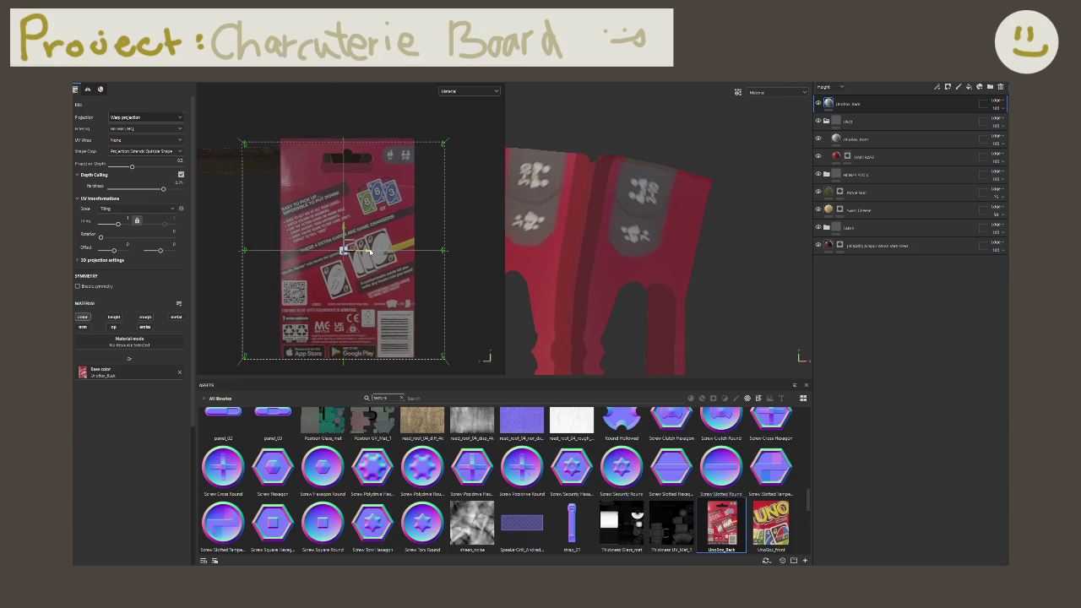
{"action": "mouse_move", "coordinate": [369, 252]}
{"action": "left_mouse_down", "text": "alt"}
{"action": "mouse_move", "coordinate": [372, 276]}
{"action": "mouse_move", "coordinate": [327, 283]}
{"action": "mouse_move", "coordinate": [344, 230]}
{"action": "mouse_move", "coordinate": [447, 333]}
{"action": "left_mouse_up", "text": "alt"}
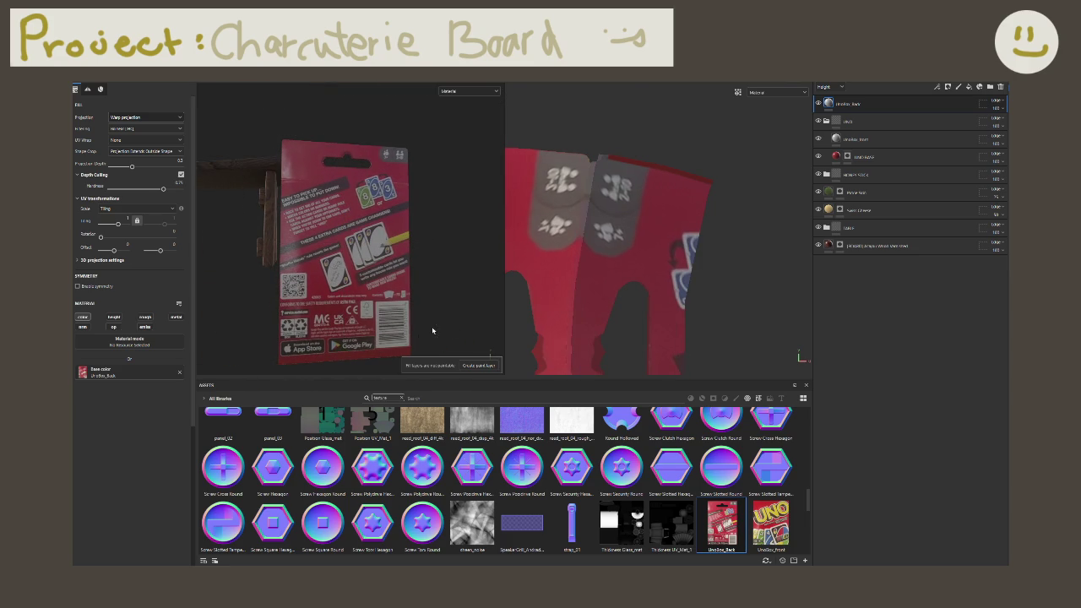
{"action": "left_click_drag", "start_coordinate": [361, 311], "coordinate": [311, 223], "text": "alt"}
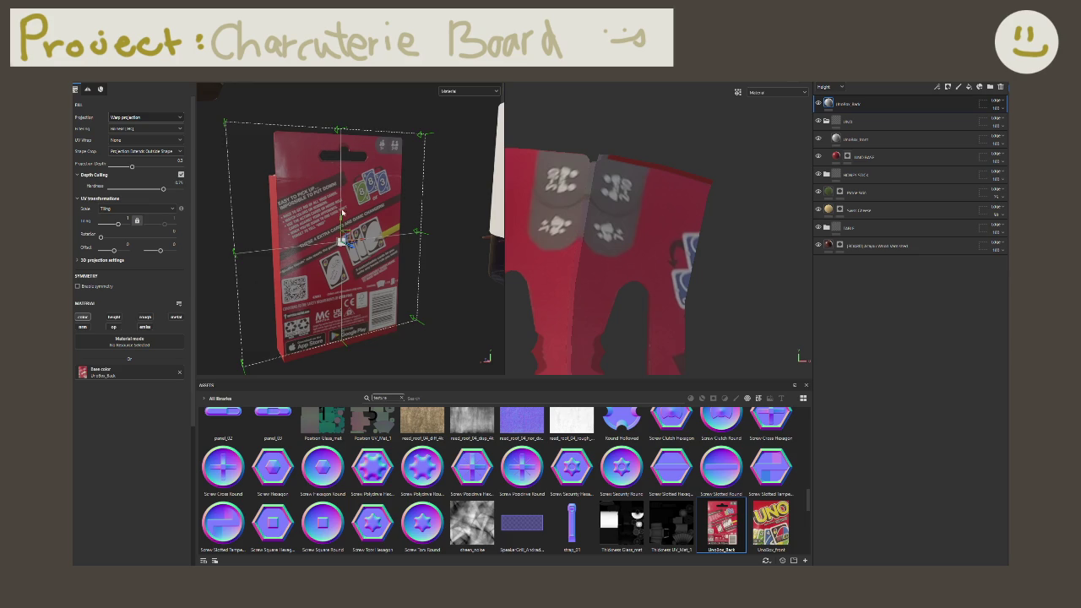
{"action": "left_click_drag", "start_coordinate": [342, 220], "coordinate": [465, 228]}
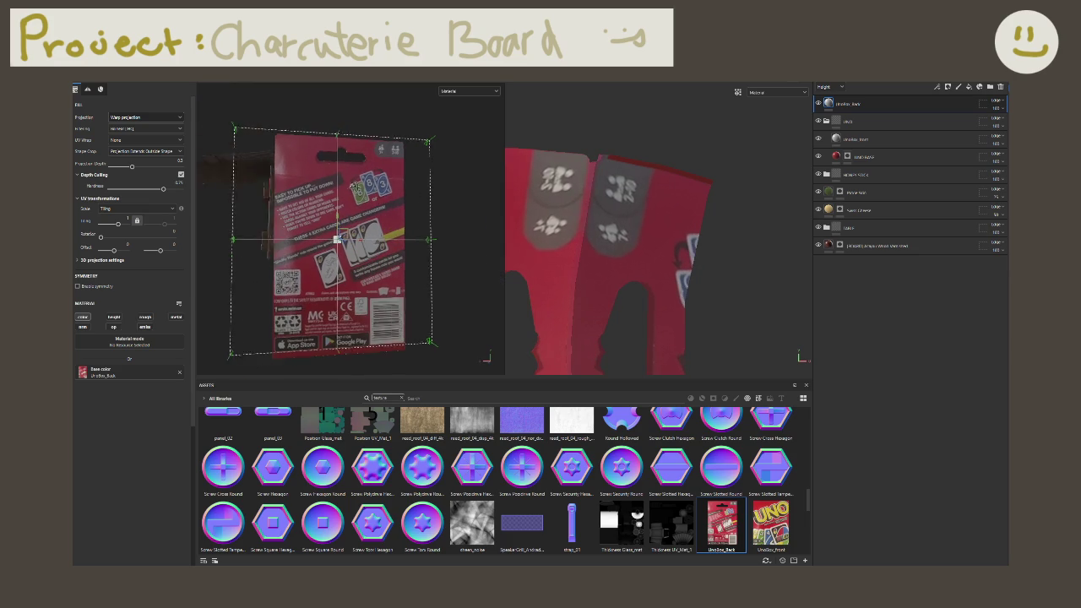
{"action": "scroll", "coordinate": [466, 227], "scroll_direction": "down", "scroll_amount": 2}
{"action": "mouse_move", "coordinate": [464, 228]}
{"action": "middle_mouse_down", "text": "alt"}
{"action": "mouse_move", "coordinate": [420, 182]}
{"action": "mouse_move", "coordinate": [404, 279]}
{"action": "middle_mouse_up", "text": "alt"}
{"action": "left_click_drag", "start_coordinate": [404, 278], "coordinate": [401, 287], "text": "alt"}
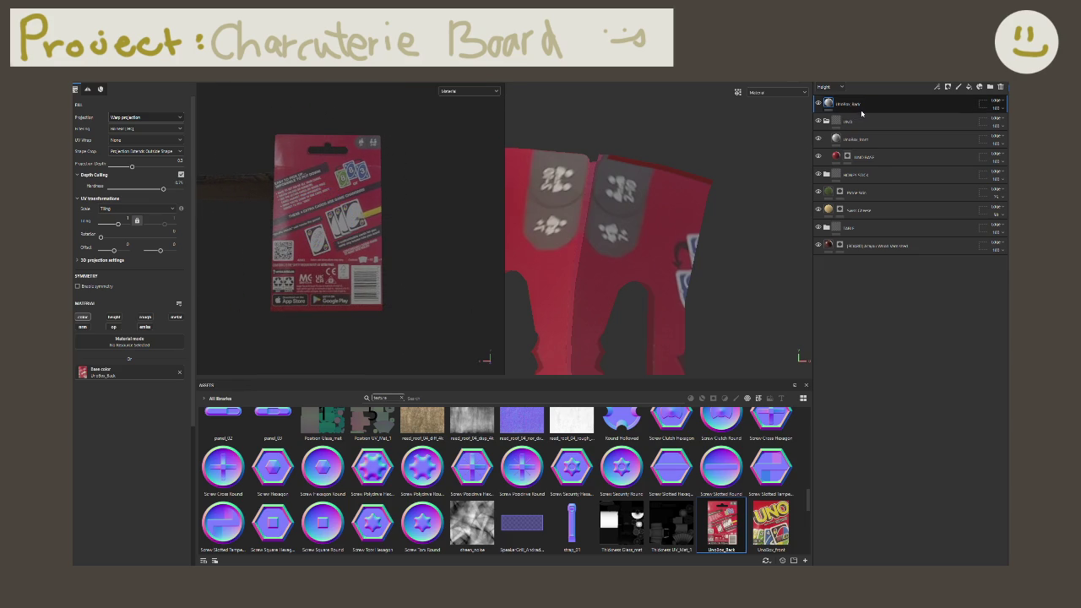
Step: Move the UnoBox_Back layer into the UNO folder and review the box among the props
{"action": "left_click_drag", "start_coordinate": [862, 108], "coordinate": [852, 128]}
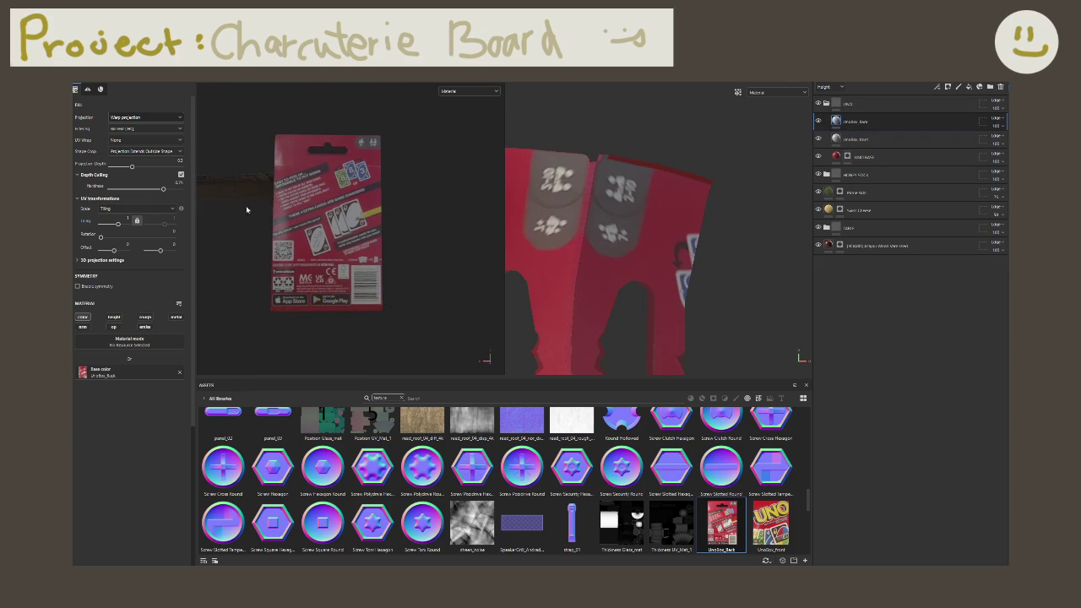
{"action": "left_click_drag", "start_coordinate": [246, 205], "coordinate": [456, 225], "text": "alt"}
{"action": "scroll", "coordinate": [464, 215], "scroll_direction": "down", "scroll_amount": 5}
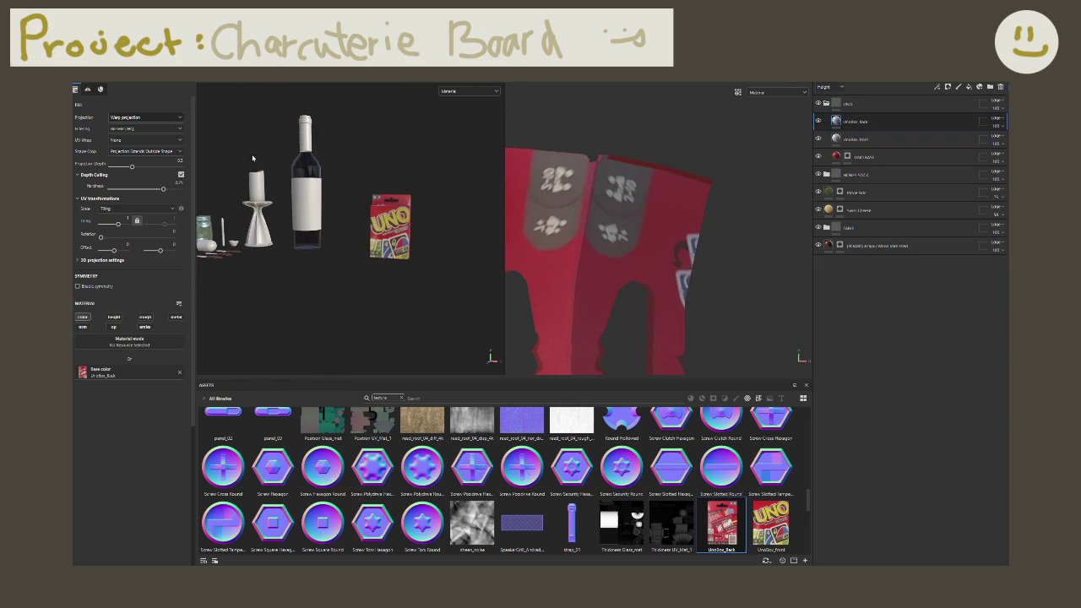
{"action": "left_click_drag", "start_coordinate": [252, 158], "coordinate": [287, 160], "text": "alt"}
{"action": "left_click_drag", "start_coordinate": [391, 201], "coordinate": [272, 135], "text": "alt"}
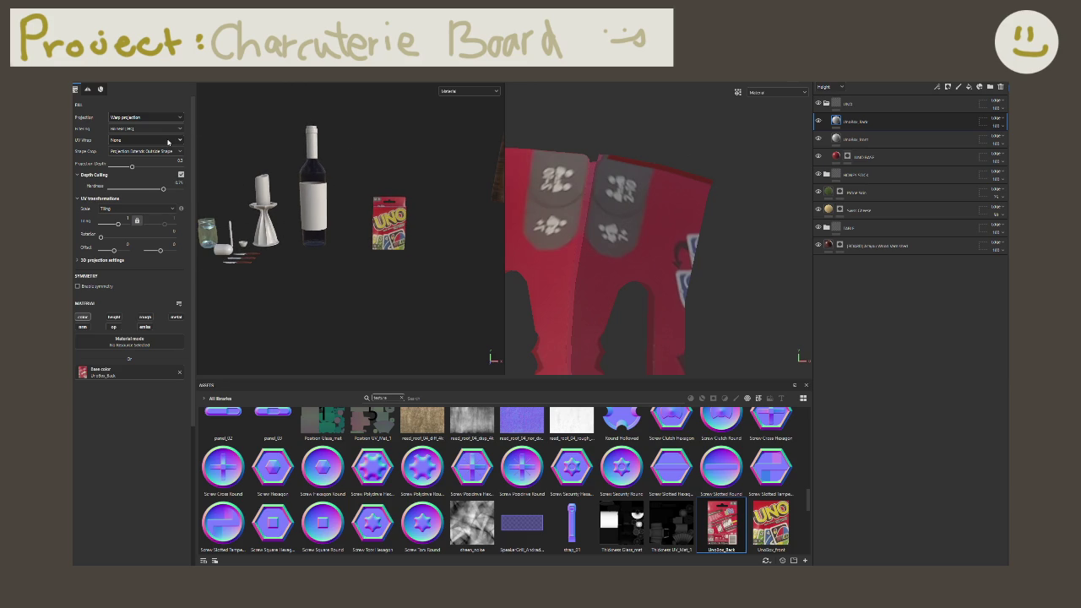
Step: Dismiss the layer options menu and frame the whole texture layout in the 2D view
{"action": "right_click", "coordinate": [854, 121]}
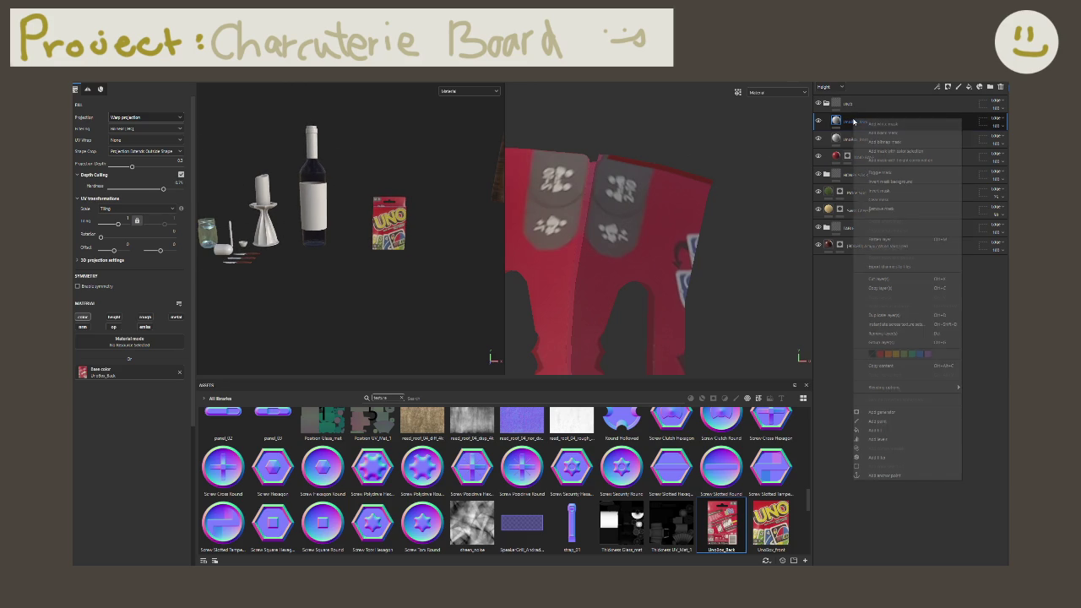
{"action": "left_click", "coordinate": [424, 228]}
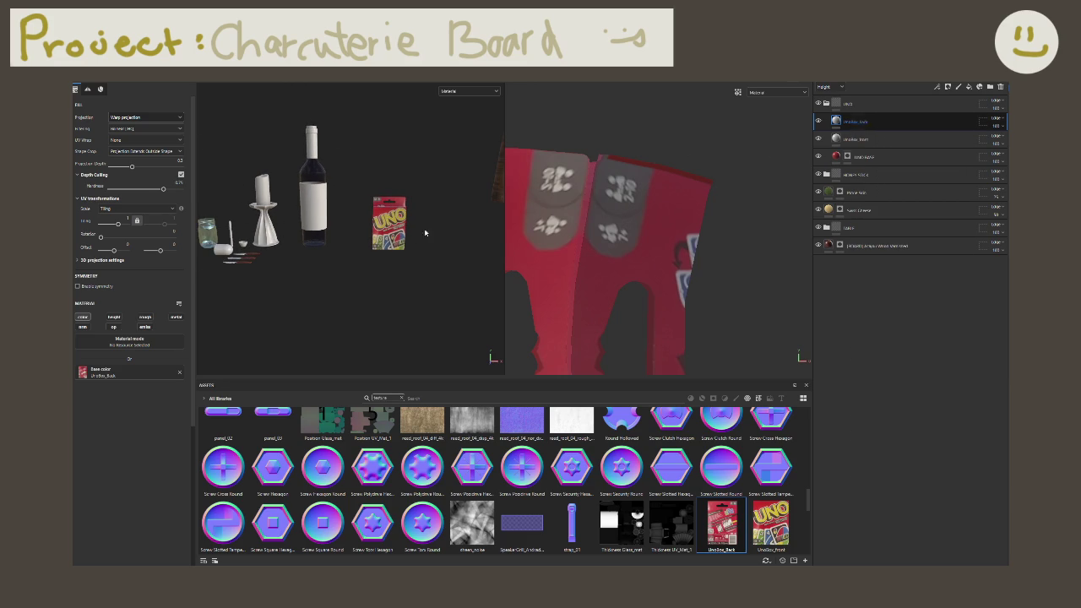
{"action": "left_click_drag", "start_coordinate": [424, 228], "coordinate": [402, 236], "text": "alt"}
{"action": "key", "text": "f"}
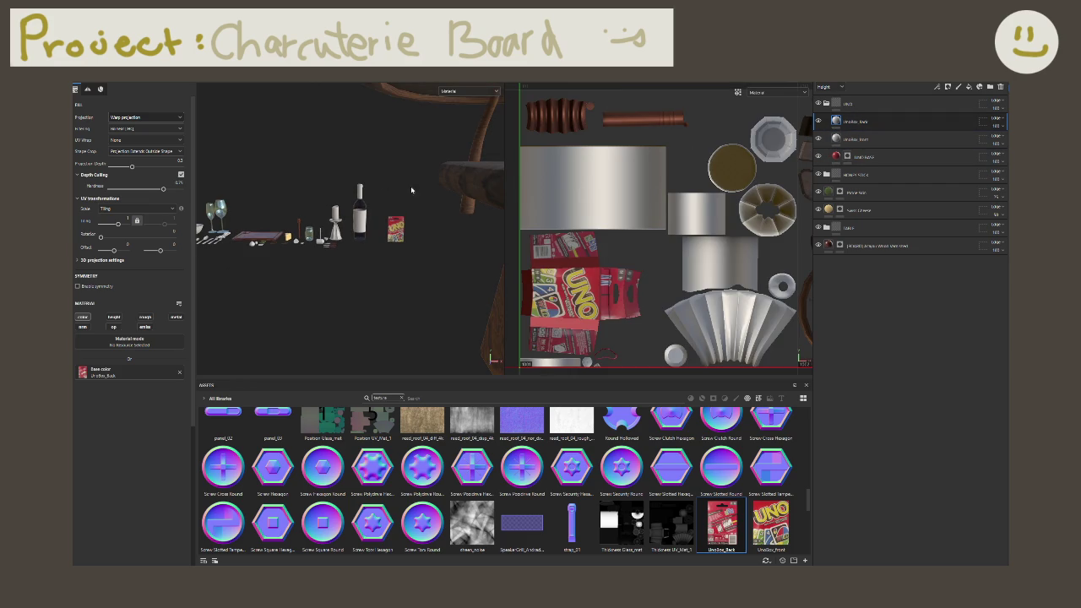
{"action": "scroll", "coordinate": [409, 211], "scroll_direction": "up", "scroll_amount": 4}
{"action": "scroll", "coordinate": [401, 234], "scroll_direction": "up", "scroll_amount": 4}
{"action": "scroll", "coordinate": [394, 239], "scroll_direction": "up", "scroll_amount": 2}
Step: Add a black mask to UnoBox_Back and test a rectangular reveal of the back image
{"action": "right_click", "coordinate": [862, 127]}
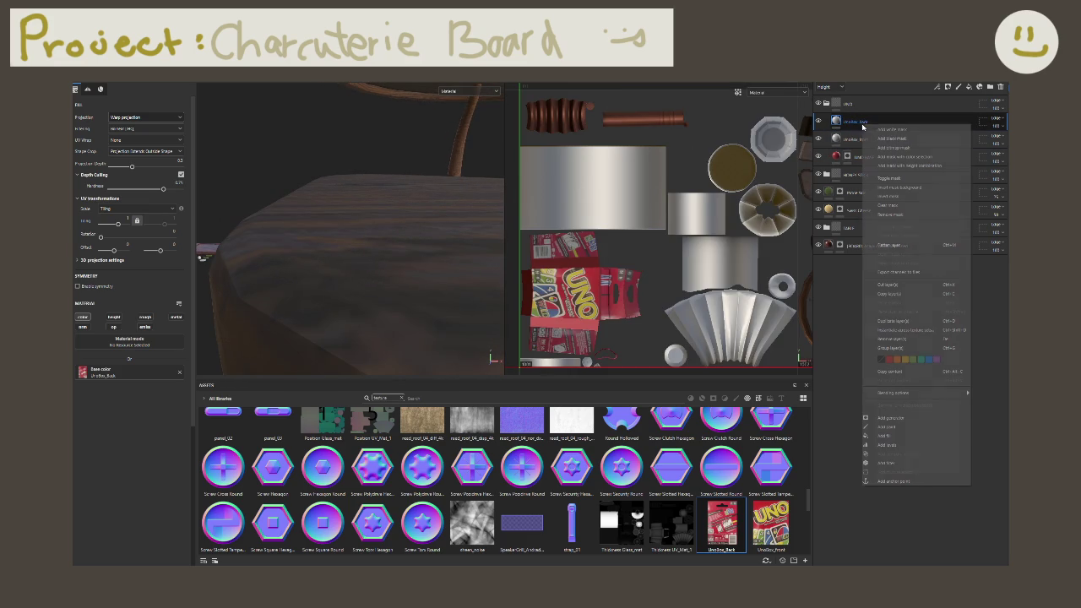
{"action": "left_click", "coordinate": [883, 138]}
{"action": "scroll", "coordinate": [403, 215], "scroll_direction": "down", "scroll_amount": 3}
{"action": "scroll", "coordinate": [403, 215], "scroll_direction": "down", "scroll_amount": 2}
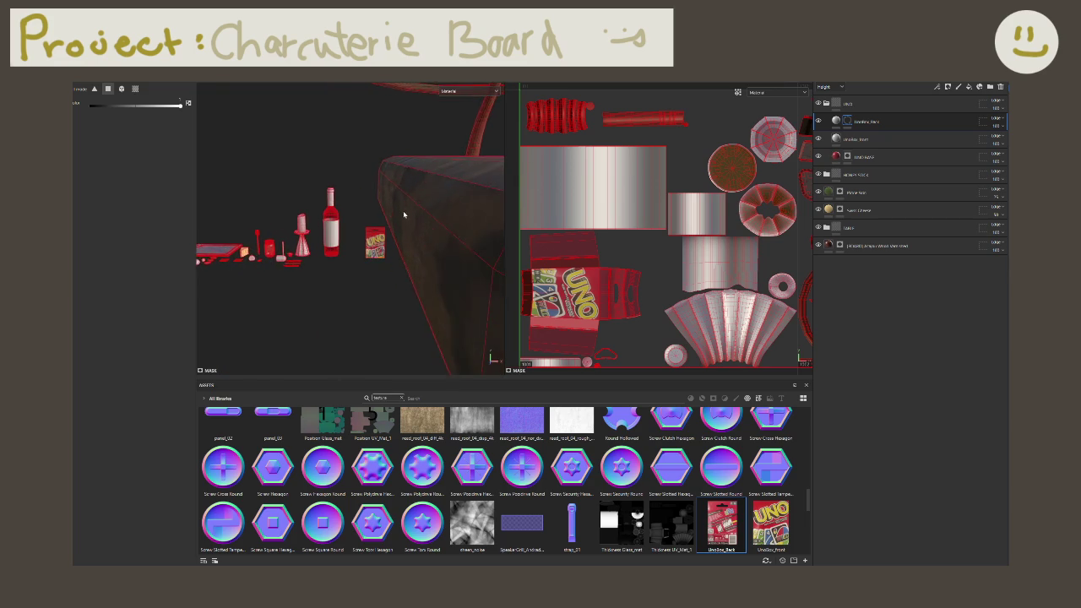
{"action": "key", "text": "f"}
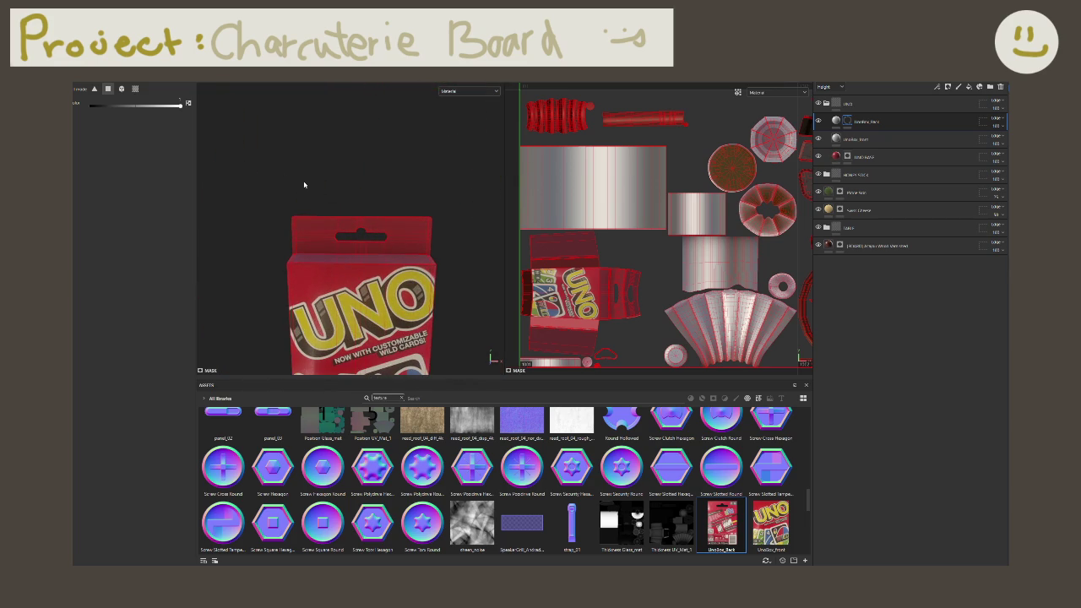
{"action": "left_click_drag", "start_coordinate": [272, 173], "coordinate": [468, 362]}
Step: Remove the UnoBox_Back mask, then undo to restore it and check the plain red back
{"action": "right_click", "coordinate": [854, 124]}
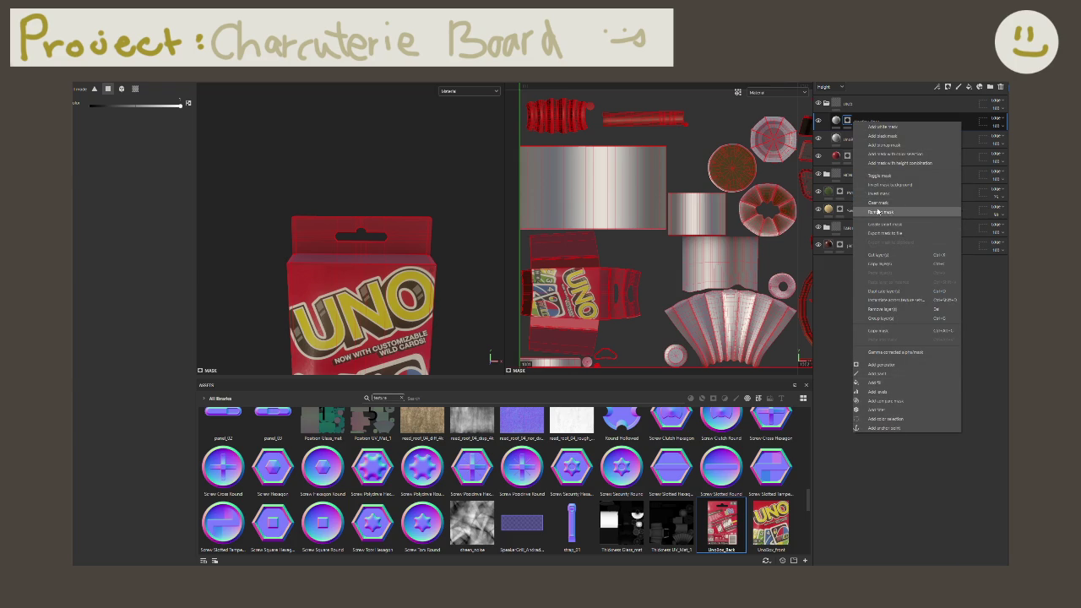
{"action": "left_click", "coordinate": [879, 211]}
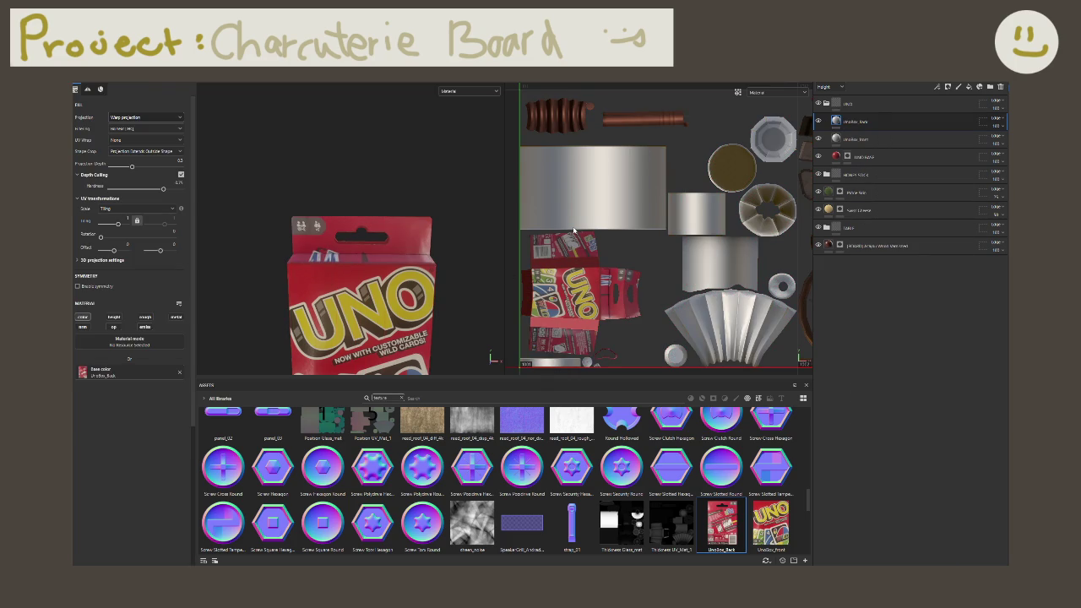
{"action": "key", "text": "ctrl+z"}
{"action": "left_click_drag", "start_coordinate": [424, 213], "coordinate": [547, 208], "text": "alt"}
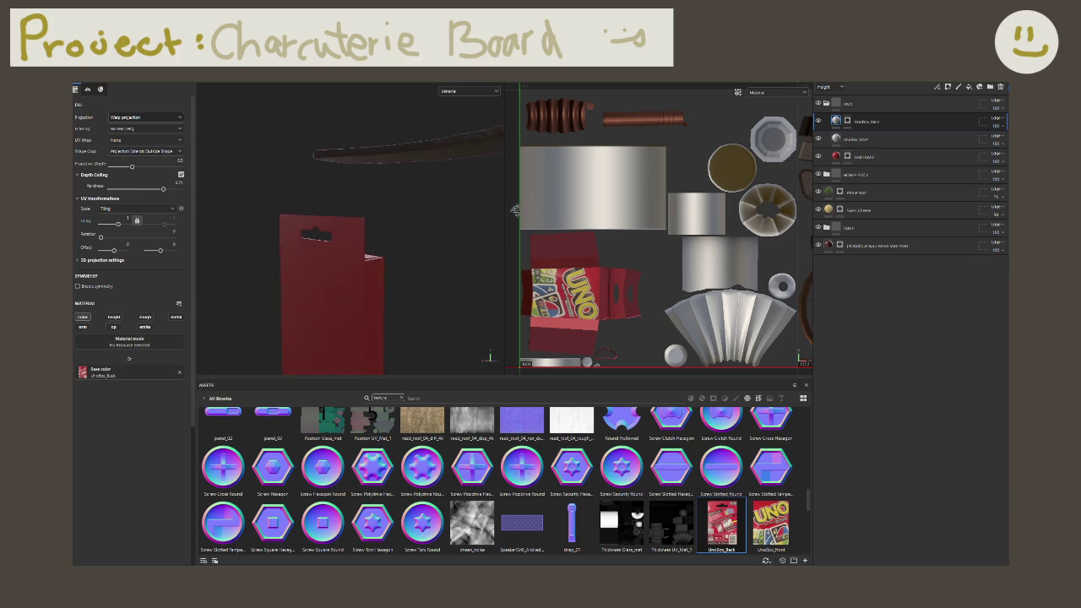
Step: Navigate the viewport to the bottle and the side of the UNO box
{"action": "scroll", "coordinate": [441, 210], "scroll_direction": "up", "scroll_amount": 5}
{"action": "mouse_move", "coordinate": [441, 209]}
{"action": "middle_mouse_down"}
{"action": "mouse_move", "coordinate": [272, 216]}
{"action": "mouse_move", "coordinate": [220, 316]}
{"action": "mouse_move", "coordinate": [751, 261]}
{"action": "middle_mouse_up"}
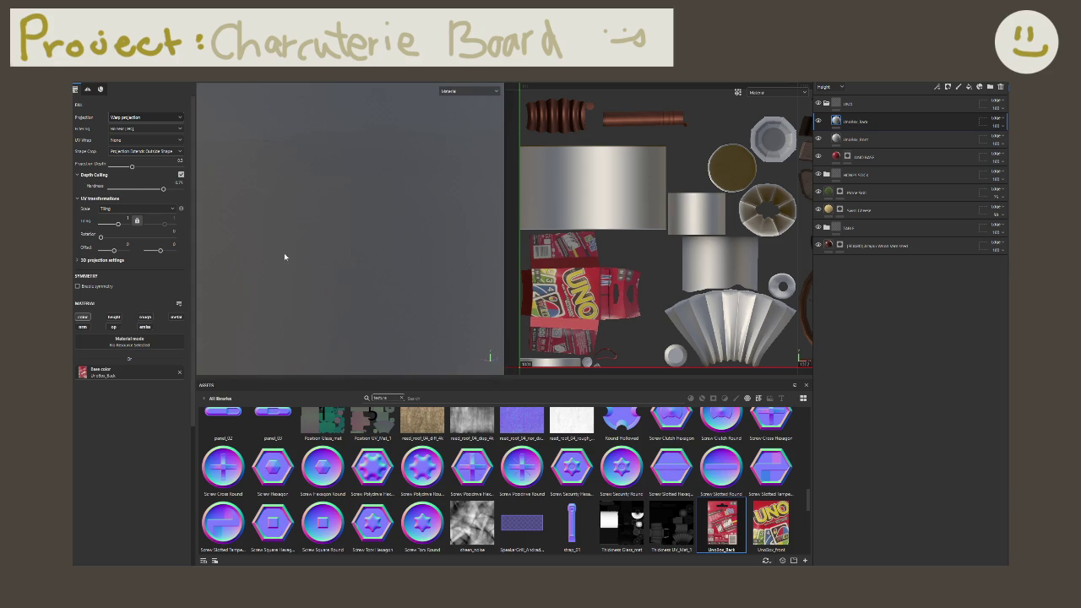
{"action": "scroll", "coordinate": [283, 252], "scroll_direction": "down", "scroll_amount": 5}
{"action": "mouse_move", "coordinate": [284, 253]}
{"action": "middle_mouse_down"}
{"action": "mouse_move", "coordinate": [373, 288]}
{"action": "mouse_move", "coordinate": [337, 202]}
{"action": "mouse_move", "coordinate": [340, 251]}
{"action": "mouse_move", "coordinate": [454, 231]}
{"action": "mouse_move", "coordinate": [386, 188]}
{"action": "mouse_move", "coordinate": [470, 295]}
{"action": "mouse_move", "coordinate": [700, 269]}
{"action": "middle_mouse_up"}
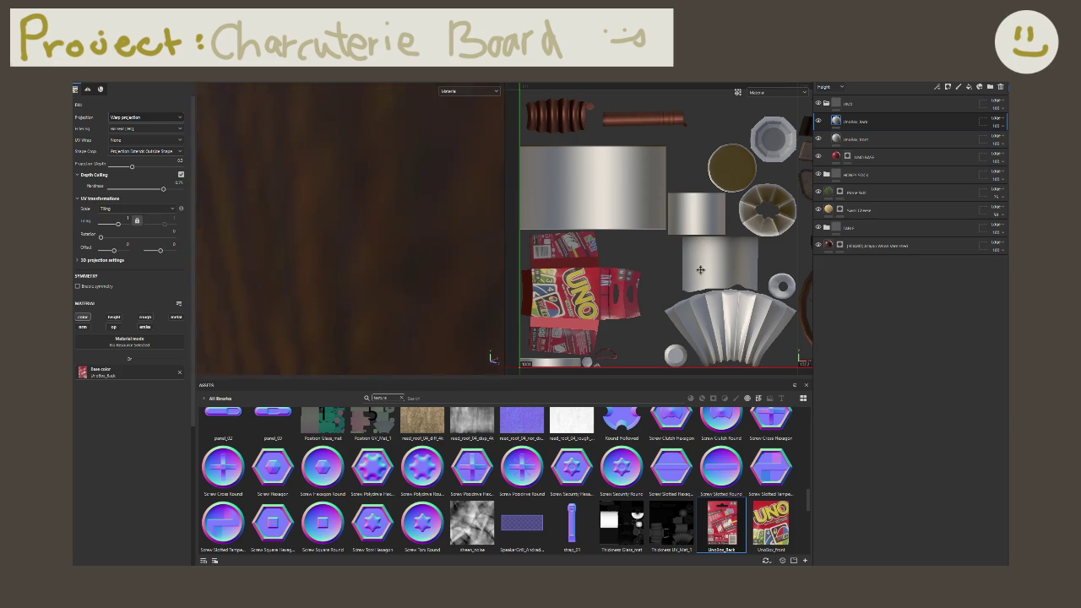
{"action": "scroll", "coordinate": [355, 236], "scroll_direction": "down", "scroll_amount": 5}
{"action": "mouse_move", "coordinate": [355, 237]}
{"action": "middle_mouse_down"}
{"action": "mouse_move", "coordinate": [363, 253]}
{"action": "mouse_move", "coordinate": [270, 238]}
{"action": "middle_mouse_up"}
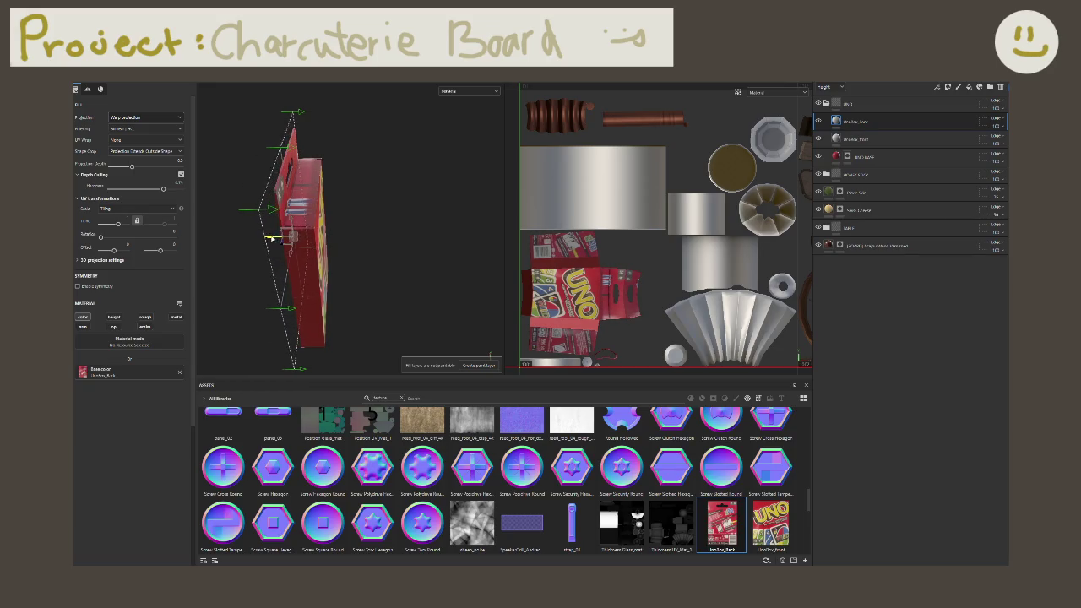
Step: Rotate the back-image planar projection onto the box's back face and nudge it into position
{"action": "mouse_move", "coordinate": [270, 239]}
{"action": "left_mouse_down"}
{"action": "mouse_move", "coordinate": [245, 237]}
{"action": "mouse_move", "coordinate": [386, 241]}
{"action": "mouse_move", "coordinate": [268, 252]}
{"action": "mouse_move", "coordinate": [299, 267]}
{"action": "left_mouse_up"}
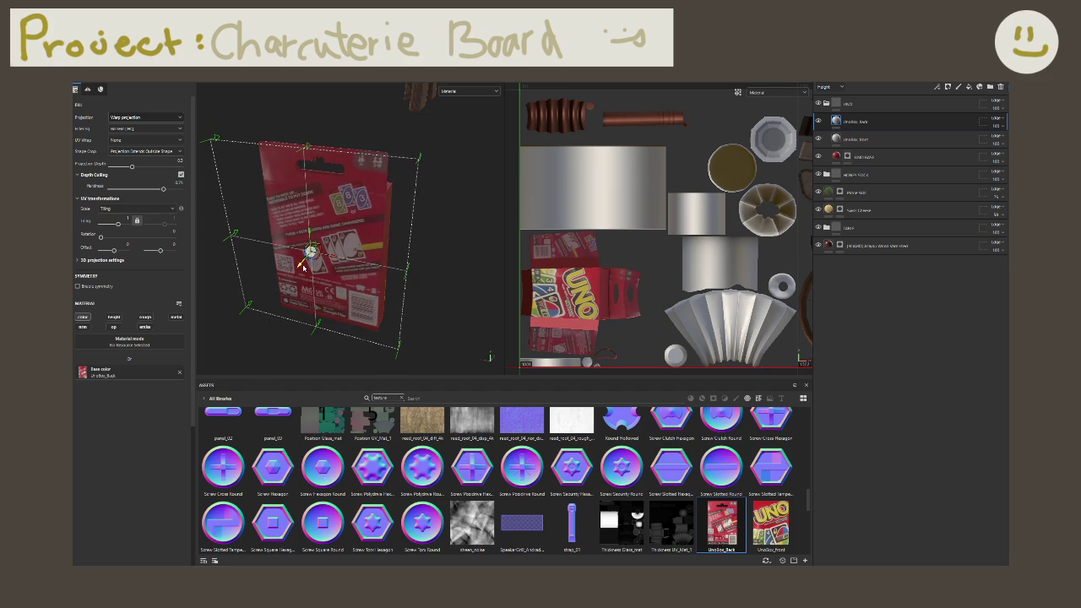
{"action": "left_click_drag", "start_coordinate": [301, 264], "coordinate": [352, 281], "text": "alt"}
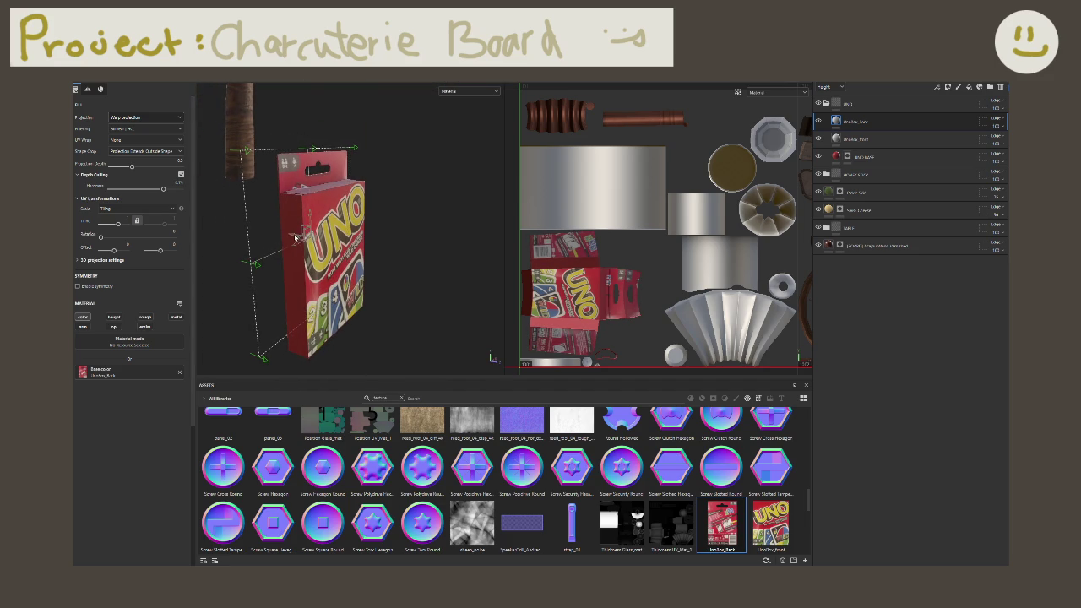
{"action": "left_click_drag", "start_coordinate": [295, 237], "coordinate": [300, 235]}
{"action": "scroll", "coordinate": [638, 283], "scroll_direction": "up", "scroll_amount": 2}
{"action": "scroll", "coordinate": [642, 279], "scroll_direction": "up", "scroll_amount": 2}
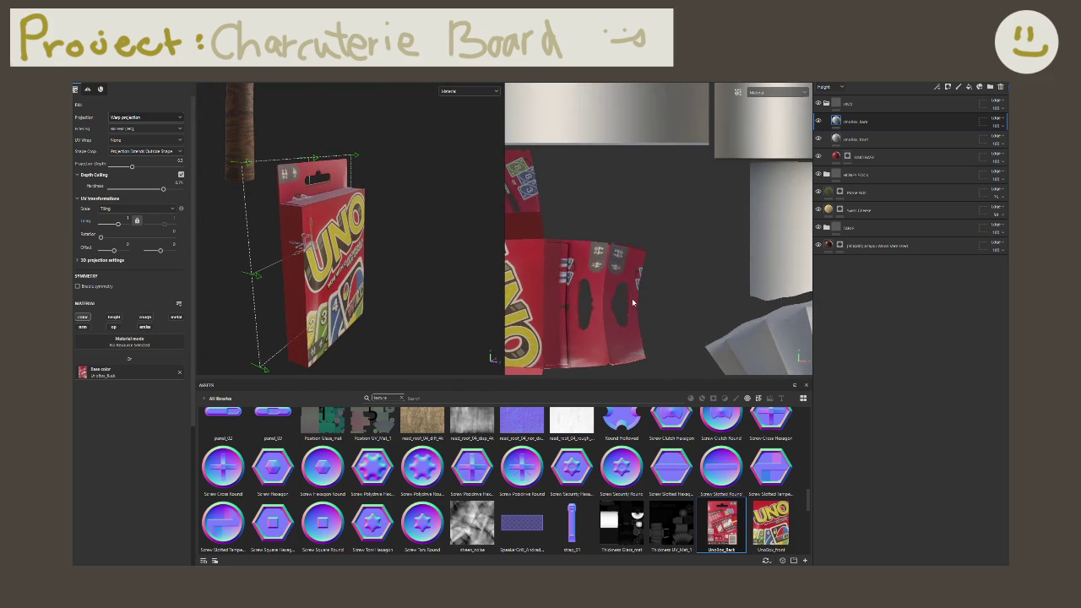
{"action": "scroll", "coordinate": [650, 270], "scroll_direction": "up", "scroll_amount": 2}
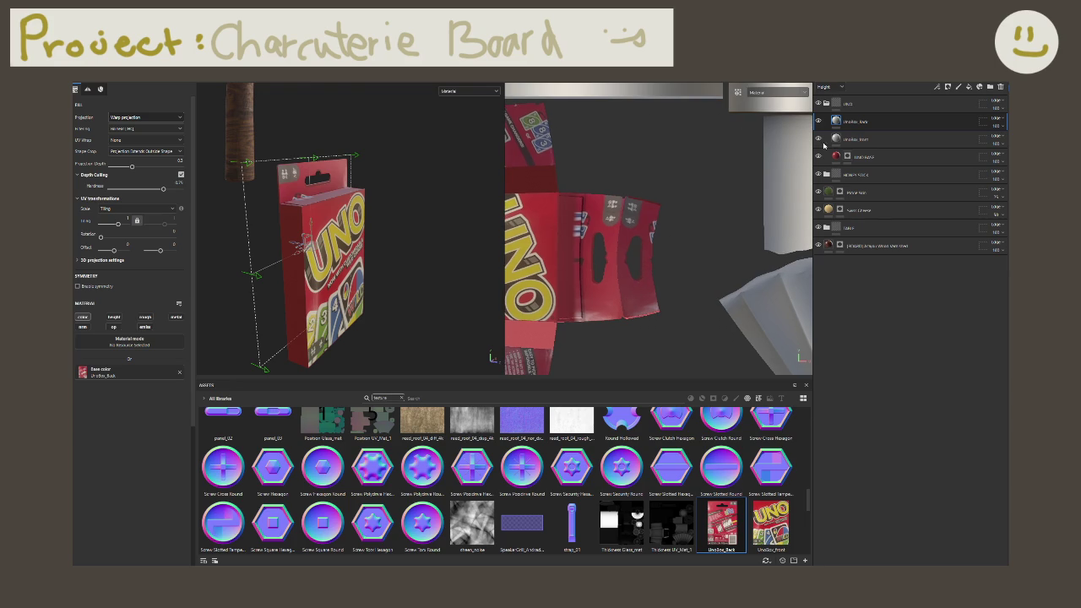
Step: Add a black mask to UnoBox_Back and unmask the back panel and top edge with rectangle fills
{"action": "right_click", "coordinate": [861, 123]}
{"action": "left_click", "coordinate": [872, 140]}
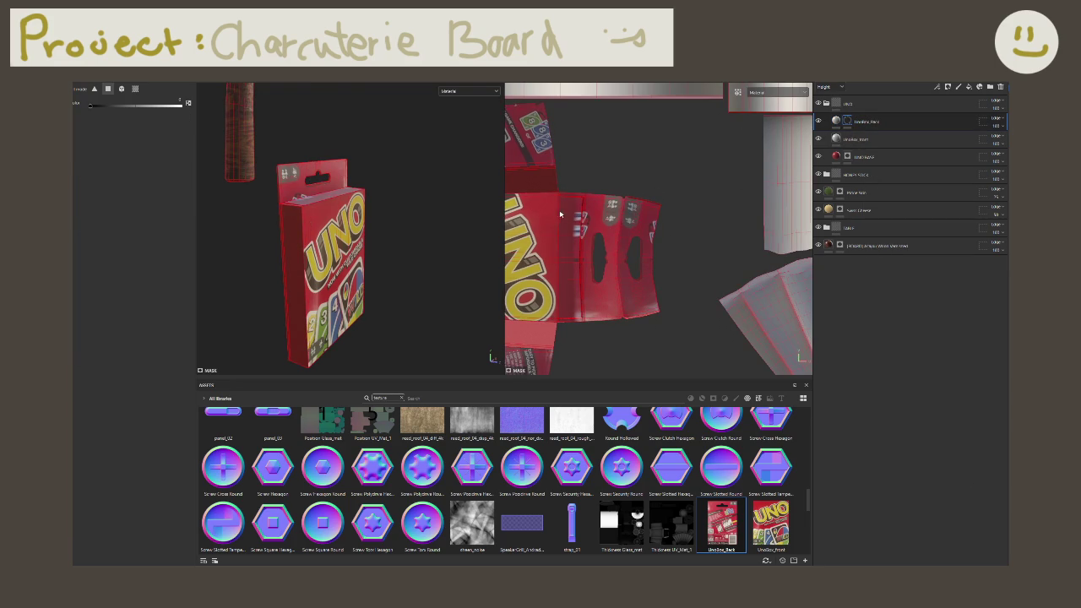
{"action": "left_click_drag", "start_coordinate": [569, 180], "coordinate": [616, 340]}
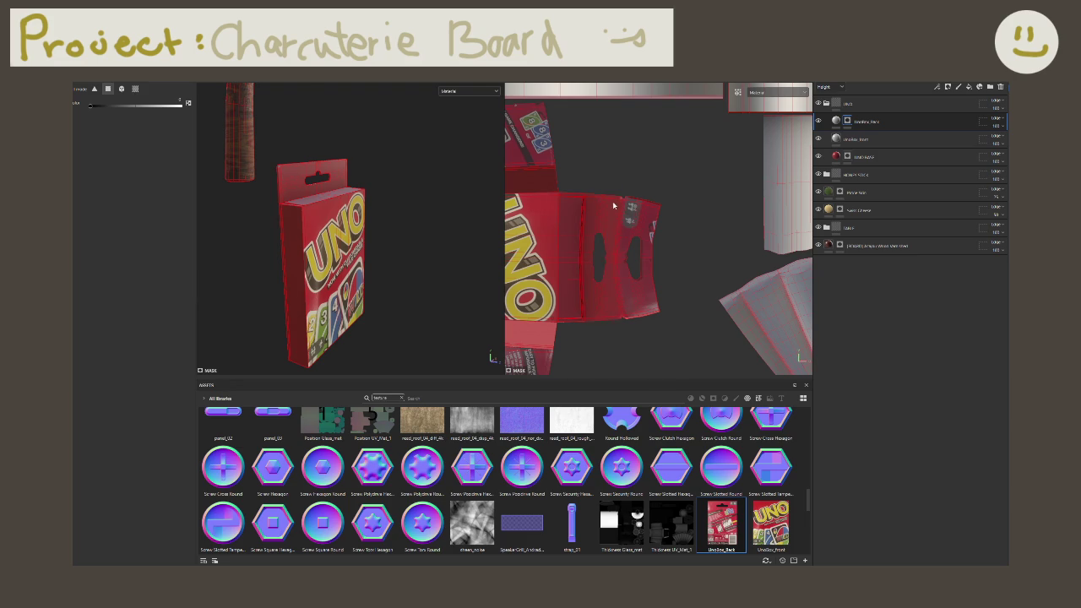
{"action": "scroll", "coordinate": [620, 199], "scroll_direction": "up", "scroll_amount": 5}
{"action": "left_click_drag", "start_coordinate": [618, 159], "coordinate": [642, 217]}
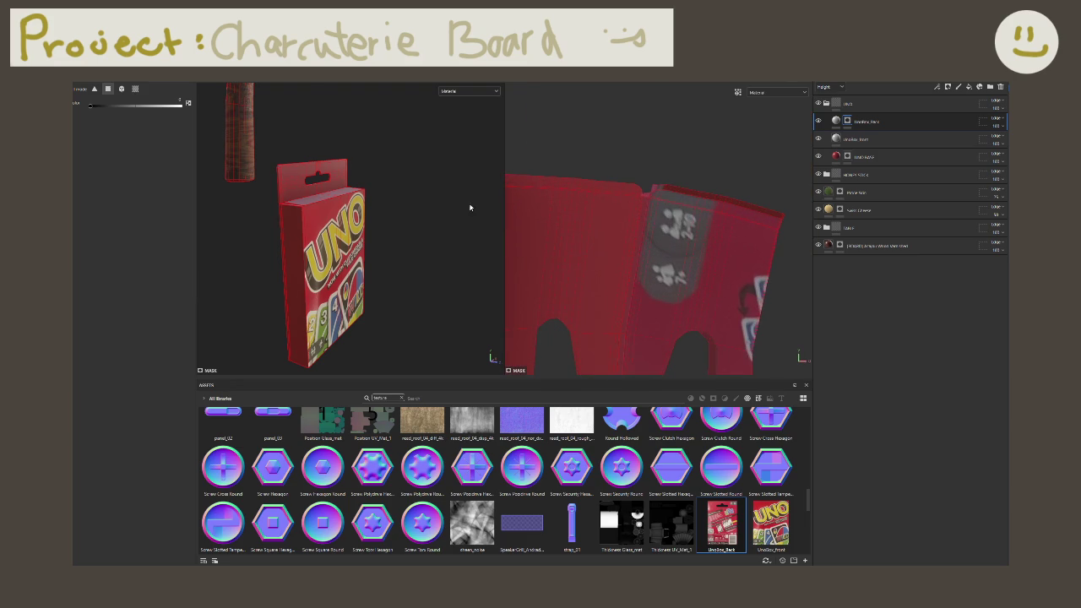
Step: Review the box front-on and open the UnoBox_Back projection settings
{"action": "mouse_move", "coordinate": [589, 302]}
{"action": "left_mouse_down", "text": "alt"}
{"action": "mouse_move", "coordinate": [555, 198]}
{"action": "mouse_move", "coordinate": [591, 293]}
{"action": "left_mouse_up", "text": "alt"}
{"action": "key", "text": "f"}
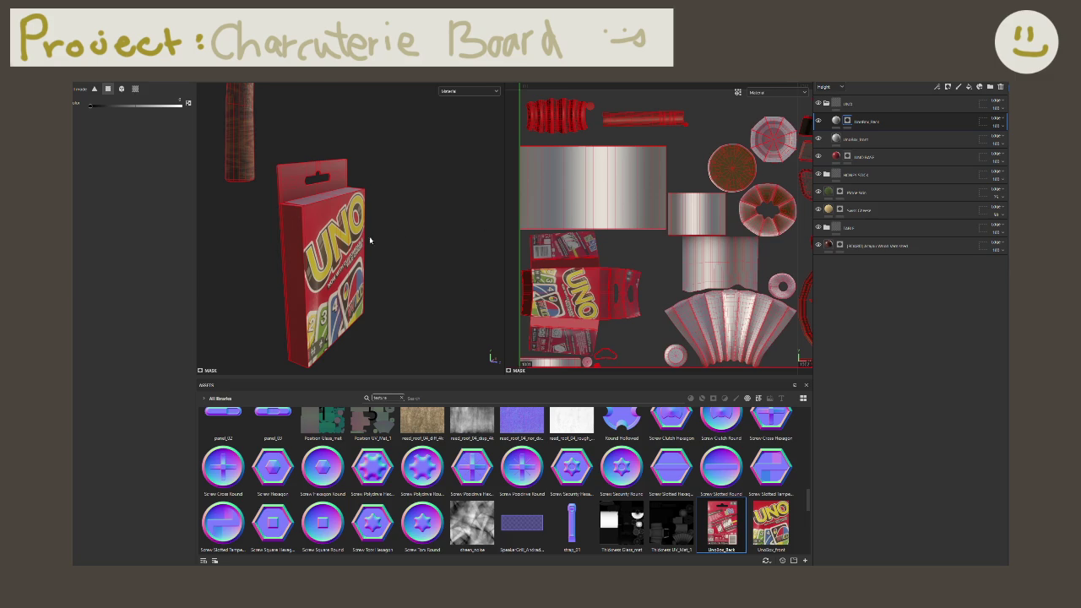
{"action": "left_click_drag", "start_coordinate": [369, 241], "coordinate": [369, 273], "text": "alt"}
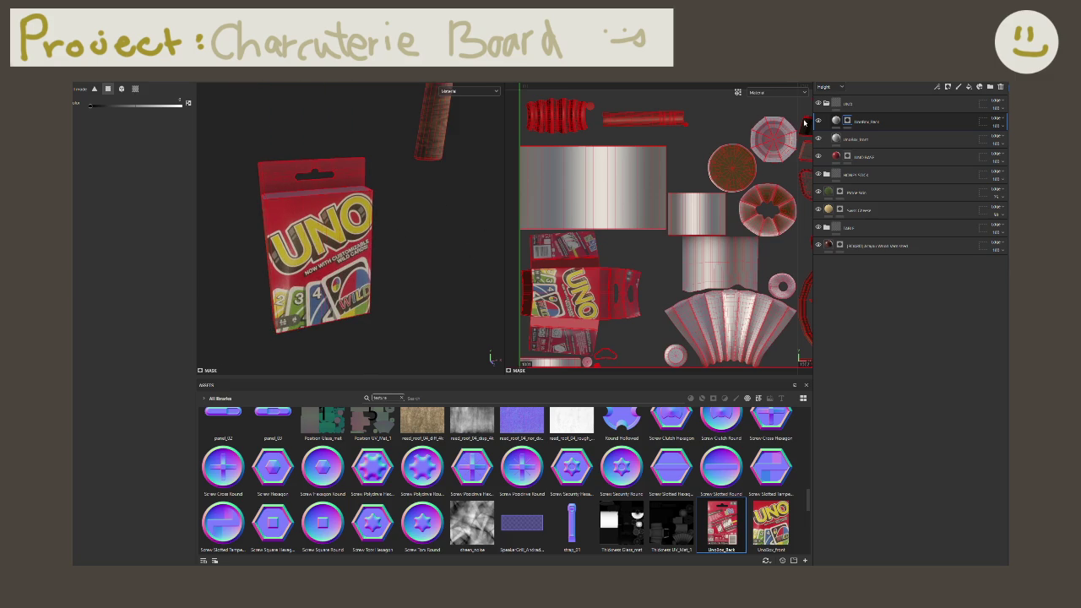
{"action": "left_click", "coordinate": [854, 122]}
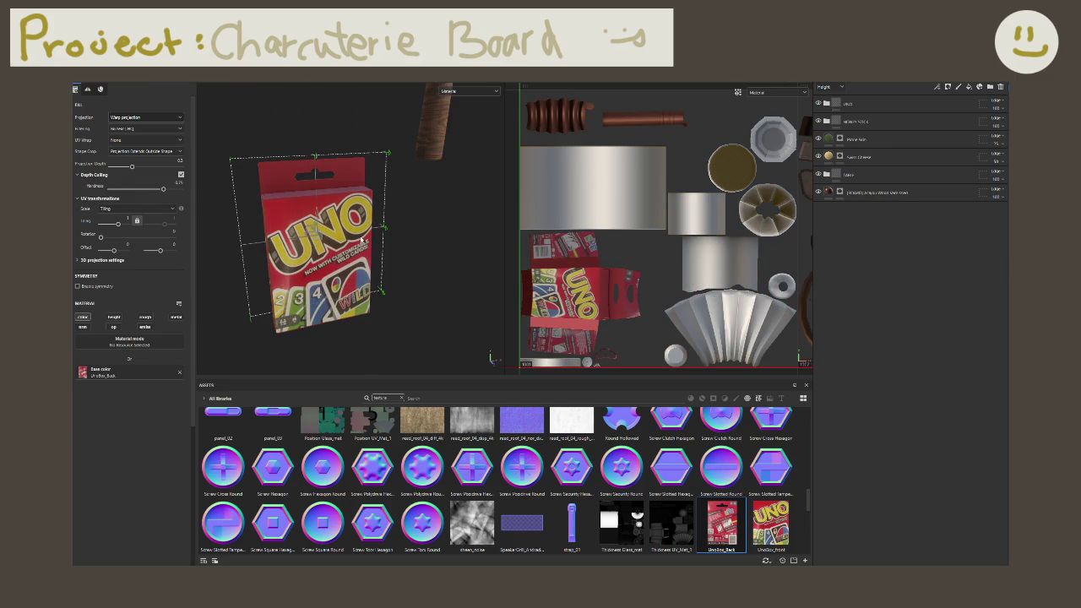
{"action": "mouse_move", "coordinate": [362, 240]}
{"action": "left_mouse_down", "text": "alt"}
{"action": "mouse_move", "coordinate": [358, 289]}
{"action": "mouse_move", "coordinate": [418, 251]}
{"action": "left_mouse_up", "text": "alt"}
{"action": "scroll", "coordinate": [361, 259], "scroll_direction": "down", "scroll_amount": 5}
{"action": "scroll", "coordinate": [418, 251], "scroll_direction": "up", "scroll_amount": 3}
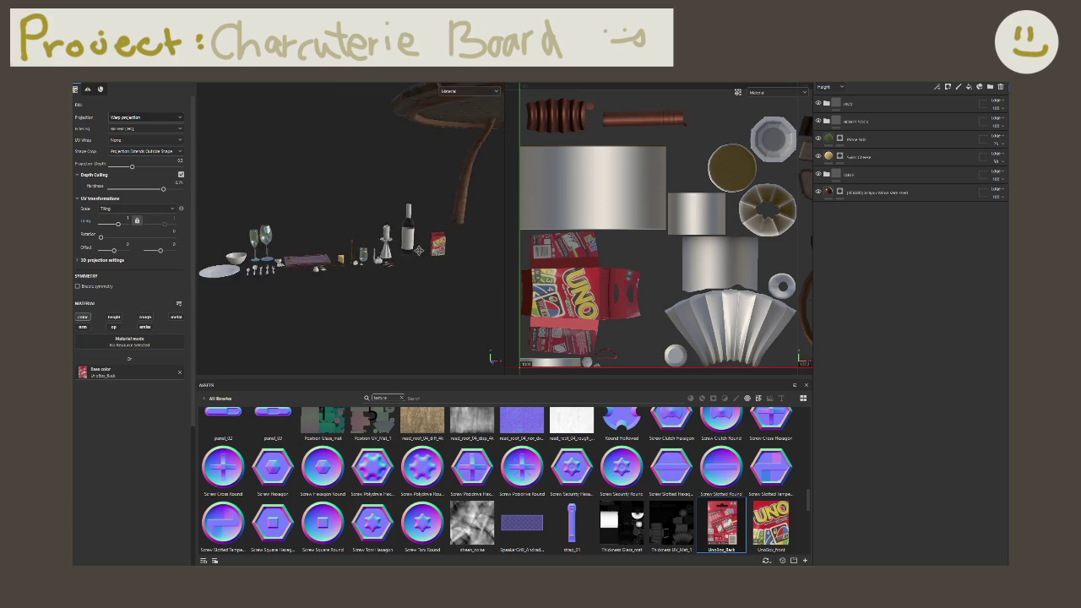
{"action": "scroll", "coordinate": [419, 251], "scroll_direction": "up", "scroll_amount": 2}
{"action": "scroll", "coordinate": [406, 254], "scroll_direction": "up", "scroll_amount": 2}
{"action": "scroll", "coordinate": [392, 258], "scroll_direction": "up", "scroll_amount": 2}
{"action": "scroll", "coordinate": [370, 263], "scroll_direction": "up", "scroll_amount": 2}
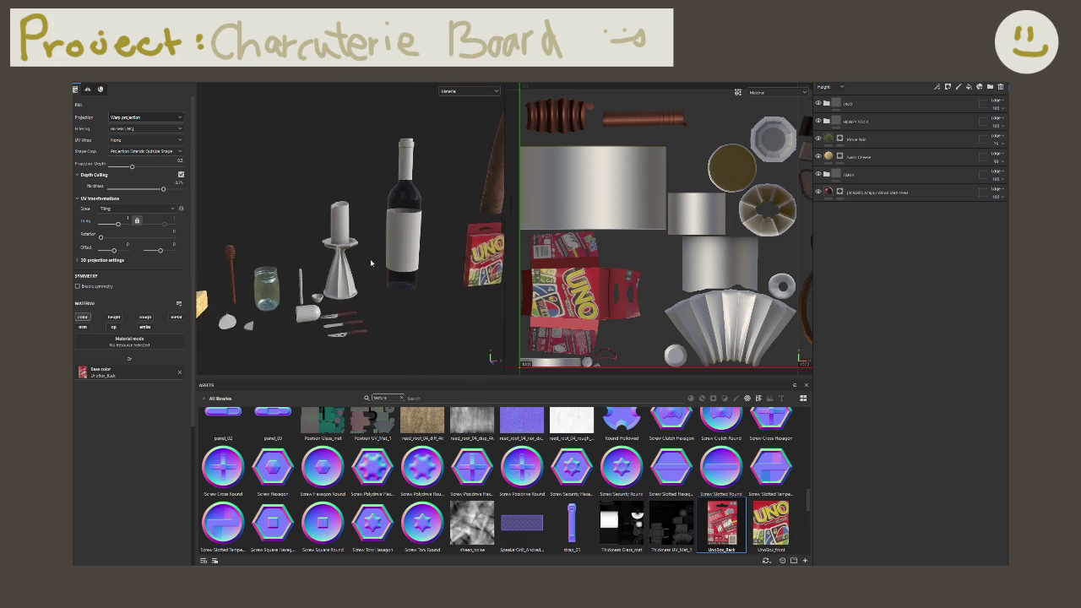
{"action": "scroll", "coordinate": [371, 263], "scroll_direction": "up", "scroll_amount": 2}
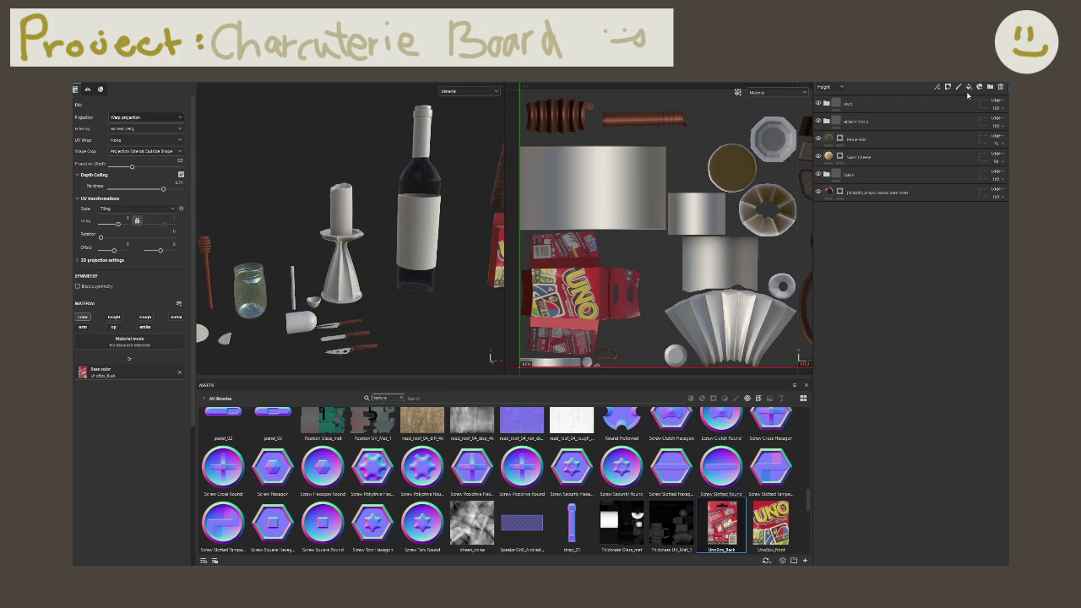
Step: Add a fill layer named 'Candle' at the top of the stack with roughness and metallic enabled
{"action": "left_click", "coordinate": [969, 87]}
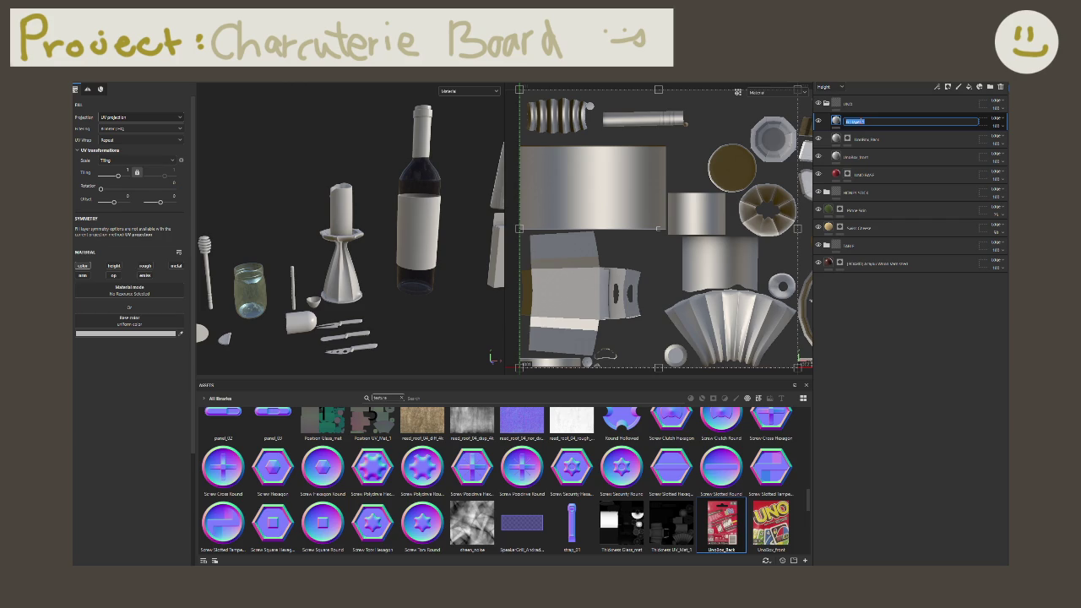
{"action": "key", "text": "Return"}
{"action": "mouse_move", "coordinate": [854, 121]}
{"action": "left_mouse_down"}
{"action": "mouse_move", "coordinate": [868, 103]}
{"action": "mouse_move", "coordinate": [845, 98]}
{"action": "left_mouse_up"}
{"action": "left_click", "coordinate": [827, 121]}
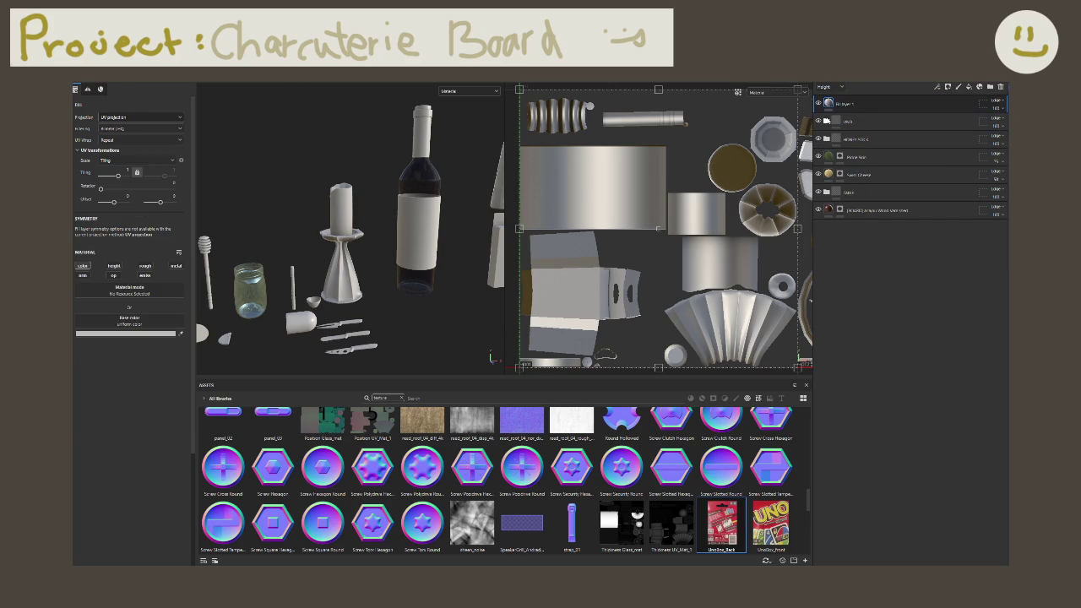
{"action": "double_click", "coordinate": [845, 103]}
{"action": "type", "text": "Candle S"}
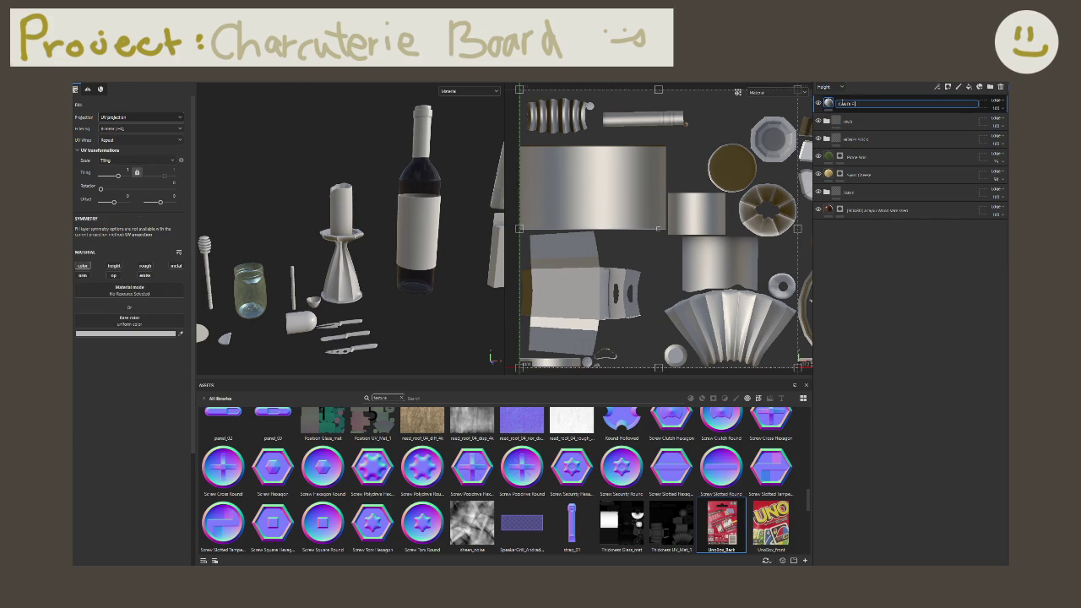
{"action": "key", "text": "Return"}
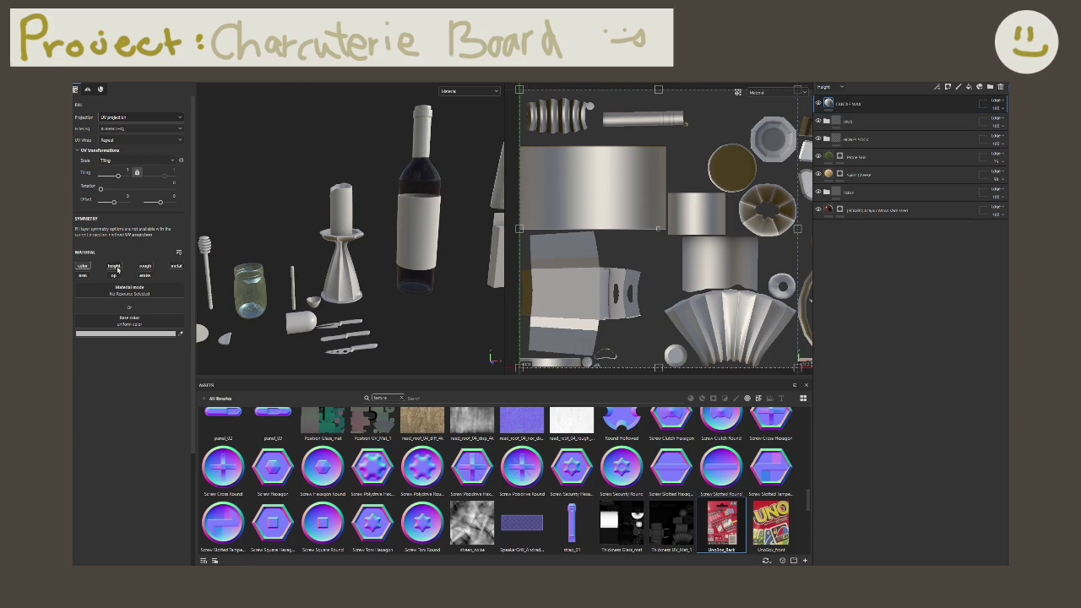
{"action": "left_click", "coordinate": [145, 266]}
{"action": "left_click", "coordinate": [176, 266]}
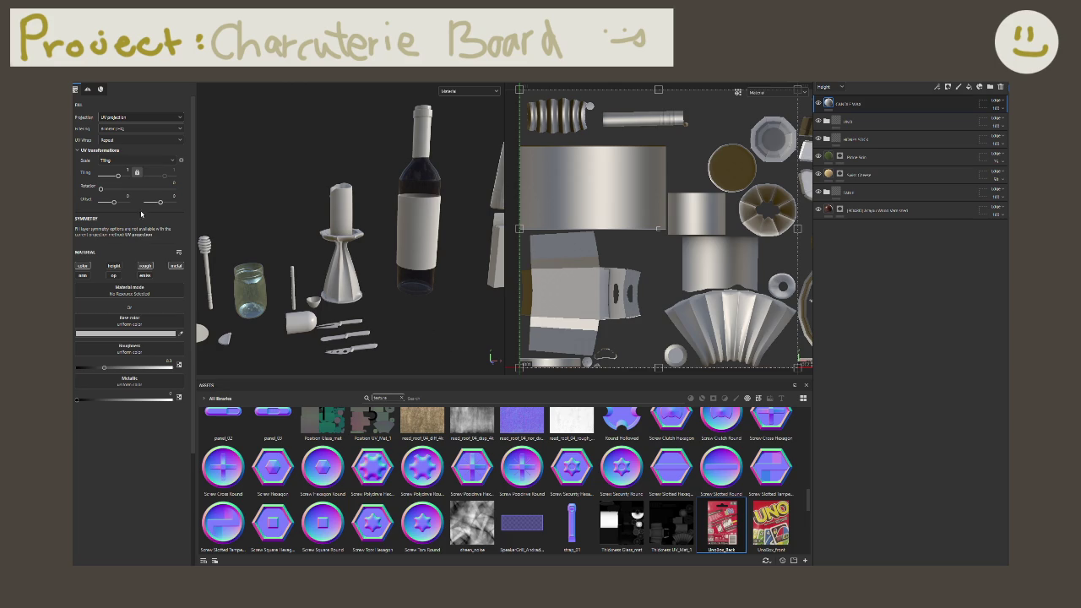
Step: Set the candle fill's base colour to peach E7C1A5
{"action": "scroll", "coordinate": [338, 204], "scroll_direction": "up", "scroll_amount": 5}
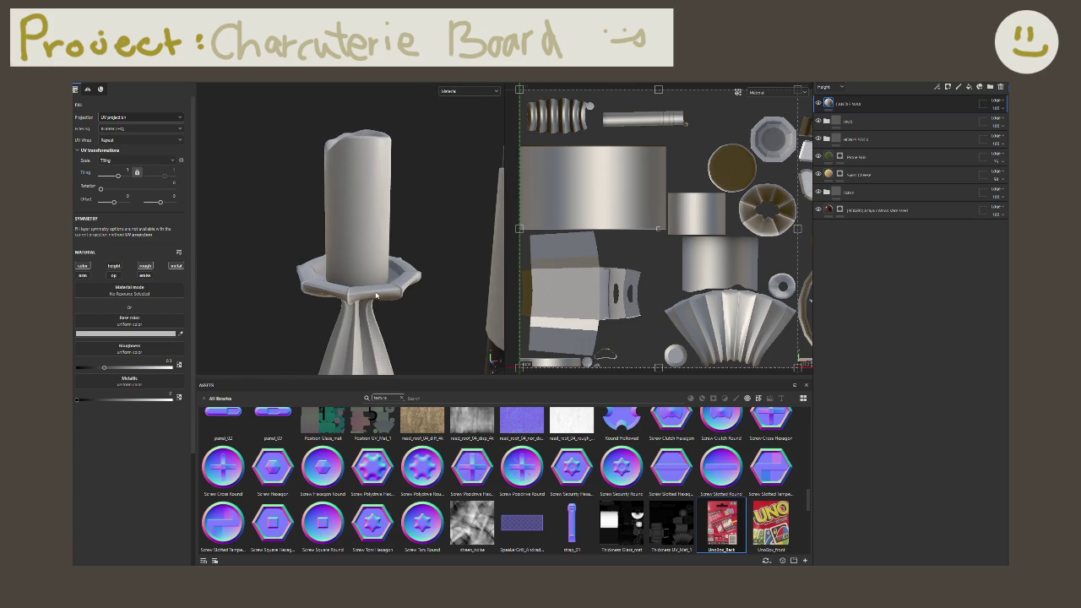
{"action": "scroll", "coordinate": [603, 485], "scroll_direction": "up", "scroll_amount": 5}
{"action": "scroll", "coordinate": [507, 473], "scroll_direction": "up", "scroll_amount": 5}
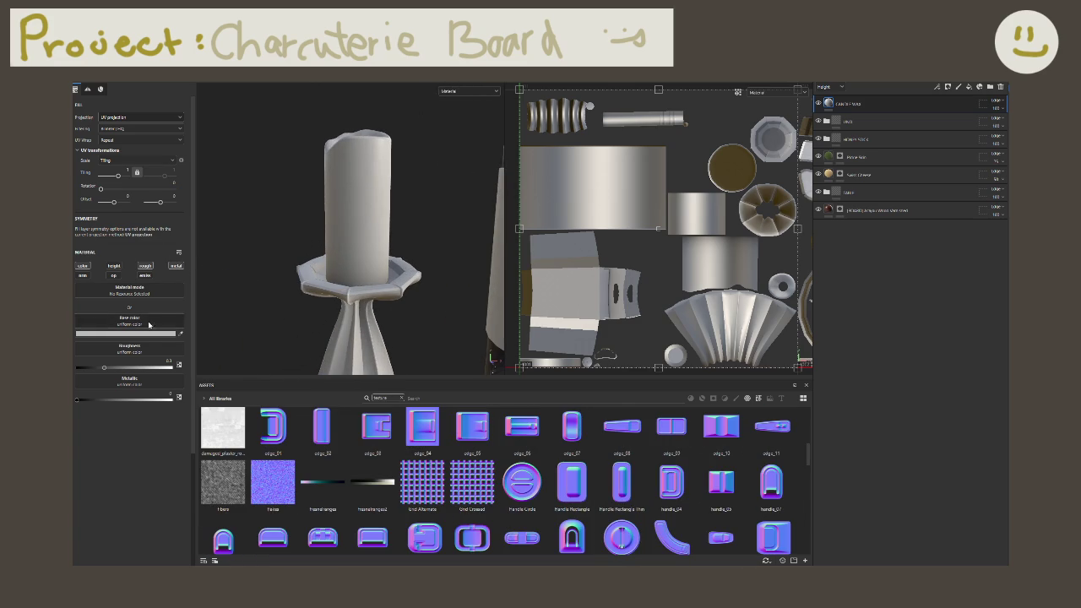
{"action": "left_click", "coordinate": [173, 334]}
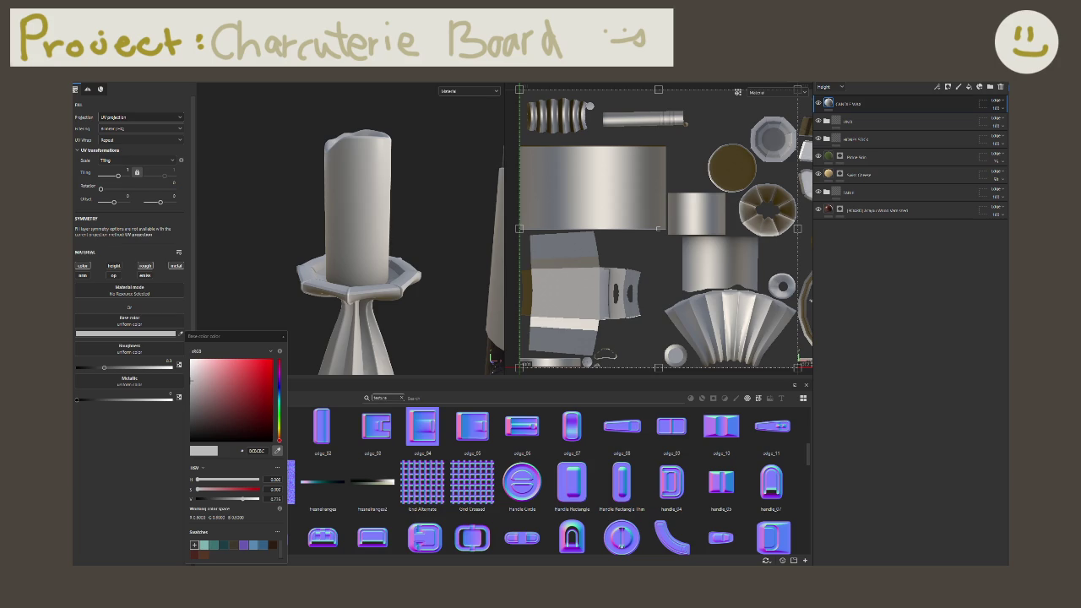
{"action": "left_click", "coordinate": [277, 451]}
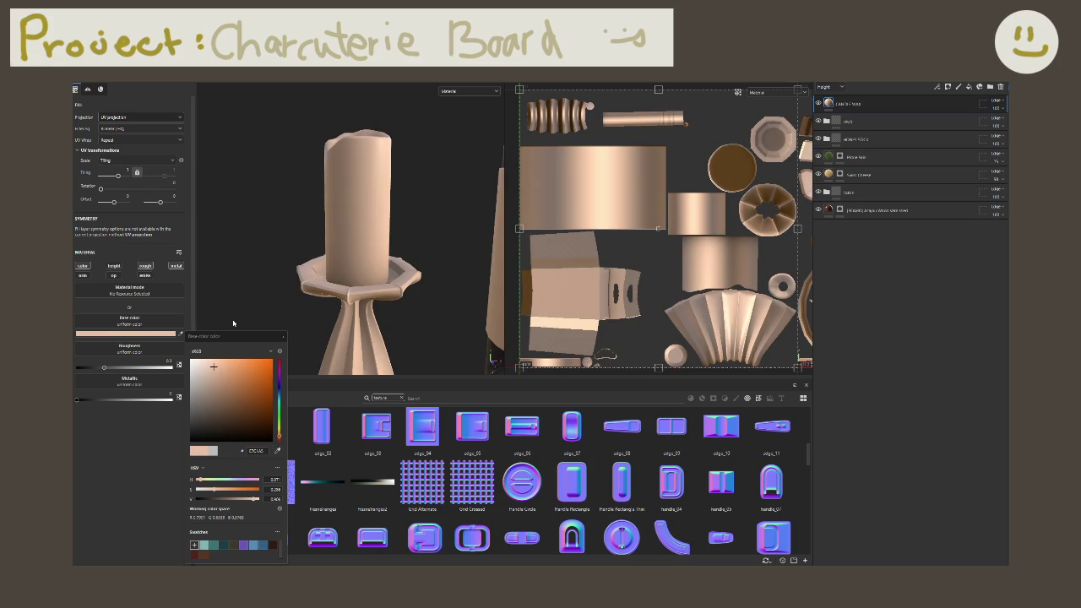
{"action": "left_click", "coordinate": [283, 336]}
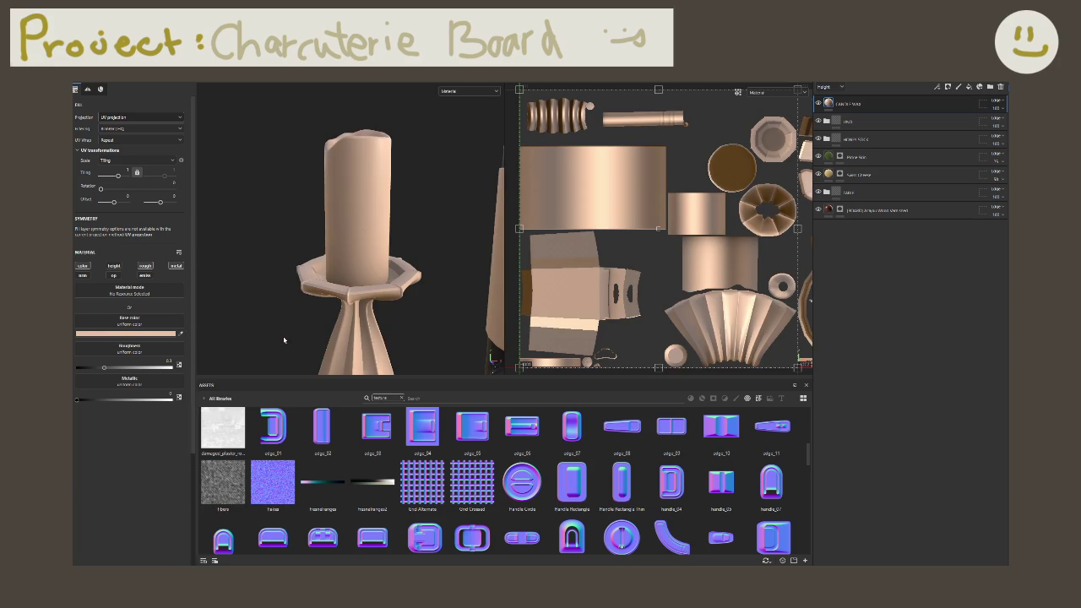
Step: Raise the fill's roughness and nudge its metallic slightly above zero
{"action": "left_click", "coordinate": [138, 356]}
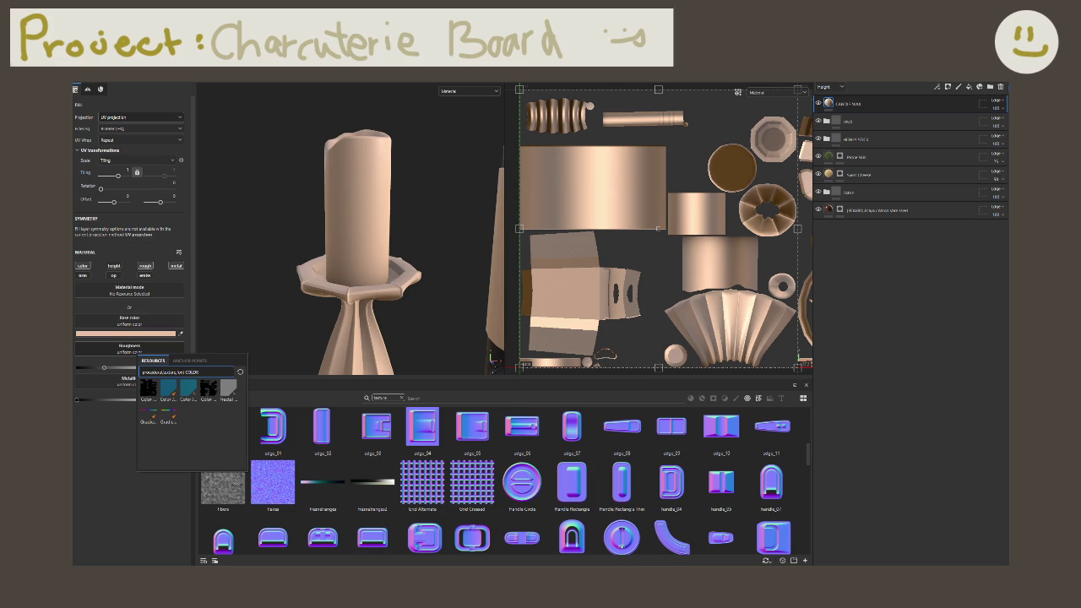
{"action": "left_click", "coordinate": [368, 276]}
{"action": "mouse_move", "coordinate": [104, 368]}
{"action": "left_mouse_down"}
{"action": "mouse_move", "coordinate": [143, 369]}
{"action": "mouse_move", "coordinate": [111, 371]}
{"action": "left_mouse_up"}
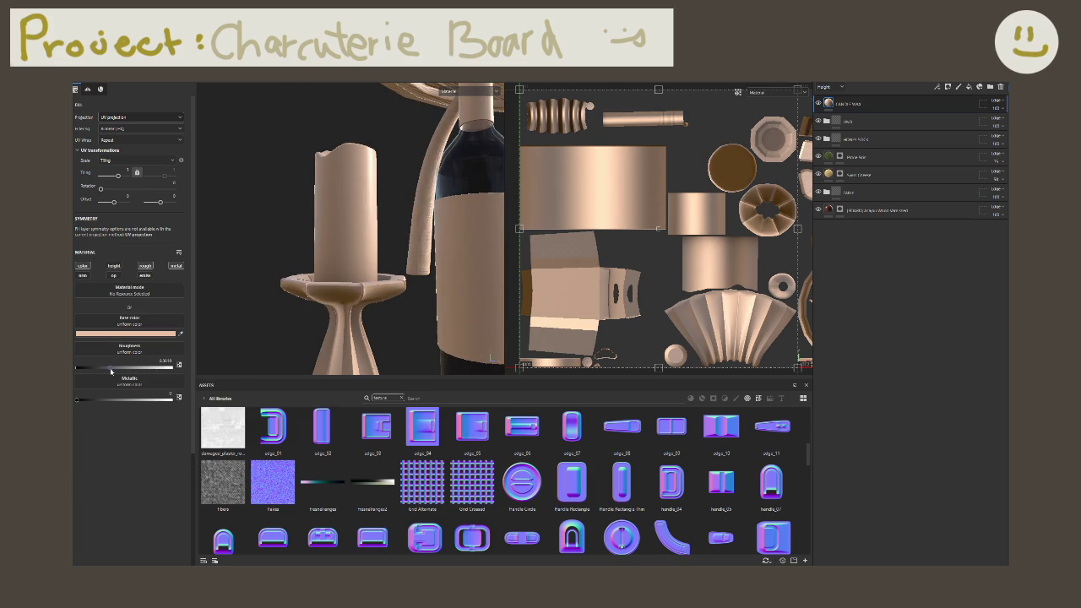
{"action": "mouse_move", "coordinate": [77, 400]}
{"action": "left_mouse_down"}
{"action": "mouse_move", "coordinate": [148, 399]}
{"action": "mouse_move", "coordinate": [77, 400]}
{"action": "left_mouse_up"}
Step: Enable the fill's height channel, searching its resources for 'WAX' without choosing one
{"action": "left_click", "coordinate": [114, 266]}
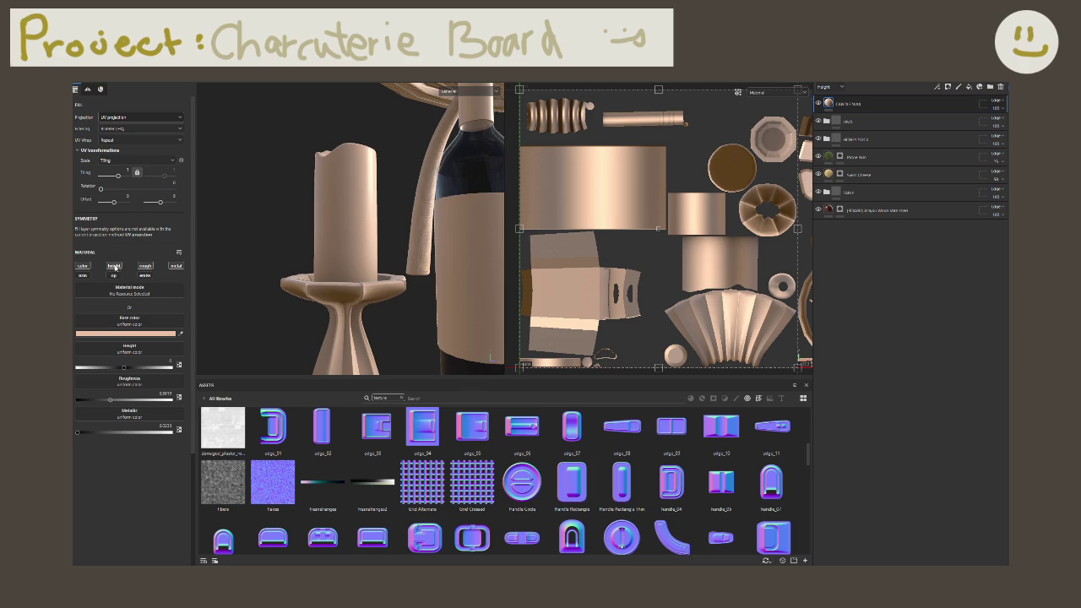
{"action": "left_click", "coordinate": [132, 351]}
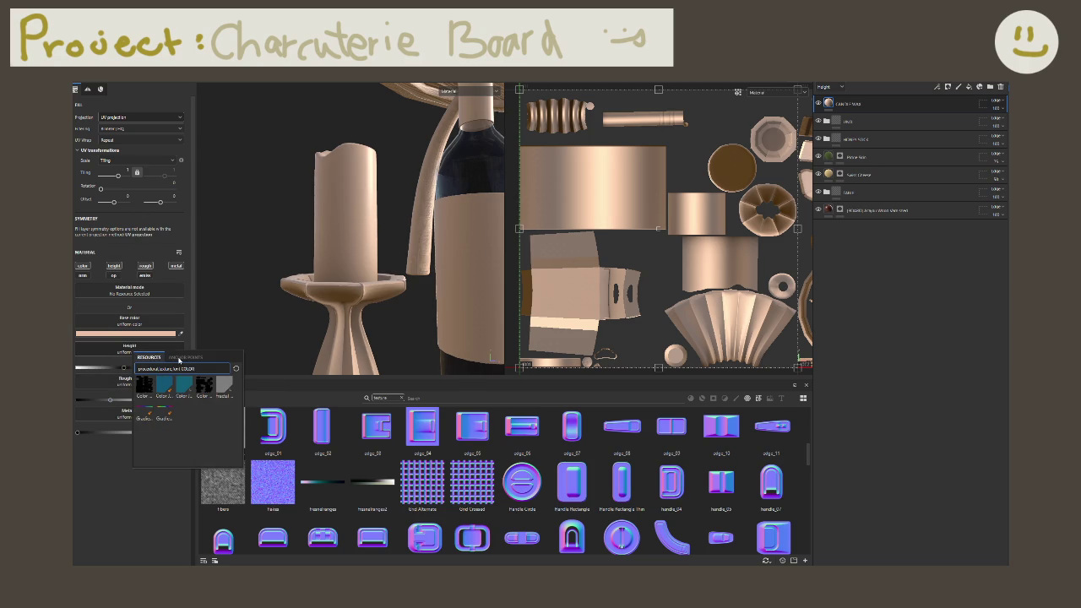
{"action": "key", "text": "BackSpace"}
{"action": "key", "text": "BackSpace"}
{"action": "key", "text": "BackSpace"}
{"action": "type", "text": "WAX"}
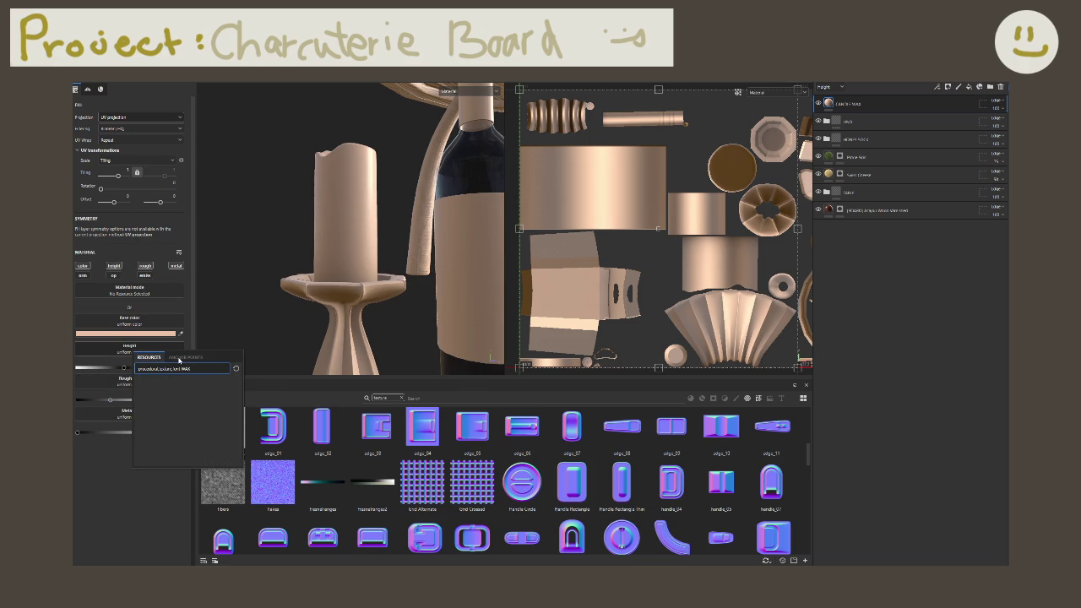
{"action": "left_click", "coordinate": [460, 411]}
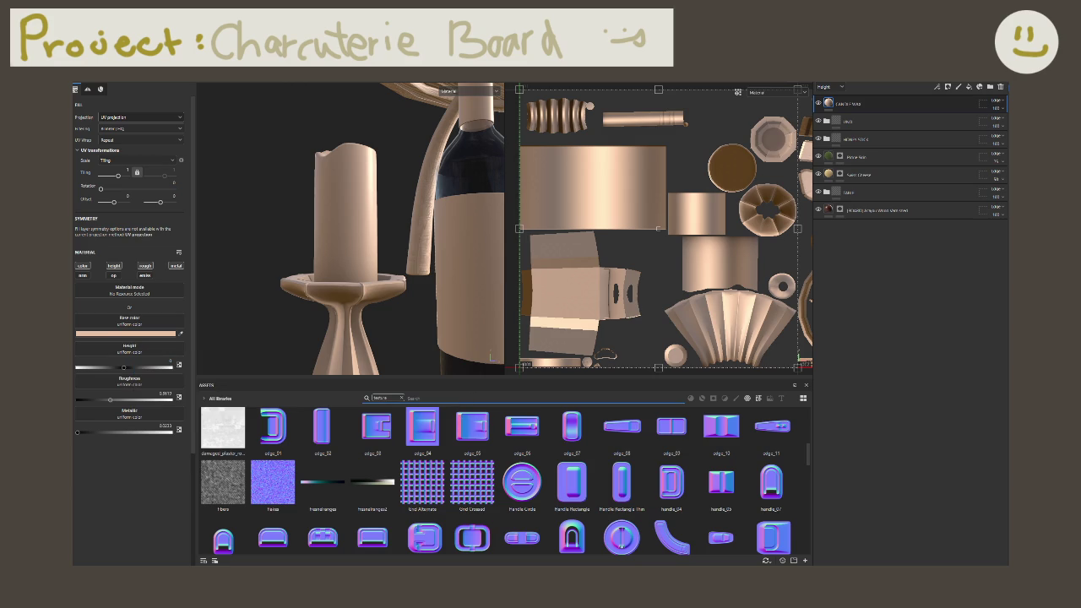
Step: Search assets for 'wax', hide the Candle Wax layer, and apply the Wax Candle smart material
{"action": "left_click", "coordinate": [403, 398]}
{"action": "type", "text": "w"}
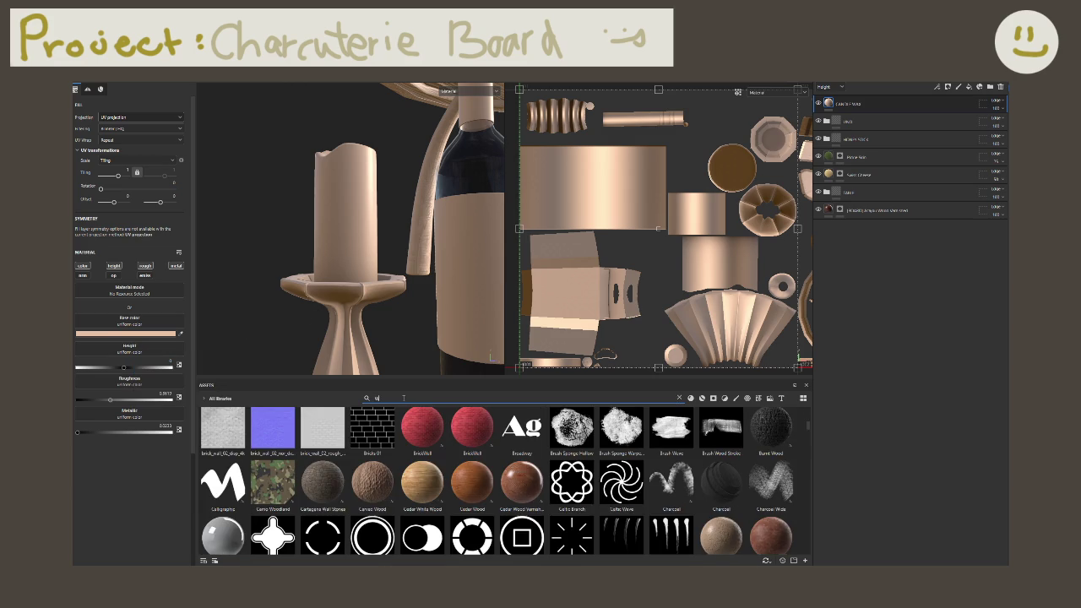
{"action": "type", "text": "ax"}
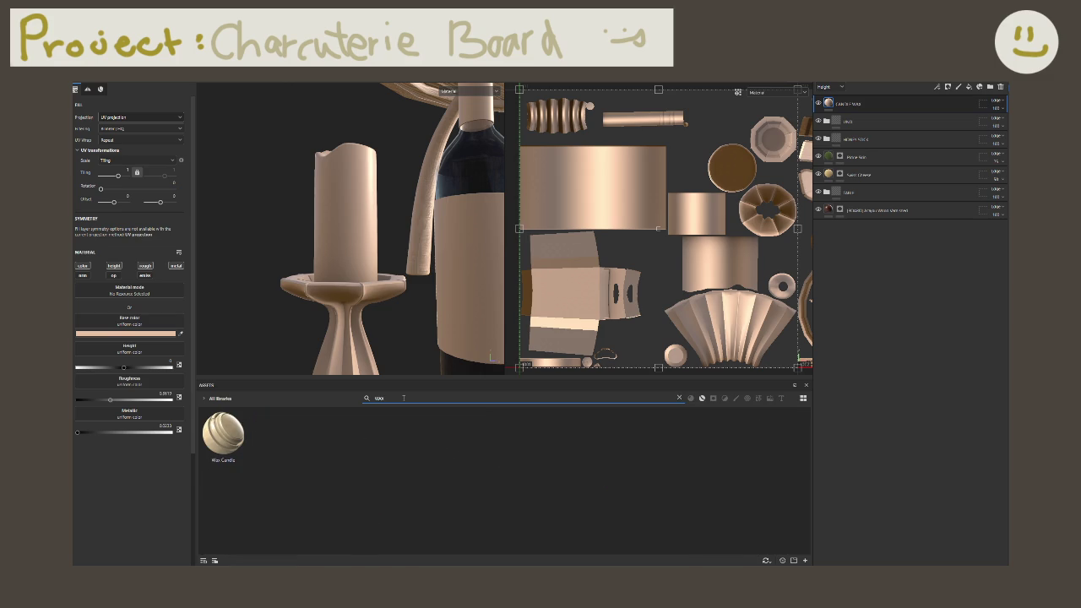
{"action": "left_click", "coordinate": [818, 103]}
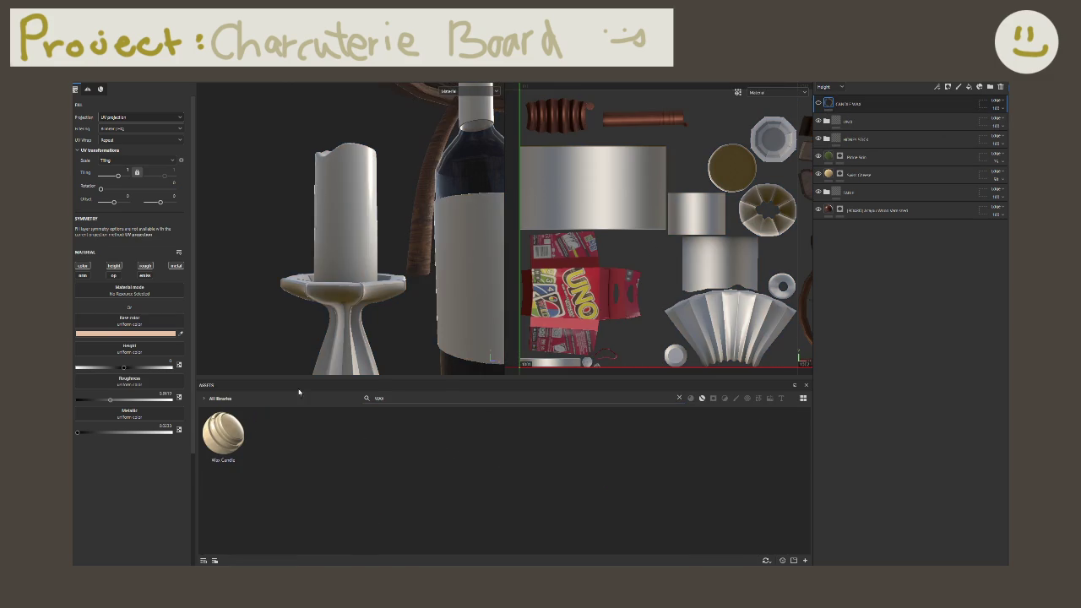
{"action": "mouse_move", "coordinate": [223, 434]}
{"action": "left_mouse_down"}
{"action": "mouse_move", "coordinate": [369, 244]}
{"action": "mouse_move", "coordinate": [369, 213]}
{"action": "left_mouse_up"}
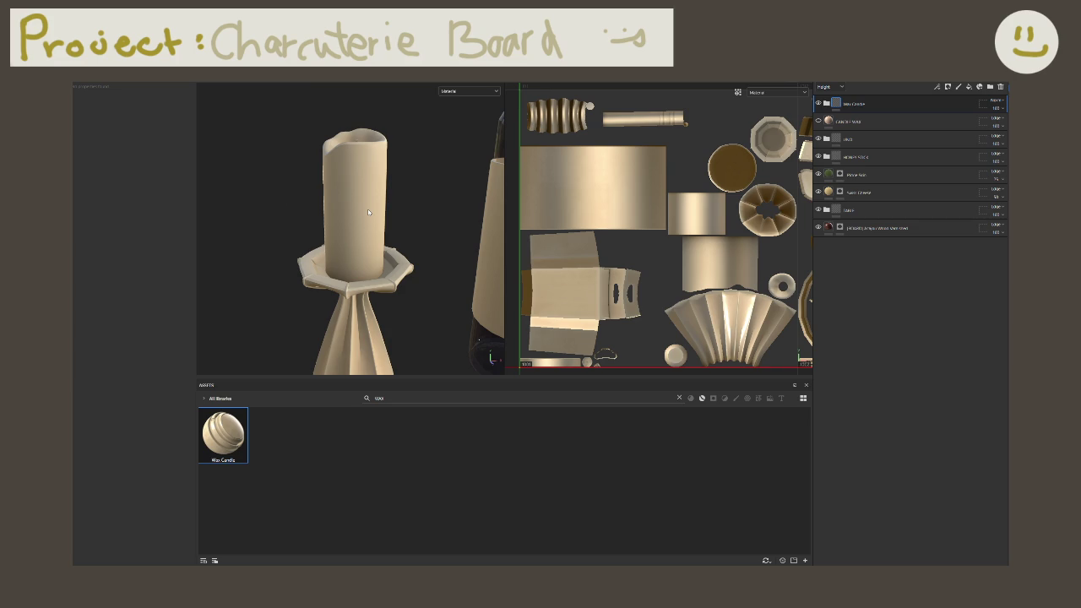
Step: Move the CANDLE WAX layer into the Wax Candle group and give the group a black mask
{"action": "left_click", "coordinate": [889, 123]}
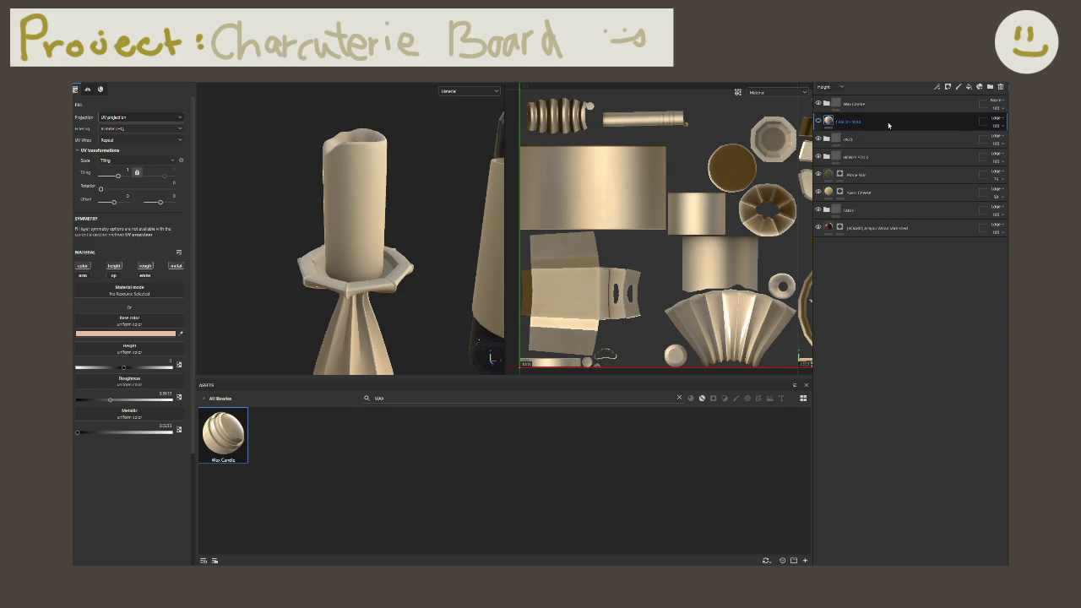
{"action": "left_click_drag", "start_coordinate": [886, 125], "coordinate": [876, 107]}
{"action": "right_click", "coordinate": [876, 109]}
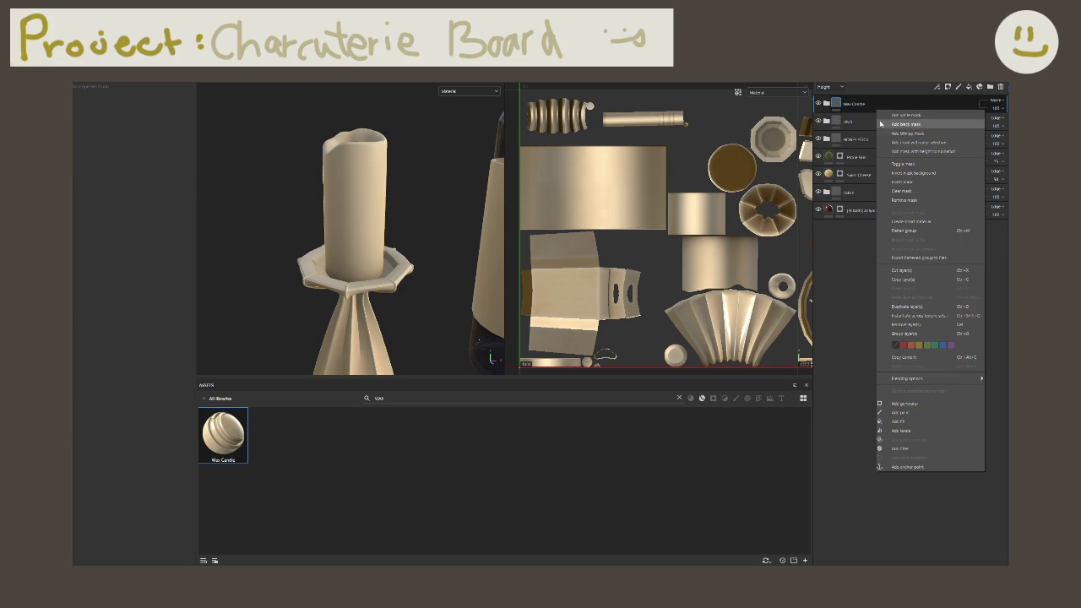
{"action": "left_click", "coordinate": [895, 133]}
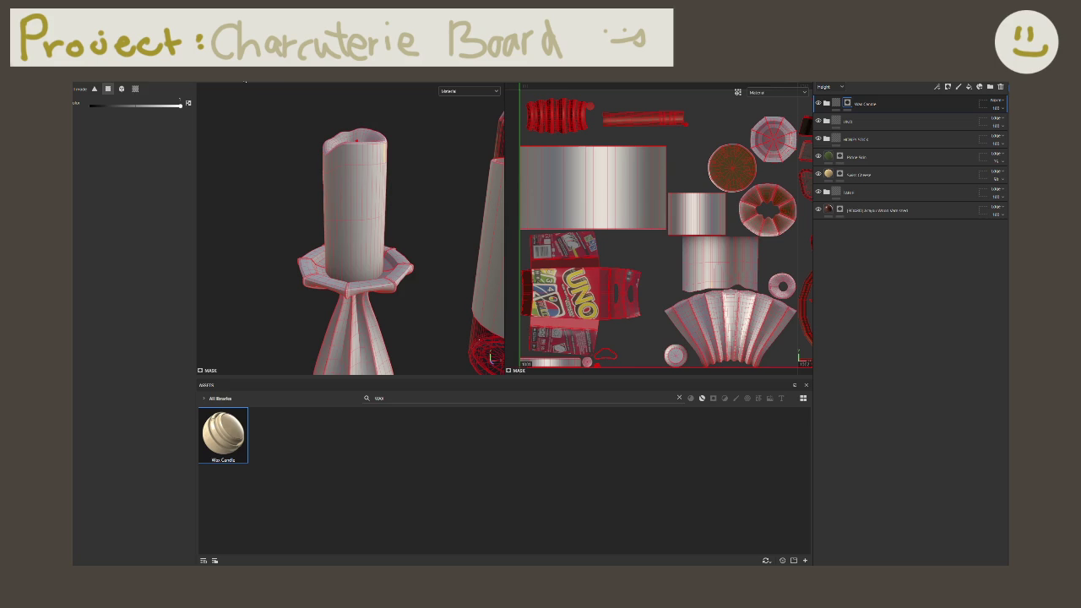
Step: Polygon-fill the mask on the candle body (UV chunk) and candle top (mesh)
{"action": "left_click", "coordinate": [135, 87]}
{"action": "left_click", "coordinate": [362, 168]}
{"action": "left_click", "coordinate": [122, 88]}
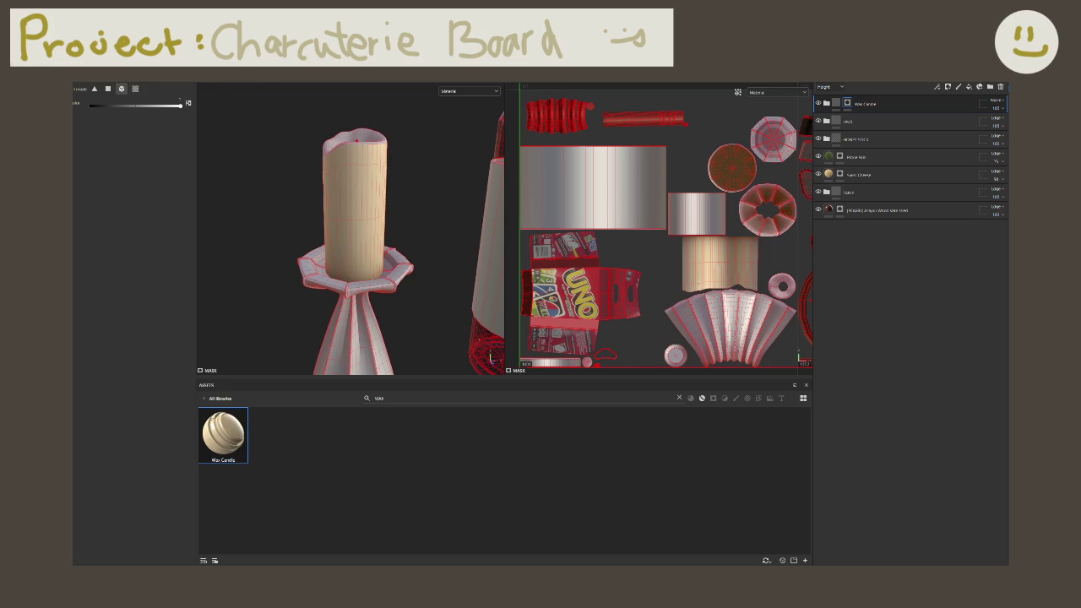
{"action": "left_click", "coordinate": [365, 184]}
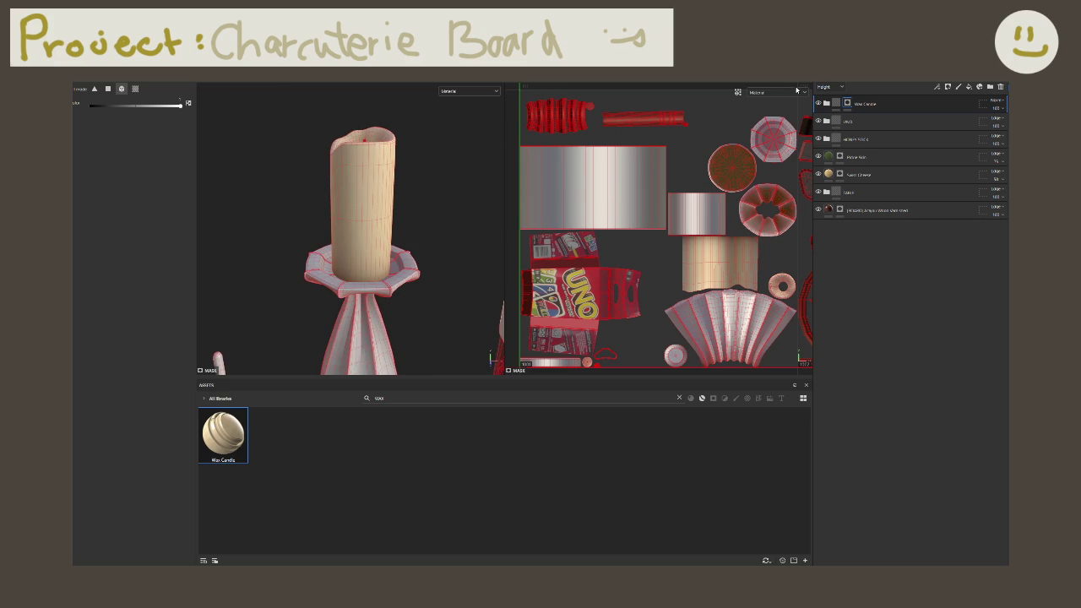
Step: View the Base color channel, inspect the waxy candle, and expand the Wax Candle group
{"action": "left_click", "coordinate": [830, 87]}
{"action": "left_click", "coordinate": [833, 98]}
{"action": "key", "text": "1"}
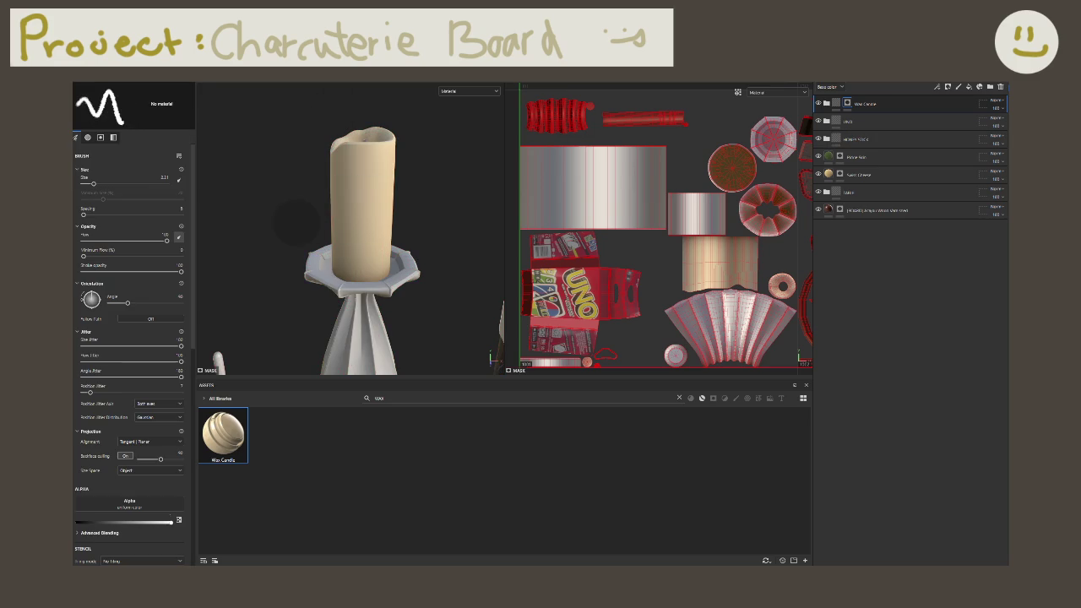
{"action": "left_click_drag", "start_coordinate": [385, 206], "coordinate": [458, 372], "text": "alt"}
{"action": "scroll", "coordinate": [458, 372], "scroll_direction": "up", "scroll_amount": 3}
{"action": "scroll", "coordinate": [458, 373], "scroll_direction": "up", "scroll_amount": 3}
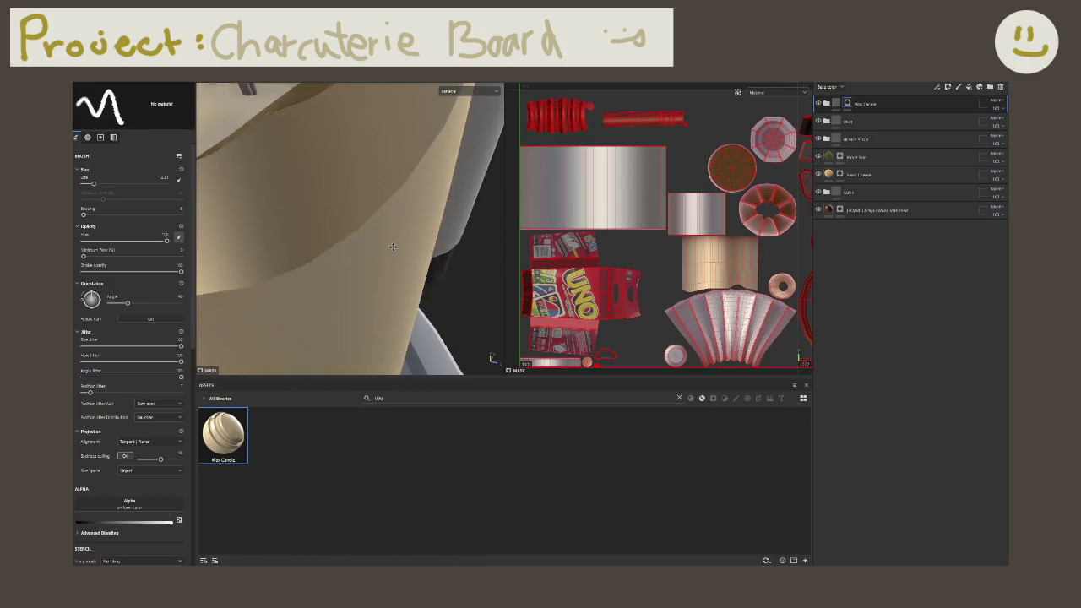
{"action": "scroll", "coordinate": [458, 373], "scroll_direction": "up", "scroll_amount": 2}
{"action": "scroll", "coordinate": [458, 373], "scroll_direction": "up", "scroll_amount": 3}
{"action": "left_click_drag", "start_coordinate": [458, 372], "coordinate": [355, 254], "text": "alt"}
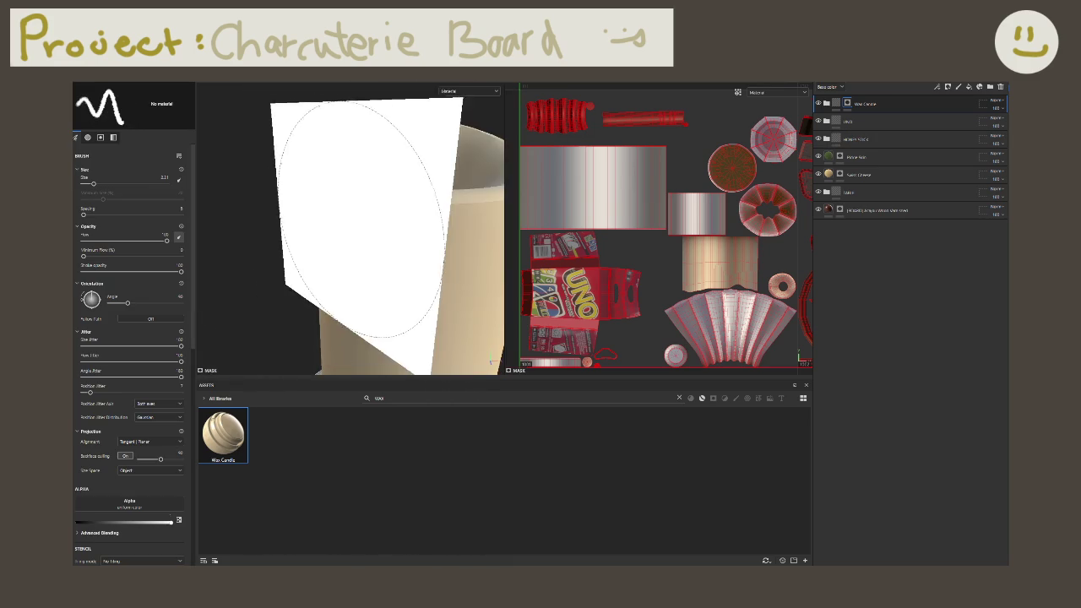
{"action": "scroll", "coordinate": [354, 253], "scroll_direction": "down", "scroll_amount": 3}
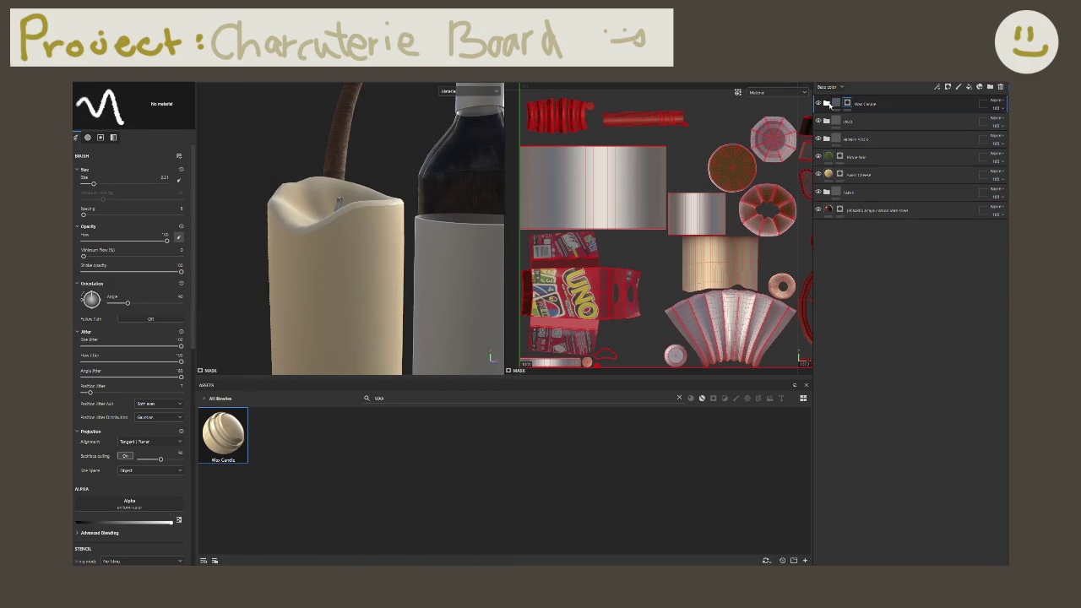
{"action": "left_click", "coordinate": [828, 103]}
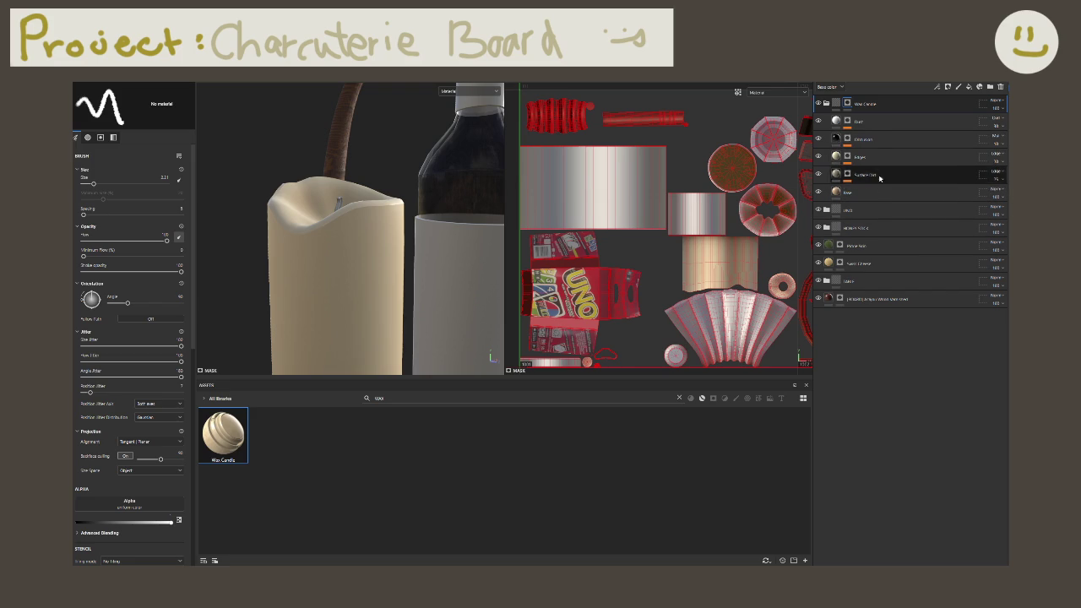
Step: Add a new fill layer above Dust in the Wax Candle group and rename it
{"action": "left_click", "coordinate": [878, 123]}
{"action": "left_click", "coordinate": [969, 86]}
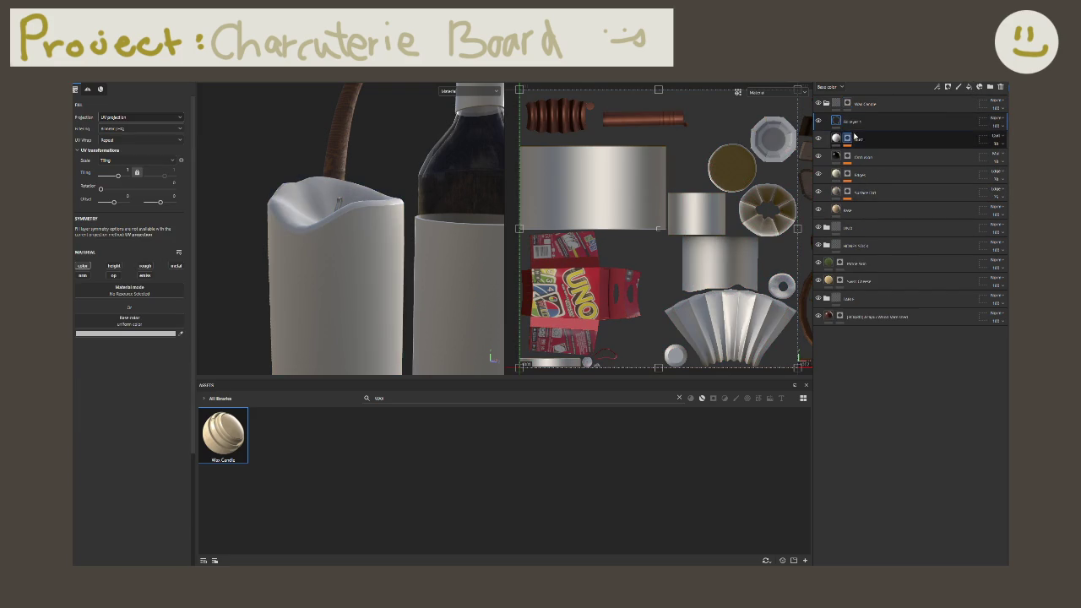
{"action": "double_click", "coordinate": [874, 123]}
{"action": "type", "text": "Edges"}
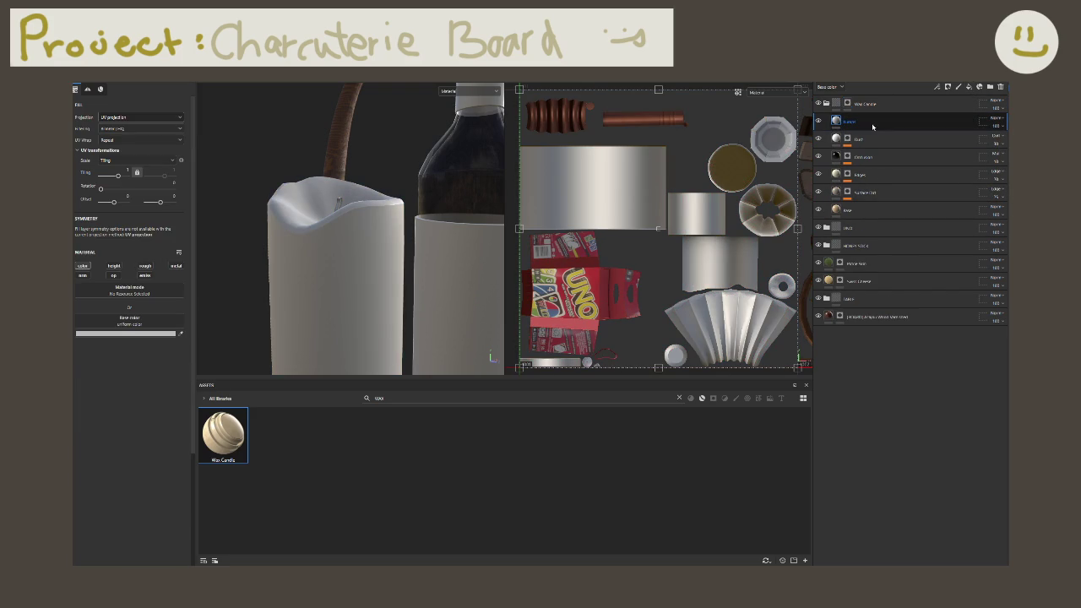
{"action": "key", "text": "Return"}
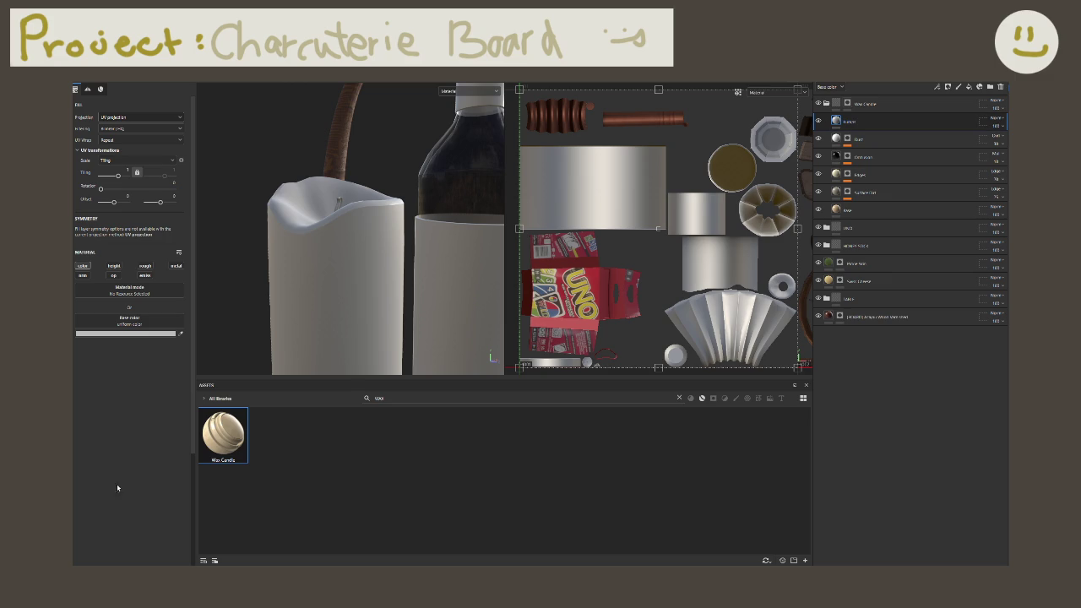
Step: Make the new fill height-only, turning its colour channel off
{"action": "left_click", "coordinate": [82, 265]}
{"action": "left_click", "coordinate": [114, 265]}
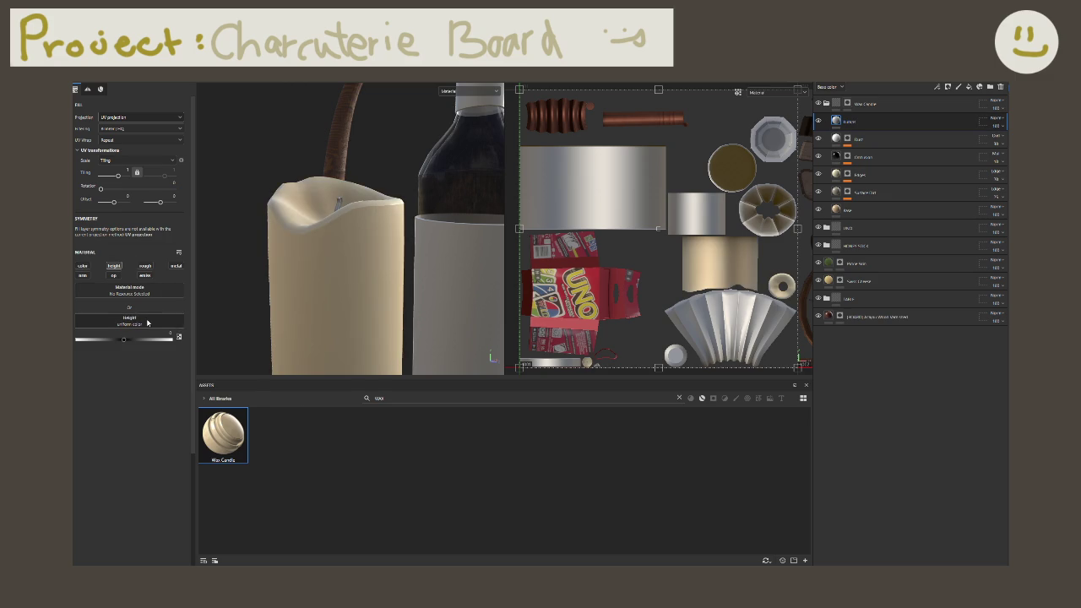
{"action": "left_click", "coordinate": [129, 321]}
{"action": "key", "text": "BackSpace"}
{"action": "key", "text": "BackSpace"}
{"action": "key", "text": "BackSpace"}
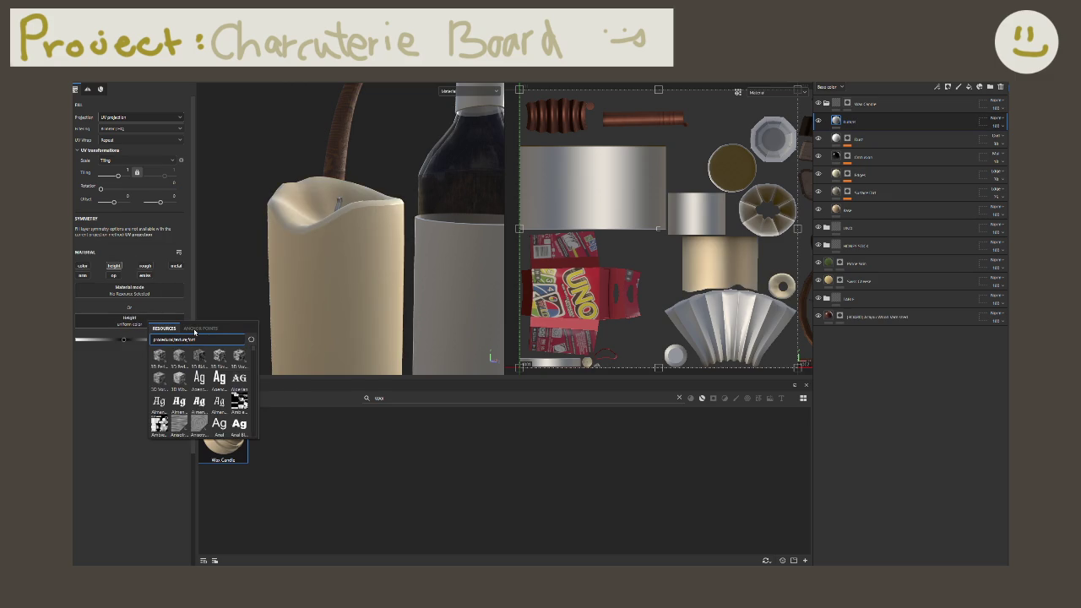
{"action": "left_click", "coordinate": [279, 454]}
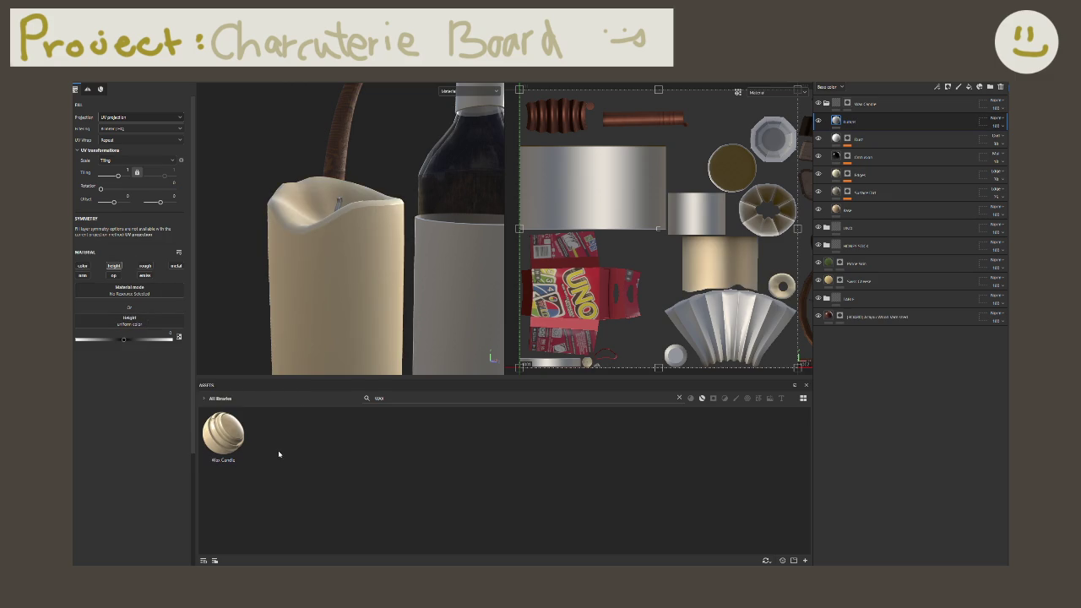
Step: Filter assets to textures and try Blue Noise Fast, BnW Spots 1 and BnW Spots 3 as height
{"action": "left_click", "coordinate": [681, 401]}
{"action": "left_click", "coordinate": [679, 398]}
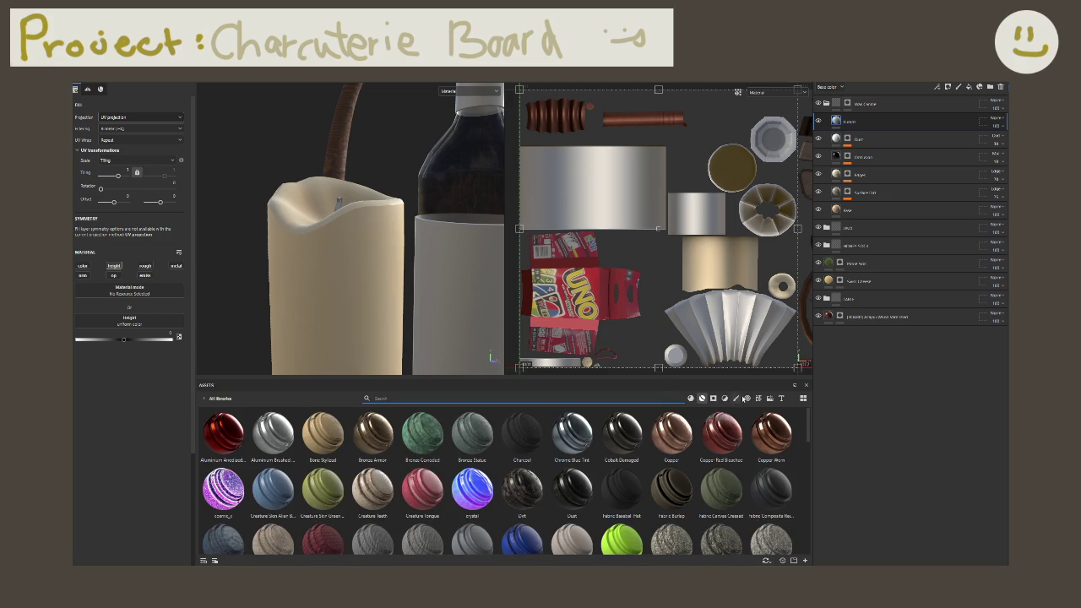
{"action": "left_click", "coordinate": [746, 397]}
{"action": "left_click", "coordinate": [758, 398]}
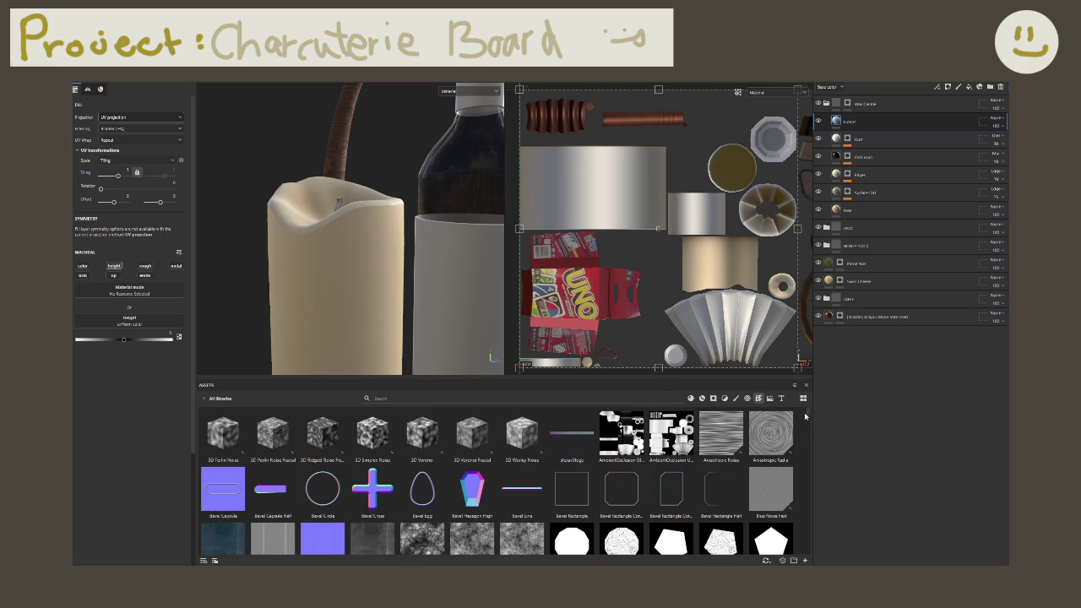
{"action": "left_click_drag", "start_coordinate": [770, 489], "coordinate": [150, 324]}
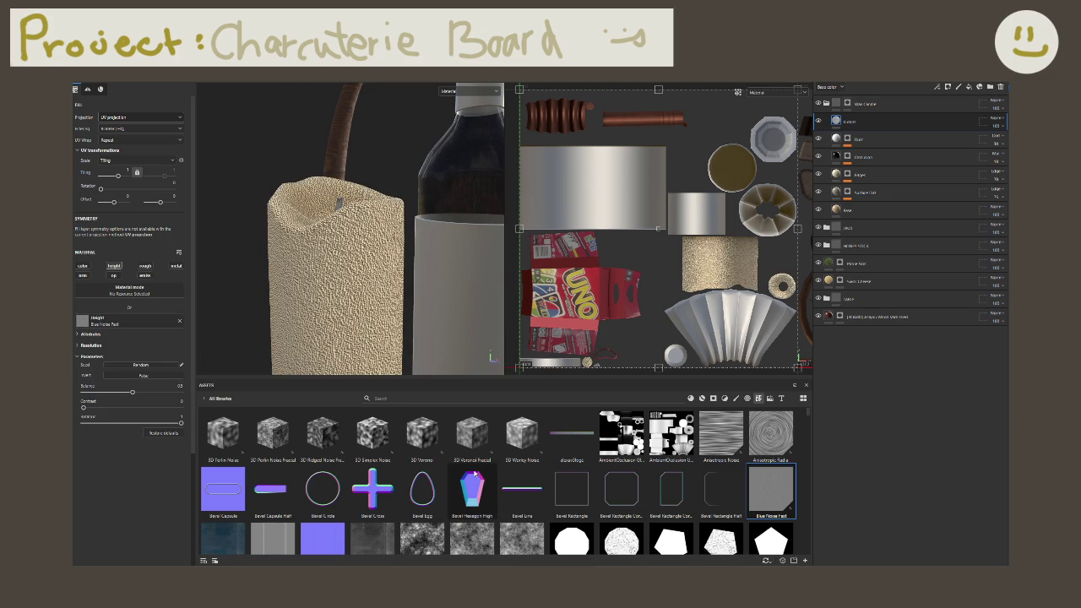
{"action": "scroll", "coordinate": [487, 482], "scroll_direction": "down", "scroll_amount": 3}
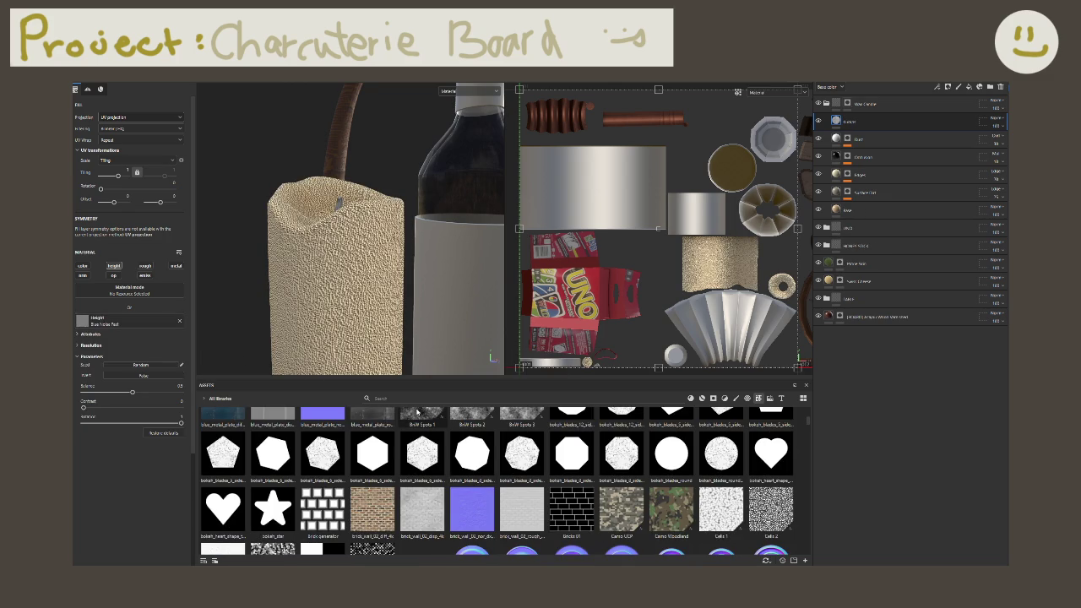
{"action": "left_click_drag", "start_coordinate": [221, 401], "coordinate": [148, 321]}
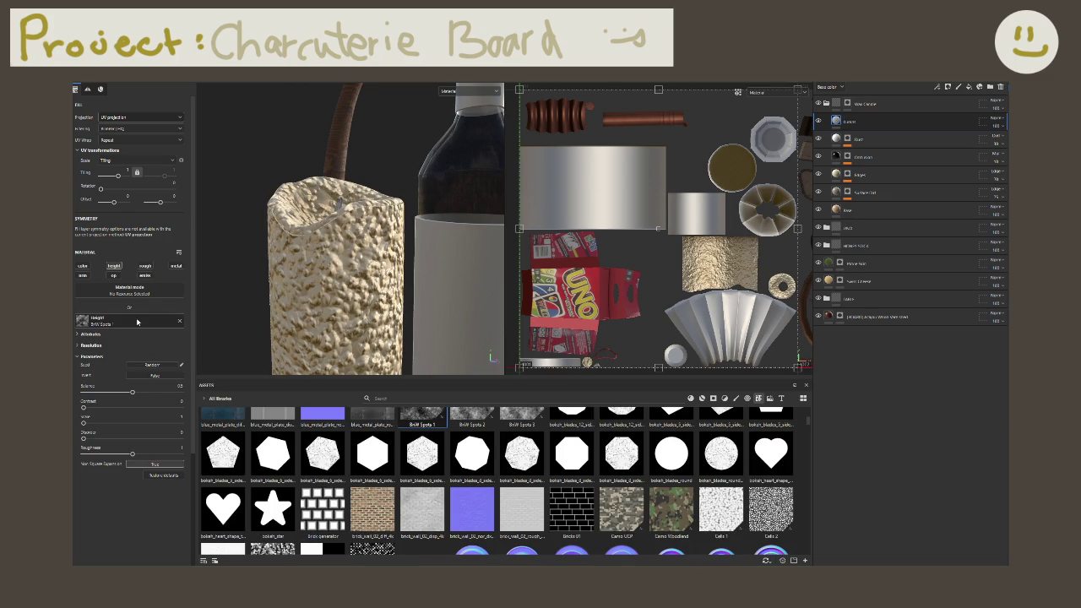
{"action": "left_click_drag", "start_coordinate": [522, 416], "coordinate": [153, 325]}
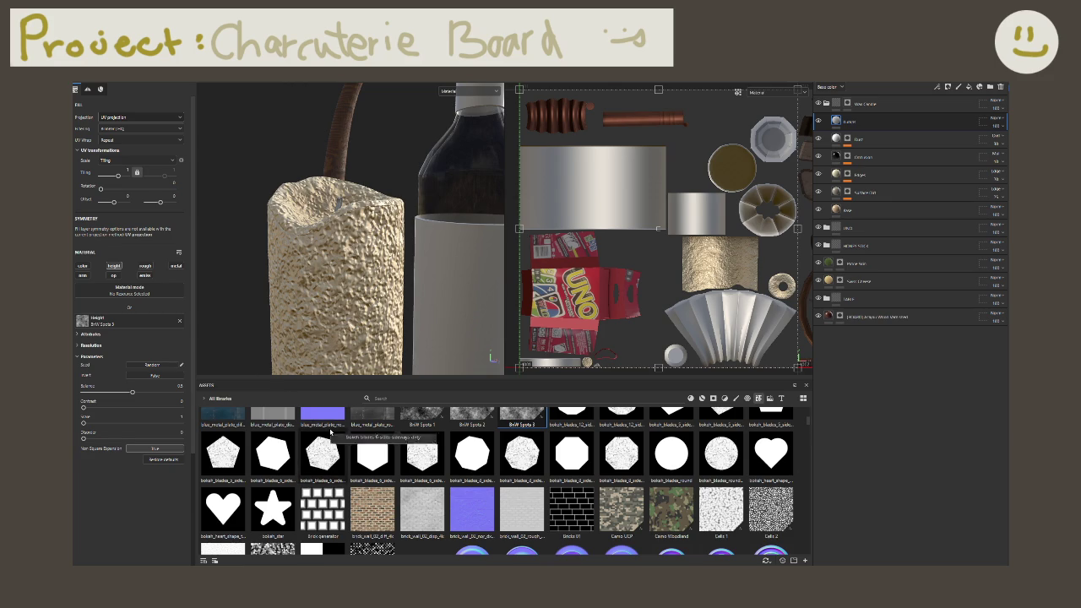
Step: Try Cloth Fold Medium, Dirt 1, Feather Stylized, then settle on Gaussian Spots 2 with balance ~0.37
{"action": "scroll", "coordinate": [329, 430], "scroll_direction": "down", "scroll_amount": 3}
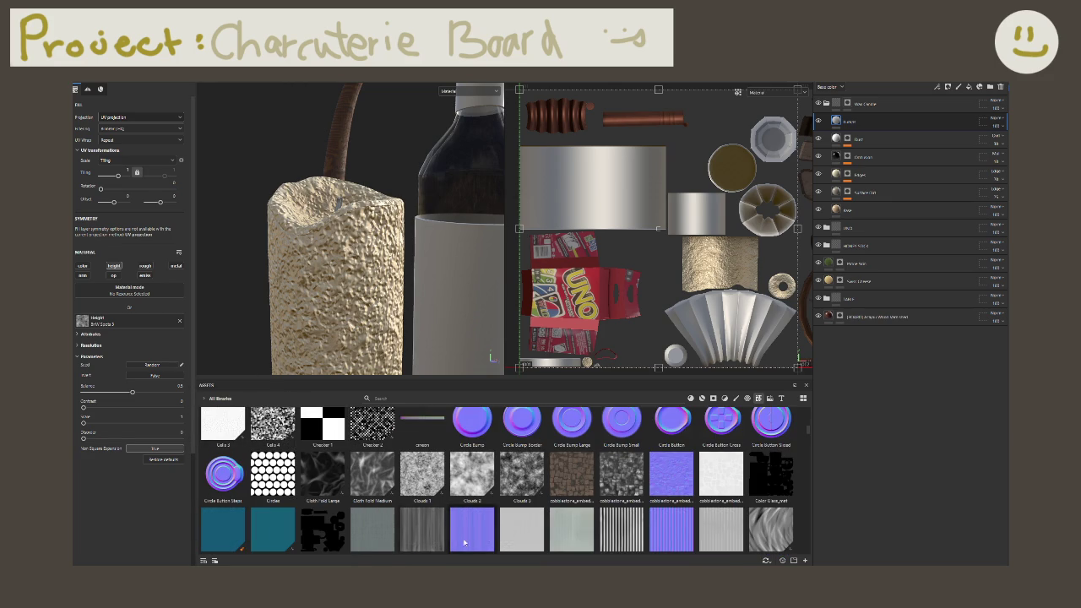
{"action": "left_click", "coordinate": [373, 475]}
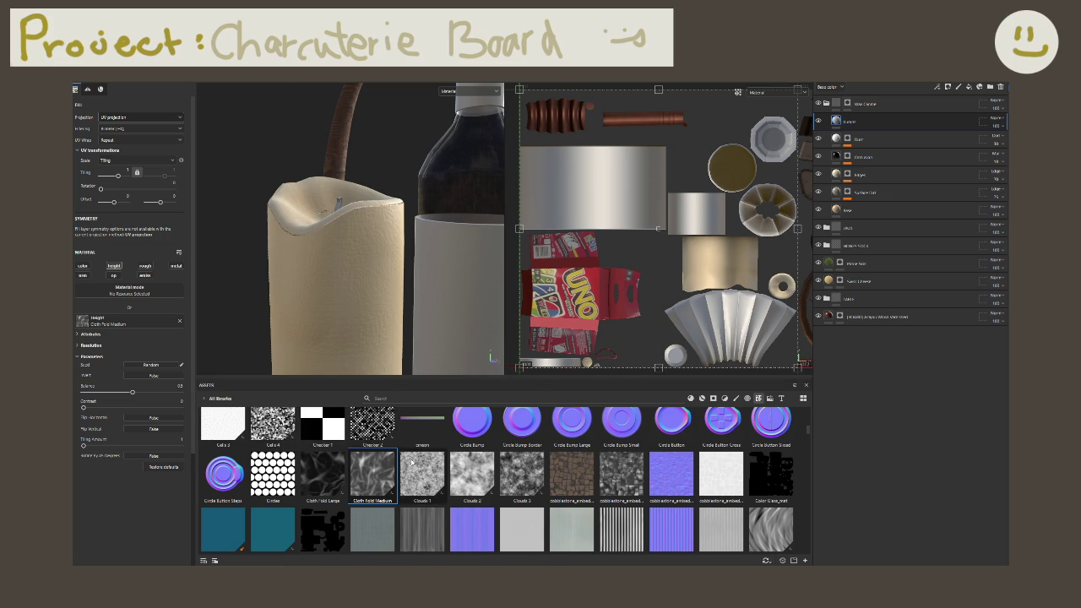
{"action": "scroll", "coordinate": [411, 462], "scroll_direction": "down", "scroll_amount": 5}
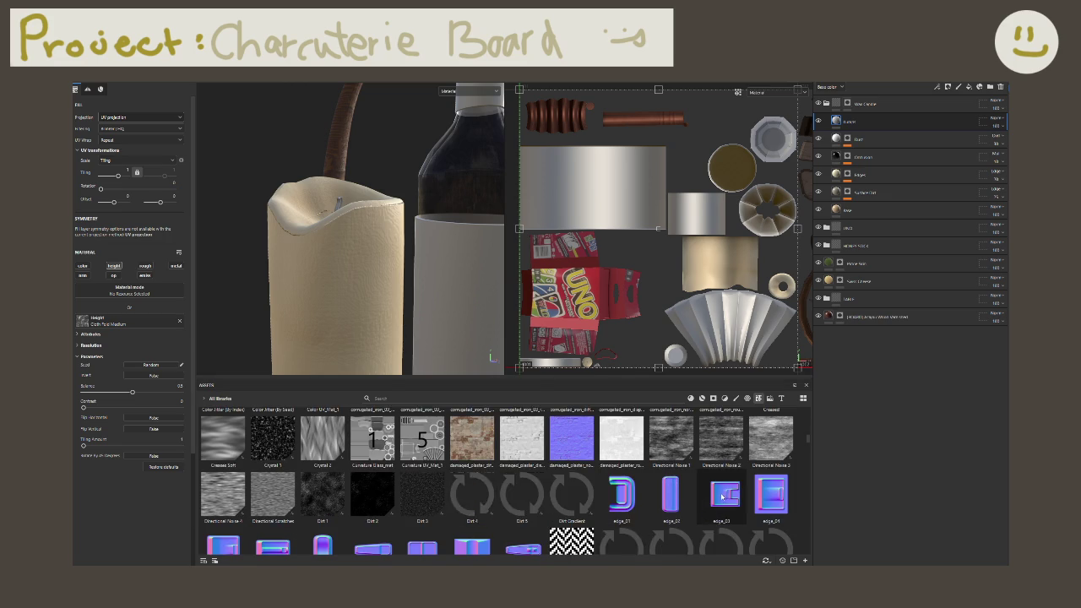
{"action": "left_click", "coordinate": [323, 490]}
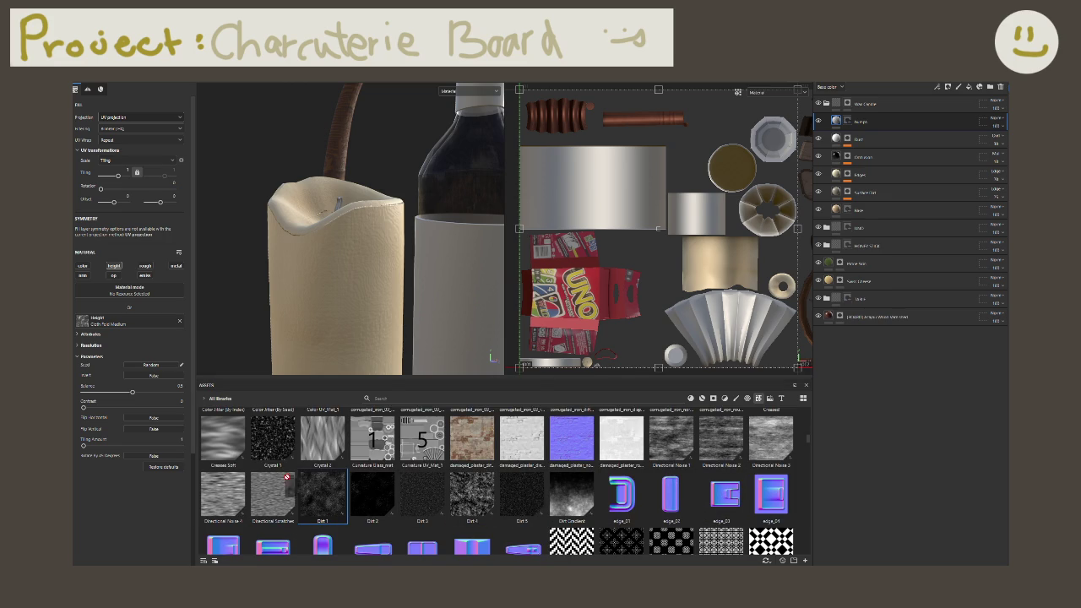
{"action": "scroll", "coordinate": [352, 441], "scroll_direction": "down", "scroll_amount": 5}
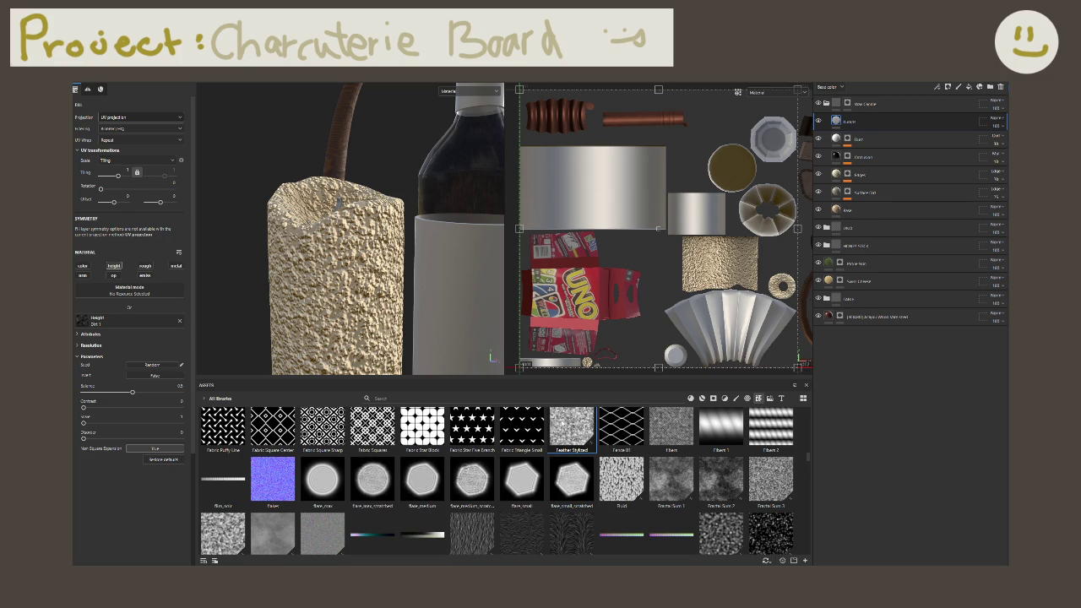
{"action": "left_click", "coordinate": [572, 427]}
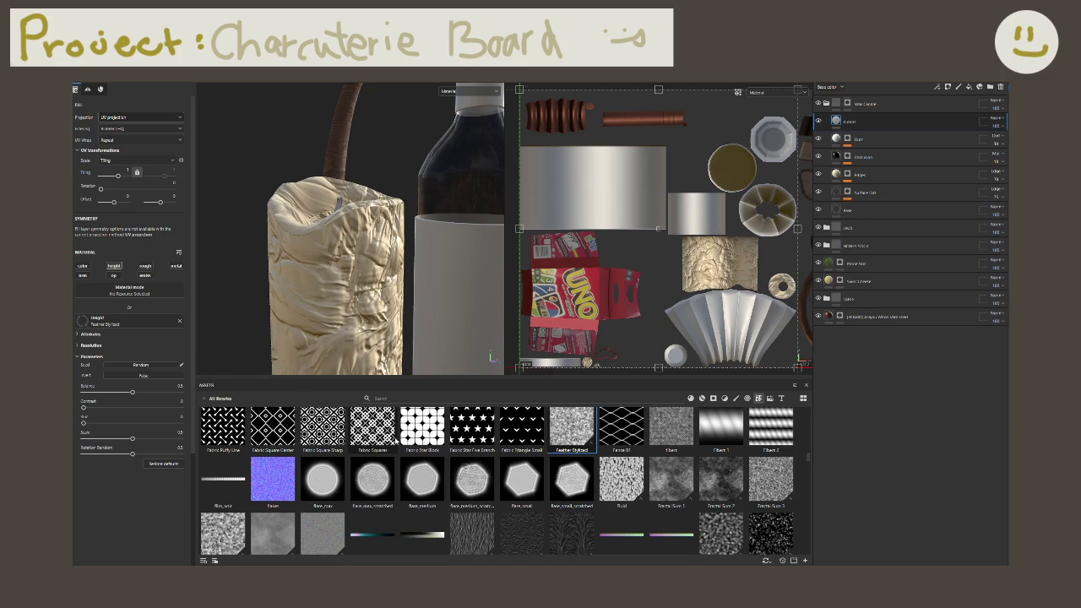
{"action": "scroll", "coordinate": [407, 443], "scroll_direction": "down", "scroll_amount": 3}
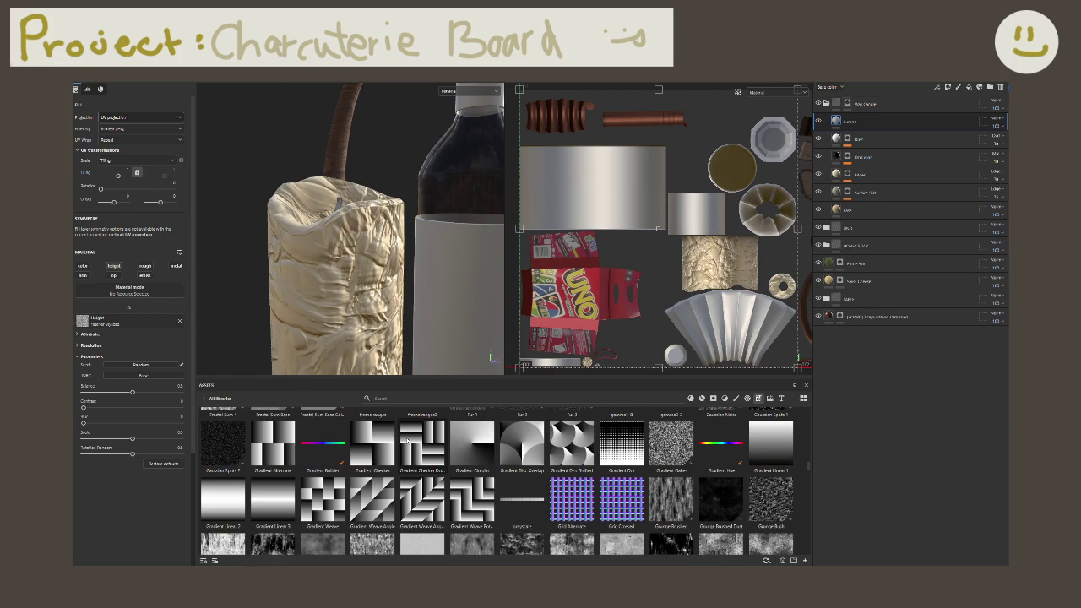
{"action": "left_click", "coordinate": [223, 444]}
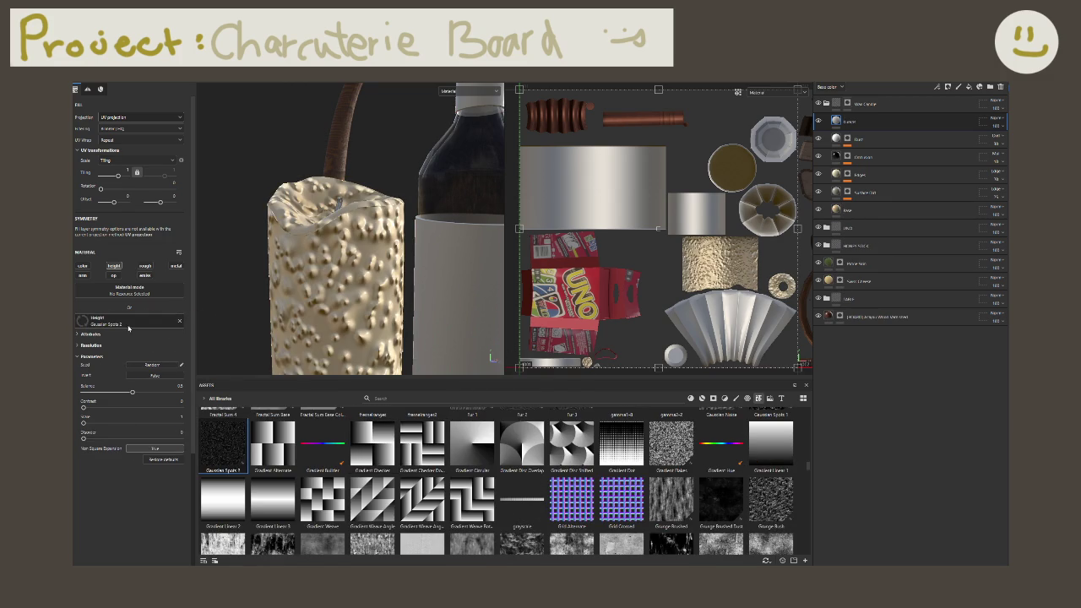
{"action": "left_click_drag", "start_coordinate": [132, 392], "coordinate": [119, 394]}
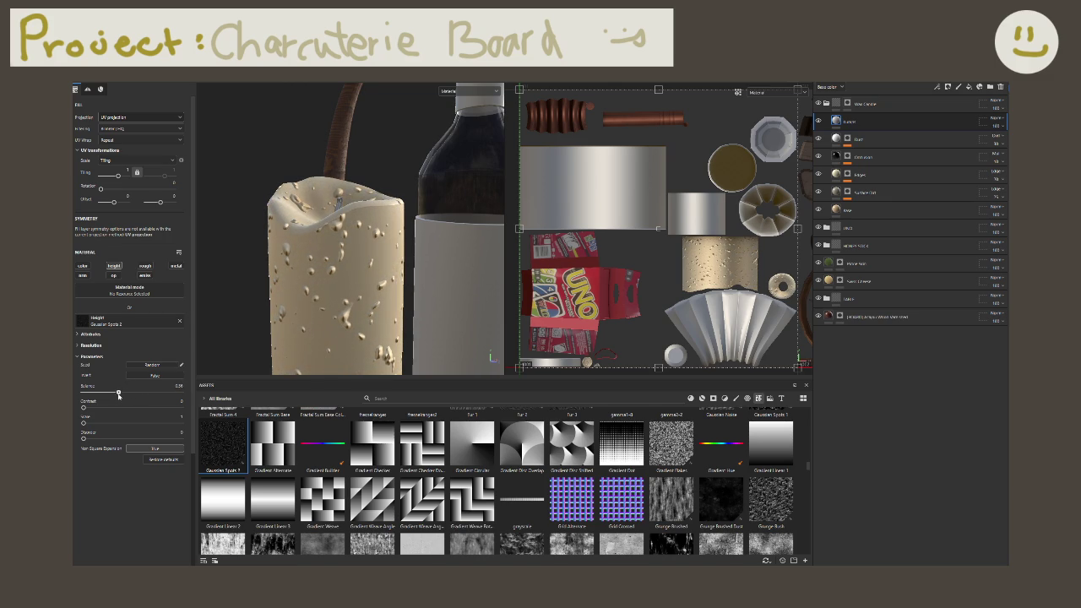
Step: Show the stack's Height channel and lower the Bubble layer's height opacity to about 50
{"action": "left_click", "coordinate": [836, 88]}
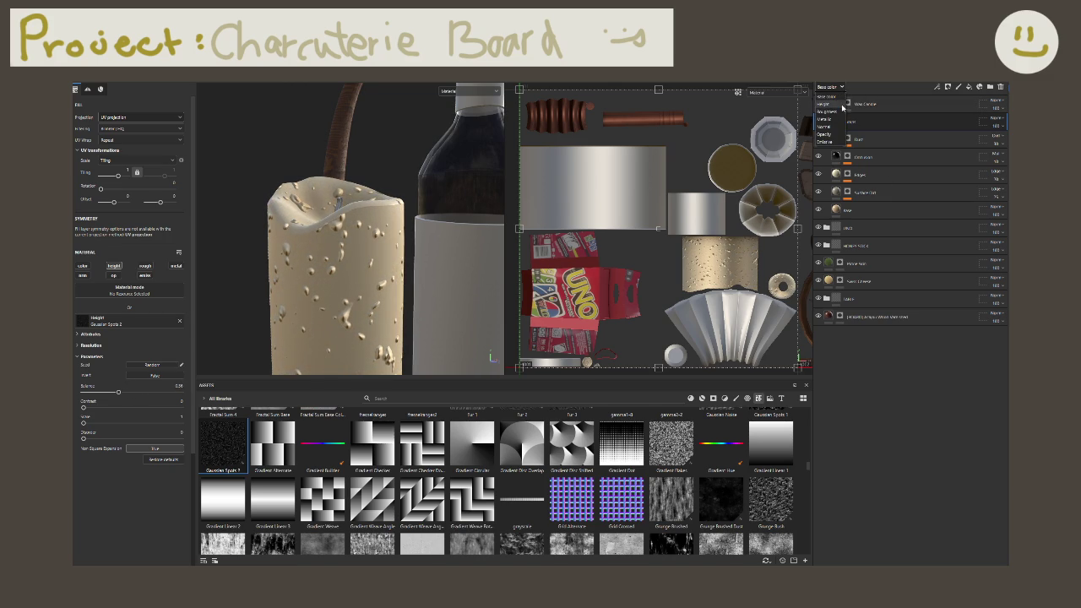
{"action": "left_click", "coordinate": [825, 103]}
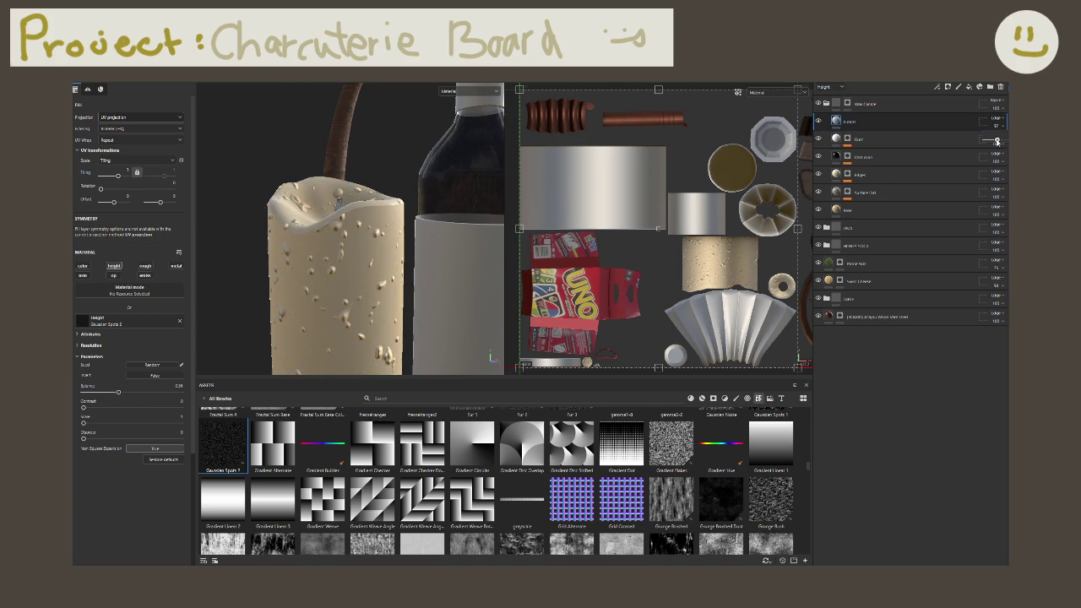
{"action": "left_click_drag", "start_coordinate": [1000, 141], "coordinate": [989, 146]}
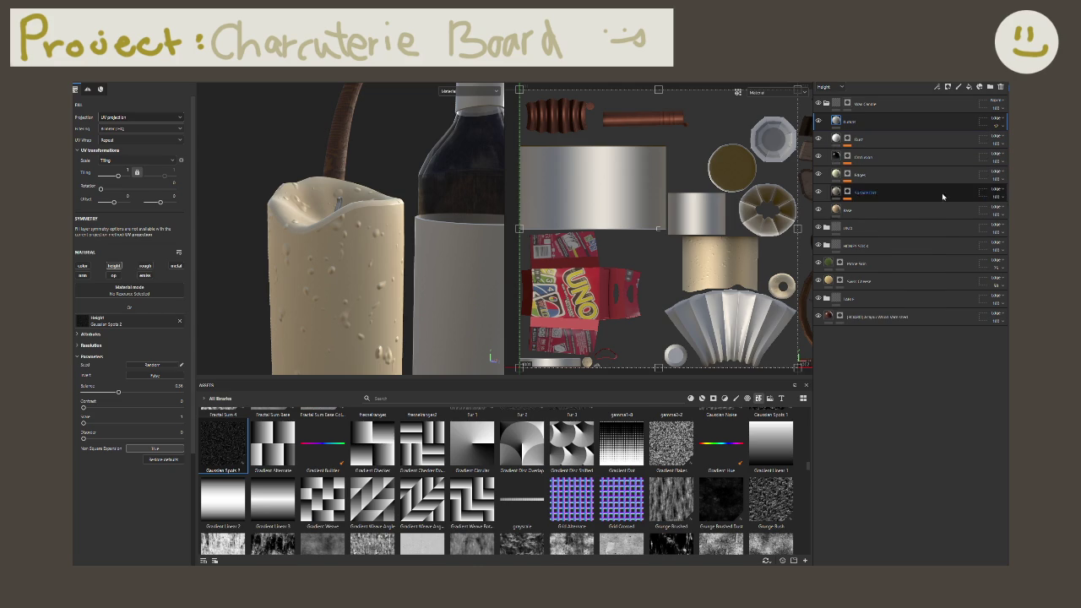
{"action": "double_click", "coordinate": [850, 123]}
Step: Add a Blur filter to the Bubble layer with intensity 0.75
{"action": "right_click", "coordinate": [853, 125]}
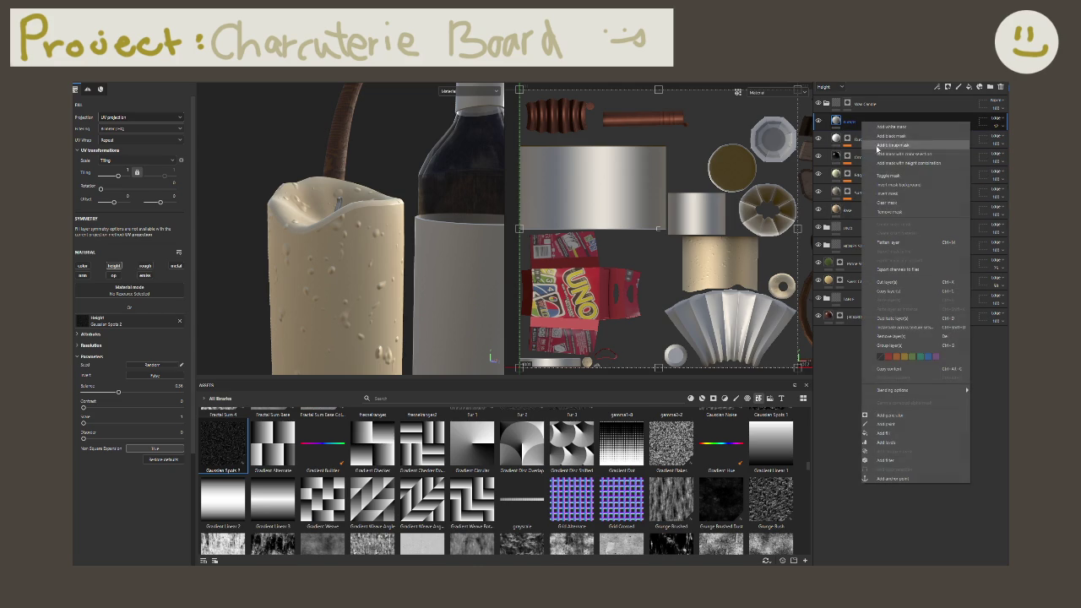
{"action": "left_click", "coordinate": [916, 463]}
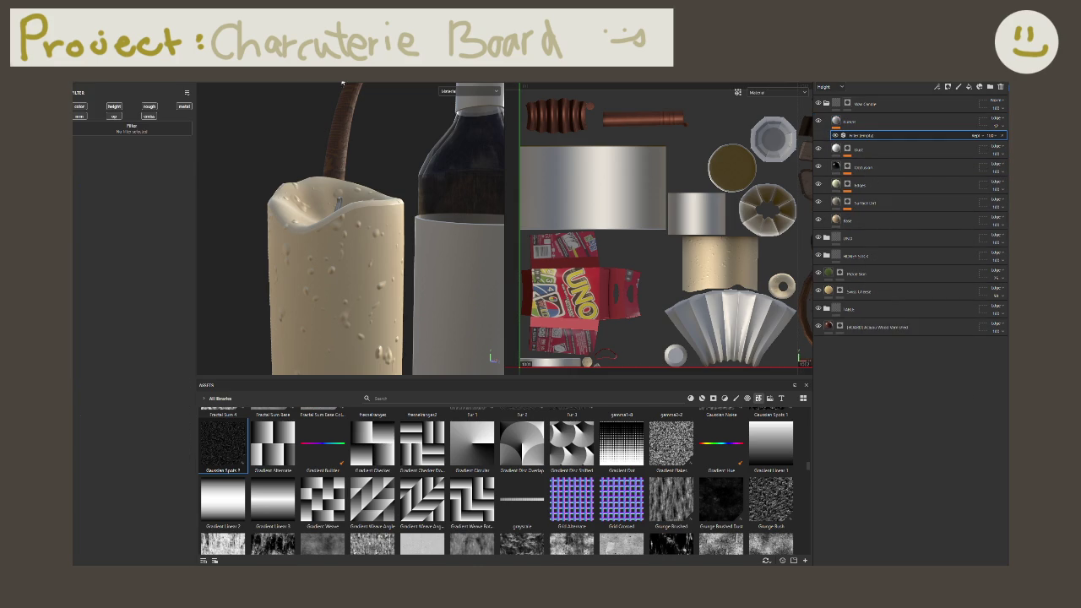
{"action": "left_click", "coordinate": [162, 133]}
{"action": "type", "text": "blur"}
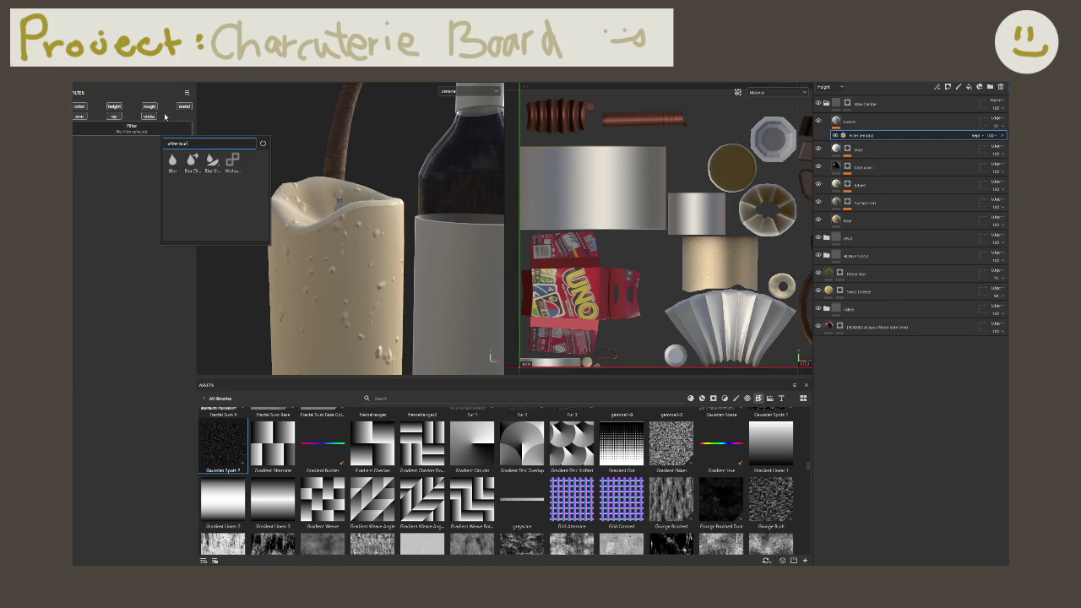
{"action": "left_click", "coordinate": [179, 169]}
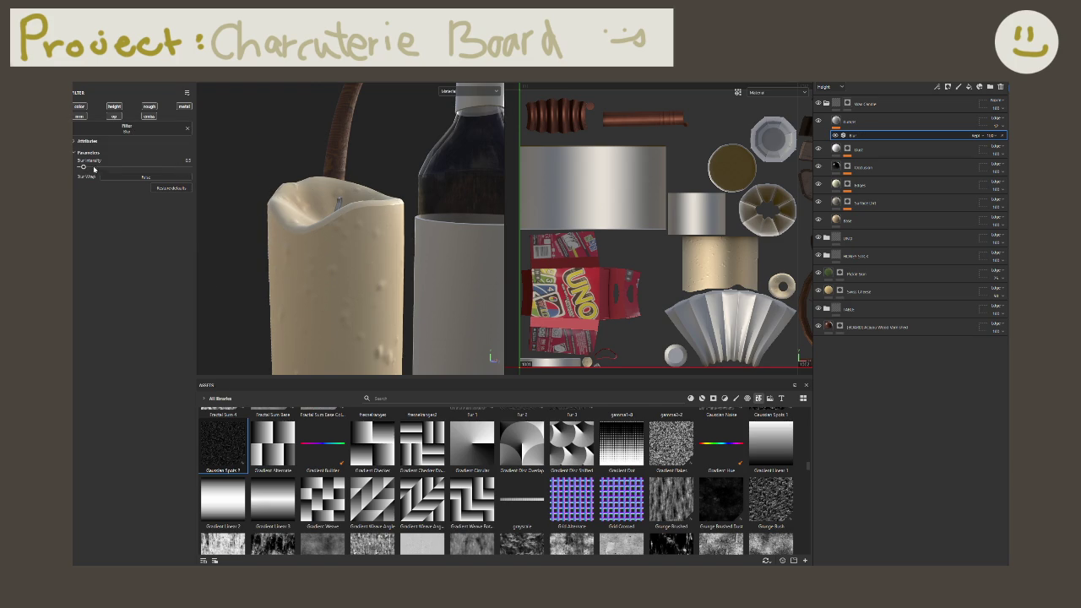
{"action": "left_click", "coordinate": [191, 160]}
{"action": "type", "text": "0.75"}
{"action": "key", "text": "Return"}
Step: Set the spots fill's balance to 0.25, then to 0.5
{"action": "mouse_move", "coordinate": [422, 298]}
{"action": "left_mouse_down", "text": "alt"}
{"action": "mouse_move", "coordinate": [363, 263]}
{"action": "mouse_move", "coordinate": [374, 271]}
{"action": "mouse_move", "coordinate": [272, 295]}
{"action": "mouse_move", "coordinate": [278, 179]}
{"action": "mouse_move", "coordinate": [363, 233]}
{"action": "left_mouse_up", "text": "alt"}
{"action": "mouse_move", "coordinate": [994, 135]}
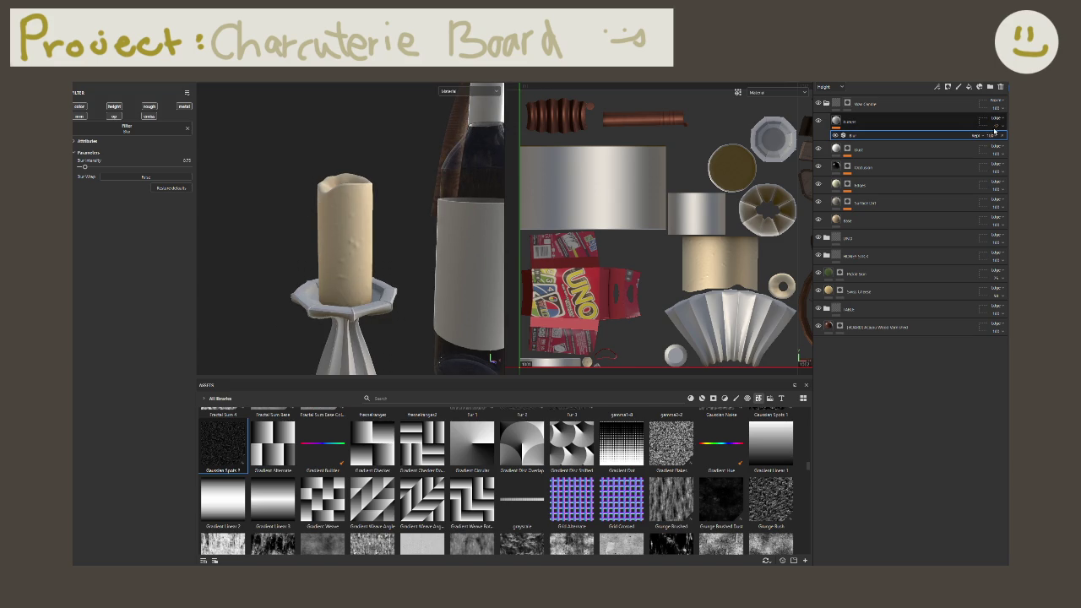
{"action": "left_click", "coordinate": [936, 120]}
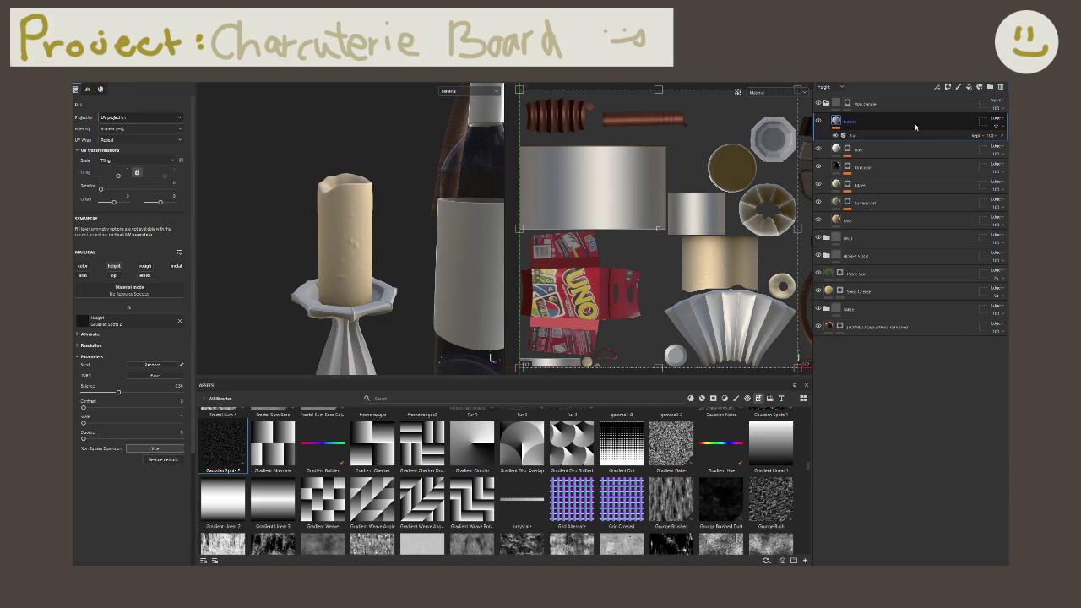
{"action": "left_click", "coordinate": [178, 385]}
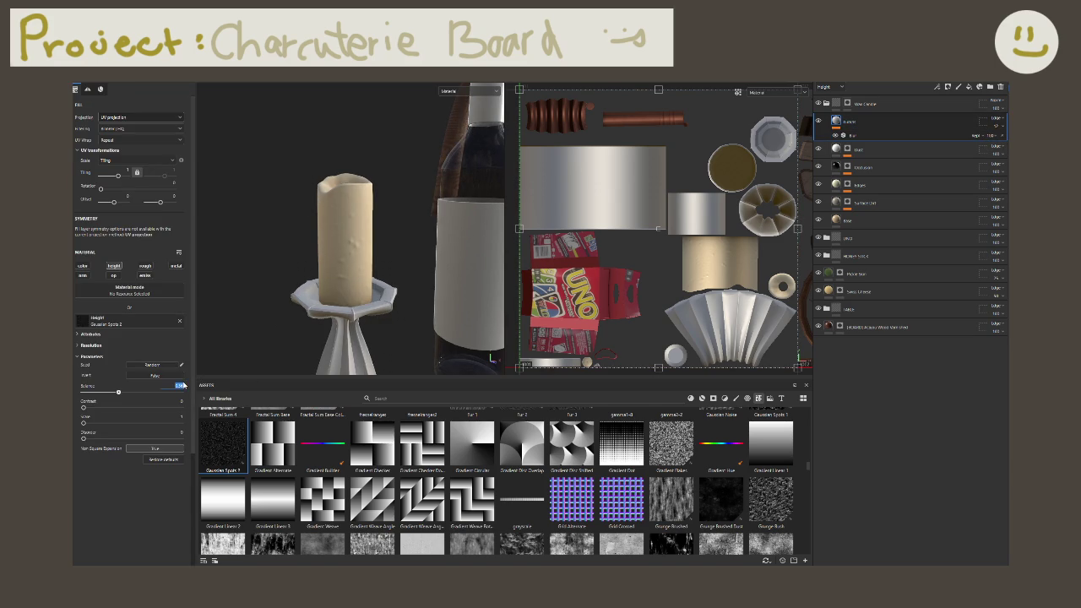
{"action": "type", "text": "0.25"}
{"action": "key", "text": "Return"}
{"action": "left_click", "coordinate": [183, 385]}
{"action": "type", "text": "0.5"}
{"action": "key", "text": "Return"}
Step: Raise the blur intensity to 1, then to about 1.83, and inspect the candlestick
{"action": "scroll", "coordinate": [364, 281], "scroll_direction": "up", "scroll_amount": 2}
{"action": "scroll", "coordinate": [365, 281], "scroll_direction": "up", "scroll_amount": 2}
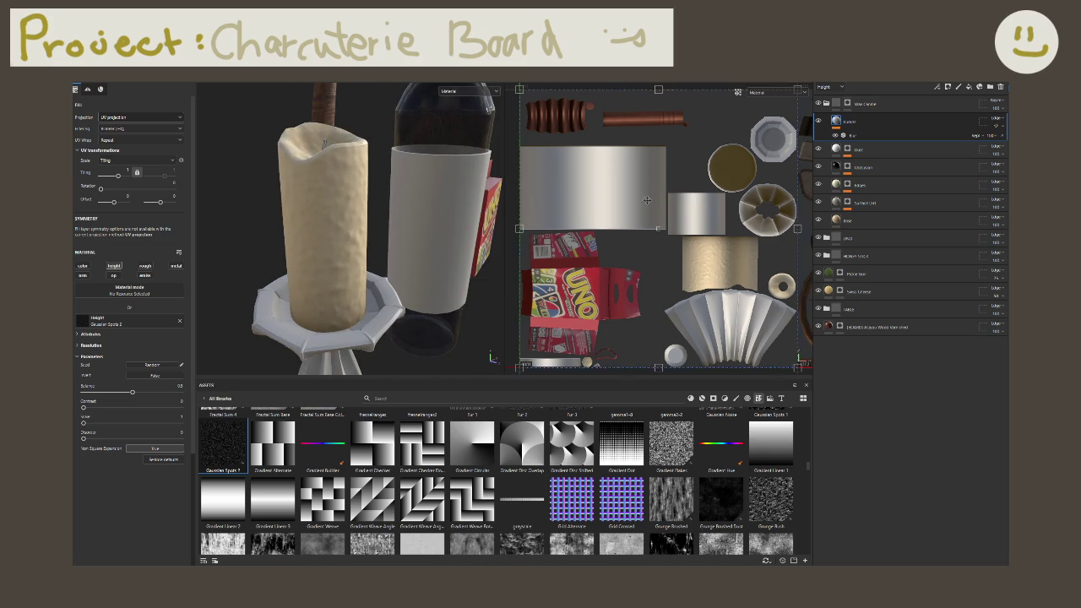
{"action": "left_click", "coordinate": [947, 138]}
{"action": "left_click", "coordinate": [186, 161]}
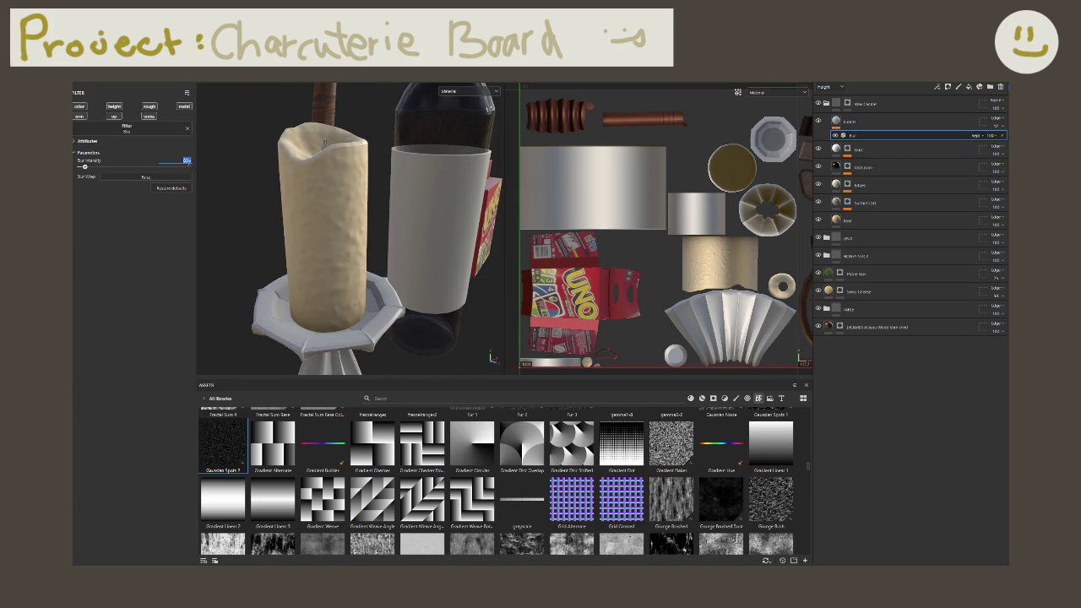
{"action": "type", "text": "1"}
{"action": "key", "text": "Return"}
{"action": "left_click", "coordinate": [95, 168]}
{"action": "left_click_drag", "start_coordinate": [96, 168], "coordinate": [90, 171]}
{"action": "scroll", "coordinate": [405, 242], "scroll_direction": "down", "scroll_amount": 3}
{"action": "mouse_move", "coordinate": [339, 234]}
{"action": "left_mouse_down", "text": "alt"}
{"action": "mouse_move", "coordinate": [409, 239]}
{"action": "mouse_move", "coordinate": [400, 260]}
{"action": "left_mouse_up", "text": "alt"}
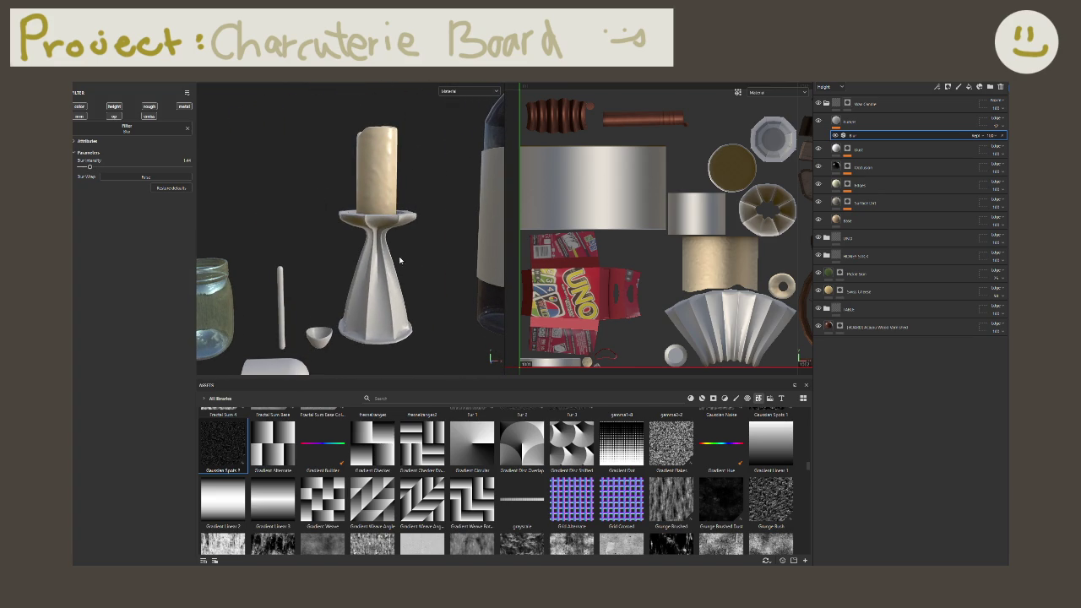
{"action": "left_click_drag", "start_coordinate": [366, 314], "coordinate": [443, 253], "text": "alt"}
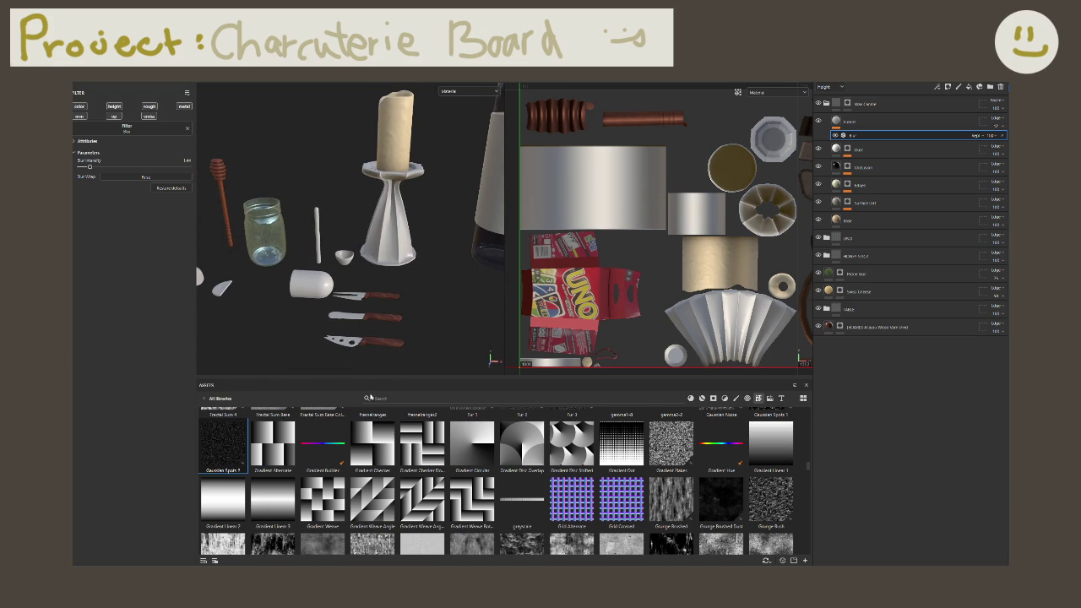
Step: Browse the asset shelf for a suitable knife material
{"action": "left_click", "coordinate": [382, 397]}
{"action": "scroll", "coordinate": [724, 467], "scroll_direction": "down", "scroll_amount": 3}
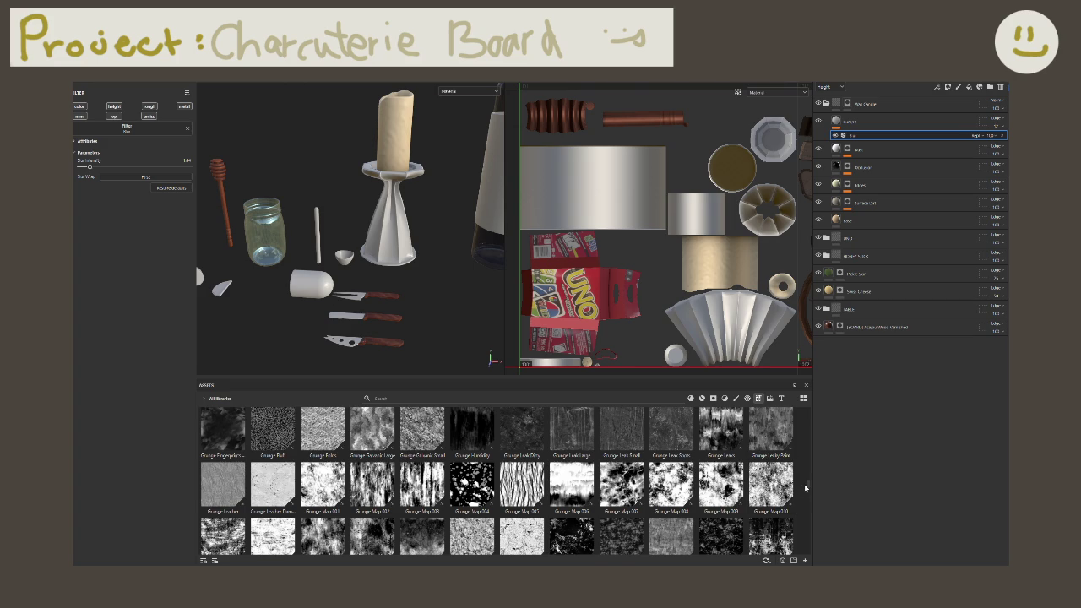
{"action": "scroll", "coordinate": [807, 490], "scroll_direction": "down", "scroll_amount": 3}
{"action": "scroll", "coordinate": [807, 495], "scroll_direction": "down", "scroll_amount": 2}
{"action": "scroll", "coordinate": [807, 500], "scroll_direction": "down", "scroll_amount": 2}
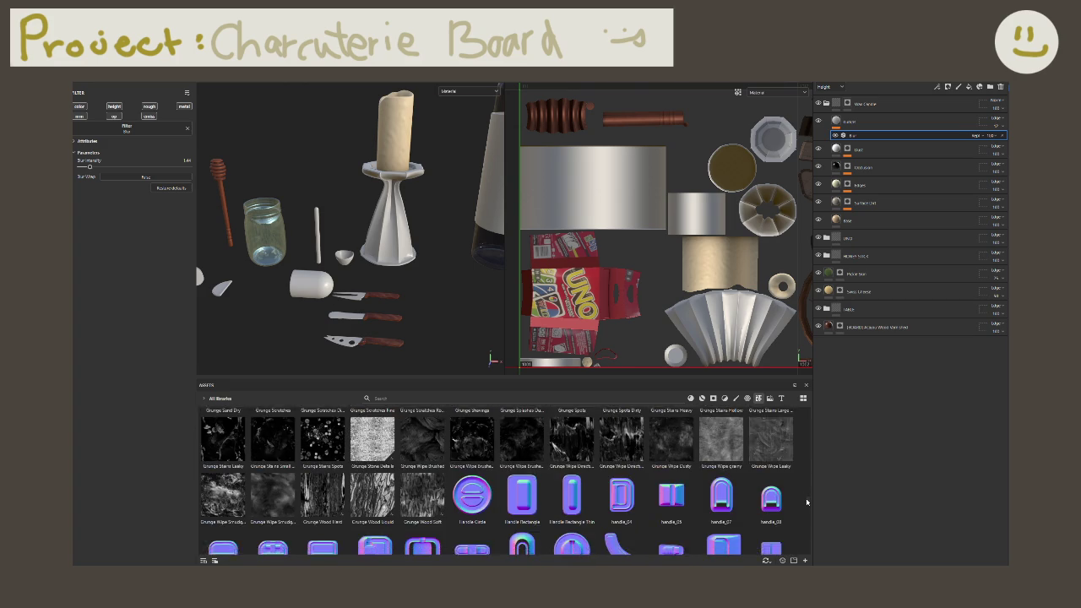
{"action": "scroll", "coordinate": [807, 505], "scroll_direction": "down", "scroll_amount": 2}
{"action": "scroll", "coordinate": [807, 510], "scroll_direction": "down", "scroll_amount": 2}
{"action": "scroll", "coordinate": [805, 519], "scroll_direction": "down", "scroll_amount": 2}
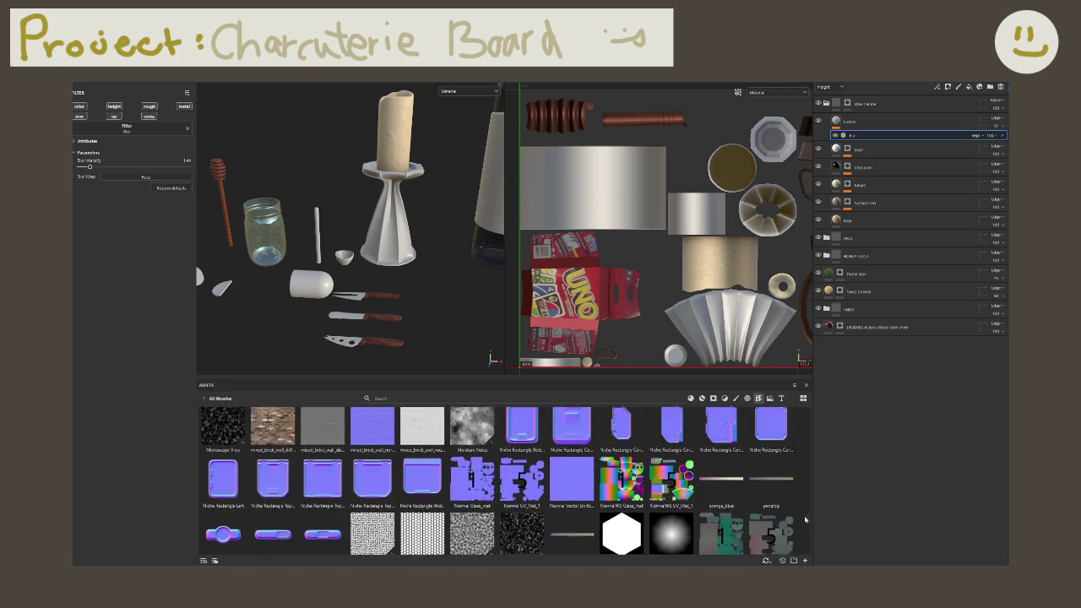
{"action": "scroll", "coordinate": [806, 524], "scroll_direction": "down", "scroll_amount": 2}
{"action": "scroll", "coordinate": [804, 529], "scroll_direction": "down", "scroll_amount": 2}
{"action": "scroll", "coordinate": [804, 531], "scroll_direction": "down", "scroll_amount": 3}
{"action": "scroll", "coordinate": [803, 532], "scroll_direction": "down", "scroll_amount": 3}
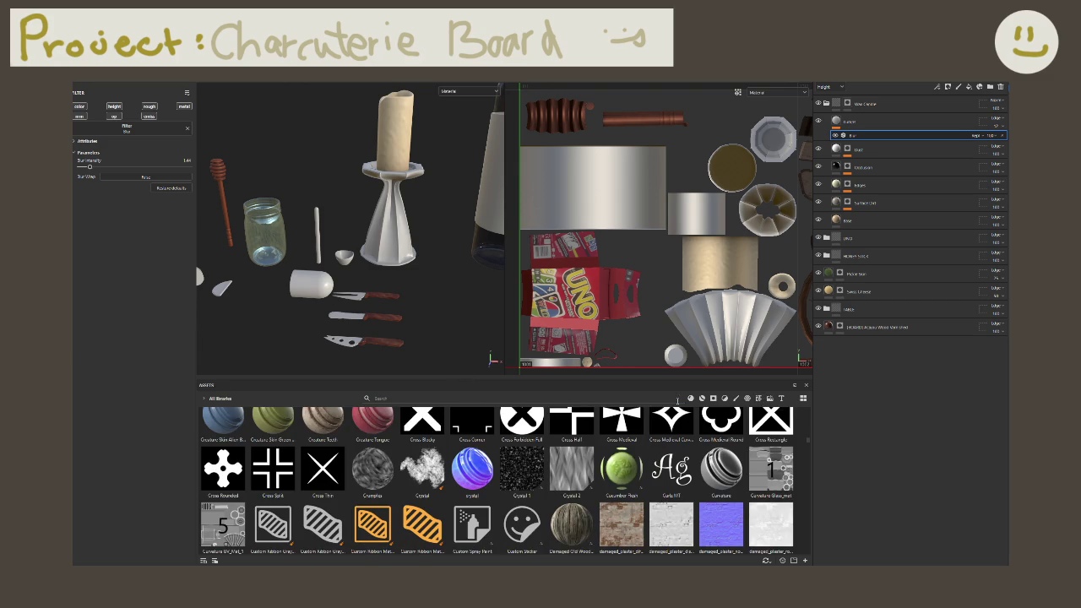
Step: Search assets for 'metal' and apply Chrome Blue Tint to the knives
{"action": "left_click", "coordinate": [667, 398]}
{"action": "type", "text": "metal"}
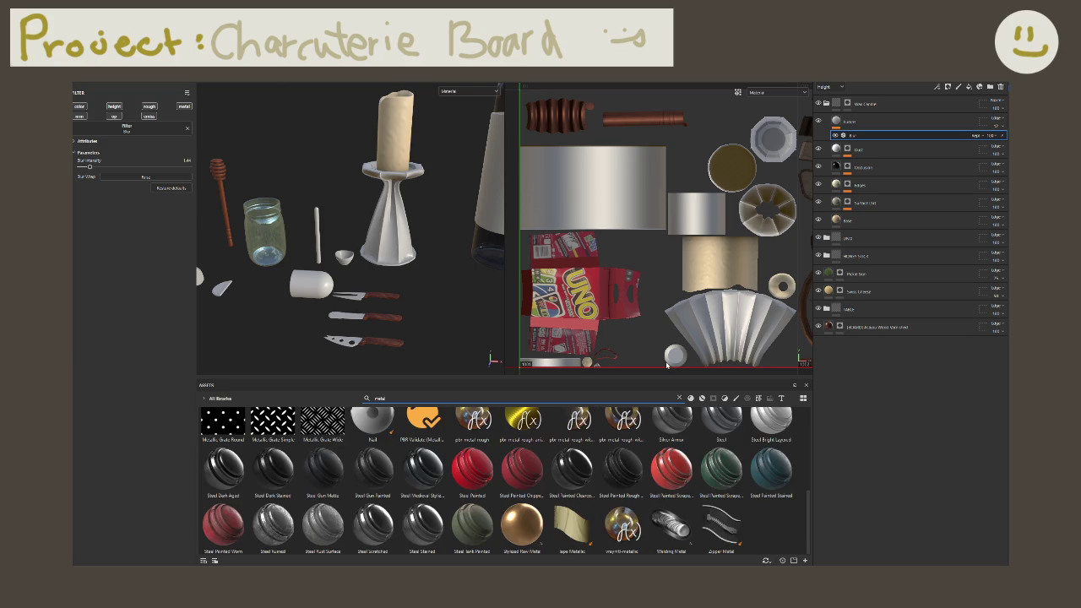
{"action": "scroll", "coordinate": [591, 495], "scroll_direction": "up", "scroll_amount": 5}
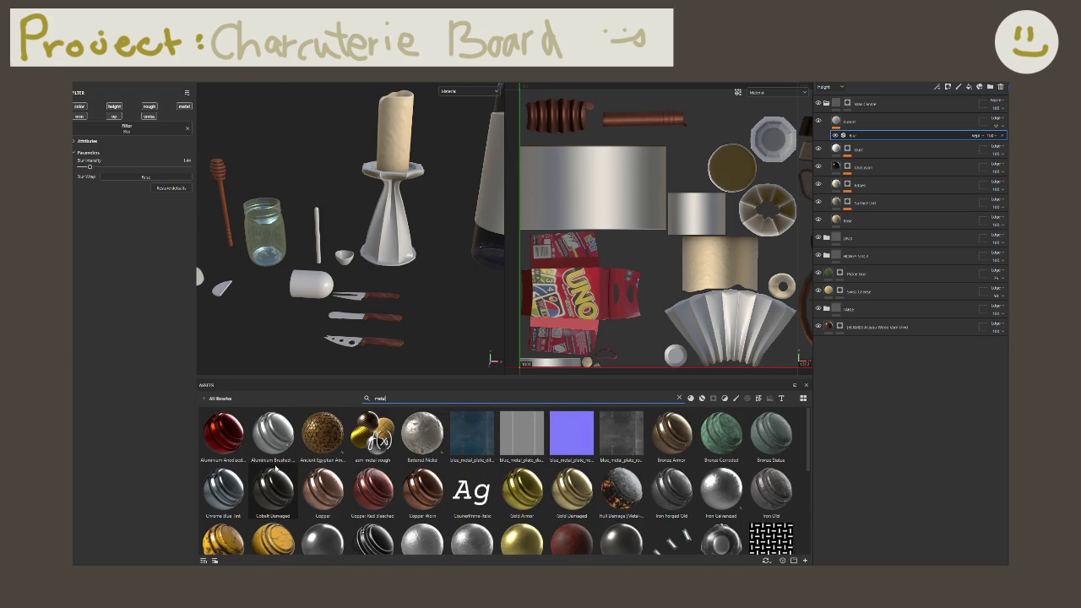
{"action": "scroll", "coordinate": [375, 353], "scroll_direction": "up", "scroll_amount": 4}
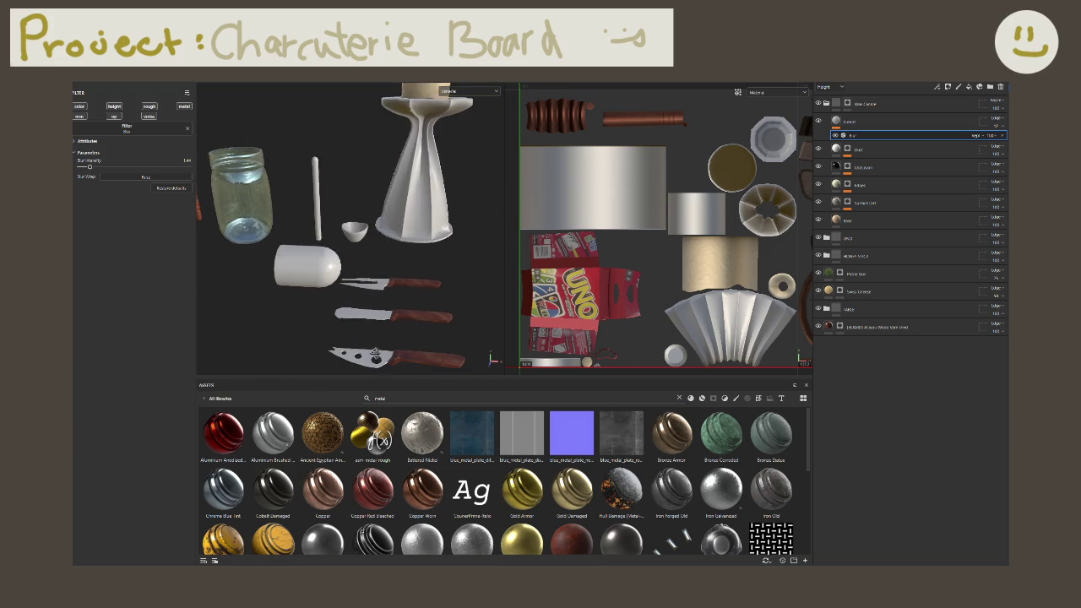
{"action": "scroll", "coordinate": [375, 353], "scroll_direction": "up", "scroll_amount": 2}
{"action": "scroll", "coordinate": [375, 353], "scroll_direction": "up", "scroll_amount": 2}
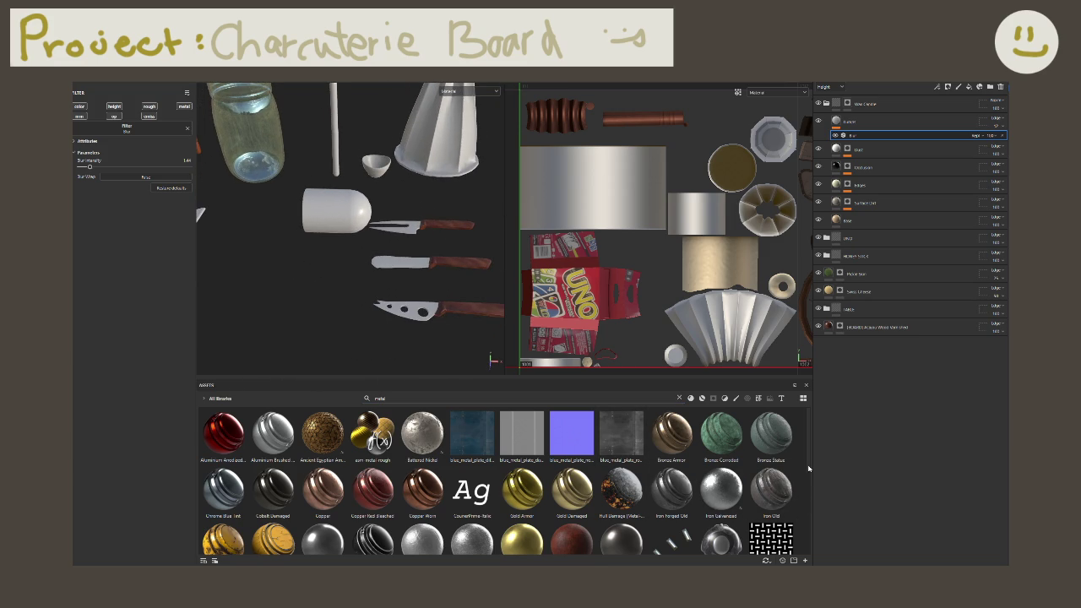
{"action": "scroll", "coordinate": [808, 472], "scroll_direction": "down", "scroll_amount": 2}
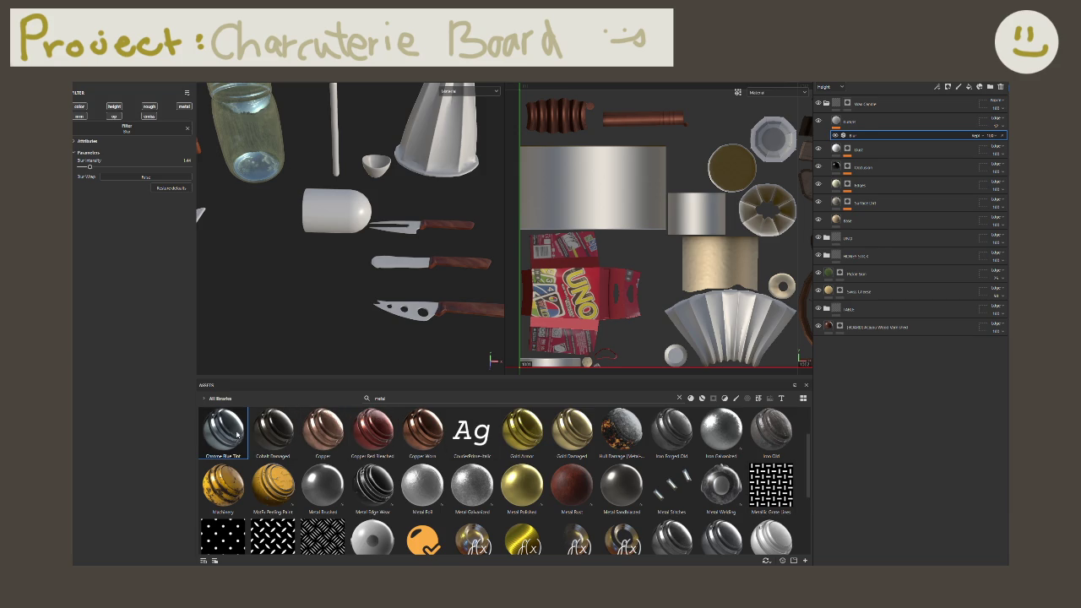
{"action": "left_click_drag", "start_coordinate": [222, 431], "coordinate": [427, 317]}
{"action": "left_click_drag", "start_coordinate": [423, 314], "coordinate": [417, 311]}
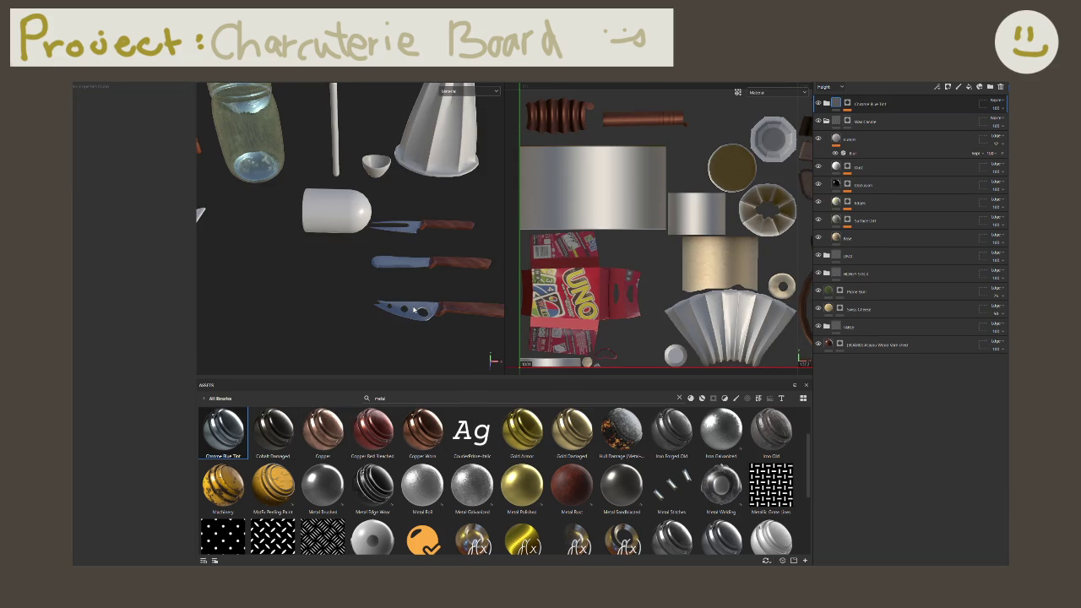
Step: Try the Stylized Raw Metal material on the knives
{"action": "scroll", "coordinate": [413, 310], "scroll_direction": "up", "scroll_amount": 2}
{"action": "scroll", "coordinate": [406, 304], "scroll_direction": "up", "scroll_amount": 2}
{"action": "scroll", "coordinate": [394, 297], "scroll_direction": "up", "scroll_amount": 2}
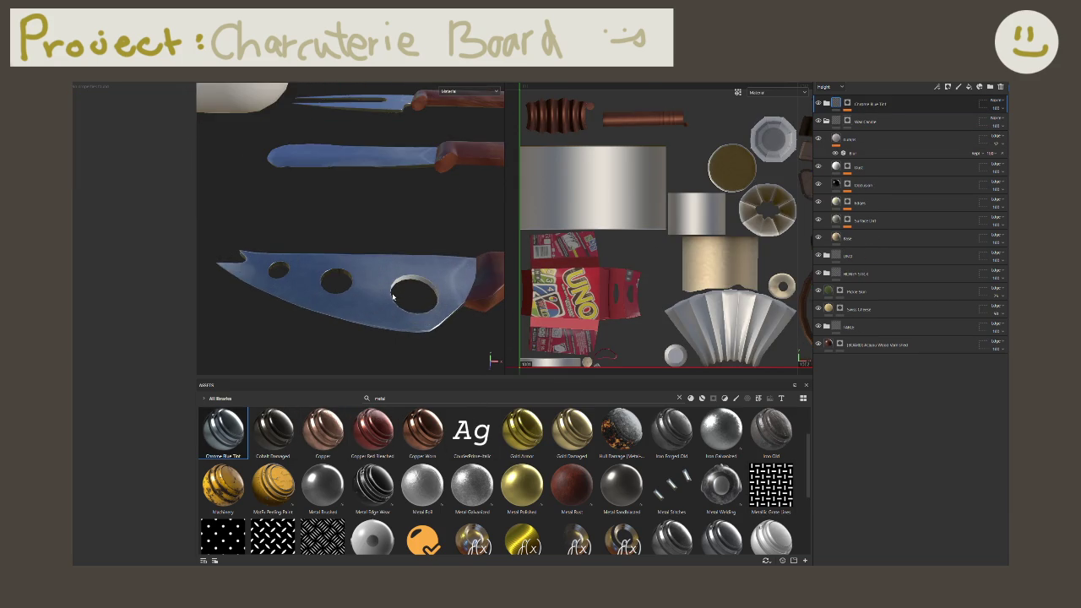
{"action": "scroll", "coordinate": [389, 294], "scroll_direction": "up", "scroll_amount": 2}
{"action": "scroll", "coordinate": [372, 290], "scroll_direction": "down", "scroll_amount": 3}
{"action": "scroll", "coordinate": [357, 287], "scroll_direction": "down", "scroll_amount": 2}
{"action": "scroll", "coordinate": [357, 286], "scroll_direction": "down", "scroll_amount": 1}
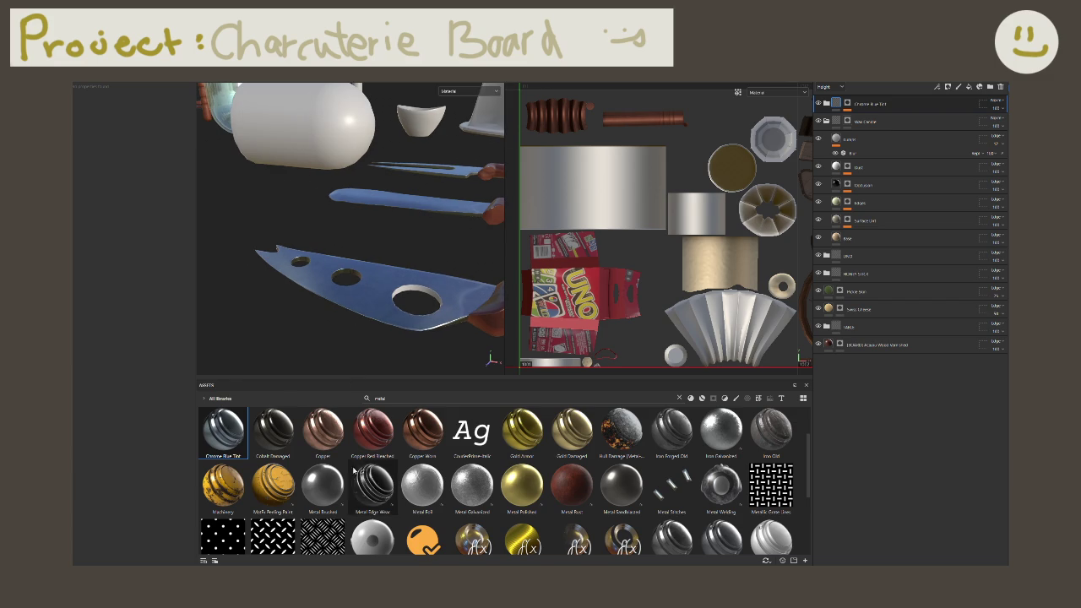
{"action": "scroll", "coordinate": [357, 478], "scroll_direction": "down", "scroll_amount": 3}
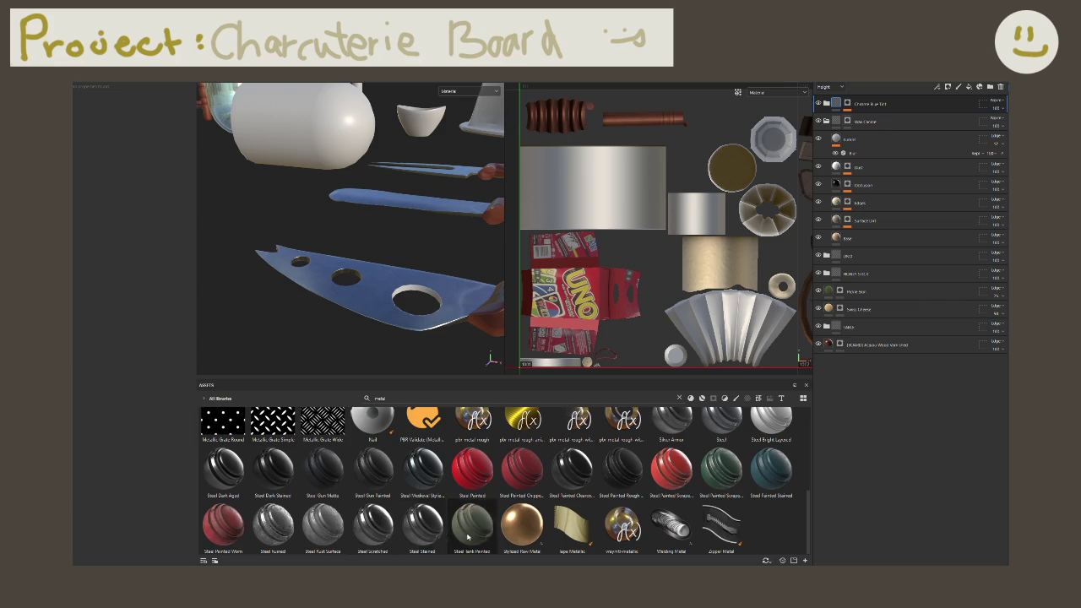
{"action": "mouse_move", "coordinate": [520, 528]}
{"action": "left_mouse_down"}
{"action": "mouse_move", "coordinate": [494, 441]}
{"action": "mouse_move", "coordinate": [363, 315]}
{"action": "left_mouse_up"}
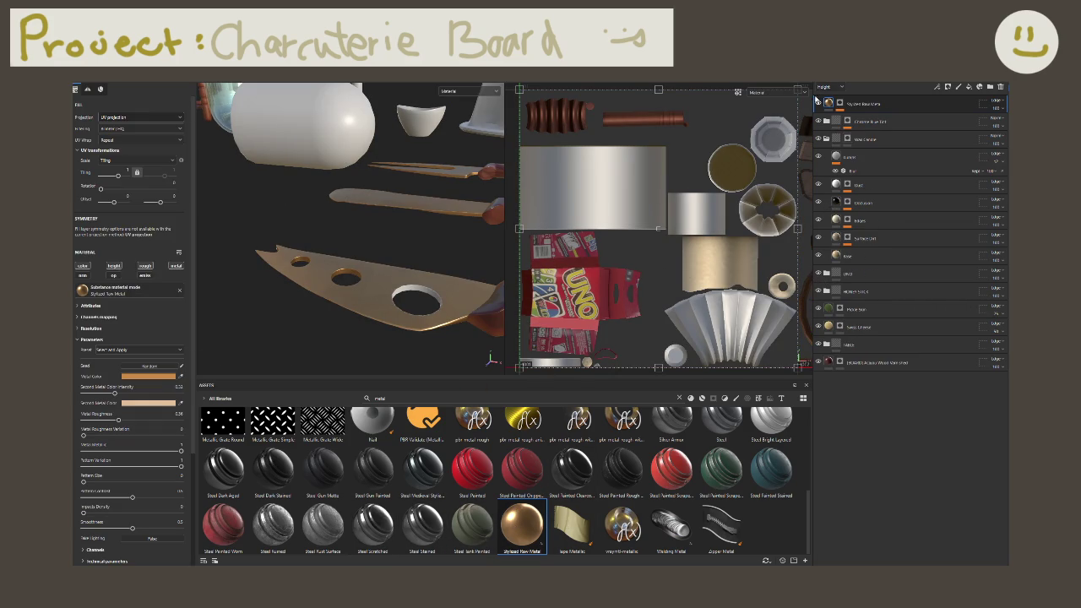
Step: Delete the Stylized Raw Metal layer and add a mask to Chrome Blue Tint
{"action": "double_click", "coordinate": [906, 107]}
{"action": "key", "text": "Delete"}
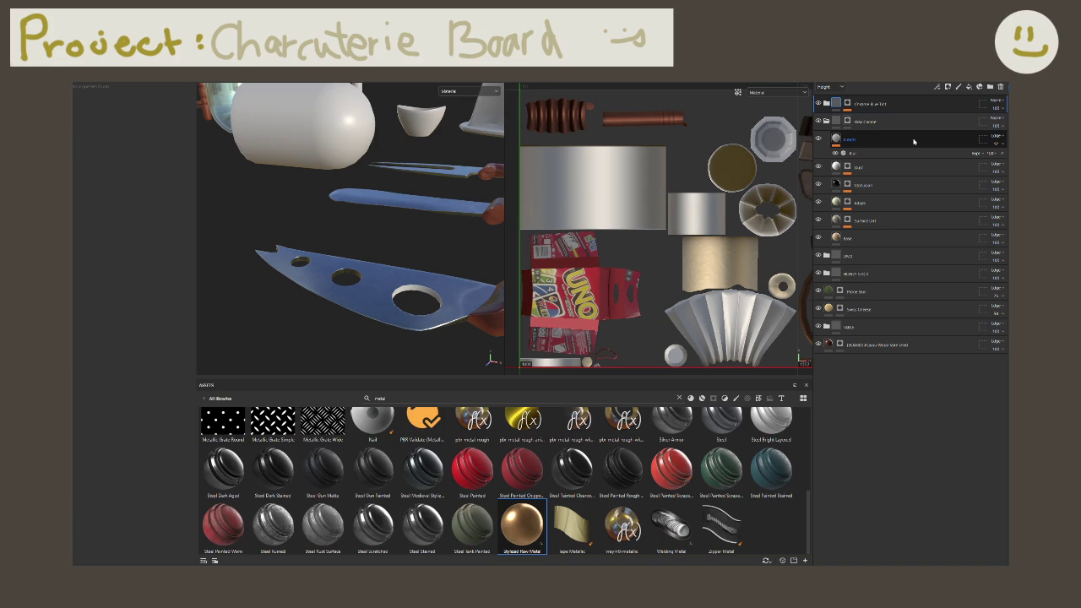
{"action": "left_click", "coordinate": [828, 111]}
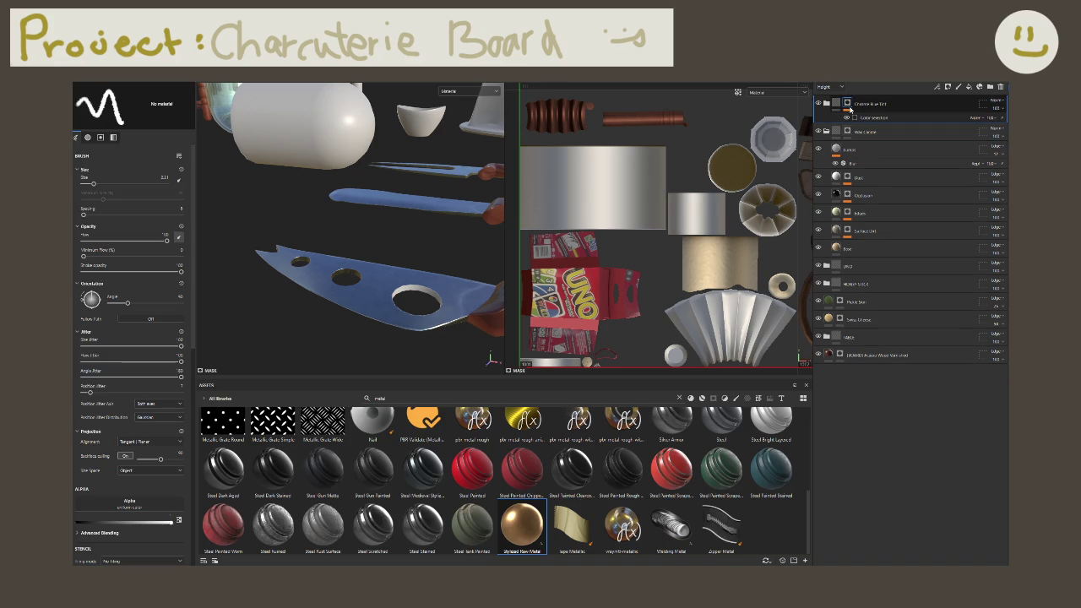
Step: Add a paint effect to the Chrome Blue Tint mask and polygon-fill the knife blade in triangle mode
{"action": "right_click", "coordinate": [870, 118]}
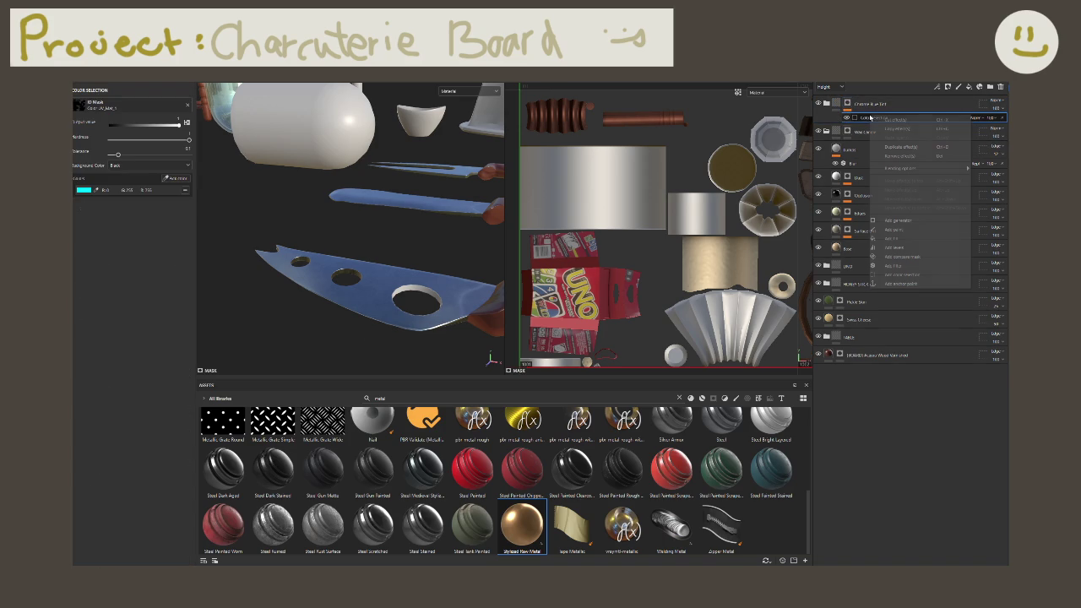
{"action": "left_click", "coordinate": [892, 230]}
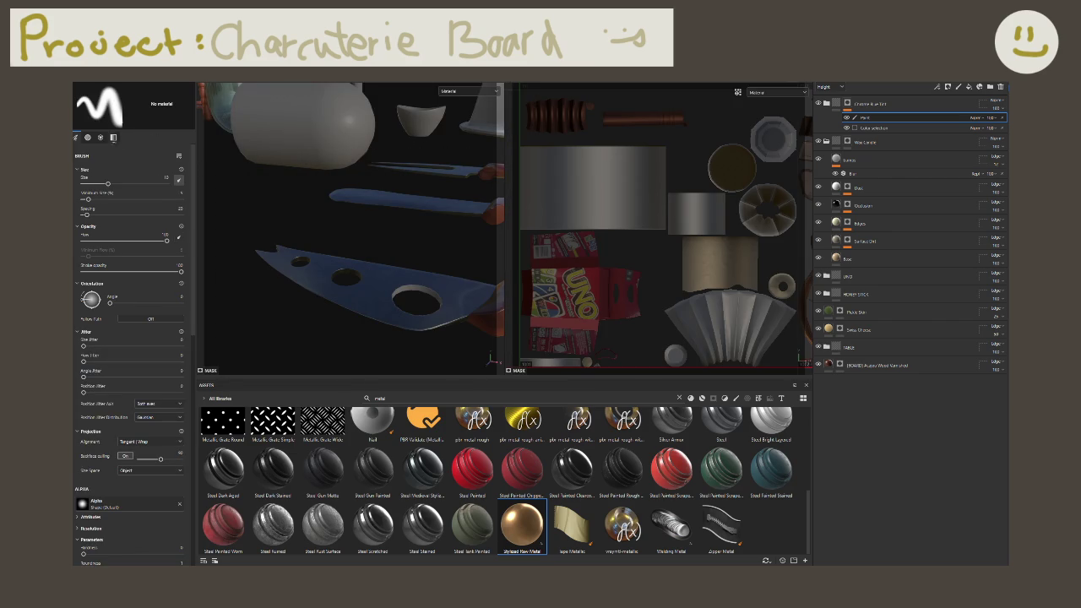
{"action": "key", "text": "4"}
{"action": "left_click", "coordinate": [321, 253]}
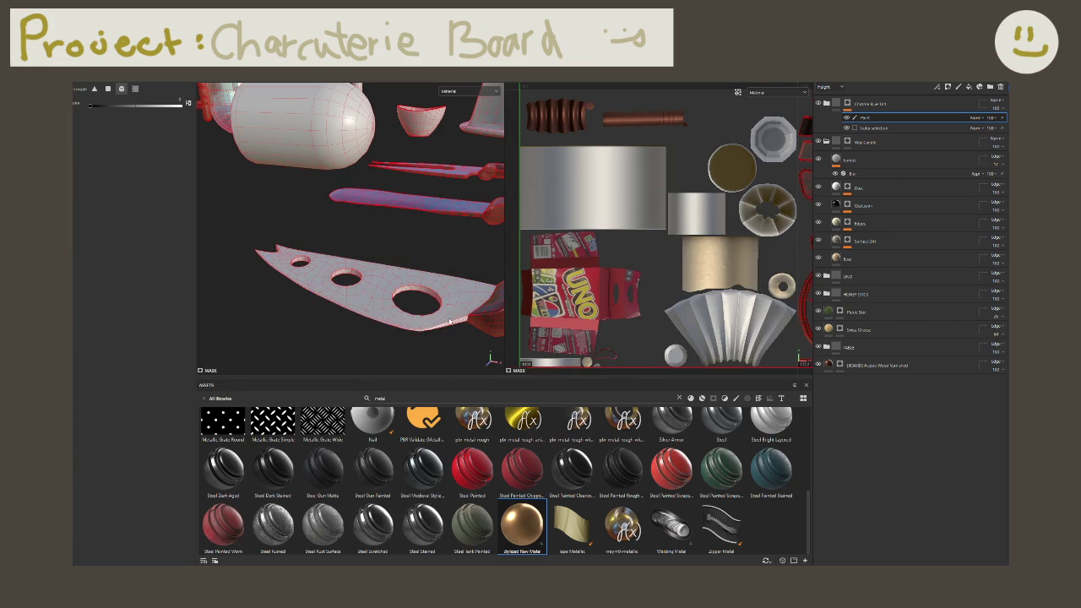
{"action": "left_click_drag", "start_coordinate": [259, 239], "coordinate": [422, 313]}
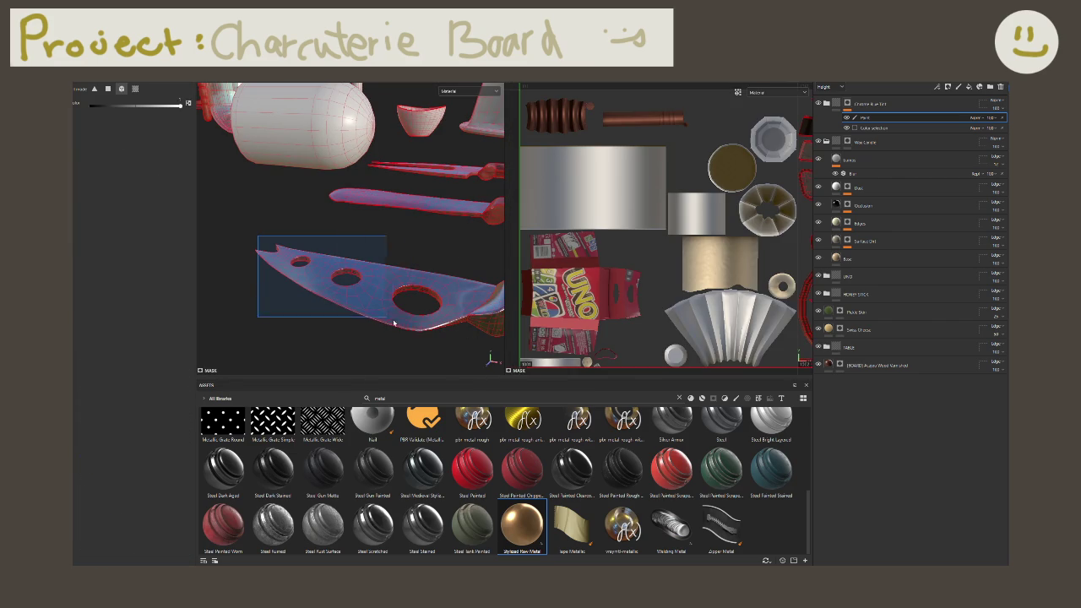
{"action": "scroll", "coordinate": [427, 304], "scroll_direction": "up", "scroll_amount": 4}
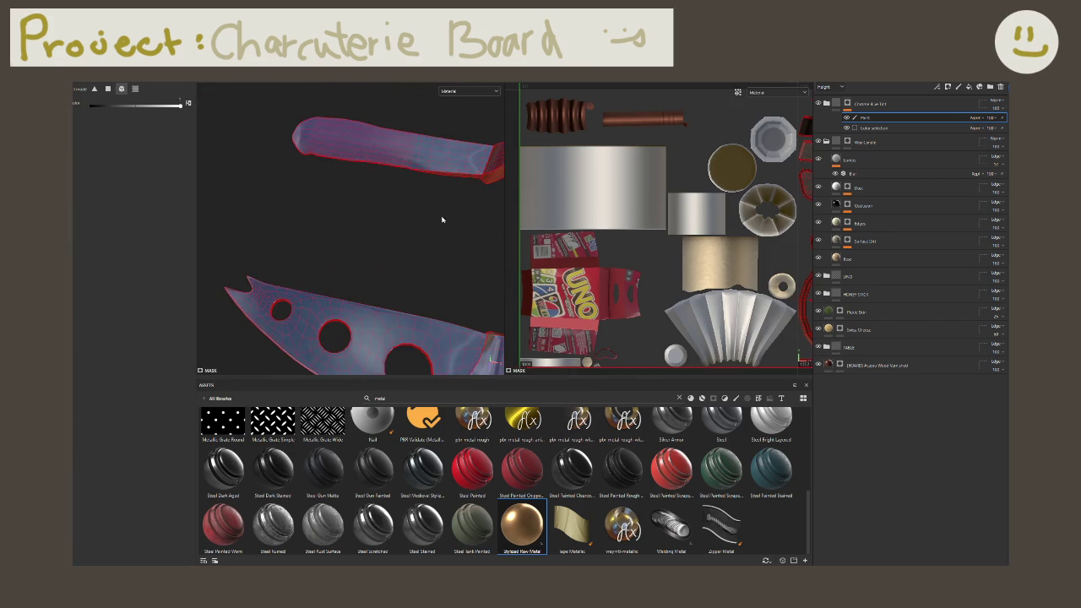
{"action": "scroll", "coordinate": [441, 220], "scroll_direction": "down", "scroll_amount": 3}
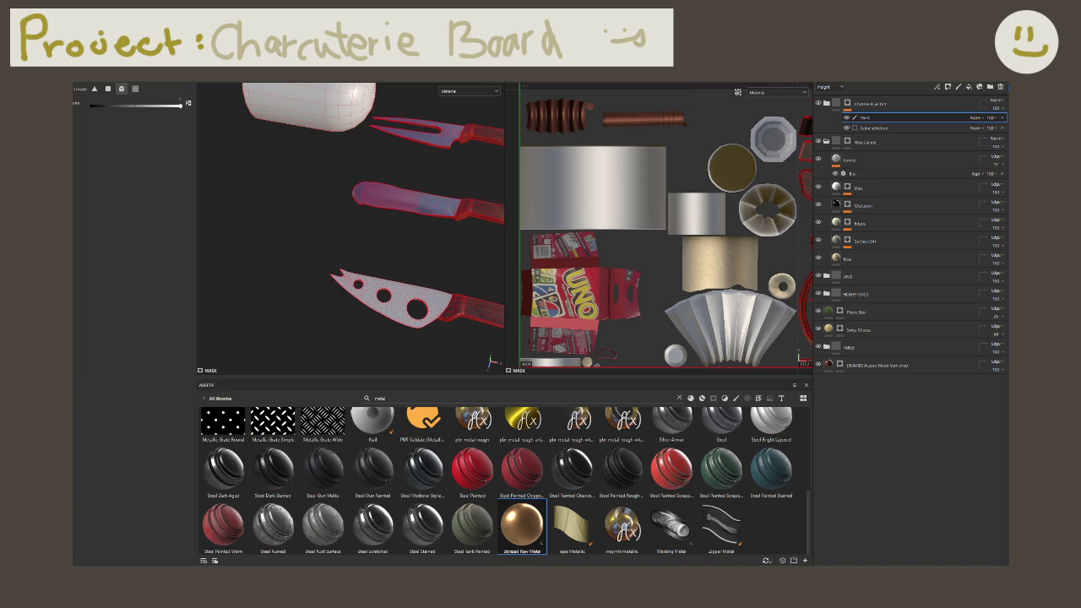
Step: Fill the cheese knife and the metal cutlery into the mask in UV-chunk mode
{"action": "key", "text": "4"}
{"action": "left_click", "coordinate": [412, 304]}
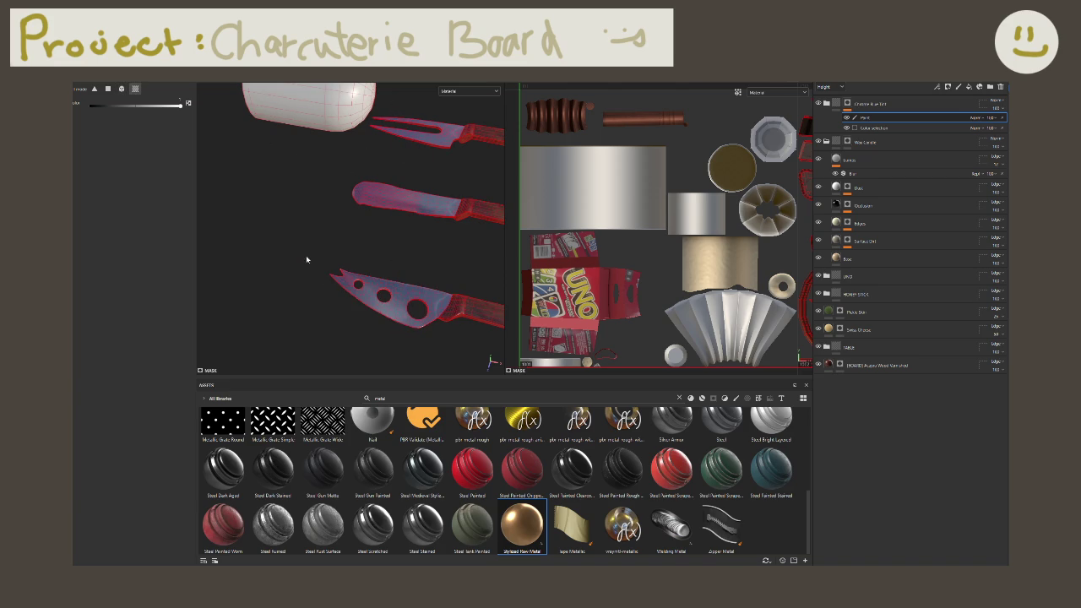
{"action": "left_click_drag", "start_coordinate": [302, 253], "coordinate": [412, 338]}
{"action": "scroll", "coordinate": [408, 326], "scroll_direction": "down", "scroll_amount": 3}
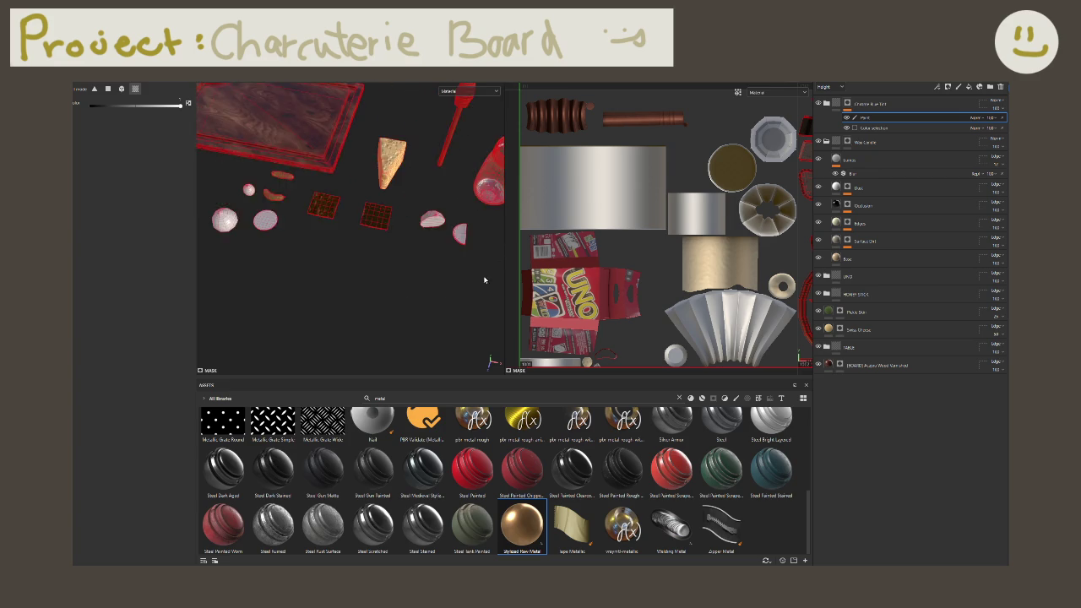
{"action": "left_click_drag", "start_coordinate": [484, 280], "coordinate": [434, 301], "text": "alt"}
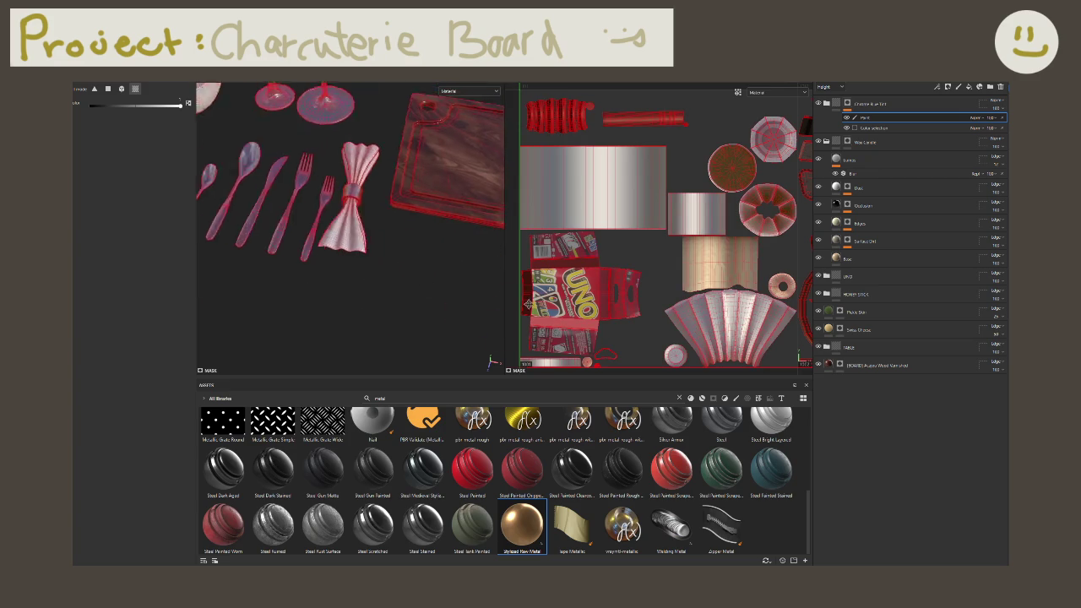
{"action": "left_click_drag", "start_coordinate": [528, 304], "coordinate": [473, 287], "text": "alt"}
{"action": "left_click_drag", "start_coordinate": [290, 206], "coordinate": [456, 329]}
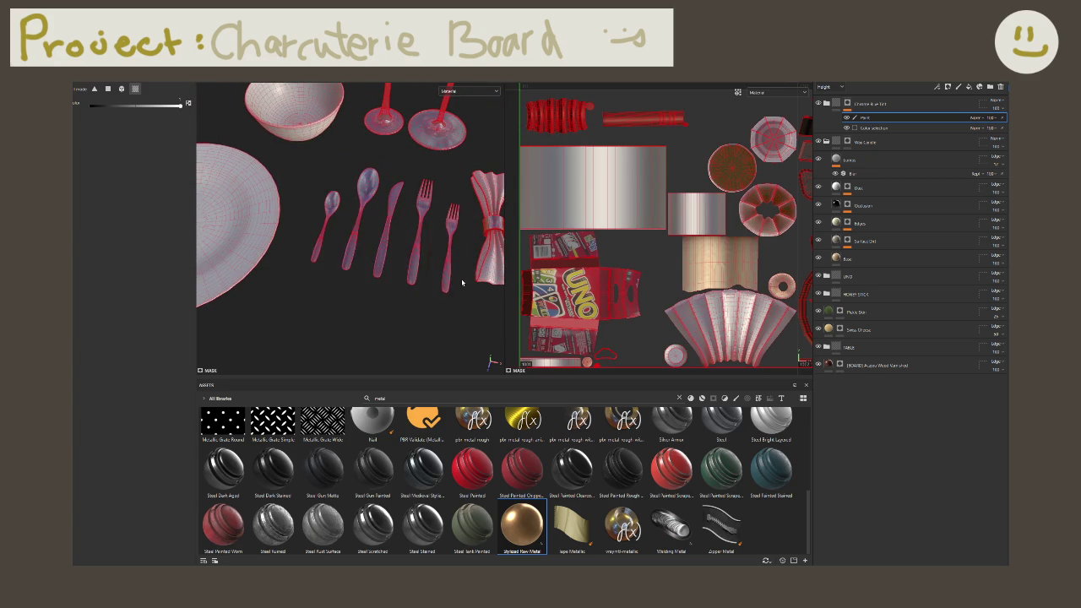
Step: Orbit around the table to check the masked cutlery and return to the brush tool
{"action": "left_click_drag", "start_coordinate": [463, 283], "coordinate": [326, 207], "text": "alt"}
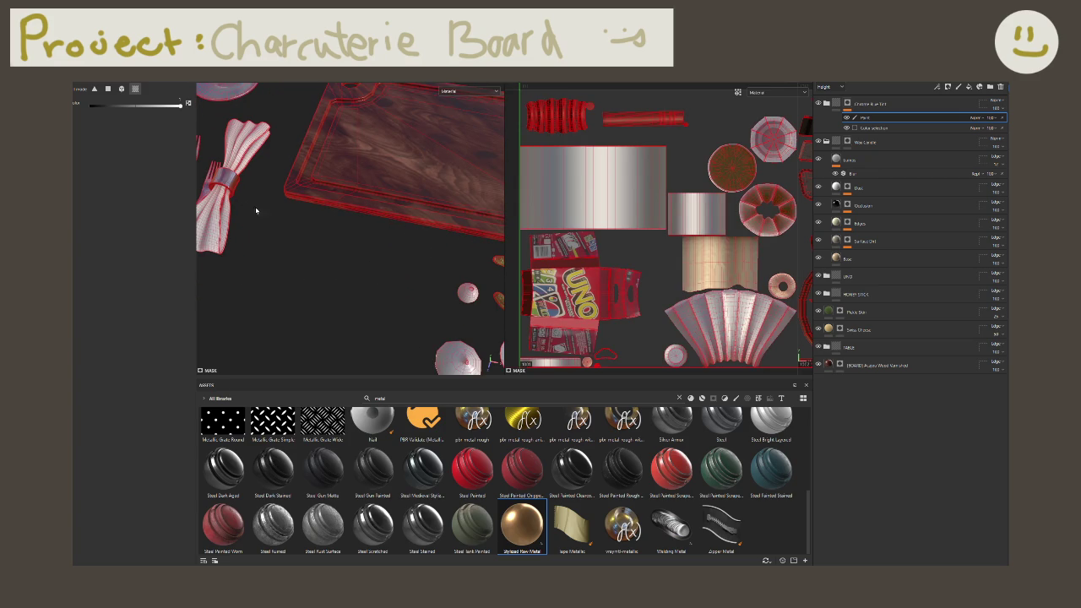
{"action": "left_click_drag", "start_coordinate": [256, 210], "coordinate": [338, 259], "text": "alt"}
{"action": "scroll", "coordinate": [338, 259], "scroll_direction": "up", "scroll_amount": 3}
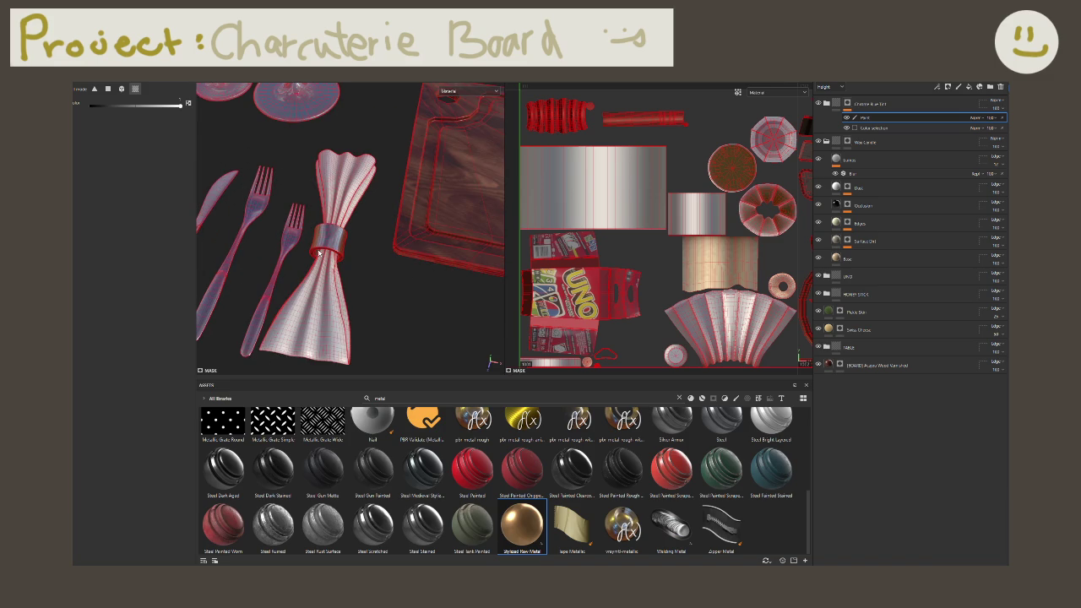
{"action": "scroll", "coordinate": [303, 247], "scroll_direction": "down", "scroll_amount": 3}
{"action": "mouse_move", "coordinate": [304, 248]}
{"action": "left_mouse_down", "text": "alt"}
{"action": "mouse_move", "coordinate": [349, 313]}
{"action": "mouse_move", "coordinate": [367, 278]}
{"action": "mouse_move", "coordinate": [288, 329]}
{"action": "mouse_move", "coordinate": [386, 273]}
{"action": "mouse_move", "coordinate": [350, 272]}
{"action": "mouse_move", "coordinate": [119, 119]}
{"action": "left_mouse_up", "text": "alt"}
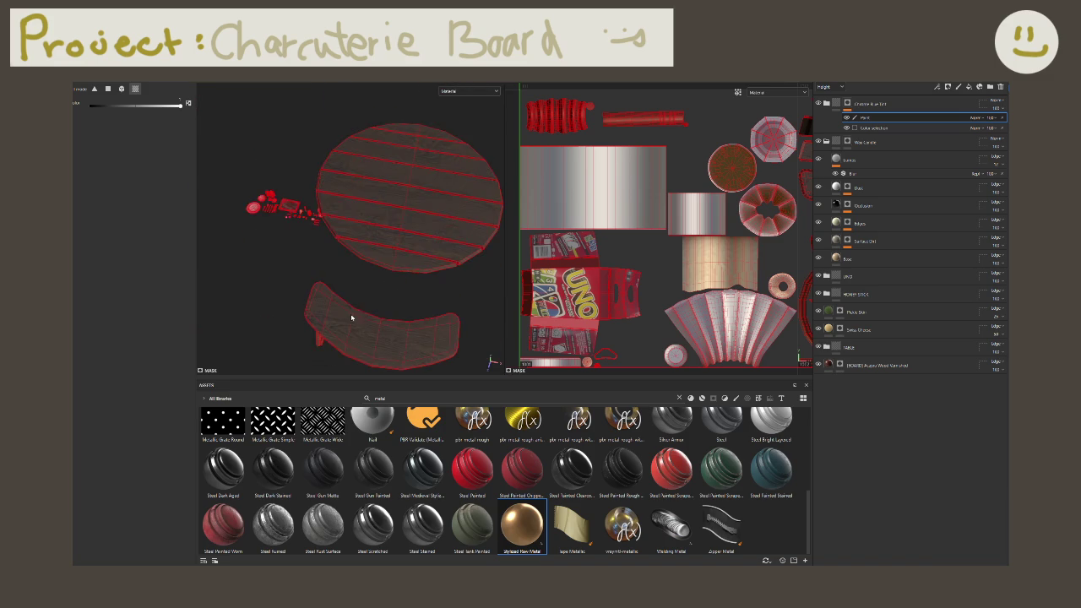
{"action": "key", "text": "1"}
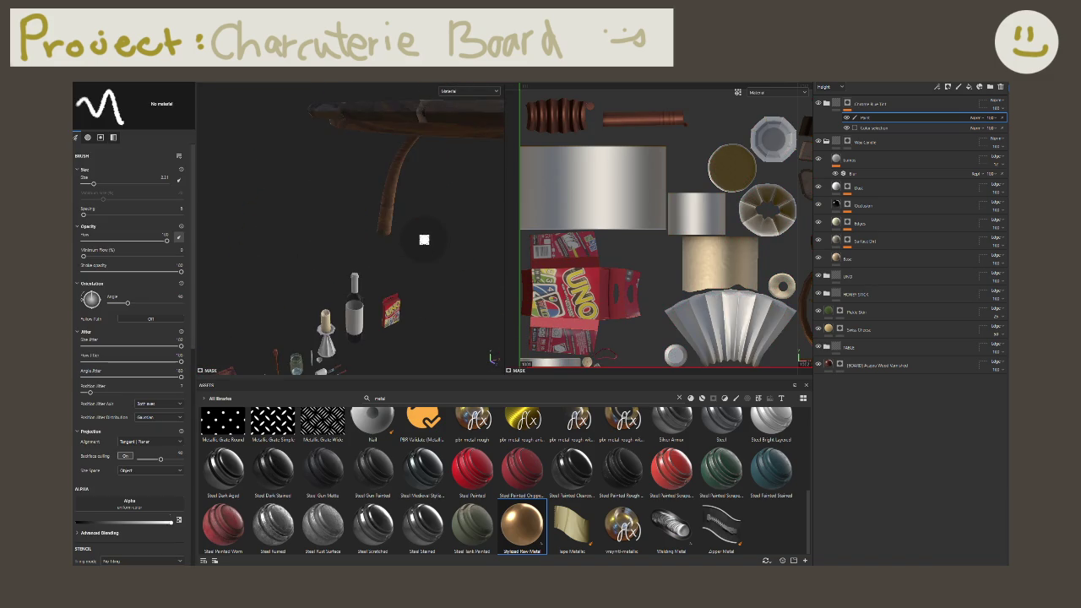
{"action": "mouse_move", "coordinate": [425, 239]}
{"action": "left_mouse_down", "text": "alt"}
{"action": "mouse_move", "coordinate": [273, 206]}
{"action": "mouse_move", "coordinate": [295, 251]}
{"action": "mouse_move", "coordinate": [437, 239]}
{"action": "mouse_move", "coordinate": [464, 224]}
{"action": "mouse_move", "coordinate": [423, 237]}
{"action": "mouse_move", "coordinate": [422, 225]}
{"action": "mouse_move", "coordinate": [457, 195]}
{"action": "mouse_move", "coordinate": [439, 265]}
{"action": "mouse_move", "coordinate": [392, 261]}
{"action": "left_mouse_up", "text": "alt"}
Step: Expand the Chrome Blue Tint folder and inspect its Purple Surface, Green Surface and Base Metal layers
{"action": "scroll", "coordinate": [391, 260], "scroll_direction": "up", "scroll_amount": 2}
{"action": "scroll", "coordinate": [391, 260], "scroll_direction": "up", "scroll_amount": 2}
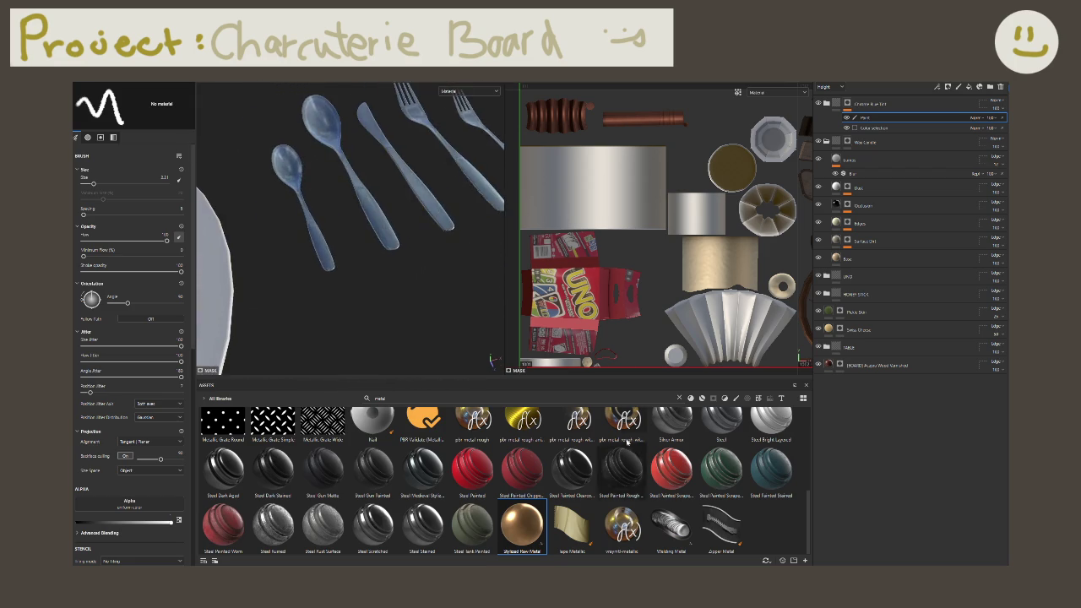
{"action": "scroll", "coordinate": [391, 262], "scroll_direction": "up", "scroll_amount": 2}
{"action": "scroll", "coordinate": [391, 265], "scroll_direction": "up", "scroll_amount": 2}
{"action": "scroll", "coordinate": [391, 265], "scroll_direction": "down", "scroll_amount": 4}
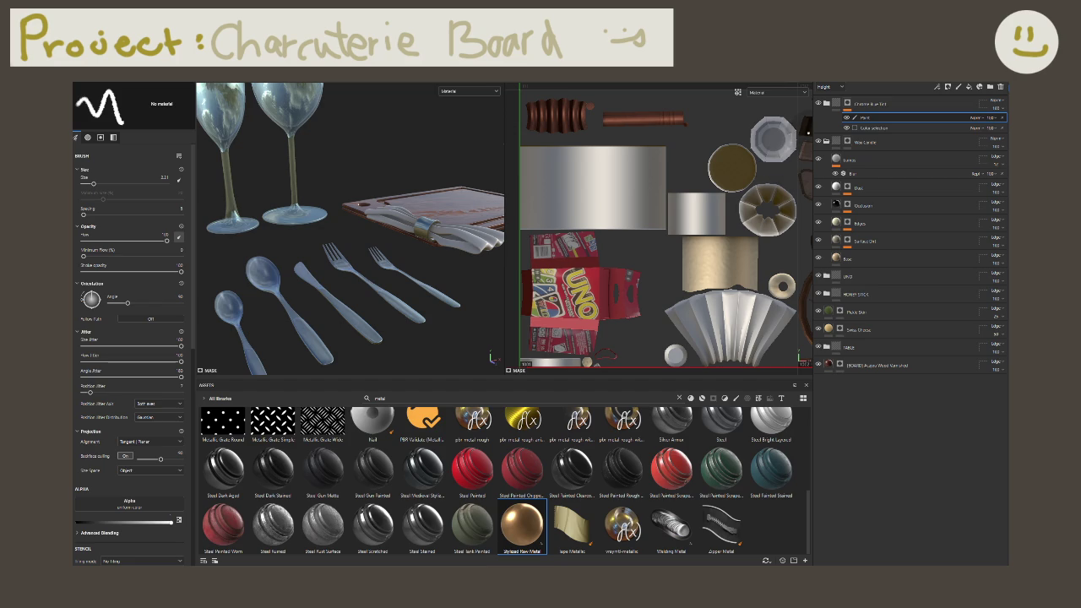
{"action": "left_click", "coordinate": [835, 105]}
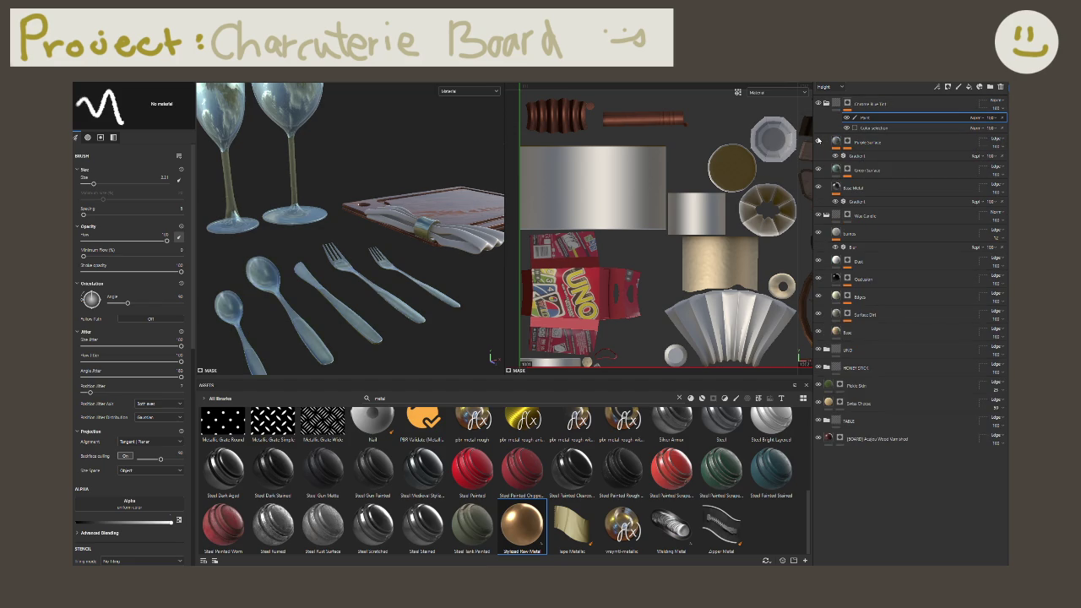
{"action": "left_click", "coordinate": [838, 143]}
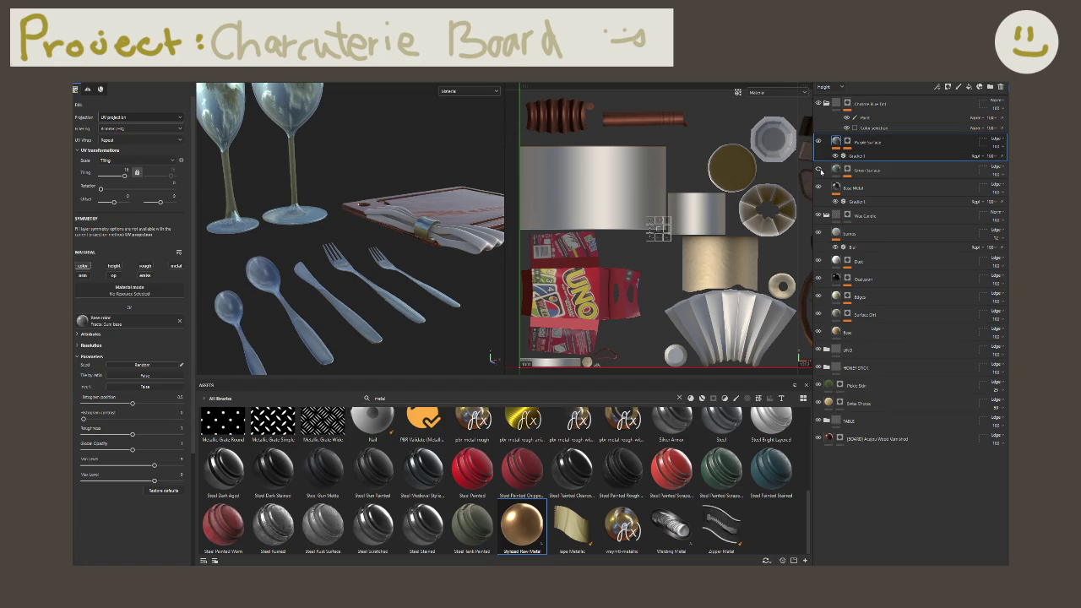
{"action": "left_click", "coordinate": [838, 170]}
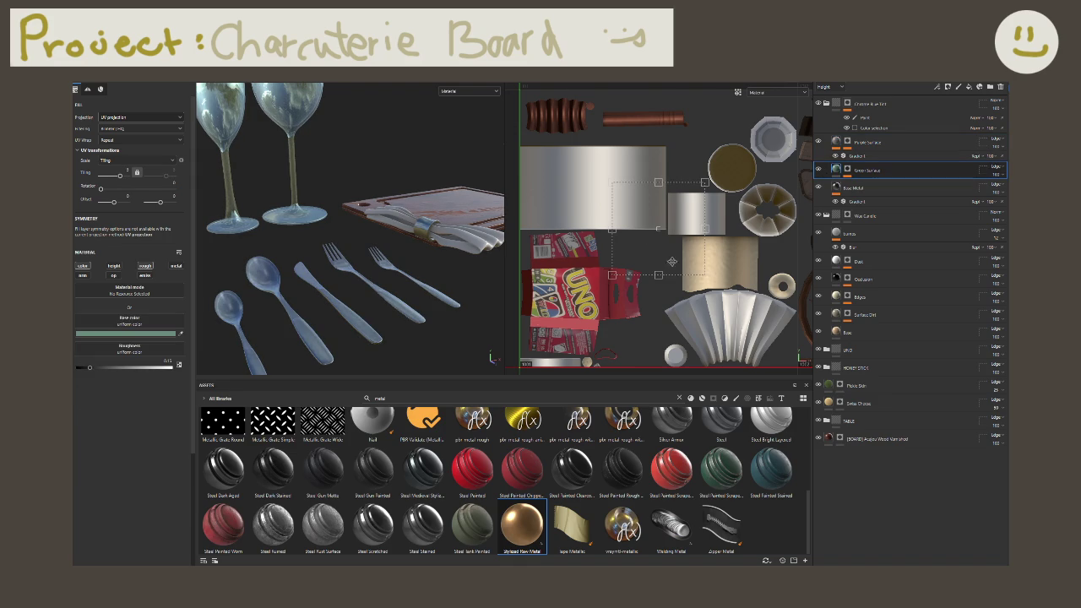
{"action": "left_click", "coordinate": [817, 188]}
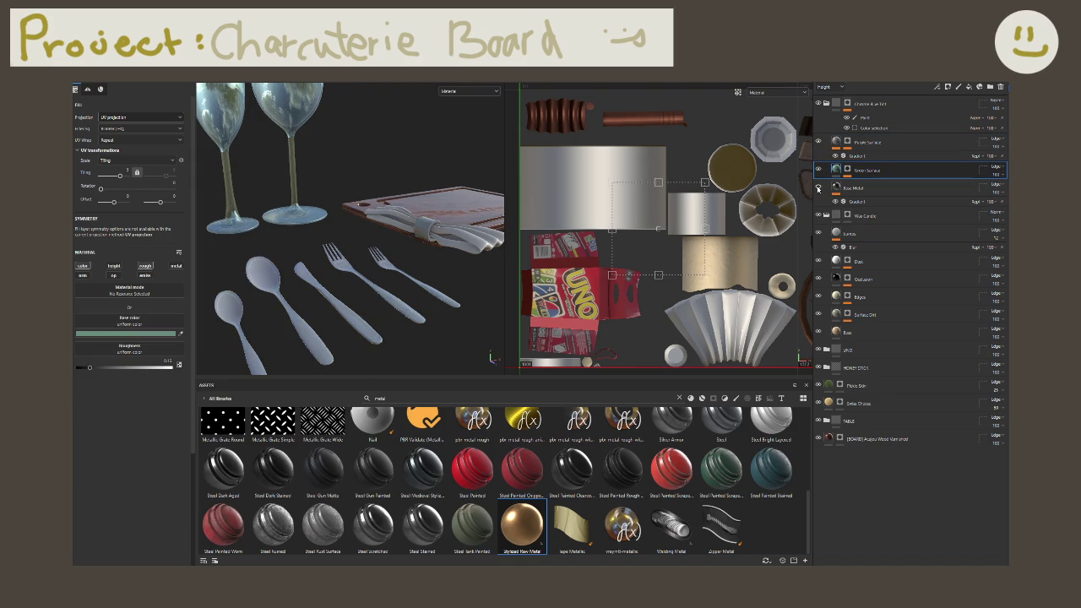
Step: Give Base Metal full metallic and 0.35 roughness, then hide and collapse the Chrome Blue Tint folder
{"action": "left_click", "coordinate": [871, 191]}
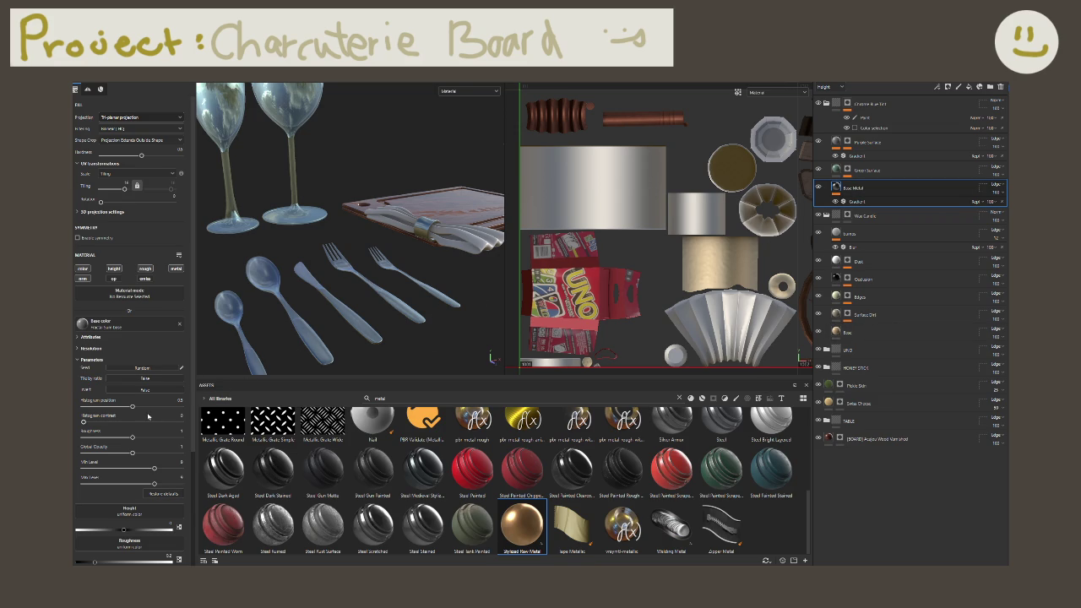
{"action": "scroll", "coordinate": [127, 430], "scroll_direction": "down", "scroll_amount": 2}
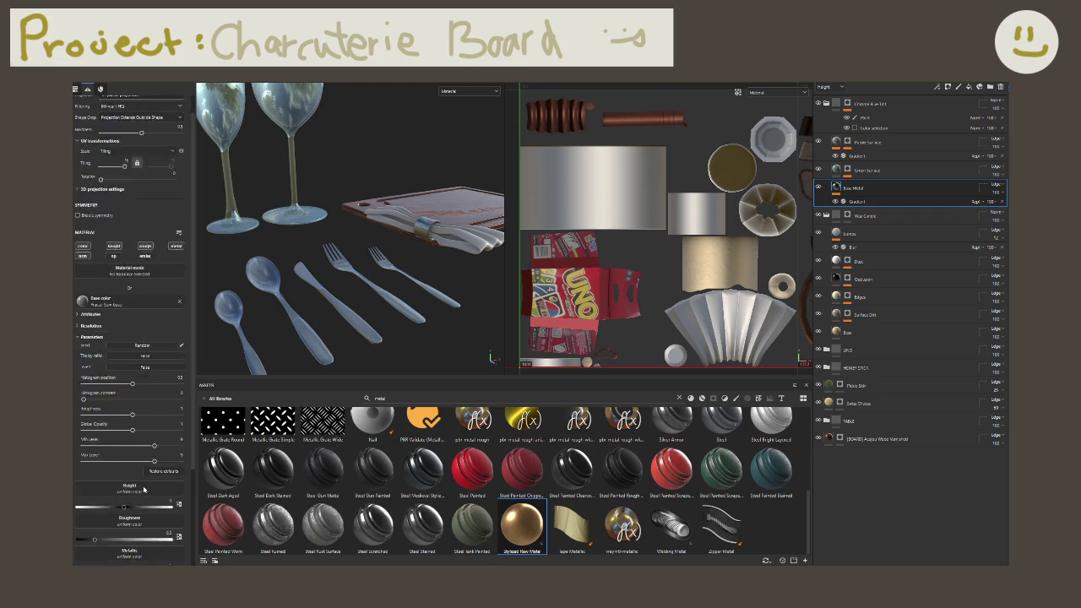
{"action": "scroll", "coordinate": [131, 440], "scroll_direction": "down", "scroll_amount": 2}
{"action": "scroll", "coordinate": [139, 452], "scroll_direction": "down", "scroll_amount": 1}
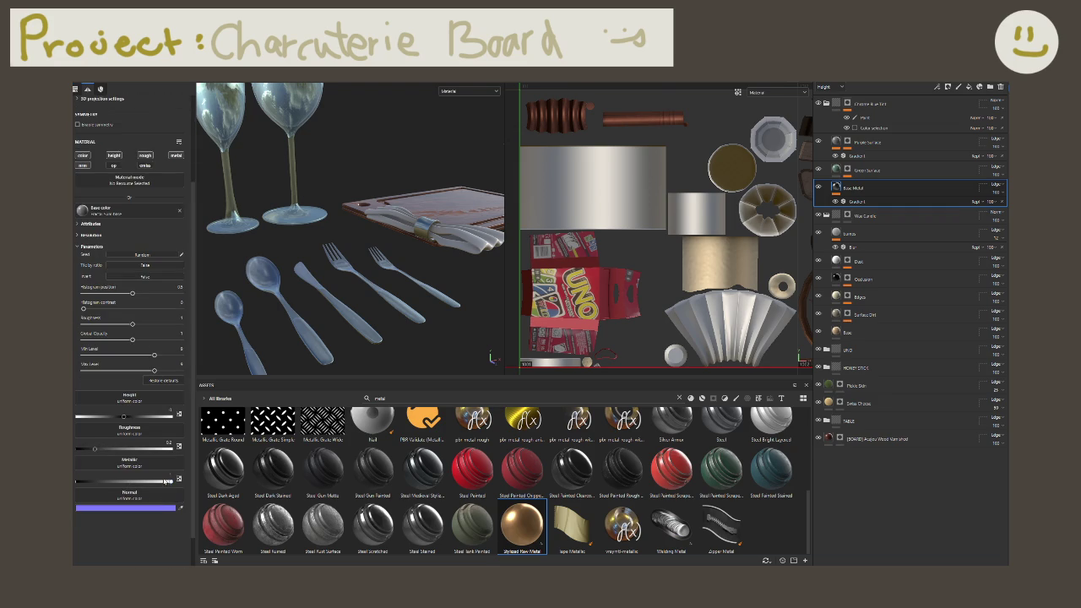
{"action": "mouse_move", "coordinate": [166, 481]}
{"action": "left_mouse_down"}
{"action": "mouse_move", "coordinate": [135, 482]}
{"action": "mouse_move", "coordinate": [173, 482]}
{"action": "left_mouse_up"}
{"action": "mouse_move", "coordinate": [95, 448]}
{"action": "left_mouse_down"}
{"action": "mouse_move", "coordinate": [127, 458]}
{"action": "mouse_move", "coordinate": [76, 459]}
{"action": "mouse_move", "coordinate": [117, 449]}
{"action": "left_mouse_up"}
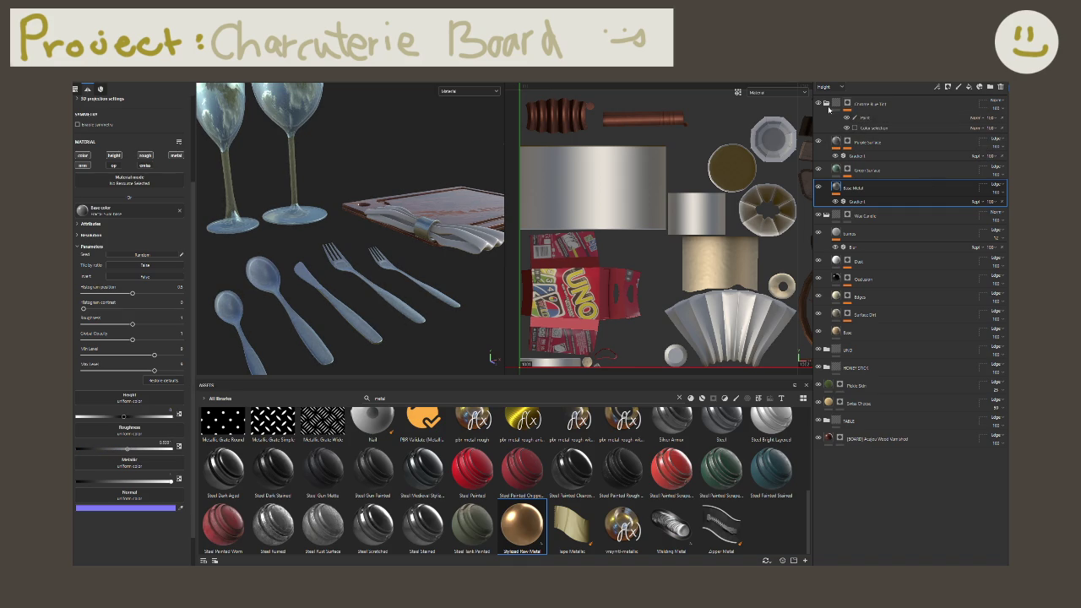
{"action": "left_click", "coordinate": [827, 103]}
{"action": "left_click", "coordinate": [818, 103]}
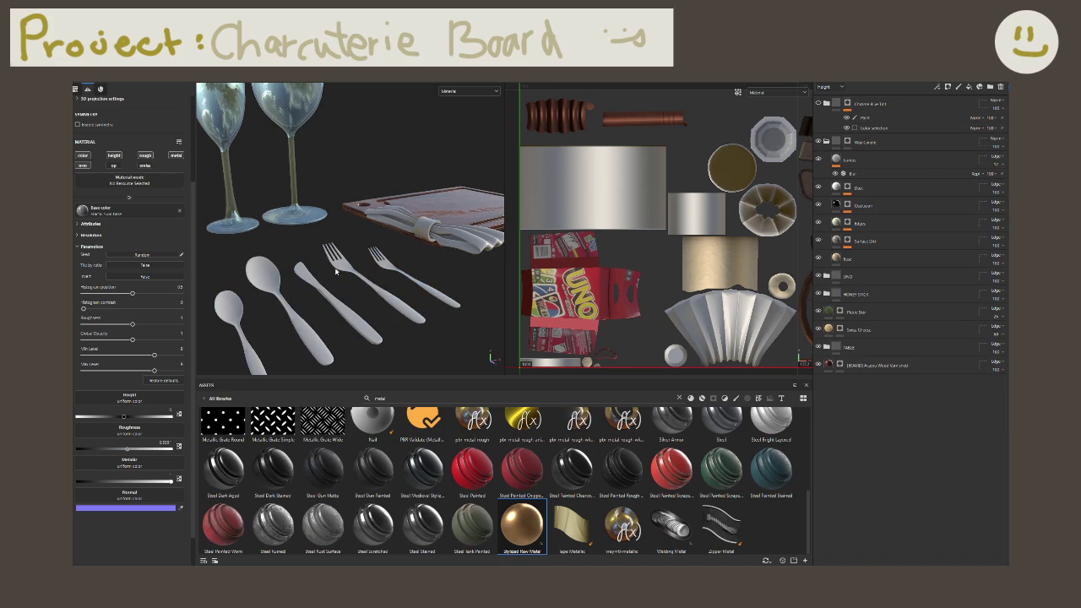
{"action": "mouse_move", "coordinate": [521, 469]}
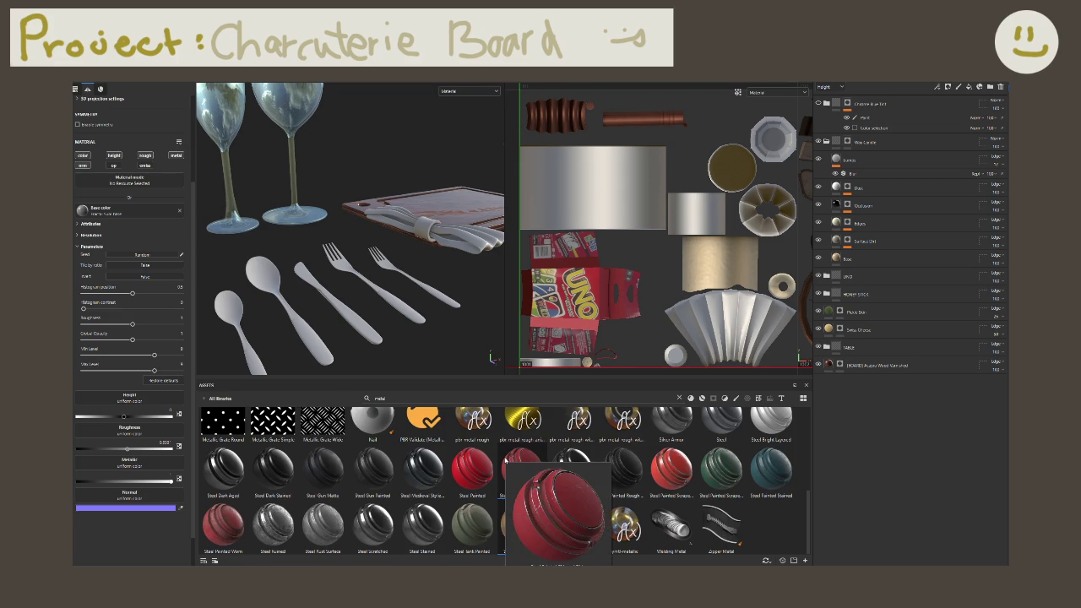
Step: Filter the Assets panel to materials and select the Chrome Blue Tint folder
{"action": "scroll", "coordinate": [506, 460], "scroll_direction": "up", "scroll_amount": 2}
{"action": "scroll", "coordinate": [507, 456], "scroll_direction": "up", "scroll_amount": 1}
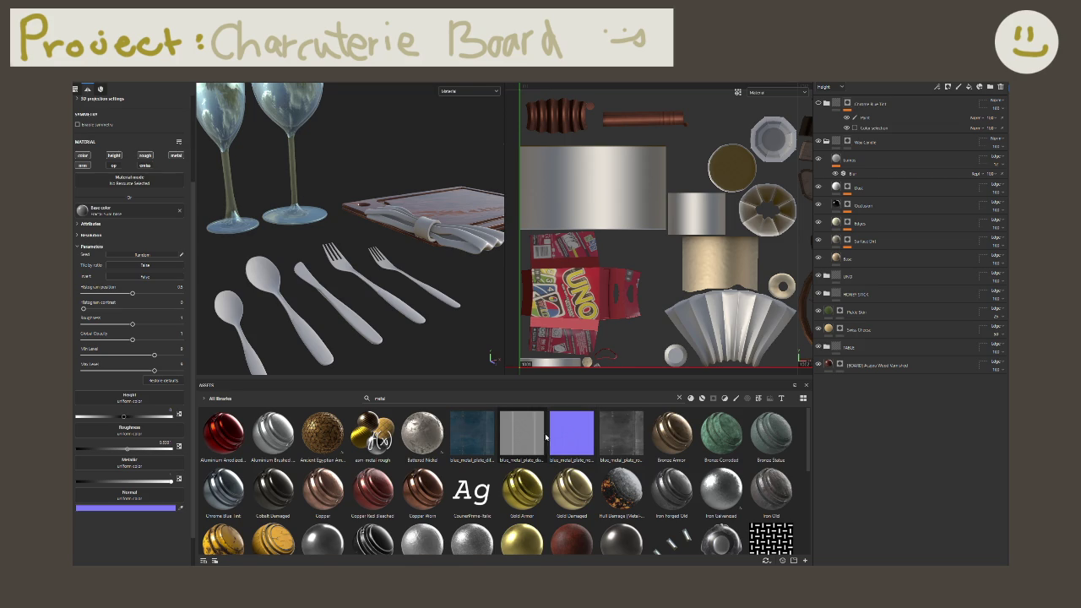
{"action": "left_click", "coordinate": [690, 397]}
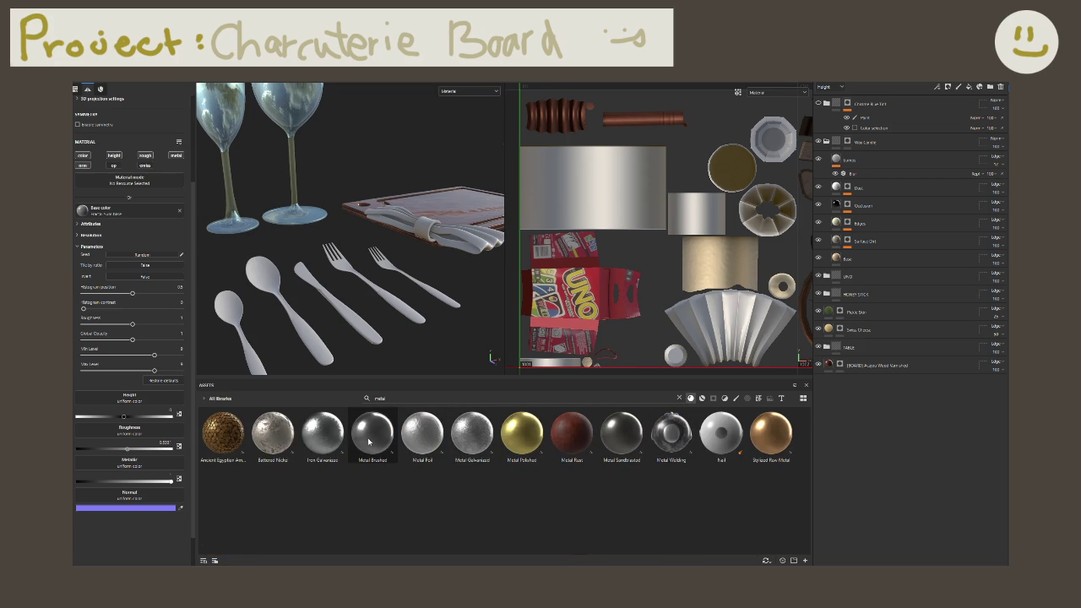
{"action": "left_click", "coordinate": [912, 117]}
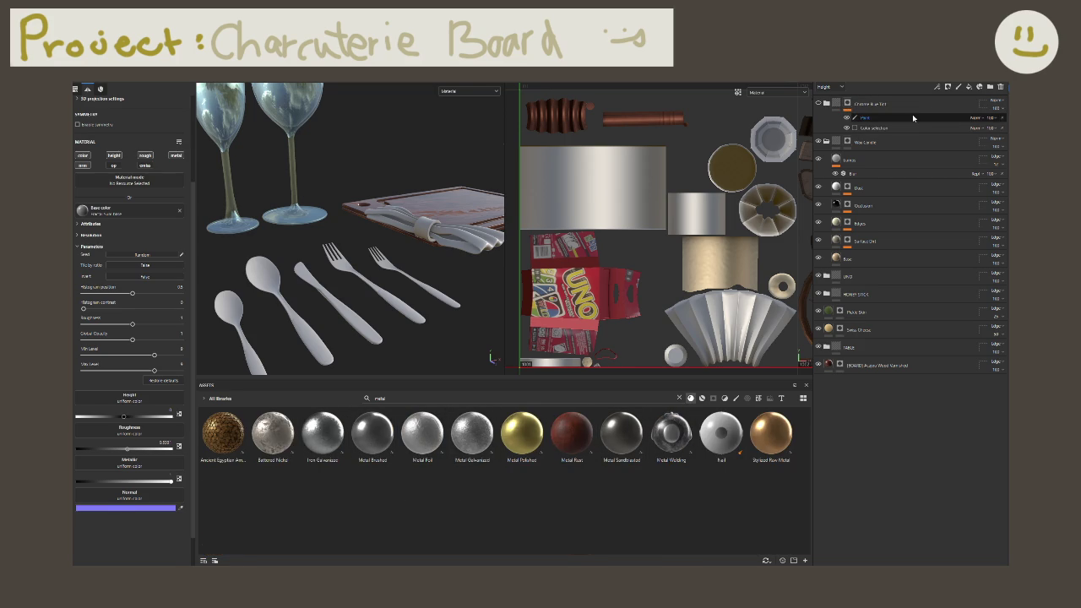
{"action": "left_click", "coordinate": [912, 101]}
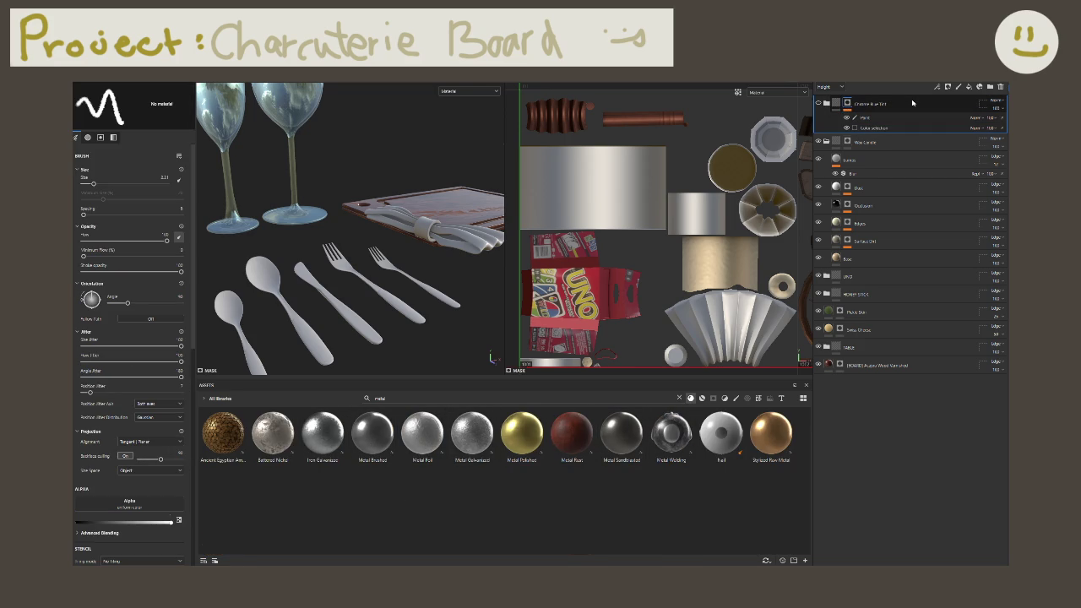
Step: Duplicate the Chrome Blue Tint folder and drop Metal Brushed onto the cutlery as a new layer
{"action": "key", "text": "ctrl+d"}
{"action": "key", "text": "ctrl+v"}
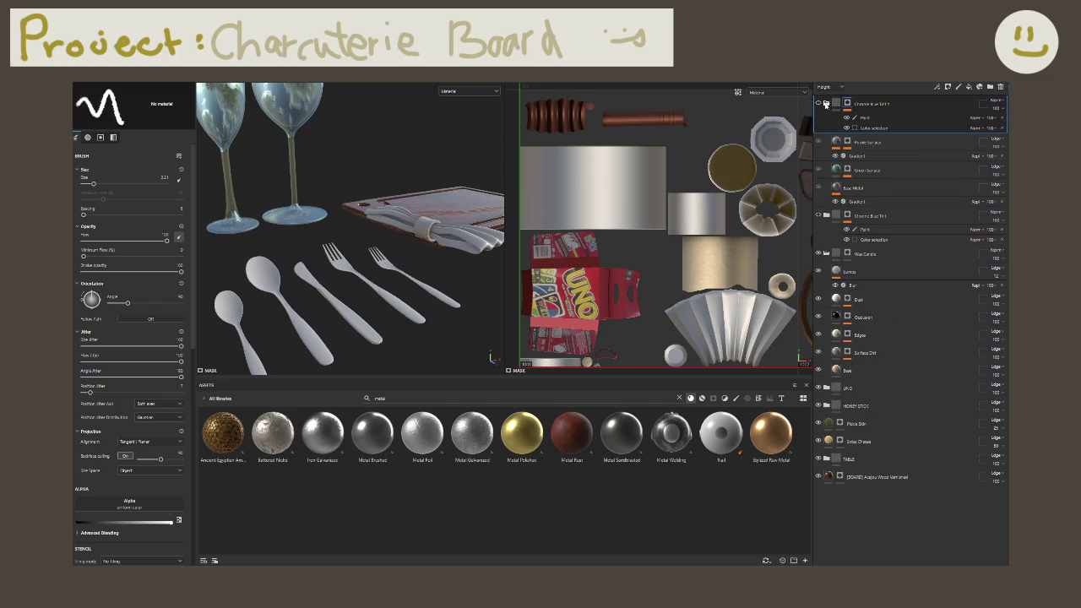
{"action": "key", "text": "ctrl+z"}
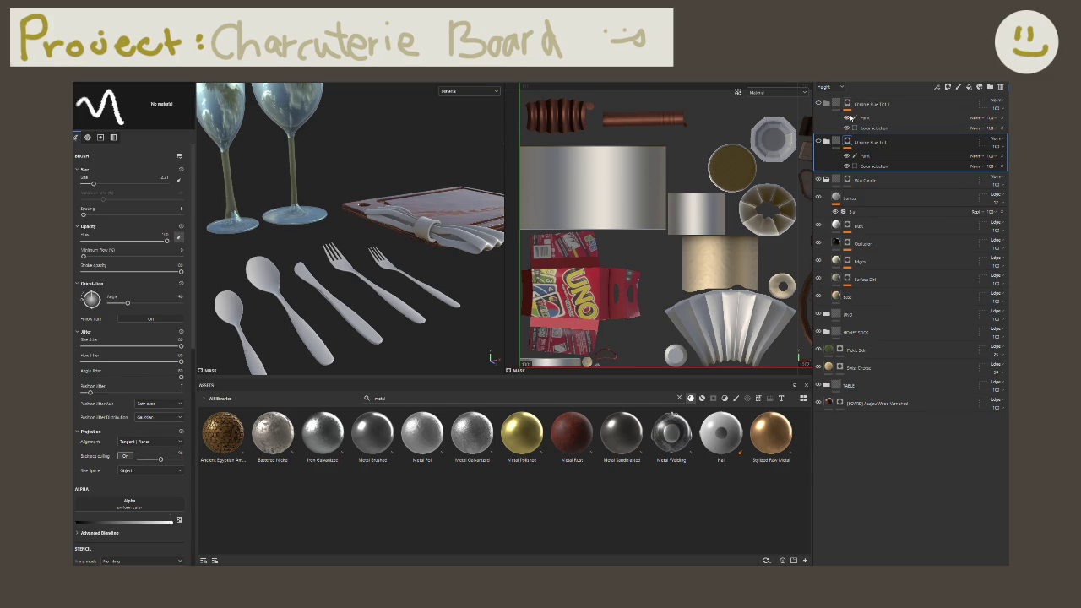
{"action": "left_click", "coordinate": [818, 103]}
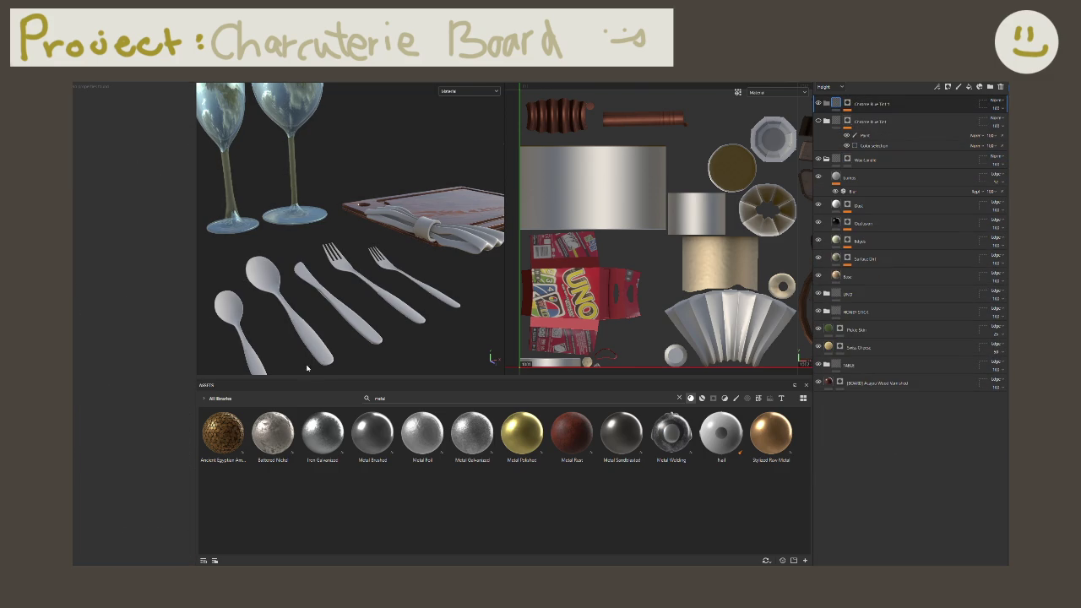
{"action": "left_click_drag", "start_coordinate": [373, 432], "coordinate": [293, 318]}
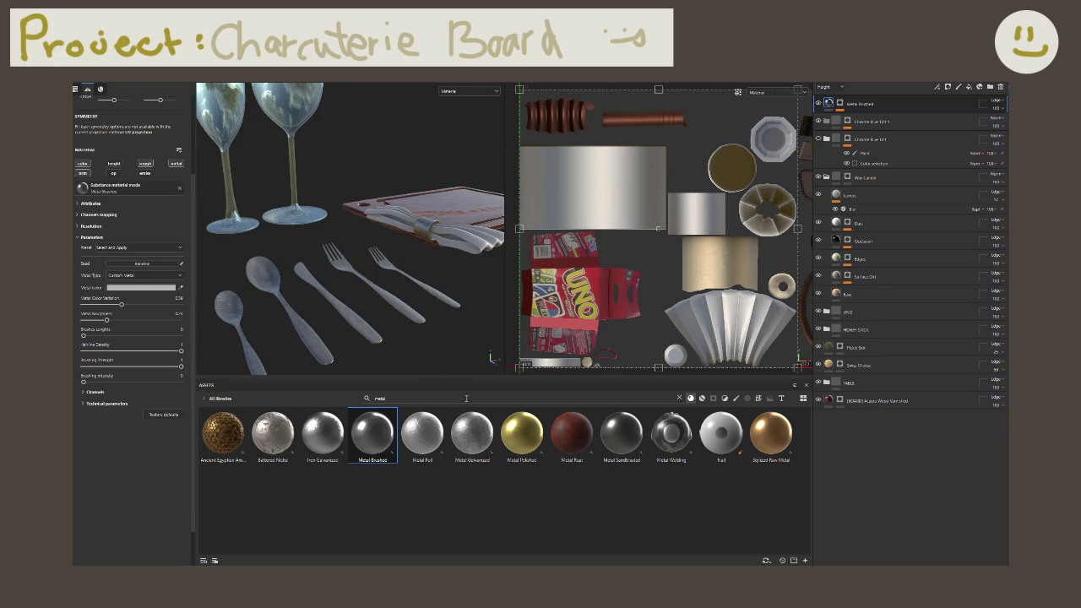
Step: Try Metal Brushed and Metal Sandblasted on the cutlery, then remove both test layers
{"action": "key", "text": "ctrl+z"}
{"action": "left_click_drag", "start_coordinate": [621, 433], "coordinate": [308, 326]}
{"action": "scroll", "coordinate": [309, 312], "scroll_direction": "up", "scroll_amount": 3}
{"action": "scroll", "coordinate": [312, 307], "scroll_direction": "up", "scroll_amount": 2}
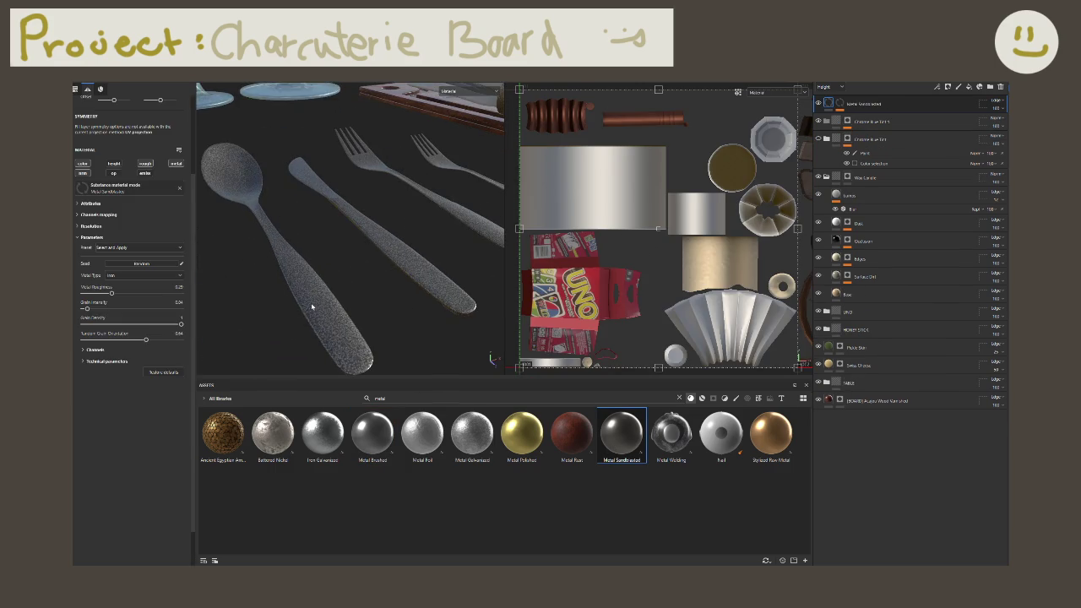
{"action": "scroll", "coordinate": [312, 307], "scroll_direction": "up", "scroll_amount": 2}
{"action": "scroll", "coordinate": [321, 307], "scroll_direction": "up", "scroll_amount": 2}
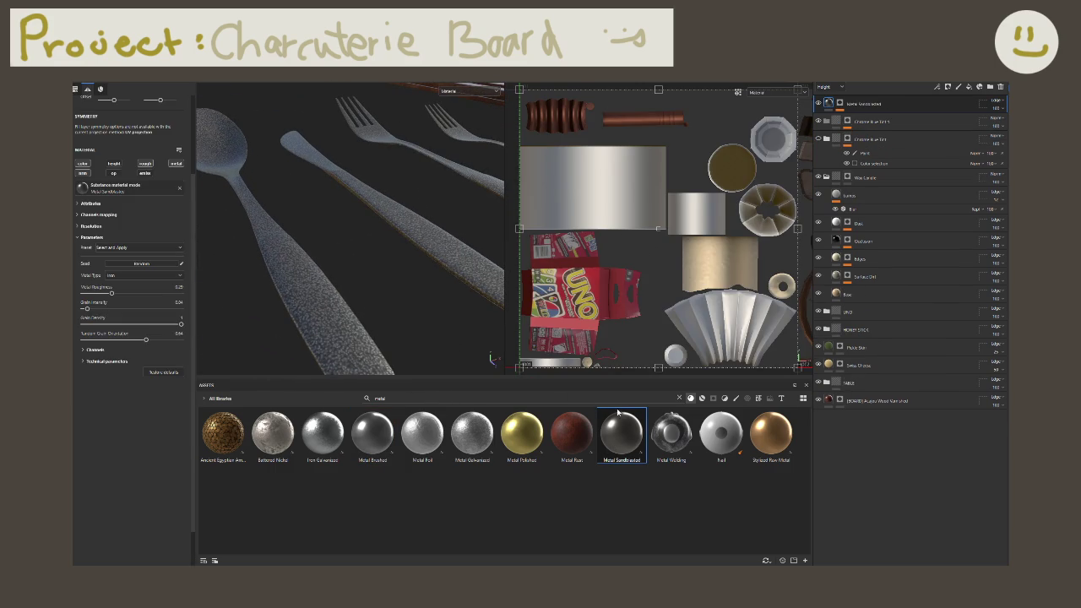
{"action": "key", "text": "ctrl+z"}
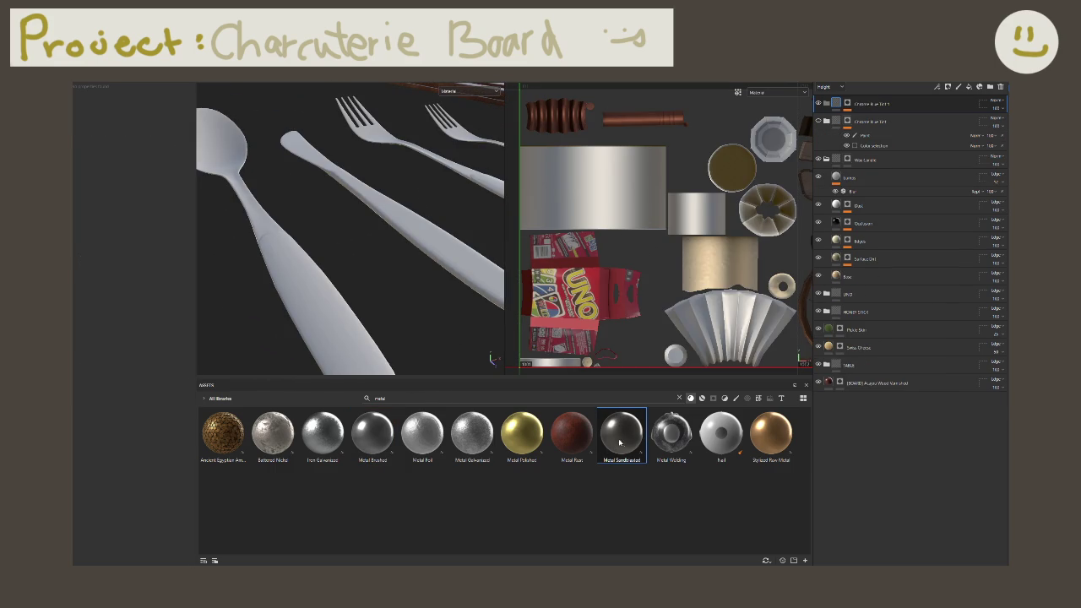
Step: Apply Stylized Raw Metal to the cutlery, switch its preset and lower Metal Roughness to 0.32
{"action": "left_click_drag", "start_coordinate": [771, 432], "coordinate": [351, 348]}
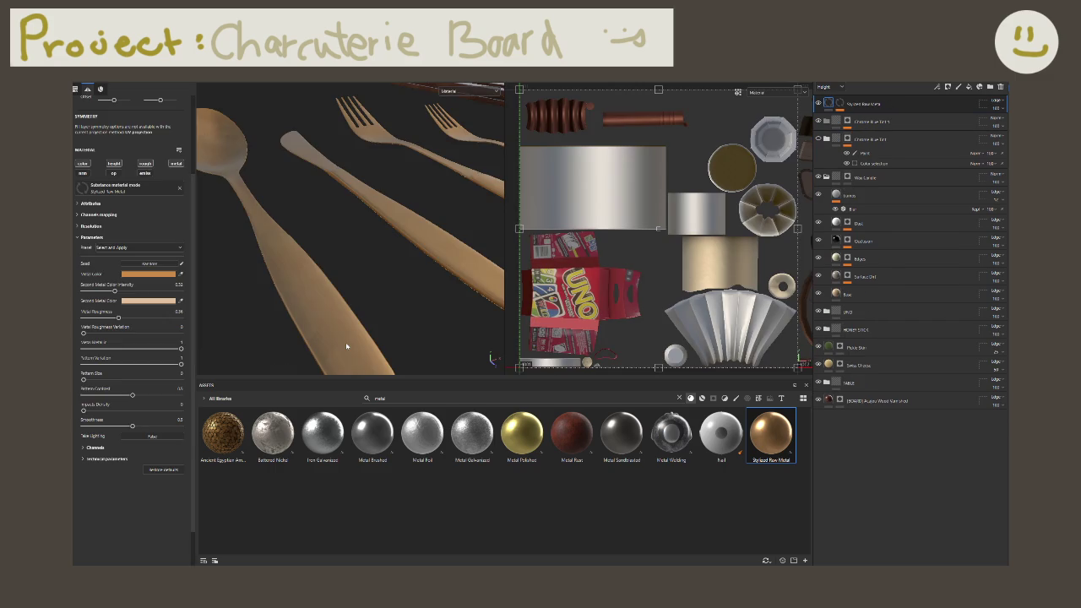
{"action": "left_click", "coordinate": [139, 252]}
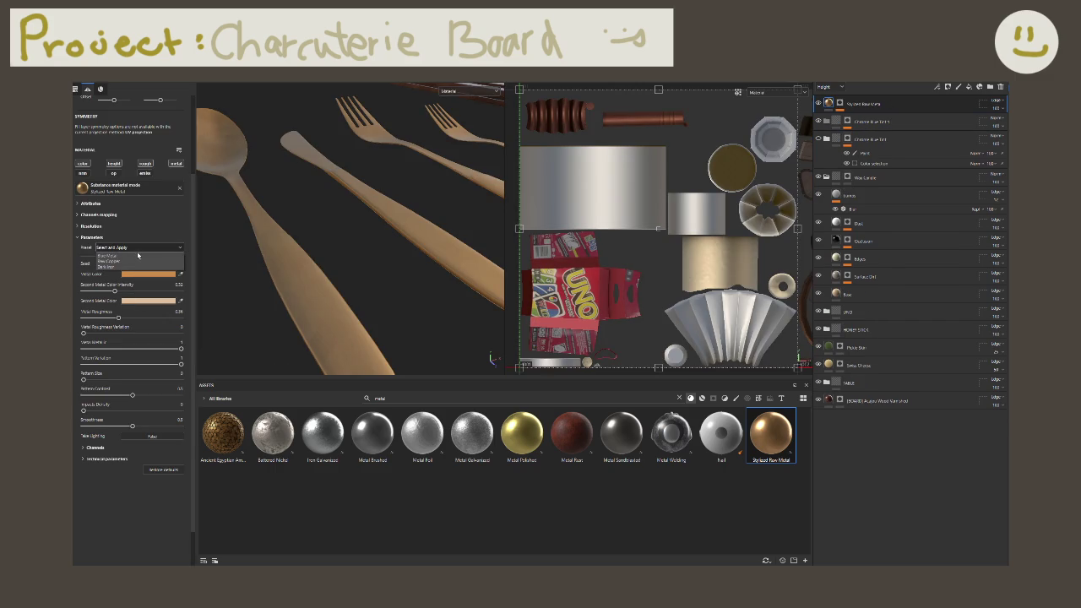
{"action": "left_click", "coordinate": [140, 260]}
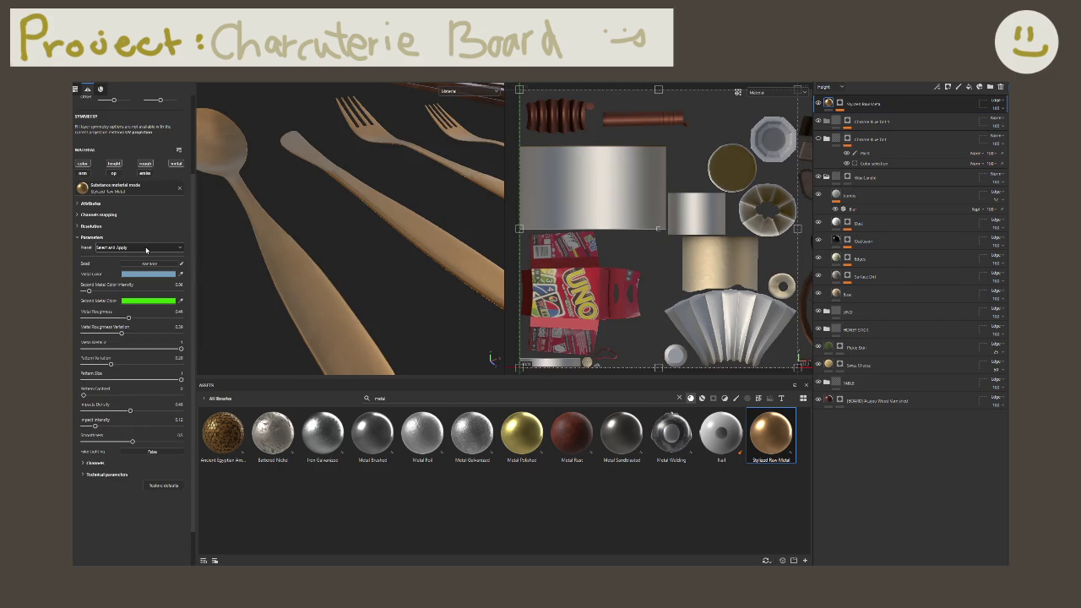
{"action": "left_click", "coordinate": [146, 250]}
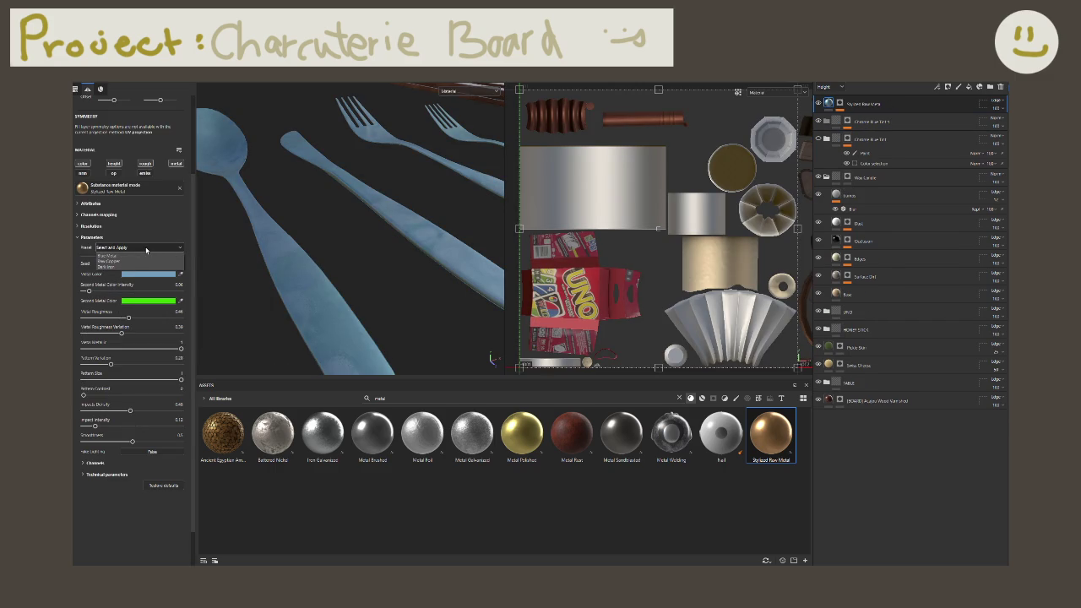
{"action": "left_click", "coordinate": [149, 265]}
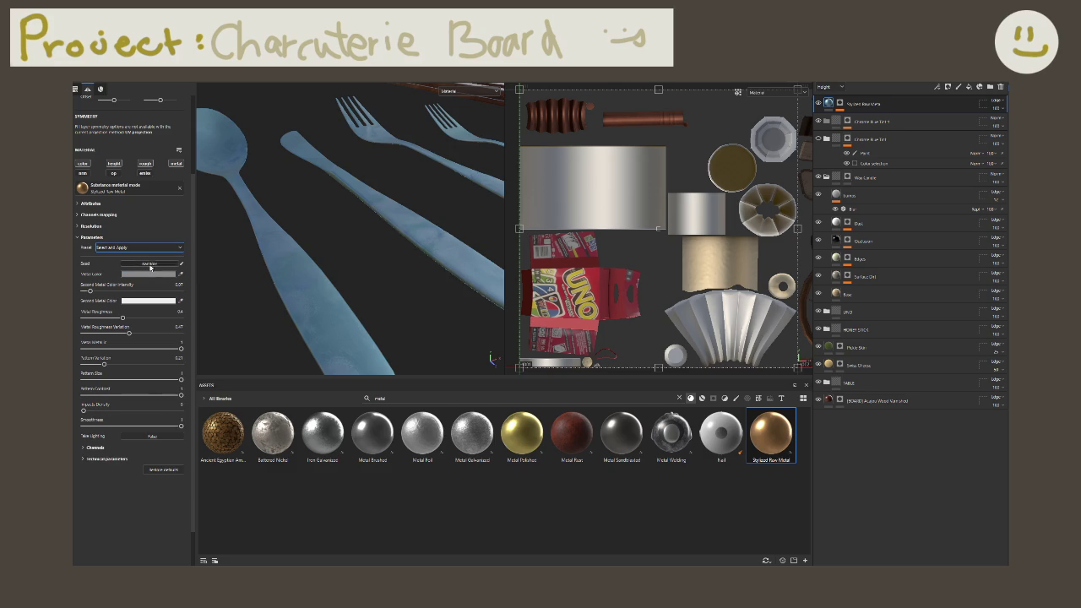
{"action": "left_click", "coordinate": [153, 274]}
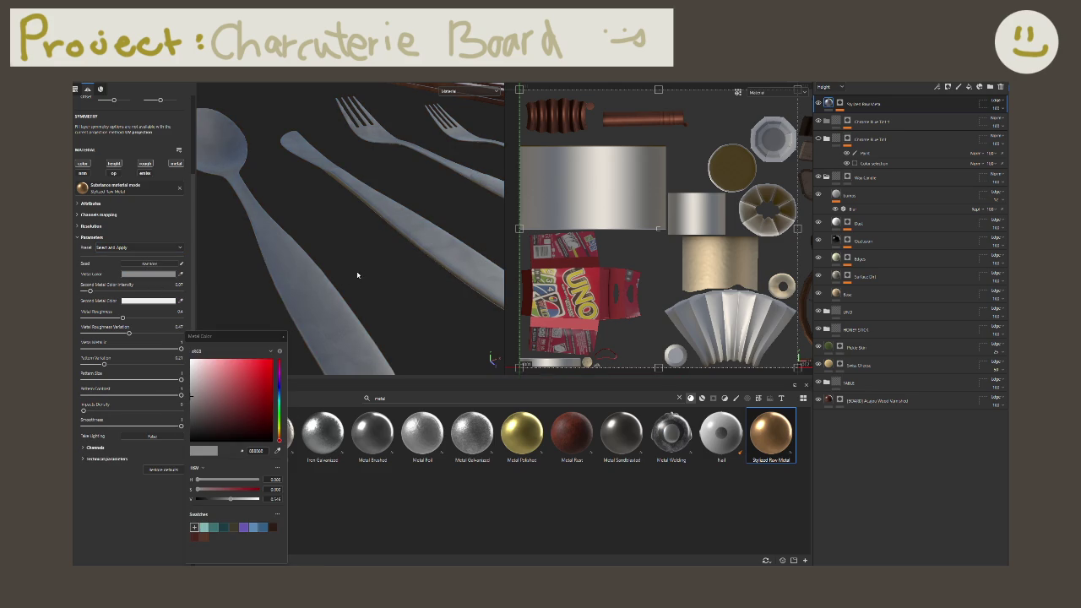
{"action": "mouse_move", "coordinate": [357, 270]}
{"action": "left_mouse_down", "text": "alt"}
{"action": "mouse_move", "coordinate": [346, 241]}
{"action": "mouse_move", "coordinate": [147, 471]}
{"action": "left_mouse_up", "text": "alt"}
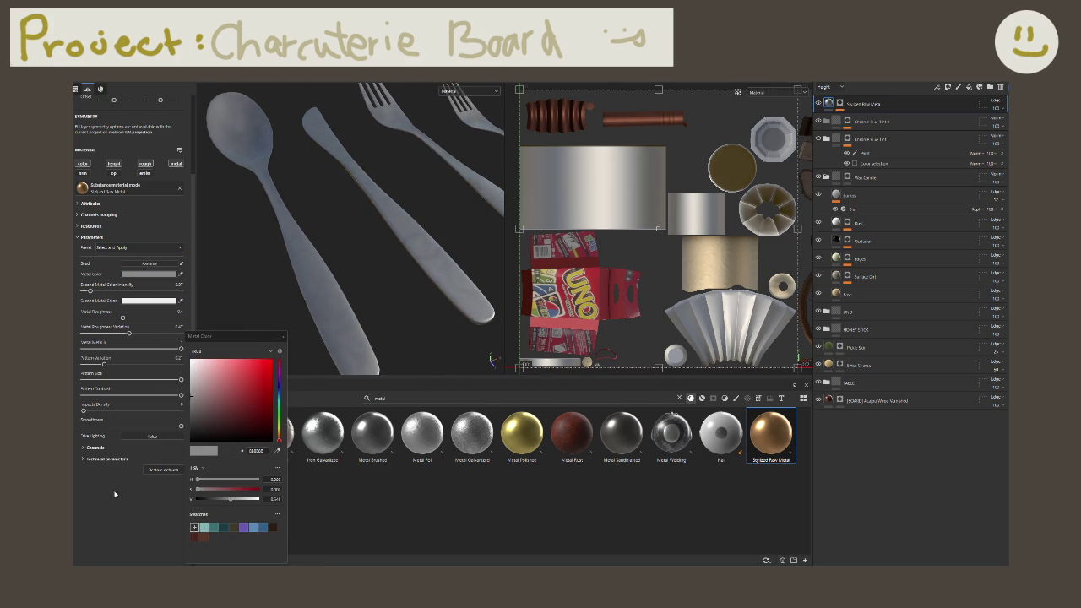
{"action": "left_click", "coordinate": [129, 315]}
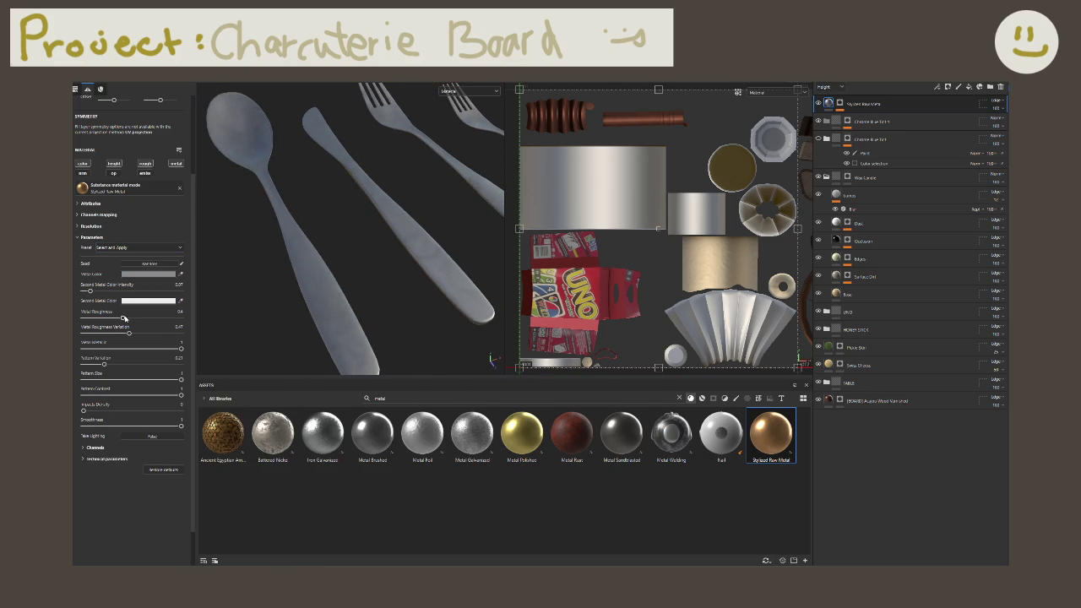
{"action": "left_click_drag", "start_coordinate": [122, 317], "coordinate": [88, 318]}
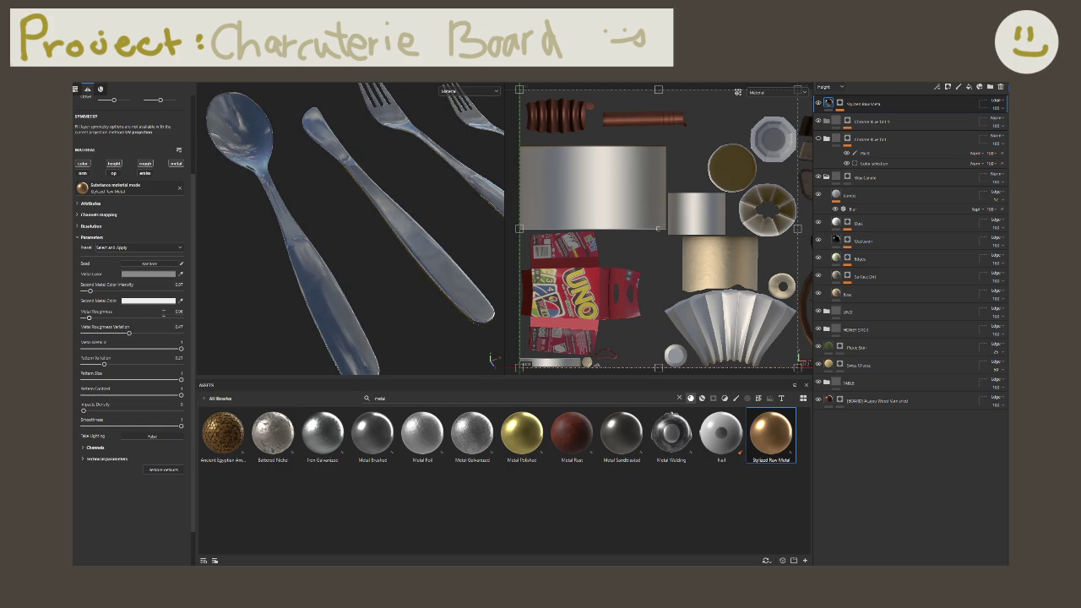
Step: Set Metal Roughness to 0.15, Roughness Variation to about 0.60 and Pattern Variation to 0.42
{"action": "left_click", "coordinate": [178, 312]}
{"action": "type", "text": "0.15"}
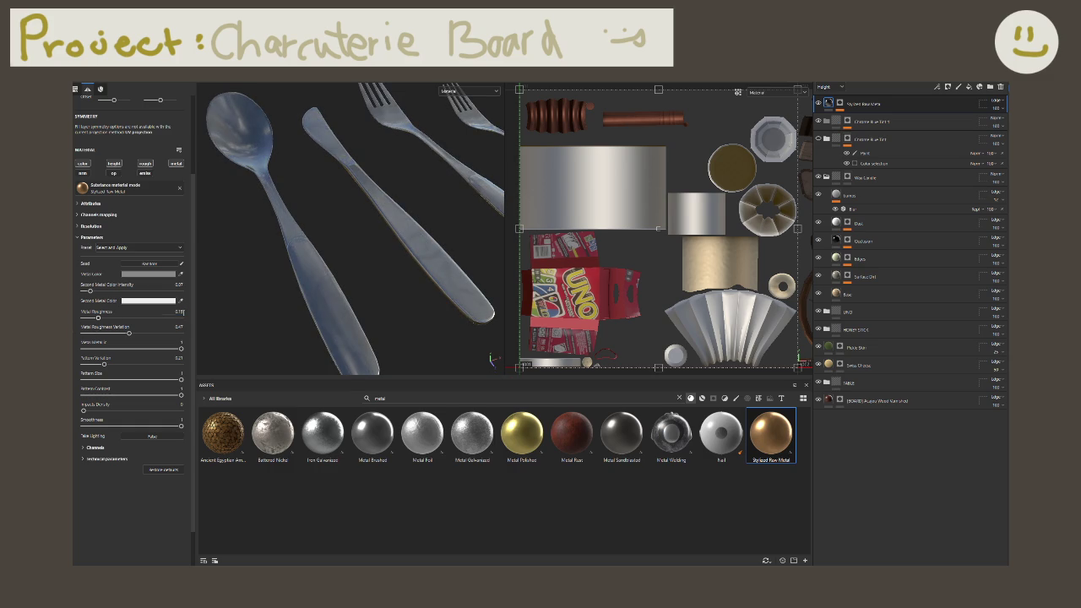
{"action": "left_click_drag", "start_coordinate": [131, 333], "coordinate": [150, 333]}
{"action": "left_click_drag", "start_coordinate": [107, 365], "coordinate": [125, 365]}
{"action": "left_click_drag", "start_coordinate": [99, 318], "coordinate": [108, 318]}
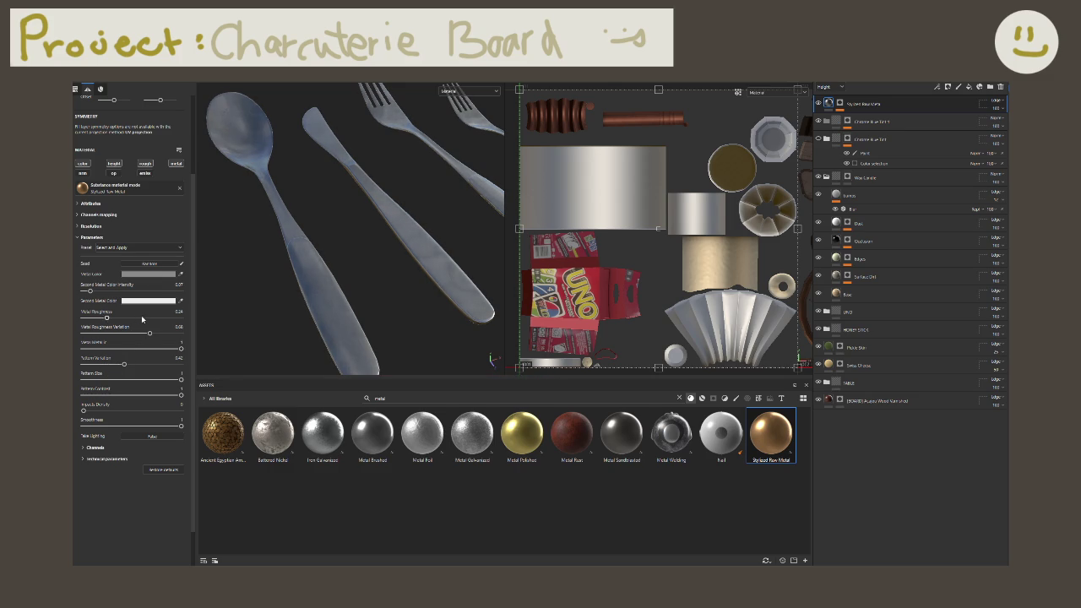
{"action": "key", "text": "ctrl+z"}
Step: Test Second Metal Color Intensity, Table Lighting and a bluish second metal colour, reverting each
{"action": "left_click_drag", "start_coordinate": [91, 292], "coordinate": [119, 291]}
{"action": "key", "text": "ctrl+z"}
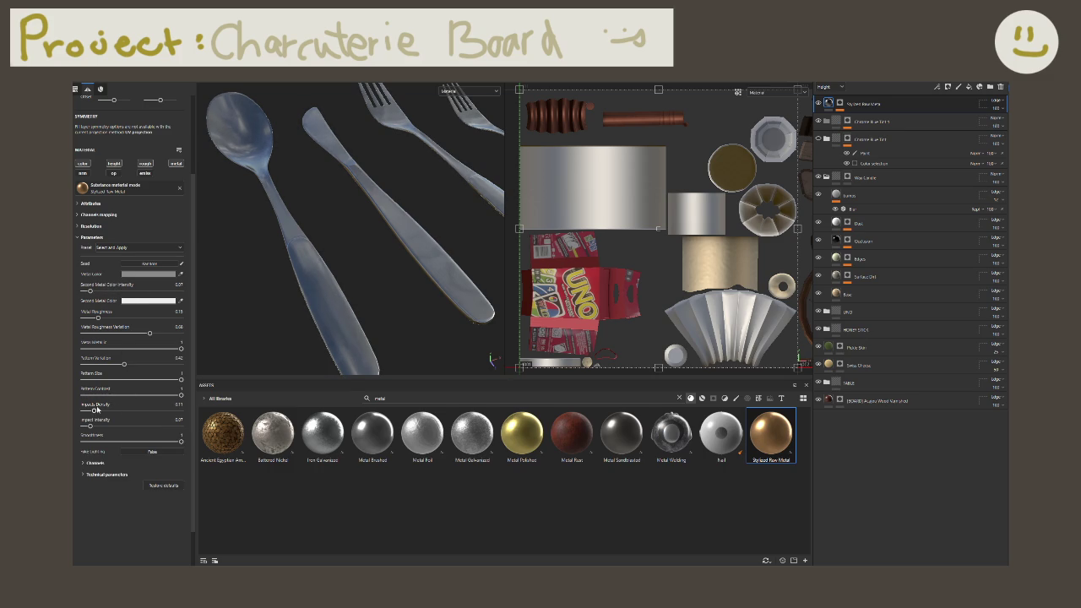
{"action": "left_click", "coordinate": [132, 437]}
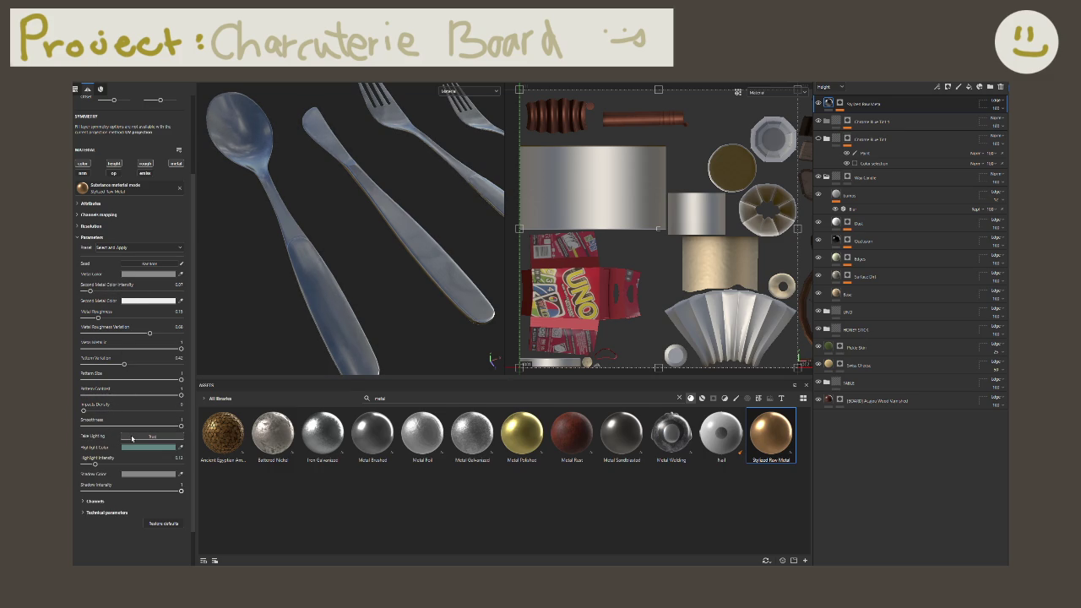
{"action": "left_click", "coordinate": [132, 437]}
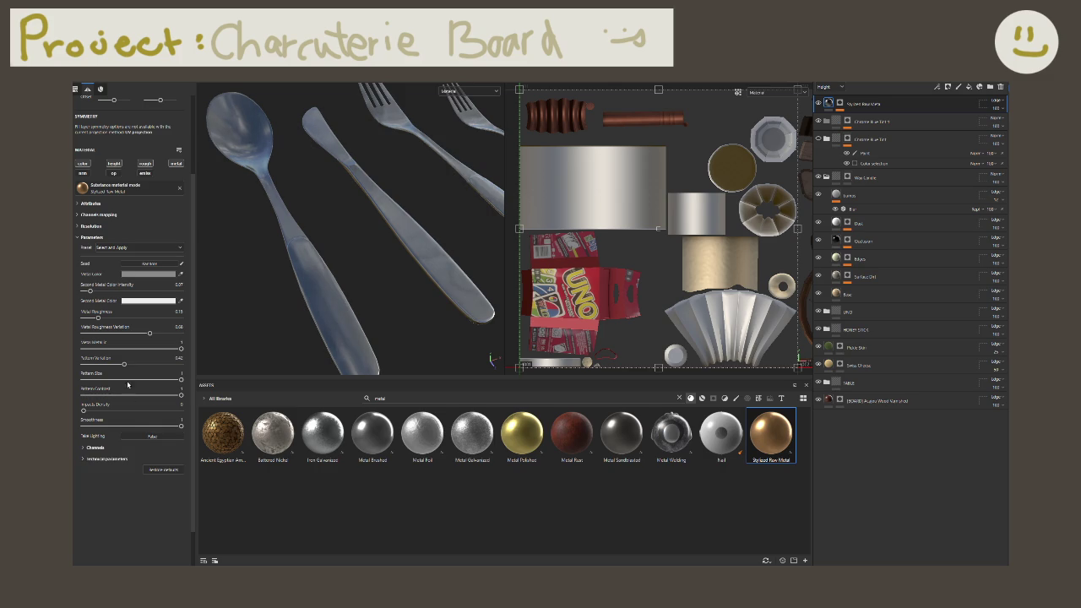
{"action": "left_click", "coordinate": [140, 301]}
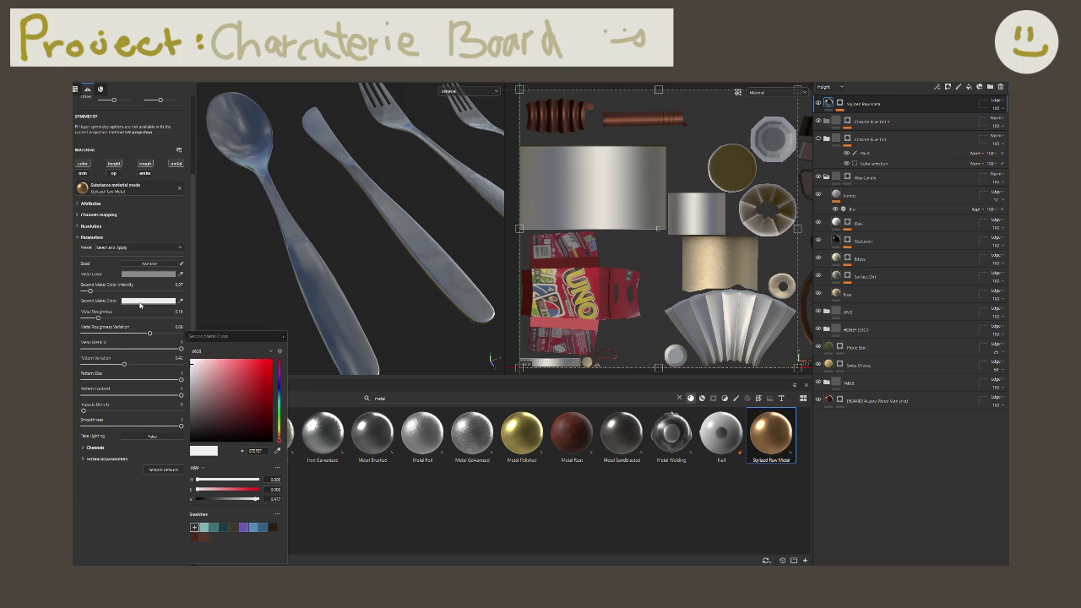
{"action": "left_click_drag", "start_coordinate": [279, 399], "coordinate": [280, 395]}
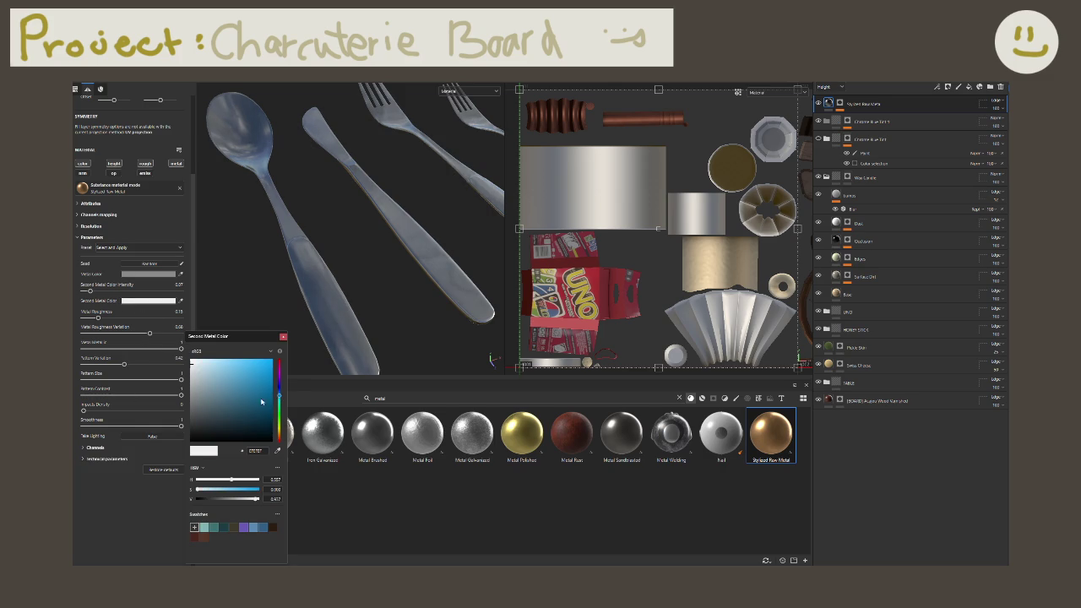
{"action": "left_click", "coordinate": [218, 386]}
{"action": "left_click", "coordinate": [213, 451]}
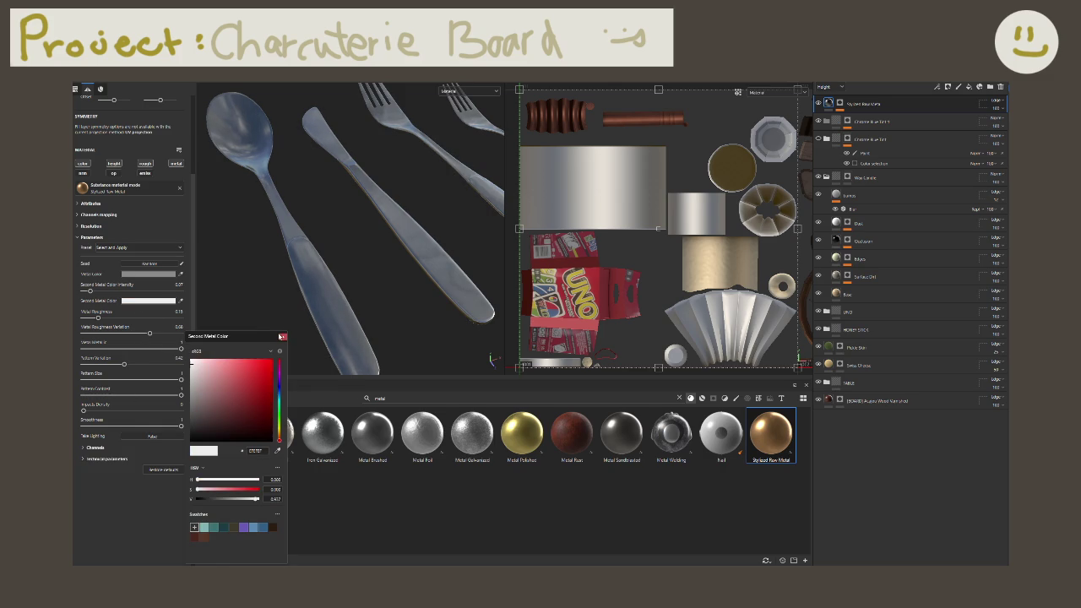
{"action": "left_click", "coordinate": [283, 337]}
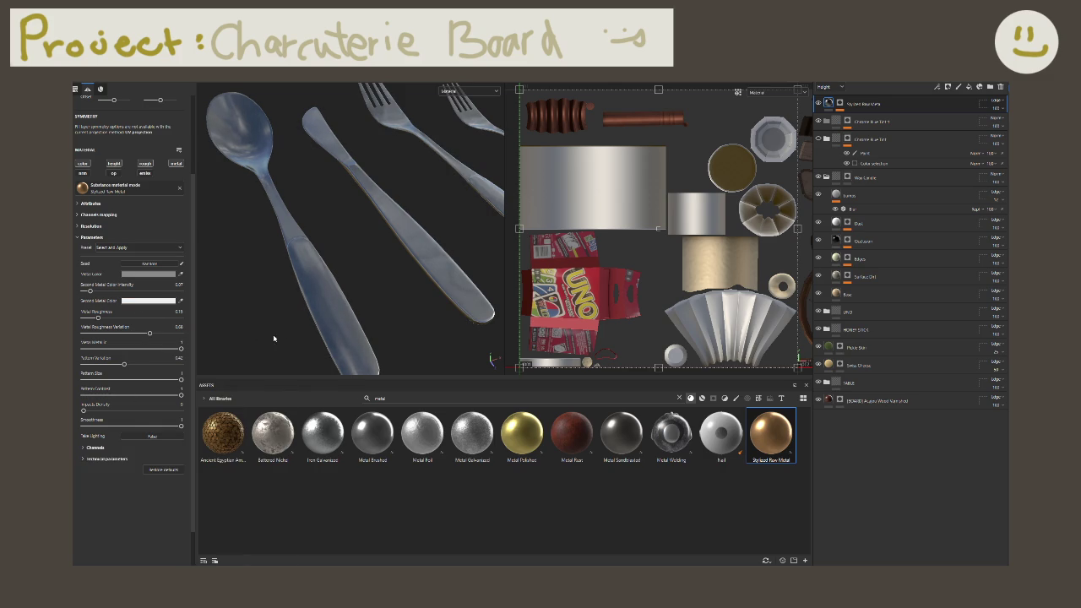
Step: Compare maximum Metal Roughness, then restore it to 0.15
{"action": "left_click", "coordinate": [180, 316]}
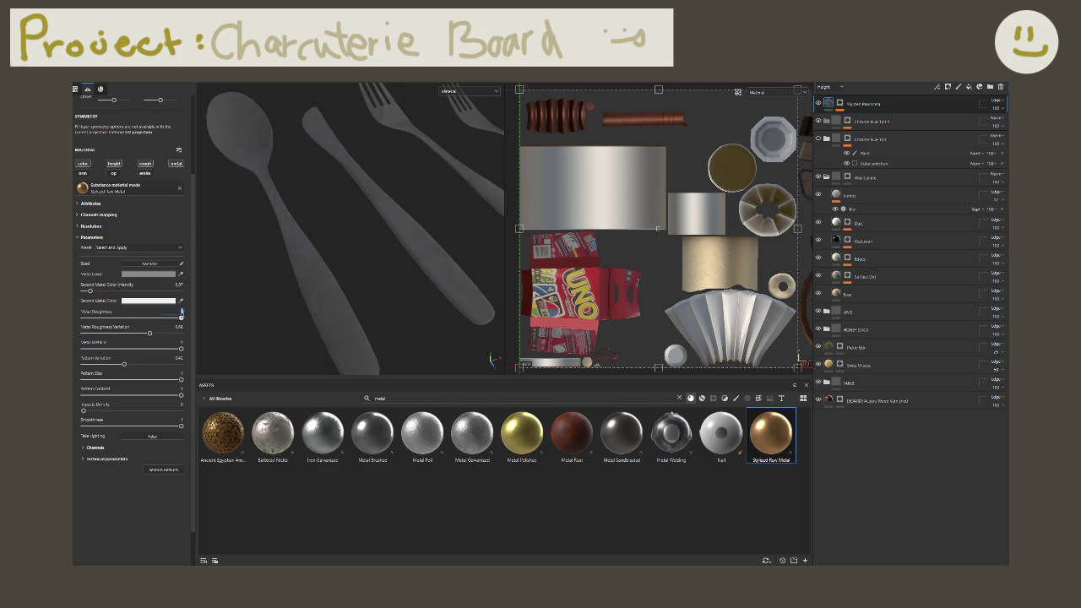
{"action": "key", "text": "ctrl+z"}
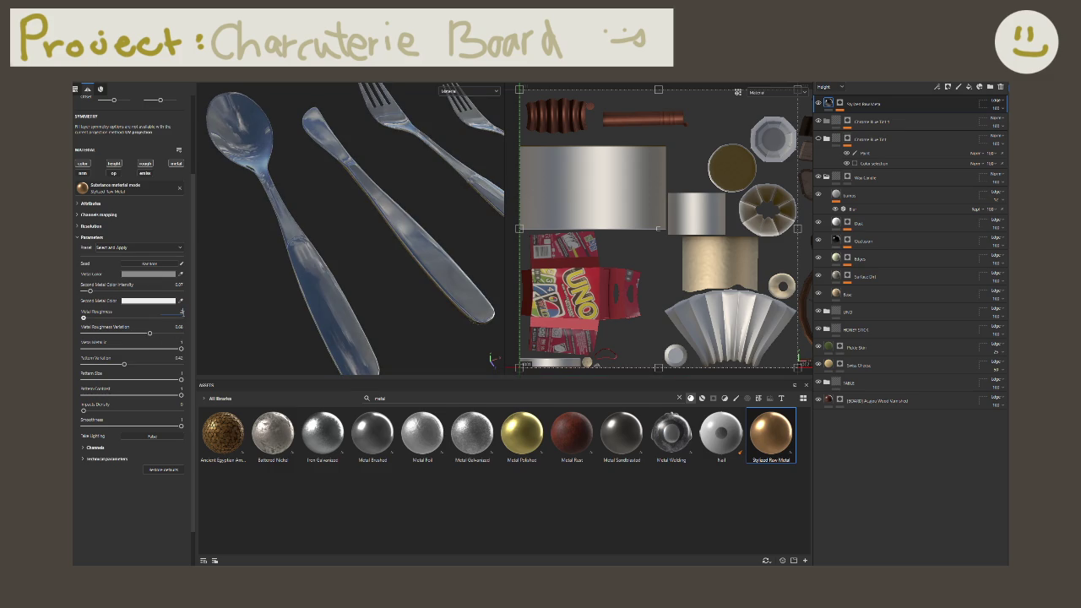
{"action": "type", "text": "0.15"}
{"action": "key", "text": "Return"}
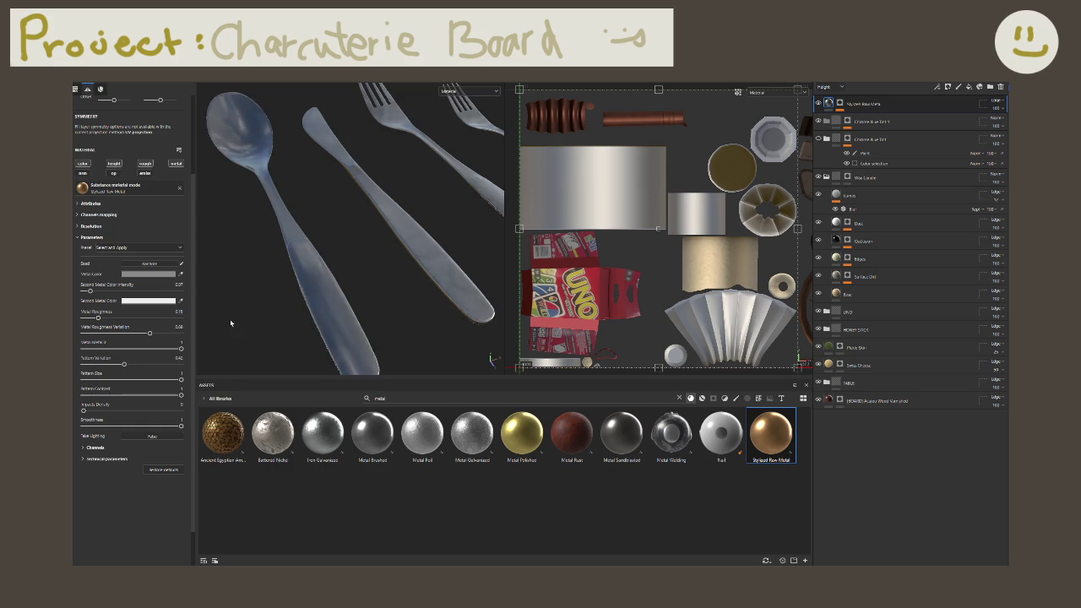
{"action": "scroll", "coordinate": [295, 285], "scroll_direction": "down", "scroll_amount": 3}
{"action": "scroll", "coordinate": [296, 282], "scroll_direction": "down", "scroll_amount": 3}
{"action": "scroll", "coordinate": [334, 278], "scroll_direction": "down", "scroll_amount": 3}
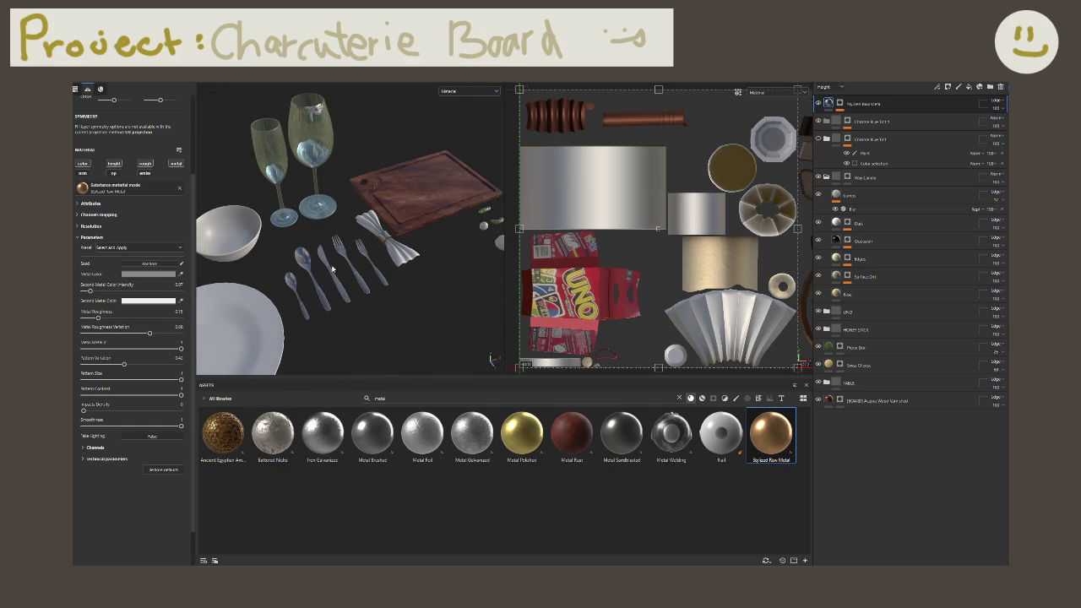
{"action": "scroll", "coordinate": [373, 270], "scroll_direction": "up", "scroll_amount": 3}
{"action": "scroll", "coordinate": [372, 270], "scroll_direction": "up", "scroll_amount": 1}
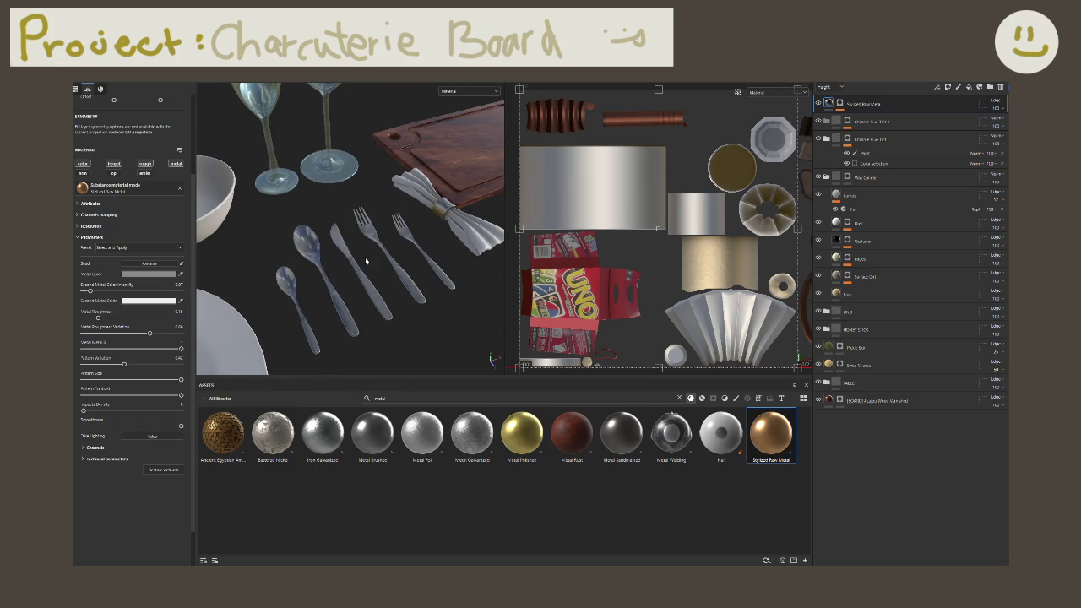
{"action": "scroll", "coordinate": [373, 270], "scroll_direction": "up", "scroll_amount": 3}
Step: Delete the Stylized Raw Metal layer's mask and move the layer beneath the top folder
{"action": "left_click", "coordinate": [840, 104]}
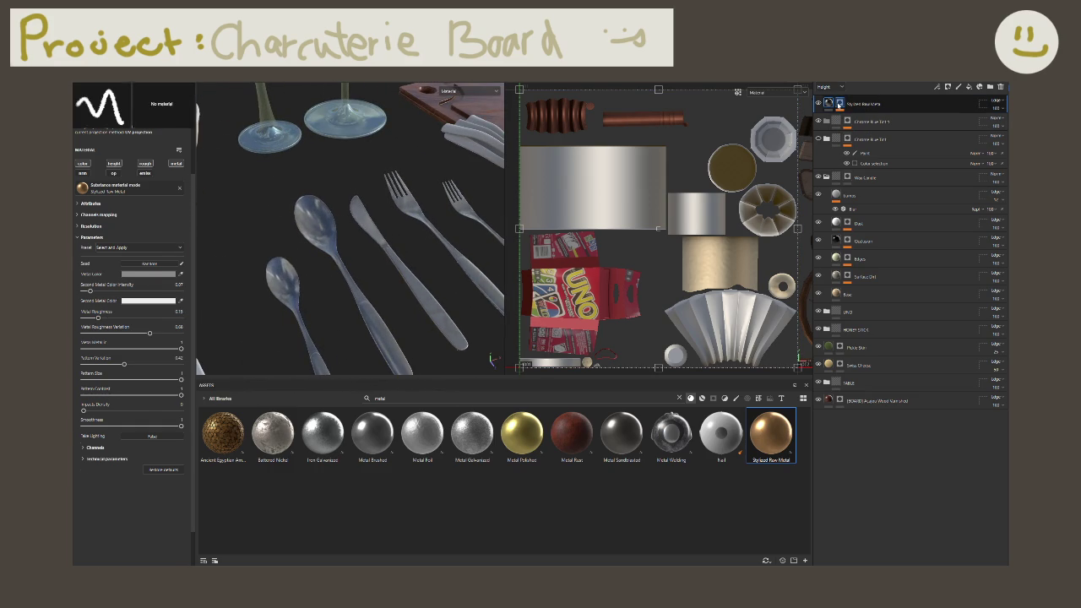
{"action": "right_click", "coordinate": [840, 104]}
{"action": "left_click", "coordinate": [865, 193]}
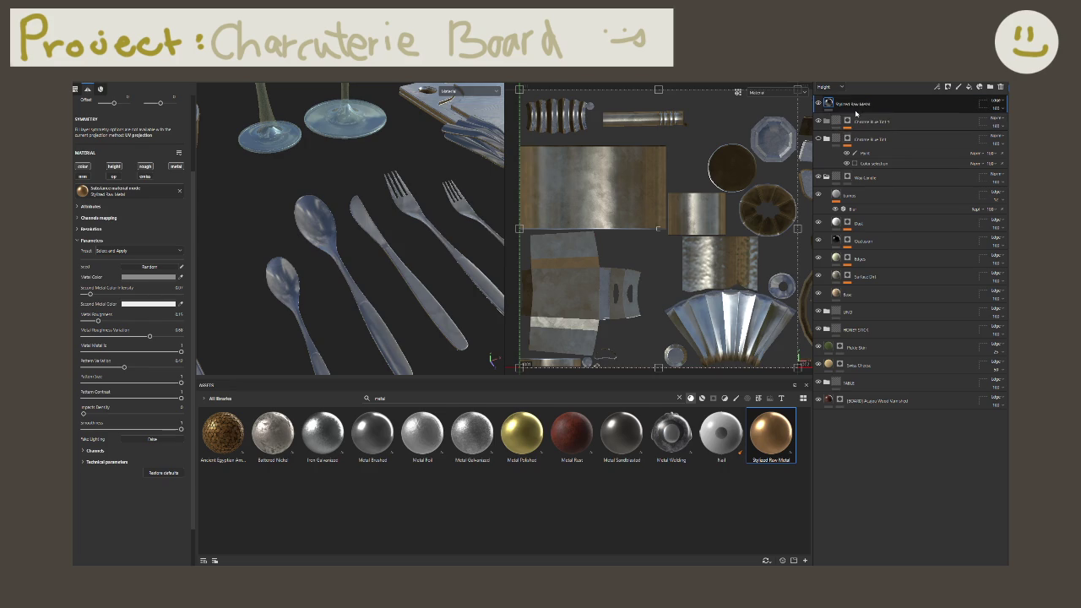
{"action": "left_click_drag", "start_coordinate": [868, 125], "coordinate": [866, 121]}
Step: Orbit and zoom around the table to check the glossy silver knife blades
{"action": "mouse_move", "coordinate": [355, 219]}
{"action": "left_mouse_down", "text": "alt"}
{"action": "mouse_move", "coordinate": [203, 204]}
{"action": "mouse_move", "coordinate": [322, 219]}
{"action": "mouse_move", "coordinate": [393, 249]}
{"action": "mouse_move", "coordinate": [217, 195]}
{"action": "left_mouse_up", "text": "alt"}
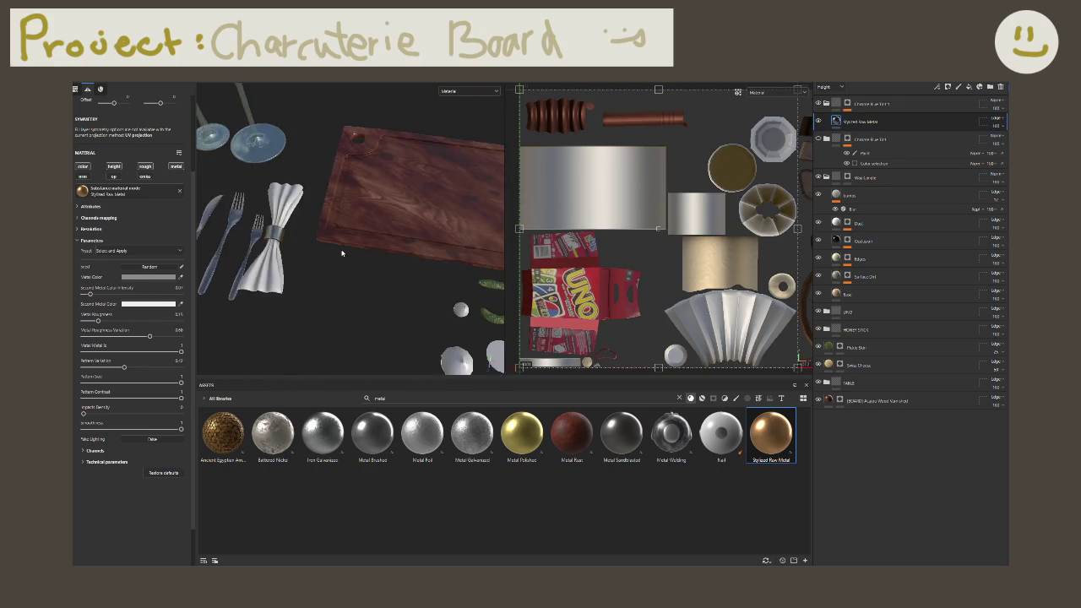
{"action": "mouse_move", "coordinate": [349, 235]}
{"action": "left_mouse_down", "text": "alt"}
{"action": "mouse_move", "coordinate": [413, 230]}
{"action": "mouse_move", "coordinate": [353, 247]}
{"action": "mouse_move", "coordinate": [260, 221]}
{"action": "left_mouse_up", "text": "alt"}
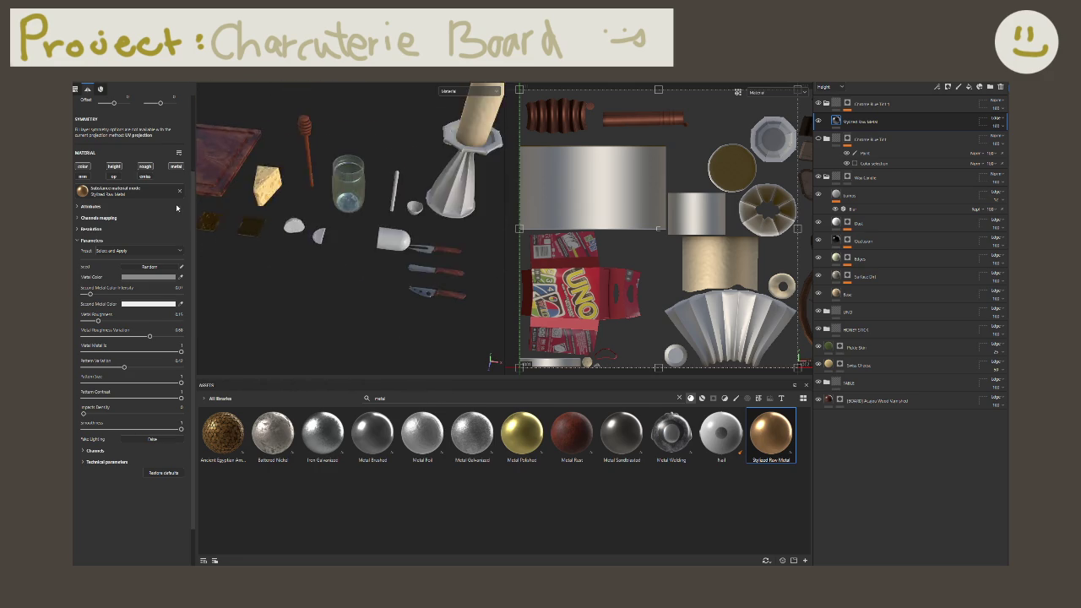
{"action": "scroll", "coordinate": [260, 222], "scroll_direction": "up", "scroll_amount": 5}
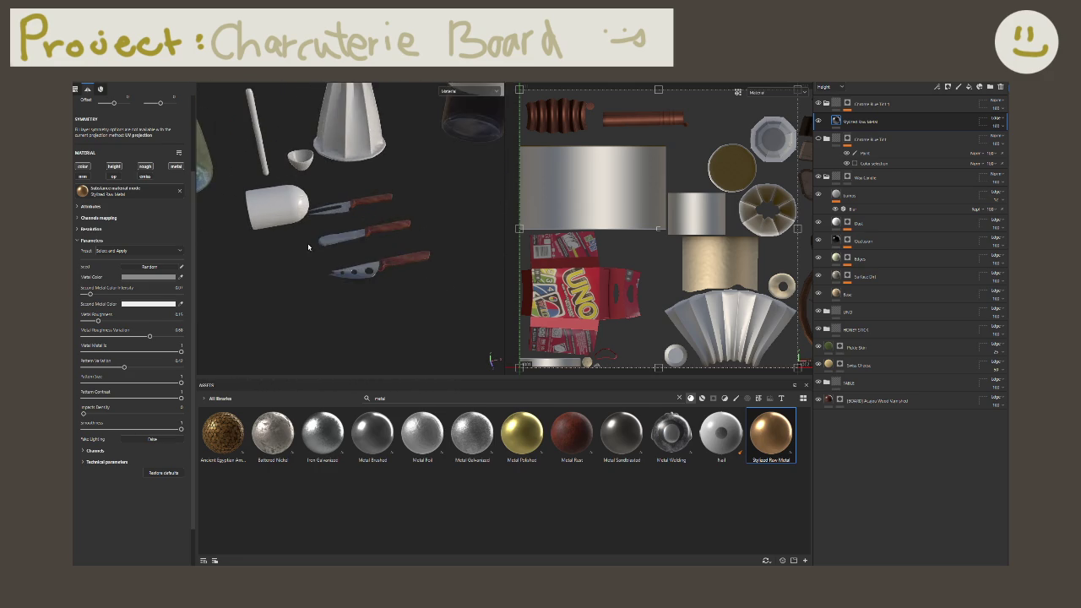
{"action": "scroll", "coordinate": [356, 262], "scroll_direction": "up", "scroll_amount": 2}
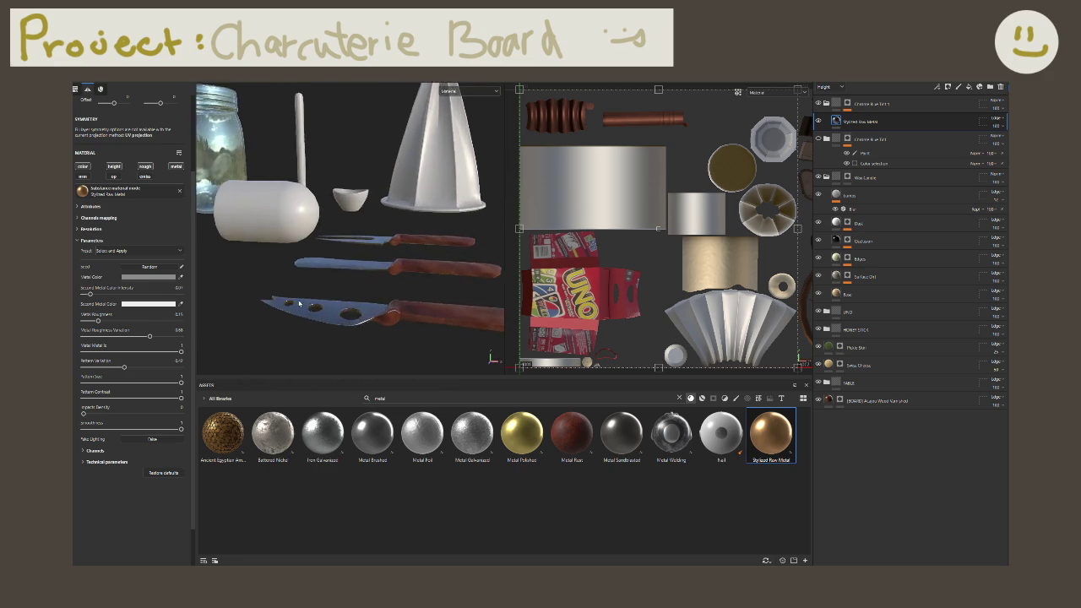
{"action": "scroll", "coordinate": [311, 301], "scroll_direction": "up", "scroll_amount": 3}
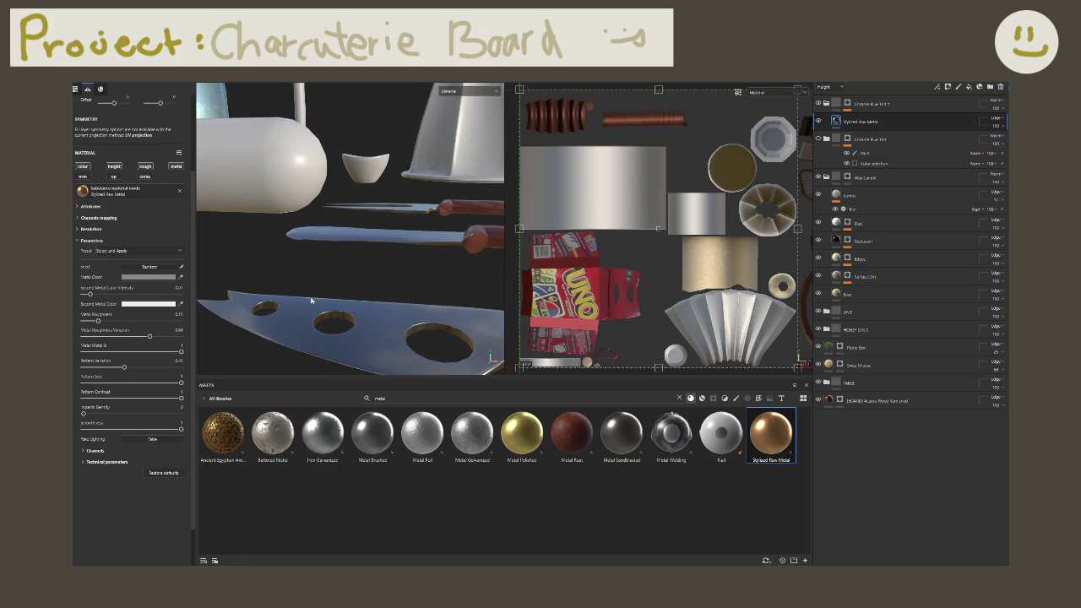
{"action": "scroll", "coordinate": [311, 300], "scroll_direction": "down", "scroll_amount": 3}
{"action": "scroll", "coordinate": [329, 226], "scroll_direction": "down", "scroll_amount": 5}
{"action": "left_click_drag", "start_coordinate": [330, 226], "coordinate": [355, 238], "text": "alt"}
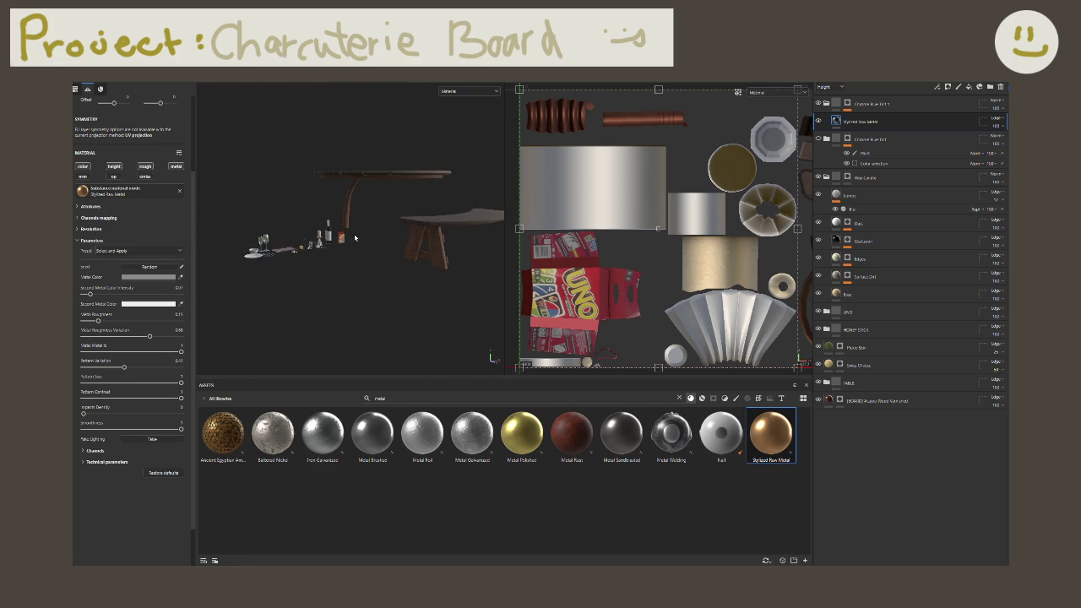
{"action": "scroll", "coordinate": [355, 238], "scroll_direction": "up", "scroll_amount": 2}
{"action": "scroll", "coordinate": [350, 240], "scroll_direction": "up", "scroll_amount": 2}
{"action": "scroll", "coordinate": [342, 244], "scroll_direction": "up", "scroll_amount": 3}
{"action": "scroll", "coordinate": [330, 247], "scroll_direction": "up", "scroll_amount": 2}
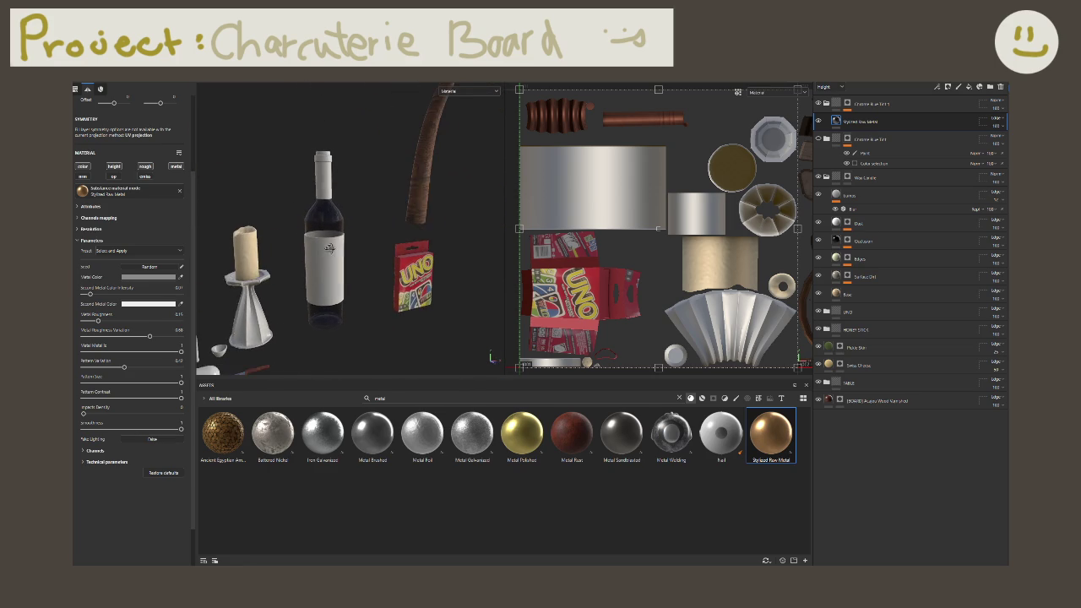
Step: Replace the metal search in the Assets panel with a search for cloth materials
{"action": "left_click", "coordinate": [422, 398]}
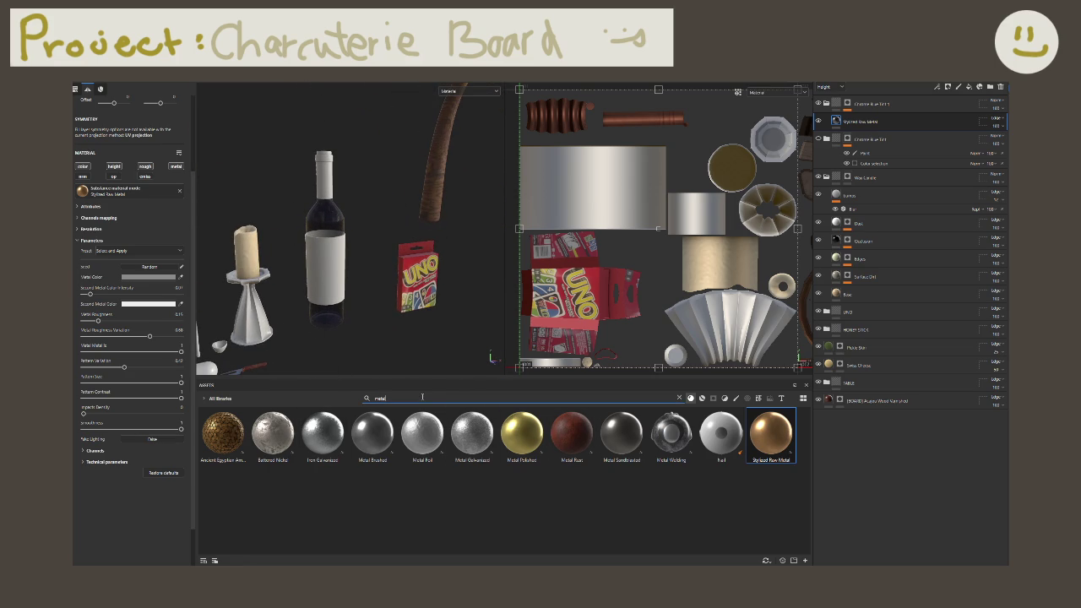
{"action": "key", "text": "ctrl+a"}
{"action": "key", "text": "BackSpace"}
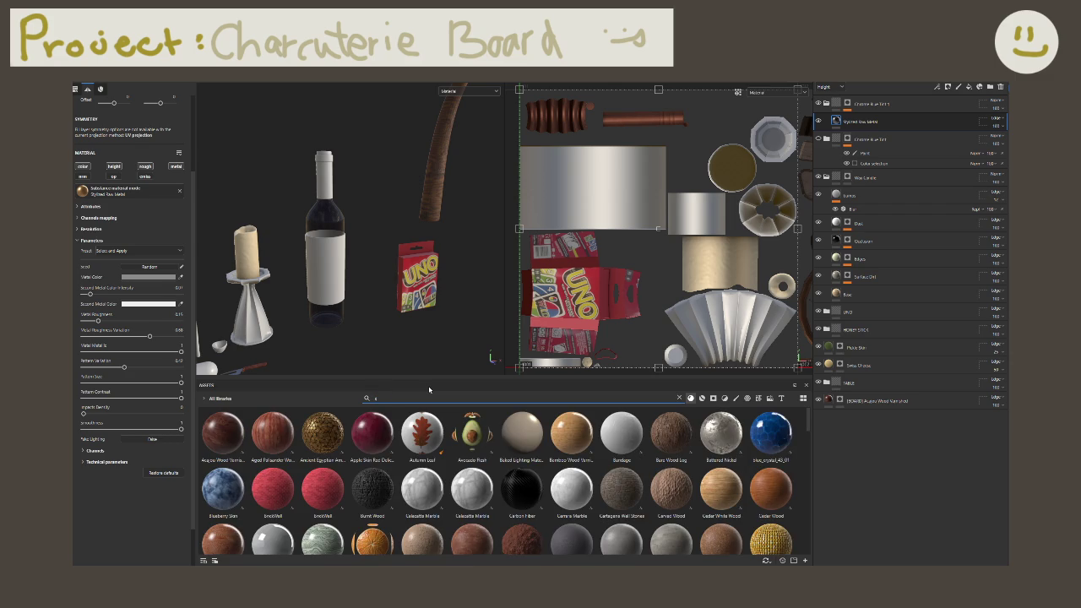
{"action": "type", "text": "loth"}
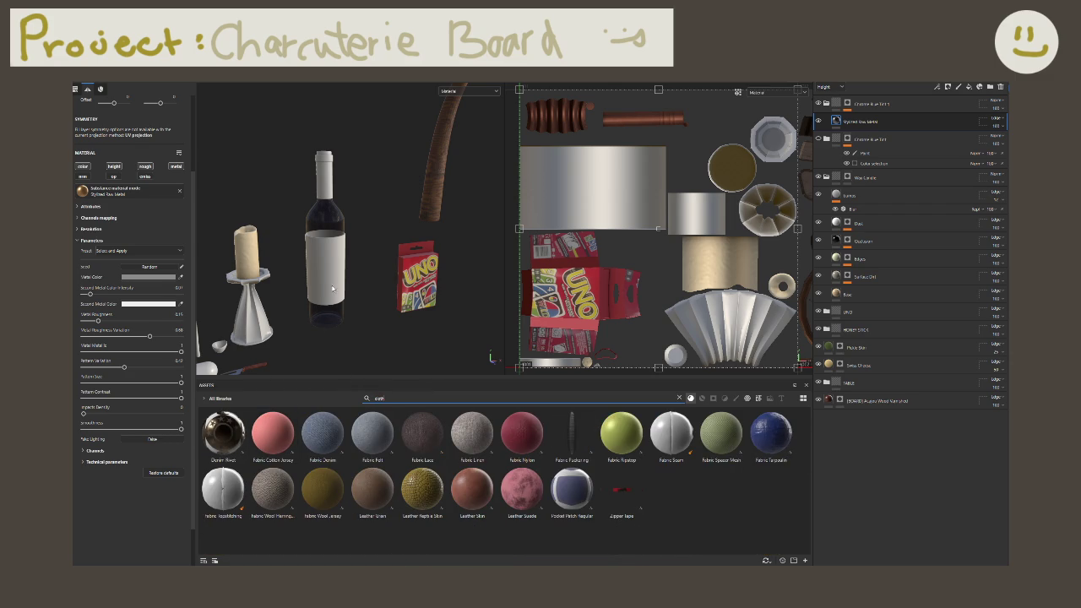
Step: Bring the napkin into view and drop Fabric Linen onto it
{"action": "mouse_move", "coordinate": [264, 372]}
{"action": "left_mouse_down", "text": "alt"}
{"action": "mouse_move", "coordinate": [514, 218]}
{"action": "mouse_move", "coordinate": [425, 230]}
{"action": "left_mouse_up", "text": "alt"}
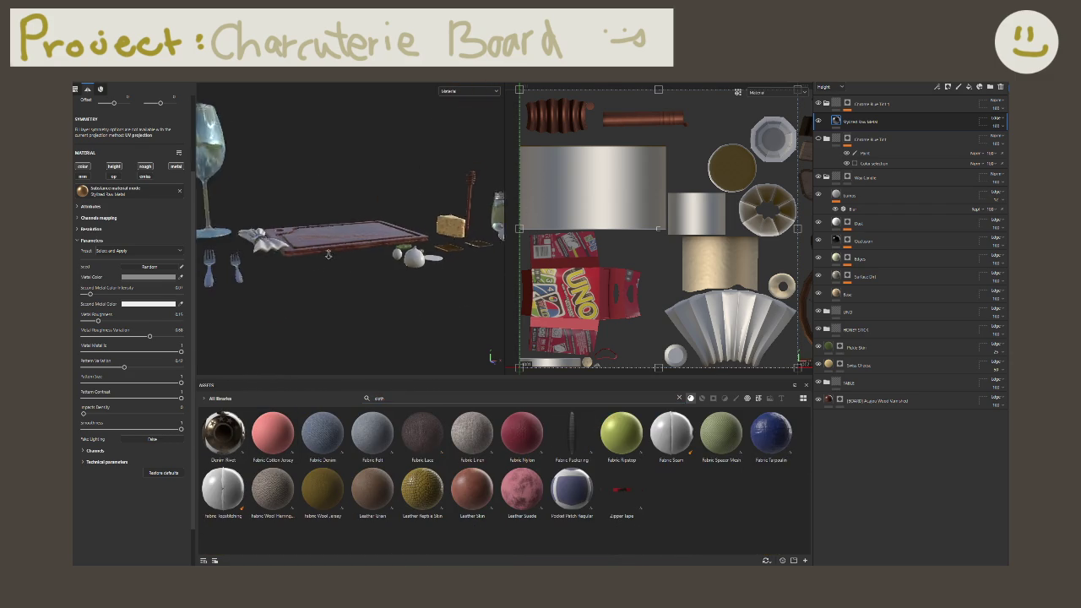
{"action": "scroll", "coordinate": [425, 230], "scroll_direction": "up", "scroll_amount": 2}
{"action": "scroll", "coordinate": [425, 230], "scroll_direction": "up", "scroll_amount": 2}
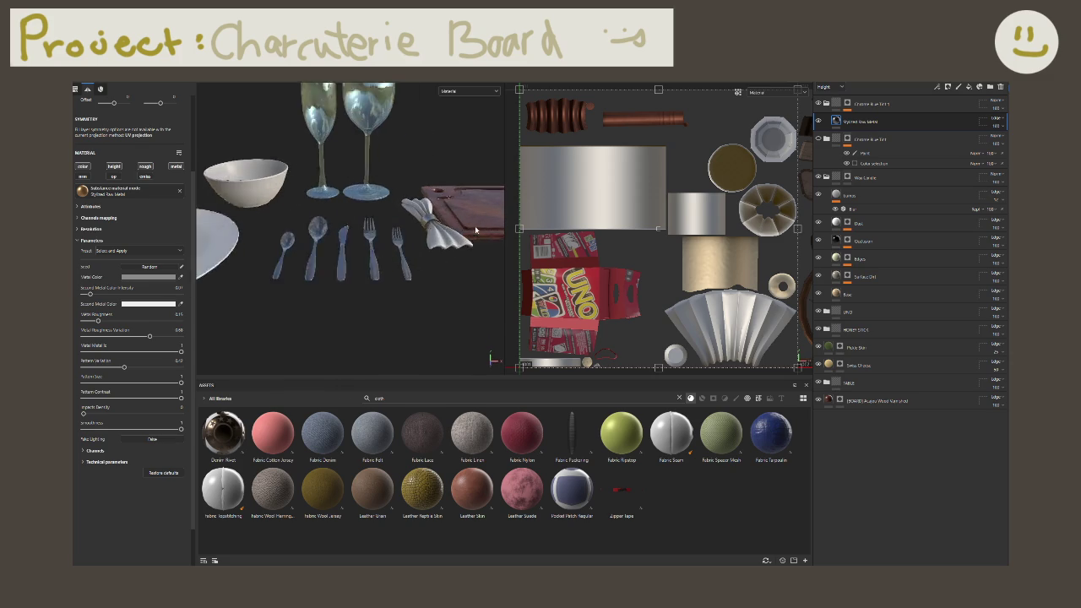
{"action": "scroll", "coordinate": [426, 230], "scroll_direction": "up", "scroll_amount": 2}
{"action": "scroll", "coordinate": [425, 230], "scroll_direction": "up", "scroll_amount": 3}
{"action": "left_click_drag", "start_coordinate": [425, 229], "coordinate": [430, 252], "text": "alt"}
{"action": "scroll", "coordinate": [430, 252], "scroll_direction": "up", "scroll_amount": 2}
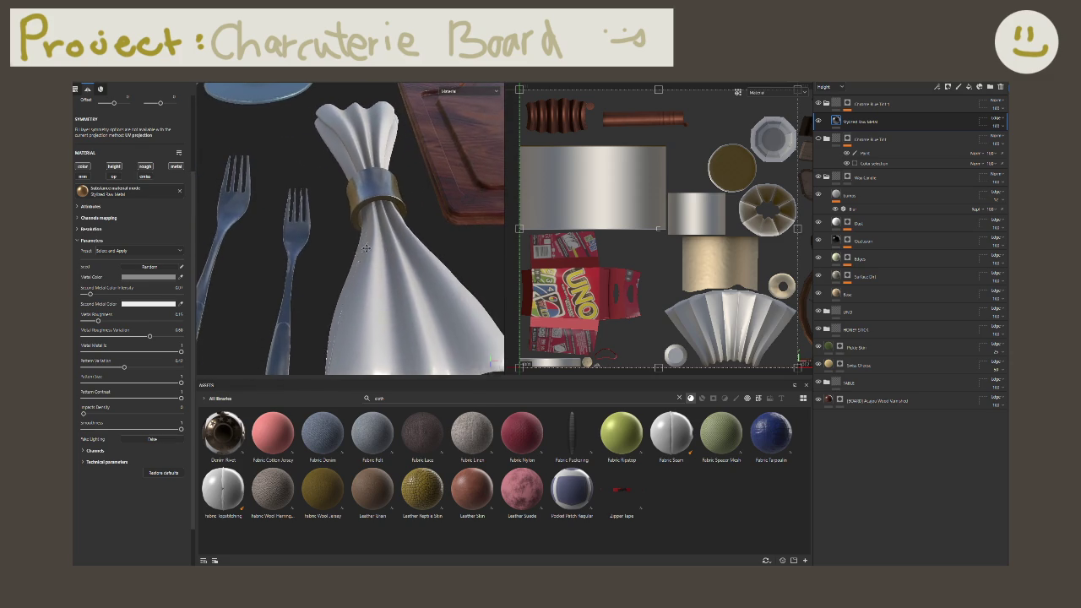
{"action": "left_click_drag", "start_coordinate": [472, 433], "coordinate": [401, 335]}
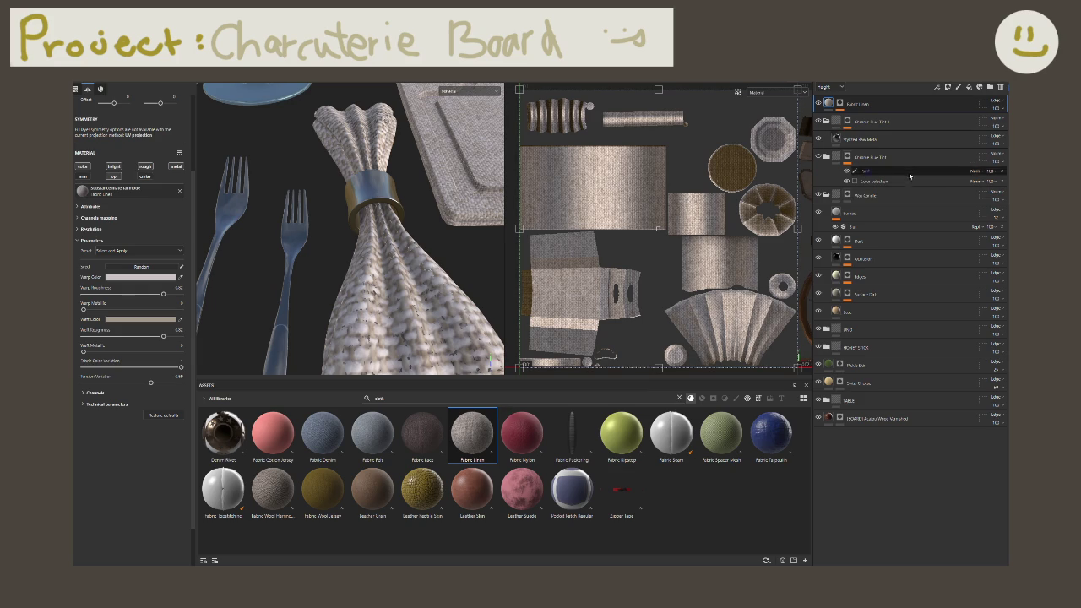
Step: Add a black mask to the Fabric Linen layer and polygon-fill only the napkin, excluding its ring
{"action": "right_click", "coordinate": [847, 103]}
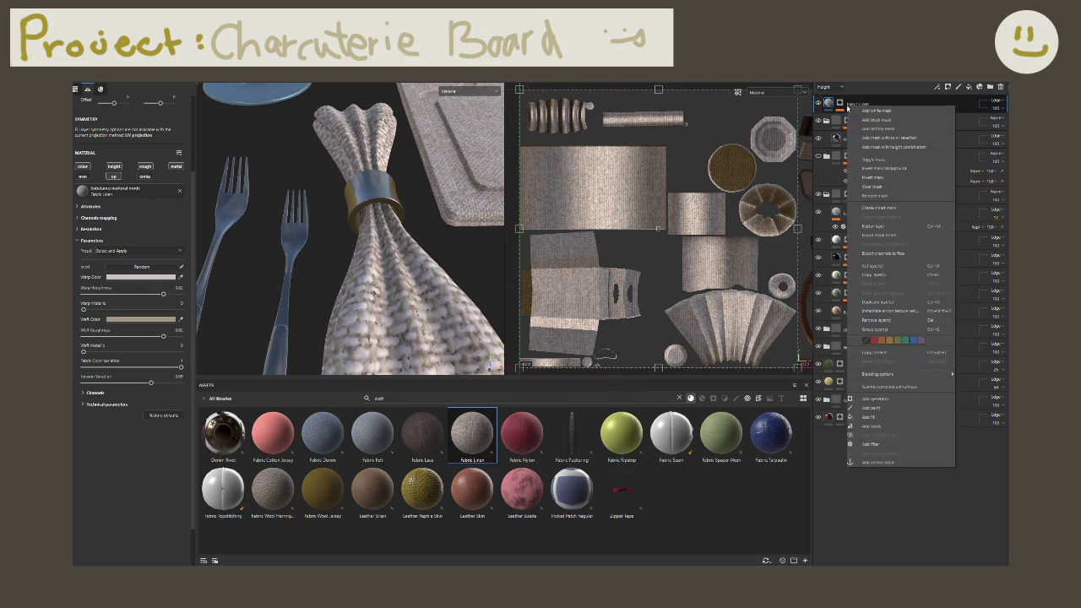
{"action": "left_click", "coordinate": [871, 121]}
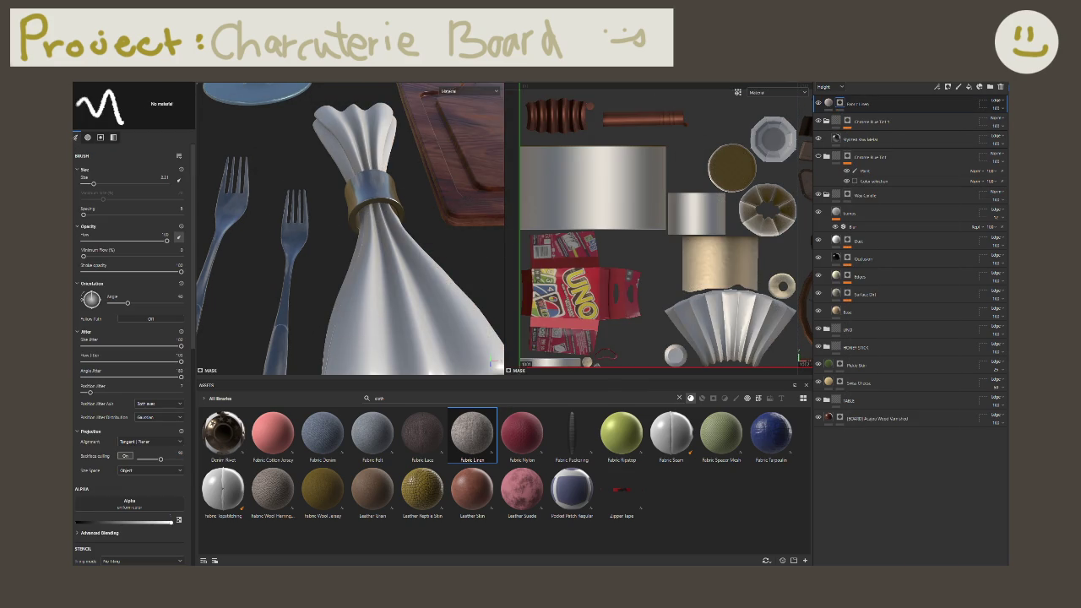
{"action": "key", "text": "4"}
{"action": "left_click", "coordinate": [376, 279]}
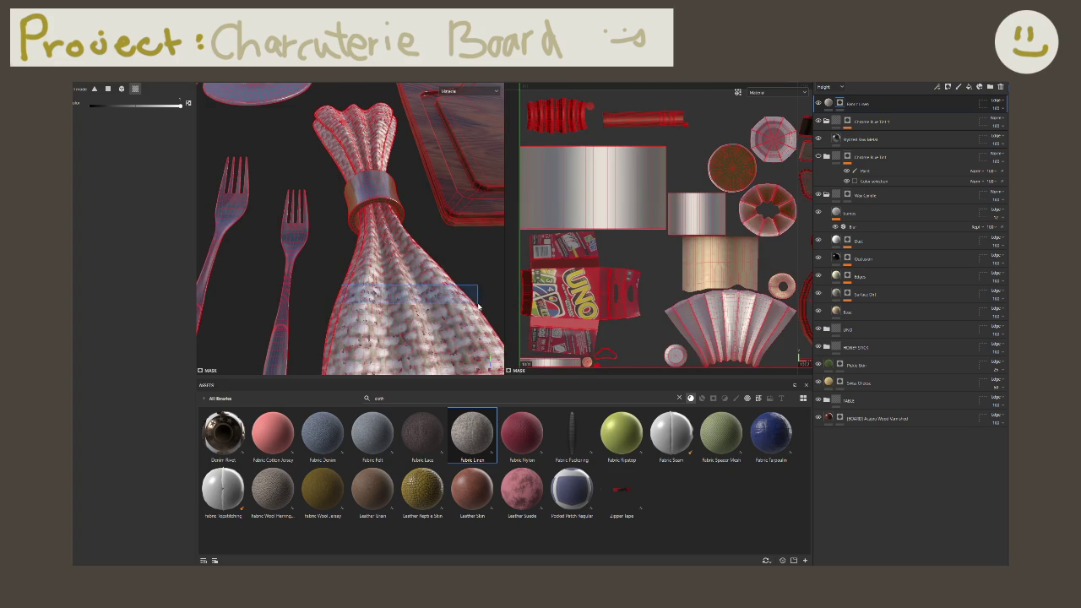
{"action": "left_click_drag", "start_coordinate": [488, 321], "coordinate": [342, 292]}
{"action": "key", "text": "3"}
{"action": "left_click", "coordinate": [371, 193]}
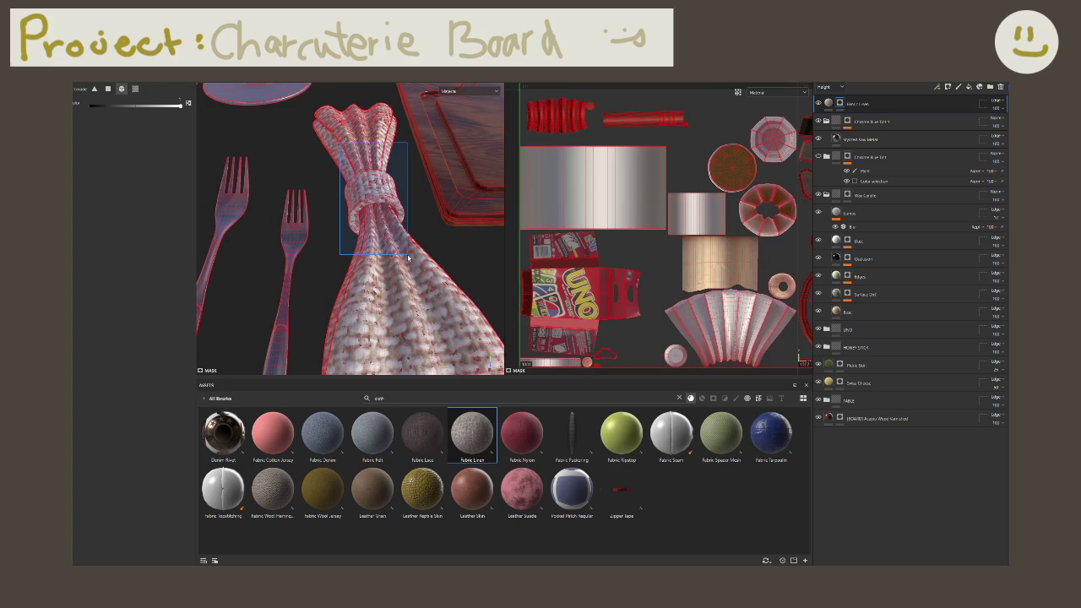
{"action": "left_click_drag", "start_coordinate": [180, 105], "coordinate": [90, 106]}
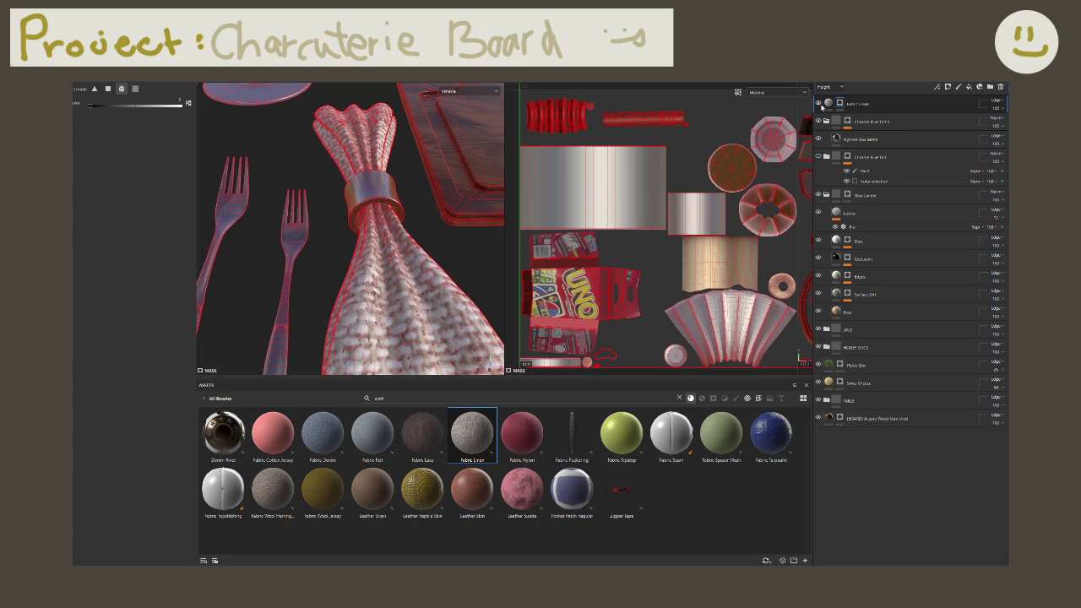
{"action": "left_click", "coordinate": [828, 102]}
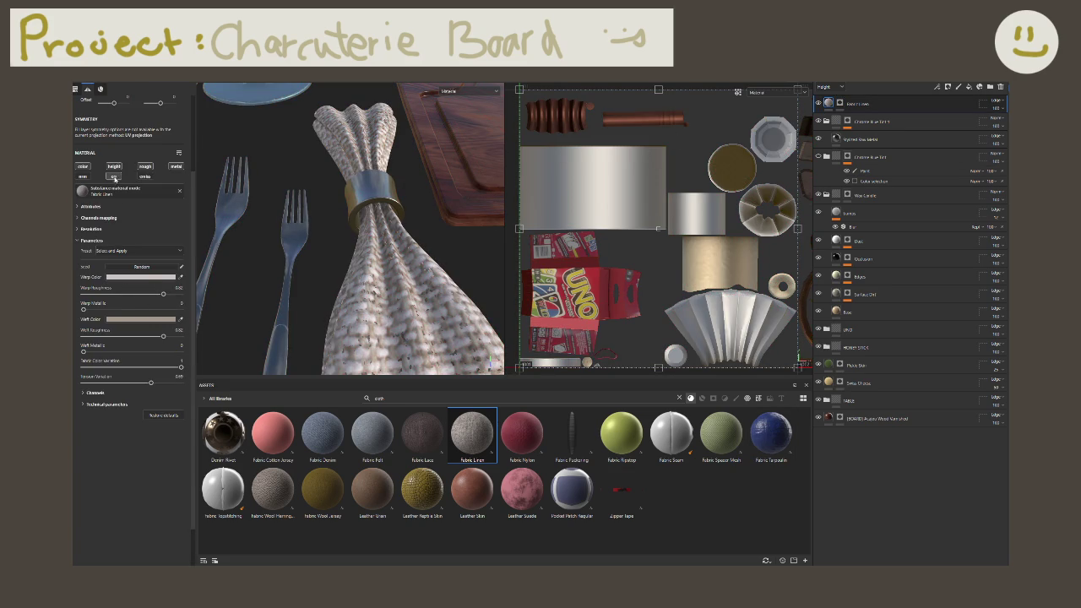
Step: Raise the linen tiling under tri-planar projection, then set projection back to UV
{"action": "scroll", "coordinate": [114, 179], "scroll_direction": "up", "scroll_amount": 3}
{"action": "left_click", "coordinate": [112, 118]}
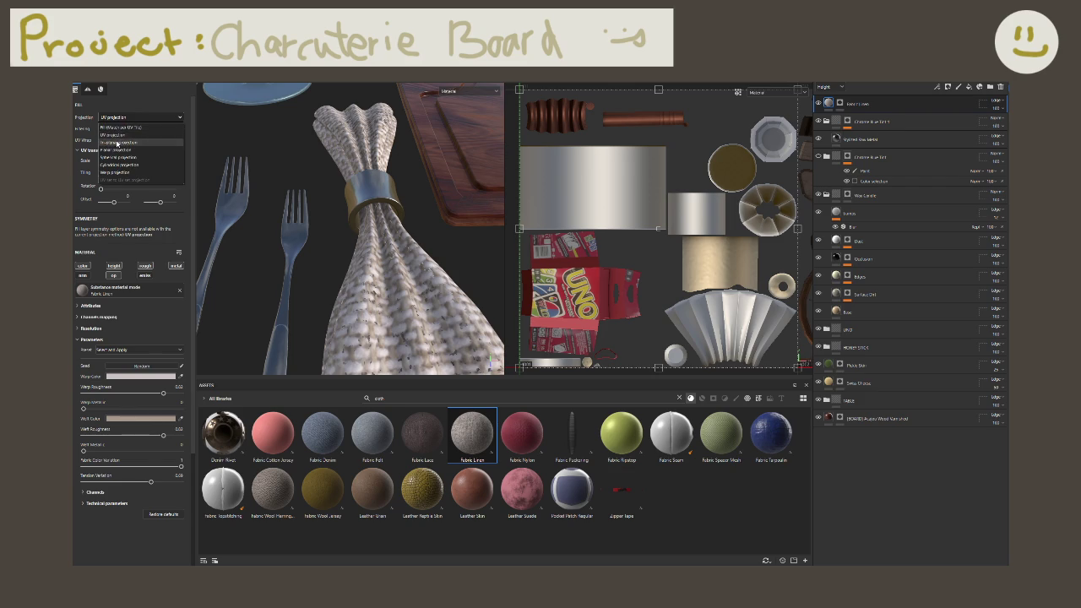
{"action": "left_click", "coordinate": [112, 125]}
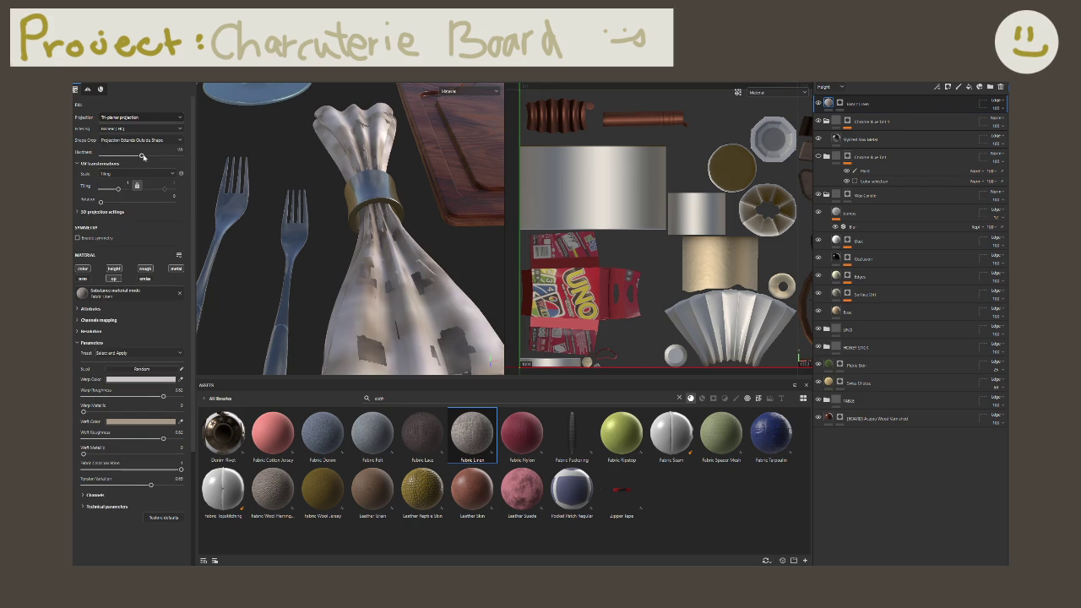
{"action": "left_click_drag", "start_coordinate": [118, 189], "coordinate": [138, 195]}
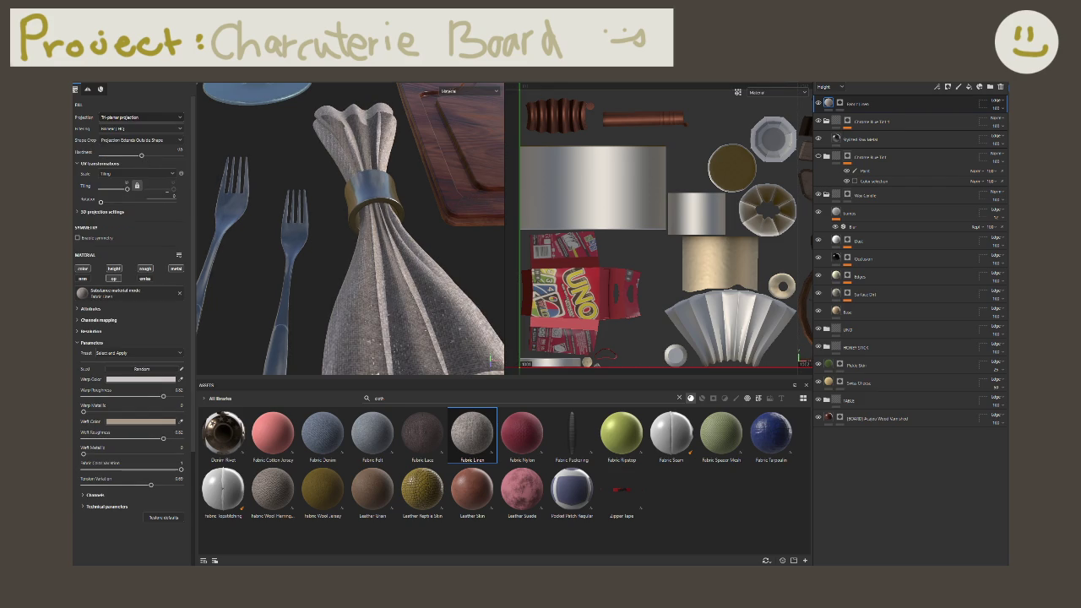
{"action": "left_click", "coordinate": [154, 118]}
{"action": "left_click", "coordinate": [152, 136]}
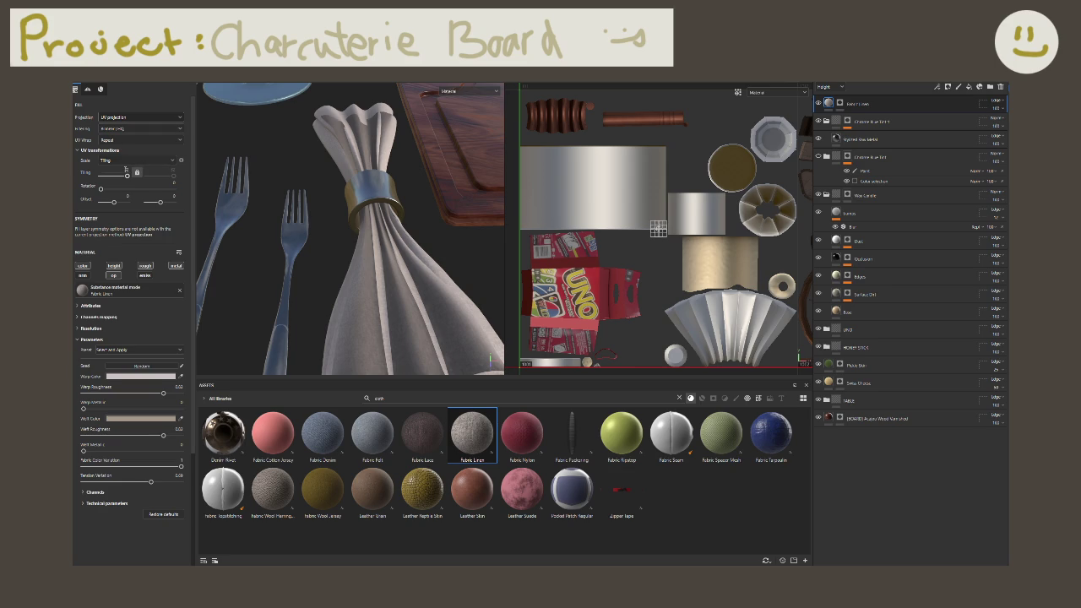
Step: Orbit around the table to check the linen weave on the napkin
{"action": "mouse_move", "coordinate": [334, 277]}
{"action": "left_mouse_down", "text": "alt"}
{"action": "mouse_move", "coordinate": [374, 263]}
{"action": "mouse_move", "coordinate": [377, 283]}
{"action": "left_mouse_up", "text": "alt"}
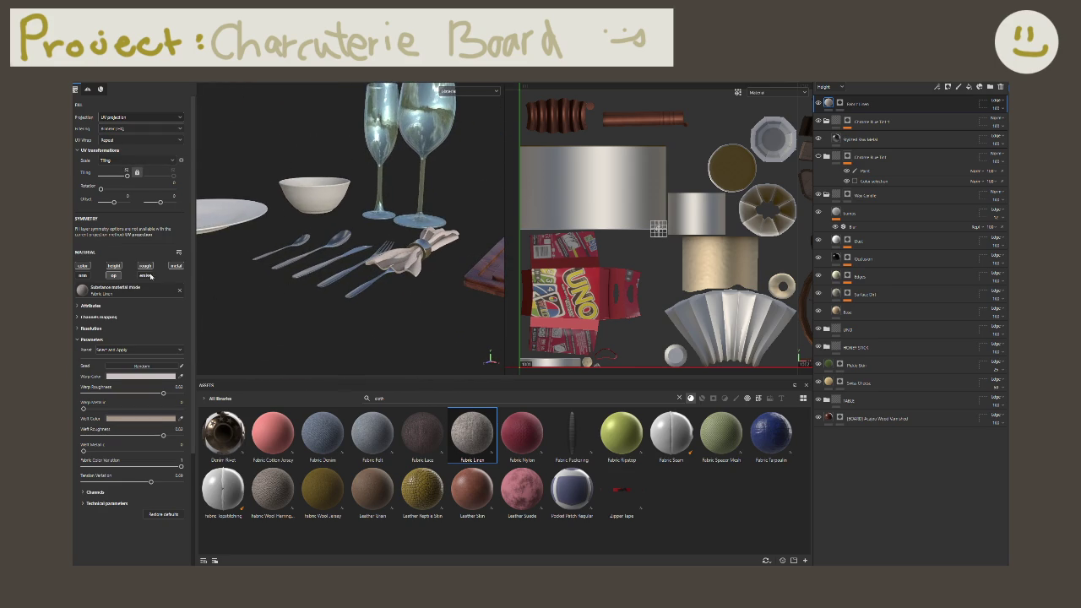
{"action": "mouse_move", "coordinate": [427, 253]}
{"action": "left_mouse_down", "text": "alt"}
{"action": "mouse_move", "coordinate": [373, 325]}
{"action": "mouse_move", "coordinate": [357, 268]}
{"action": "mouse_move", "coordinate": [295, 242]}
{"action": "mouse_move", "coordinate": [299, 208]}
{"action": "mouse_move", "coordinate": [376, 221]}
{"action": "mouse_move", "coordinate": [300, 273]}
{"action": "mouse_move", "coordinate": [280, 350]}
{"action": "left_mouse_up", "text": "alt"}
{"action": "scroll", "coordinate": [426, 269], "scroll_direction": "up", "scroll_amount": 3}
{"action": "left_click_drag", "start_coordinate": [325, 297], "coordinate": [249, 240], "text": "alt"}
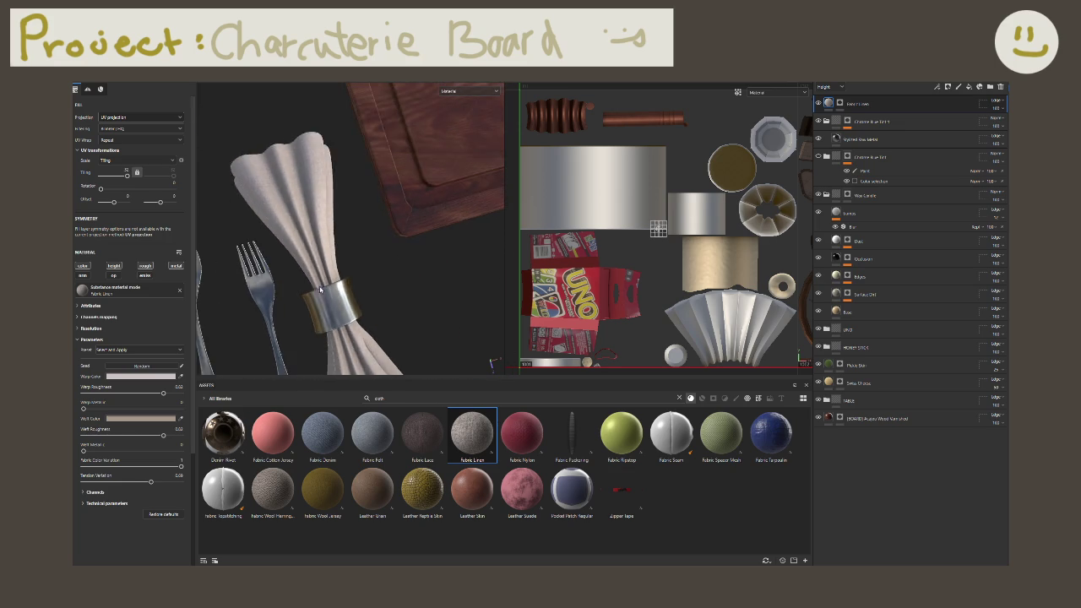
{"action": "left_click_drag", "start_coordinate": [302, 264], "coordinate": [379, 192], "text": "alt"}
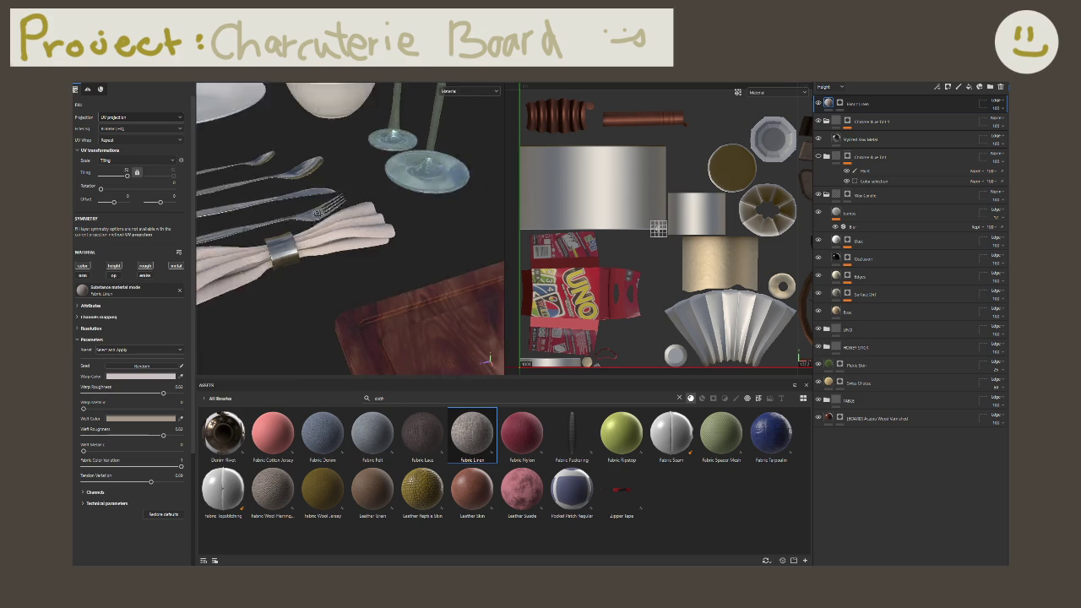
{"action": "left_click_drag", "start_coordinate": [290, 300], "coordinate": [332, 304], "text": "alt"}
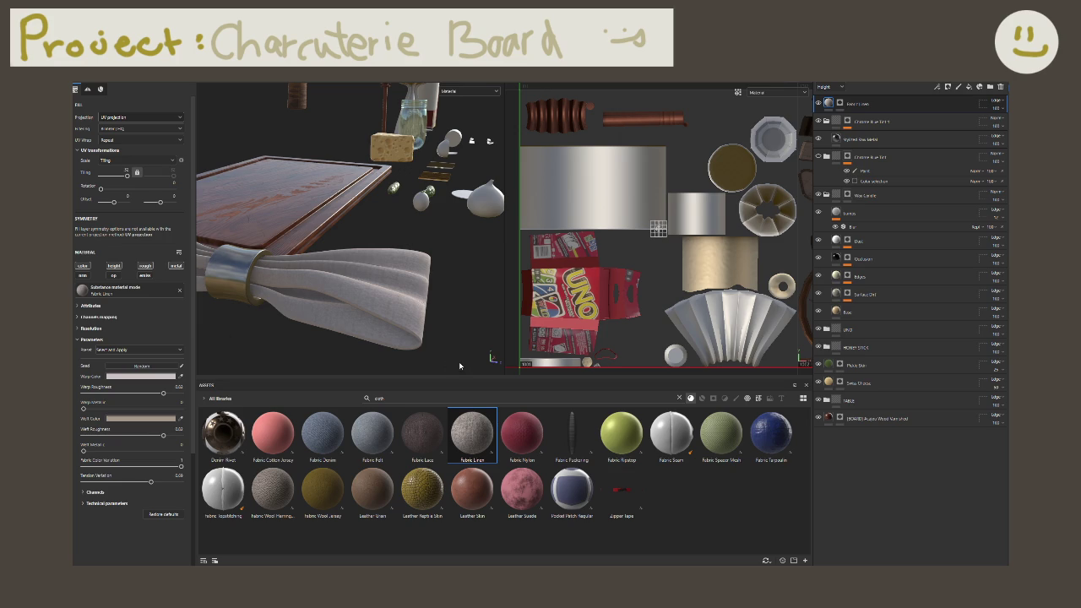
{"action": "scroll", "coordinate": [419, 332], "scroll_direction": "down", "scroll_amount": 2}
{"action": "scroll", "coordinate": [363, 321], "scroll_direction": "down", "scroll_amount": 3}
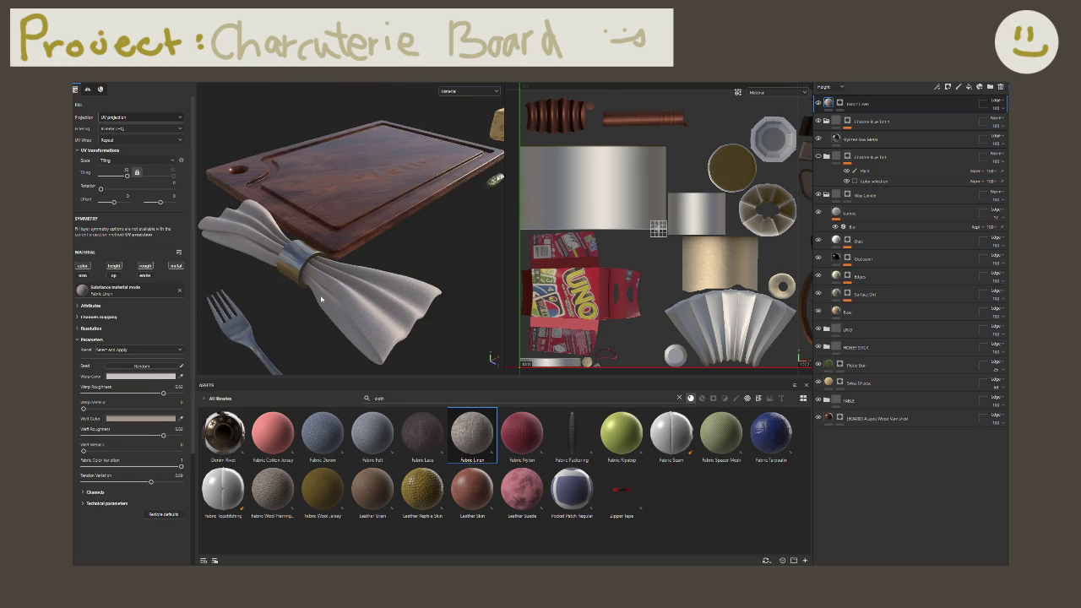
{"action": "scroll", "coordinate": [305, 311], "scroll_direction": "down", "scroll_amount": 5}
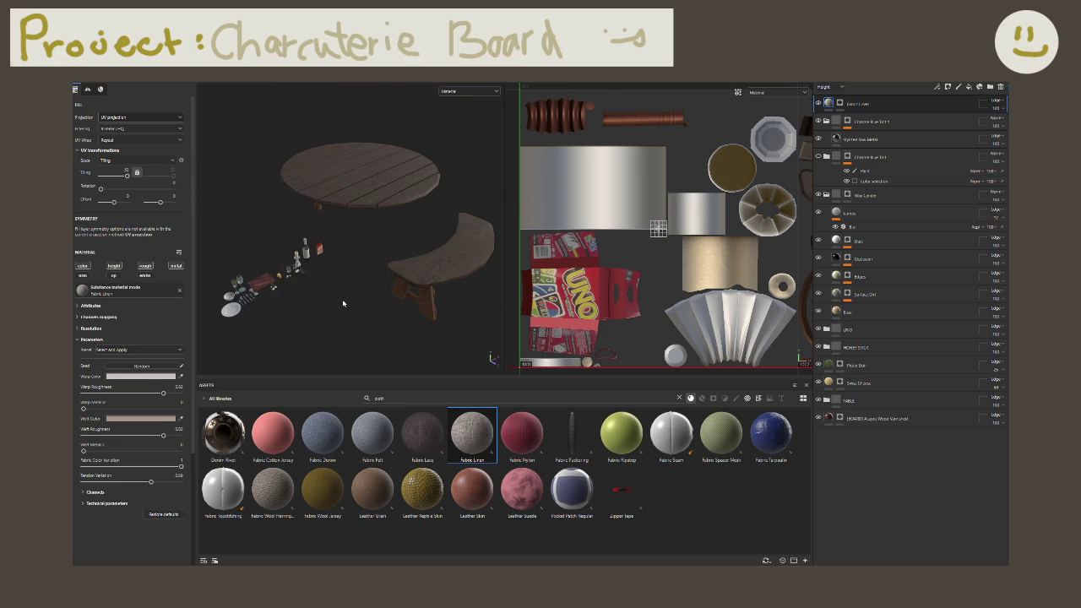
{"action": "scroll", "coordinate": [342, 299], "scroll_direction": "up", "scroll_amount": 2}
{"action": "scroll", "coordinate": [290, 299], "scroll_direction": "up", "scroll_amount": 3}
{"action": "scroll", "coordinate": [338, 273], "scroll_direction": "up", "scroll_amount": 3}
{"action": "scroll", "coordinate": [437, 273], "scroll_direction": "up", "scroll_amount": 2}
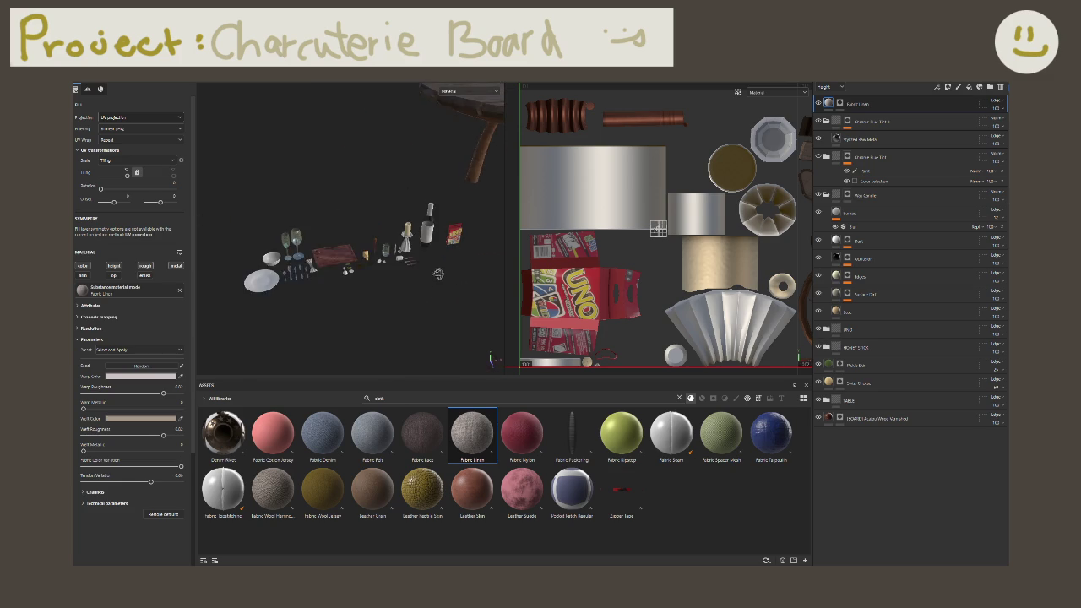
{"action": "left_click_drag", "start_coordinate": [437, 273], "coordinate": [358, 234], "text": "alt"}
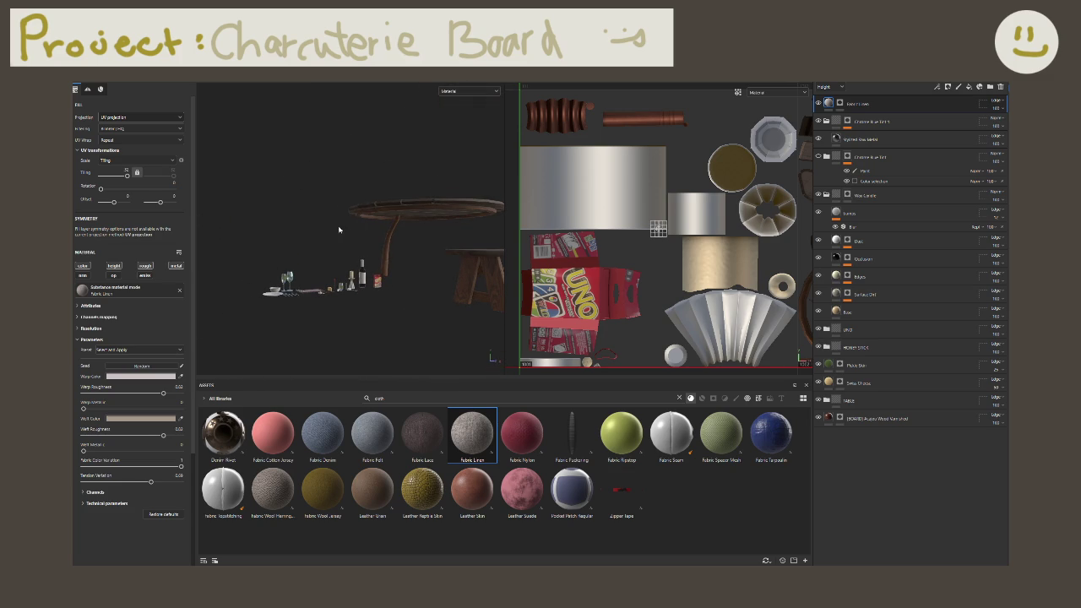
{"action": "key", "text": "super+shift+s"}
{"action": "mouse_move", "coordinate": [250, 159]}
{"action": "left_mouse_down"}
{"action": "mouse_move", "coordinate": [397, 284]}
{"action": "mouse_move", "coordinate": [499, 342]}
{"action": "left_mouse_up"}
{"action": "mouse_move", "coordinate": [394, 353]}
{"action": "left_mouse_down", "text": "alt"}
{"action": "mouse_move", "coordinate": [333, 267]}
{"action": "mouse_move", "coordinate": [336, 301]}
{"action": "left_mouse_up", "text": "alt"}
{"action": "scroll", "coordinate": [337, 301], "scroll_direction": "up", "scroll_amount": 3}
{"action": "scroll", "coordinate": [337, 300], "scroll_direction": "up", "scroll_amount": 2}
{"action": "scroll", "coordinate": [337, 300], "scroll_direction": "up", "scroll_amount": 2}
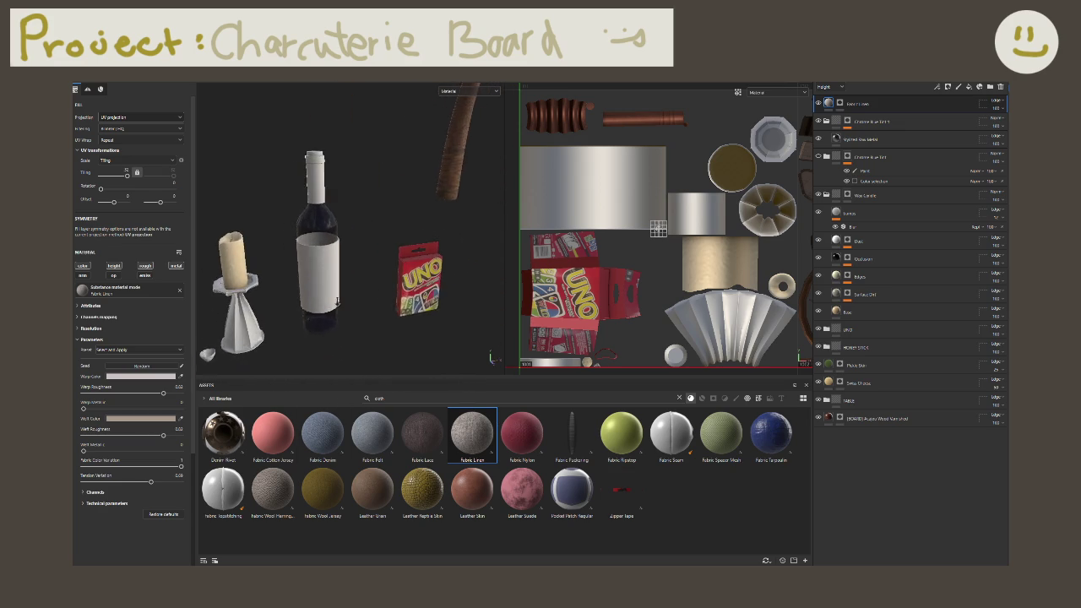
{"action": "scroll", "coordinate": [336, 301], "scroll_direction": "up", "scroll_amount": 3}
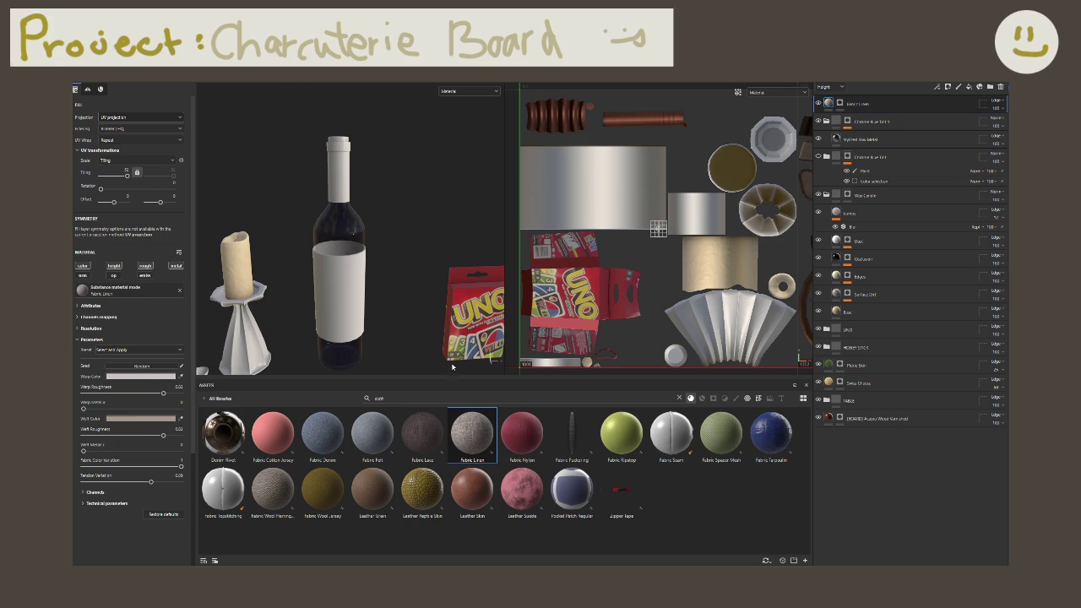
{"action": "left_click_drag", "start_coordinate": [413, 321], "coordinate": [321, 289], "text": "alt"}
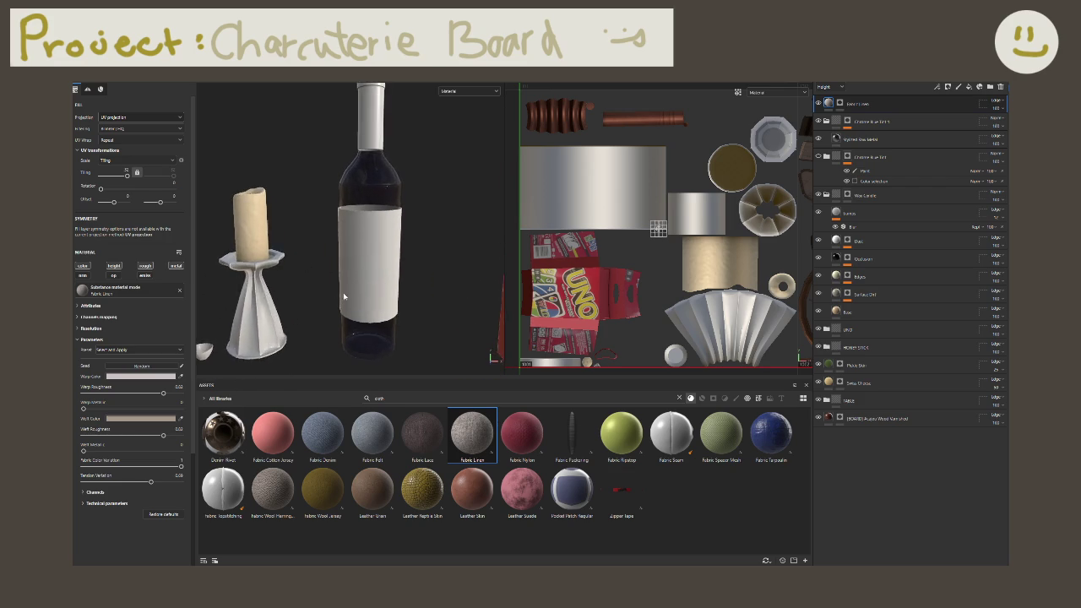
{"action": "scroll", "coordinate": [321, 289], "scroll_direction": "up", "scroll_amount": 2}
{"action": "scroll", "coordinate": [334, 295], "scroll_direction": "up", "scroll_amount": 2}
{"action": "scroll", "coordinate": [355, 312], "scroll_direction": "up", "scroll_amount": 2}
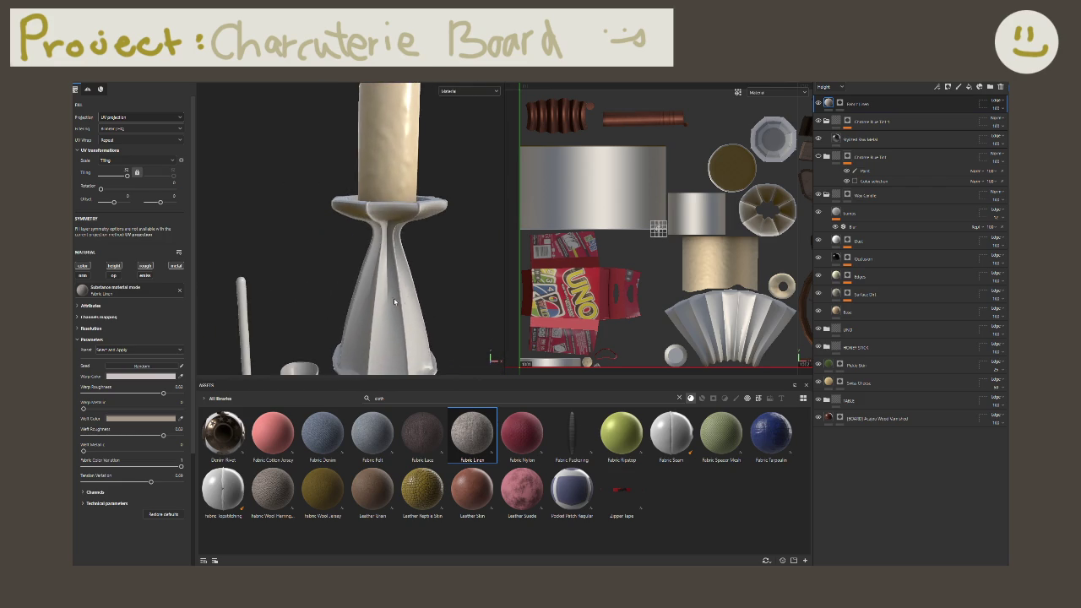
{"action": "scroll", "coordinate": [372, 325], "scroll_direction": "up", "scroll_amount": 1}
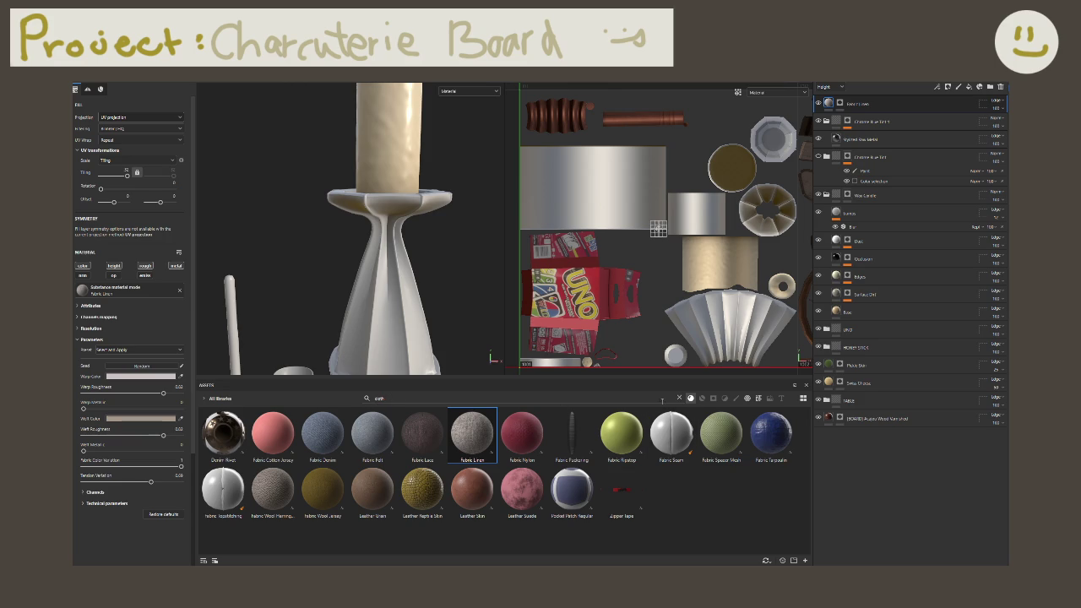
Step: Clear the cloth search and filter the Assets panel to the user's own assets
{"action": "left_click", "coordinate": [677, 398]}
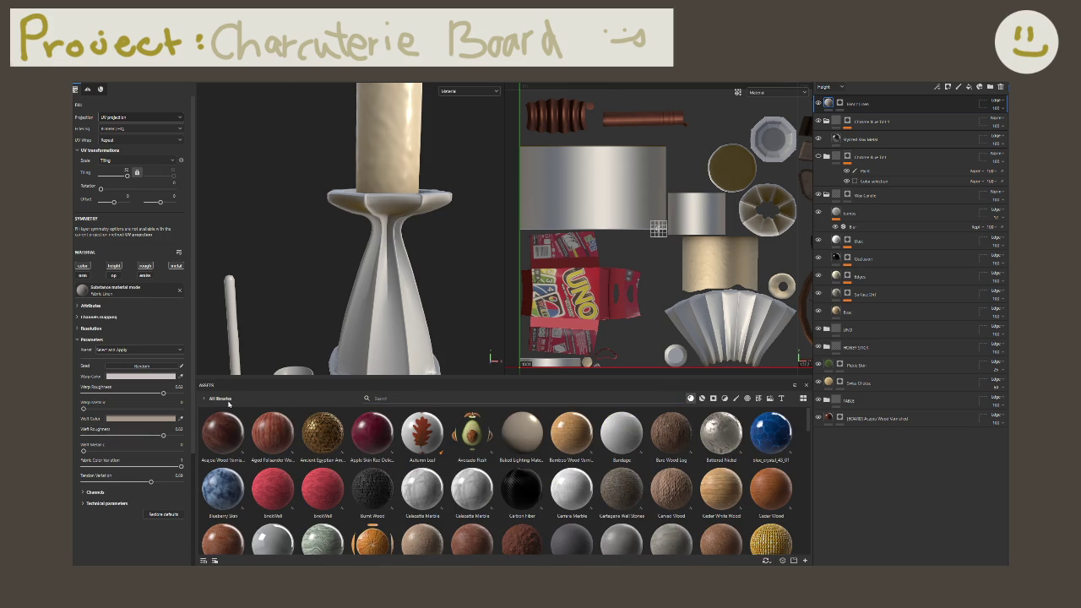
{"action": "left_click", "coordinate": [205, 399]}
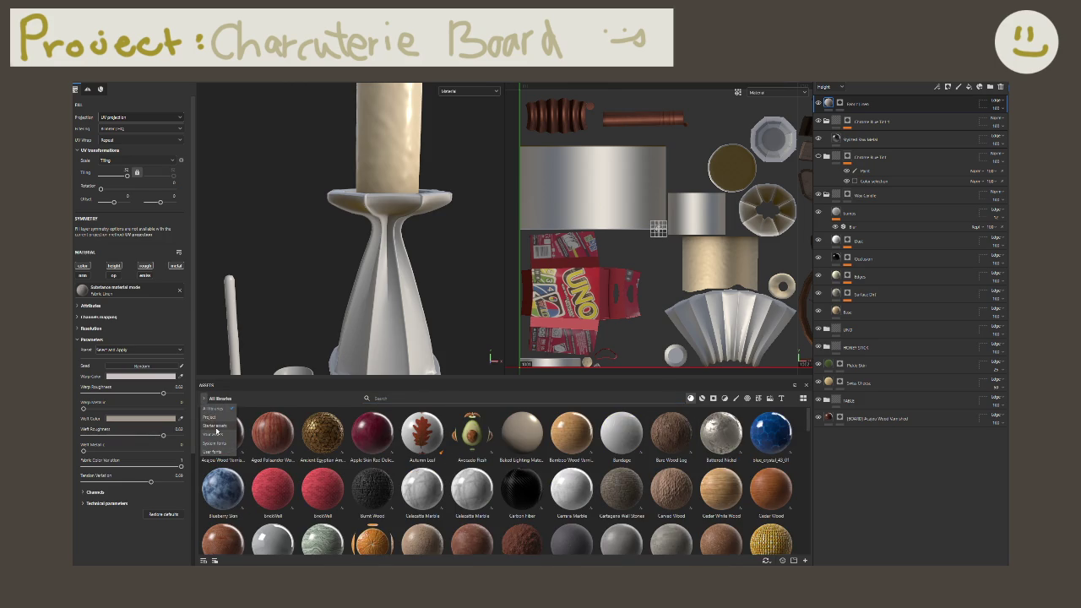
{"action": "left_click", "coordinate": [213, 435]}
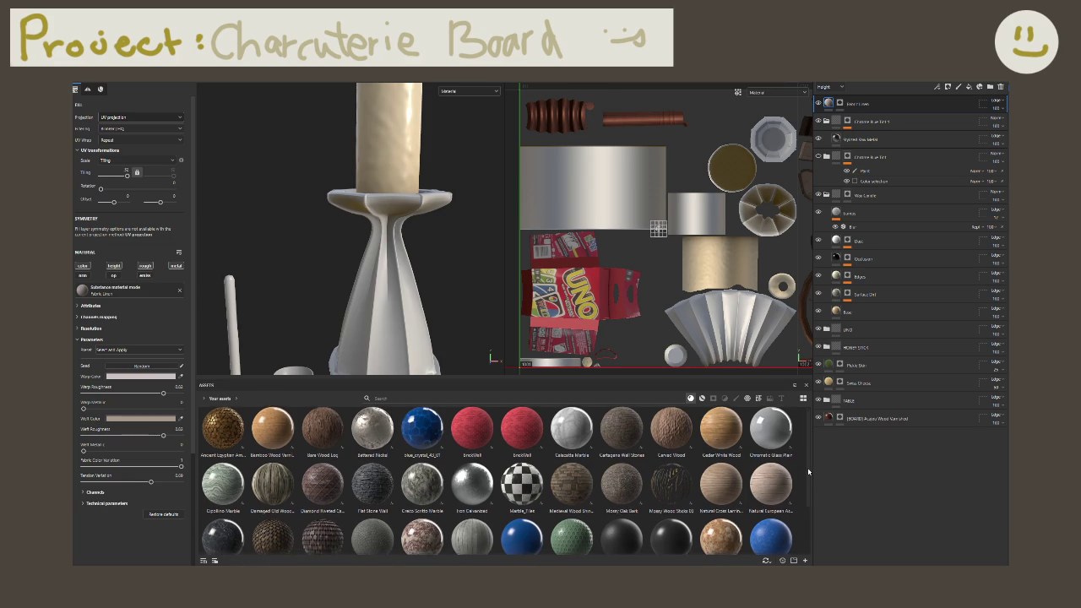
{"action": "left_click_drag", "start_coordinate": [807, 468], "coordinate": [800, 504]}
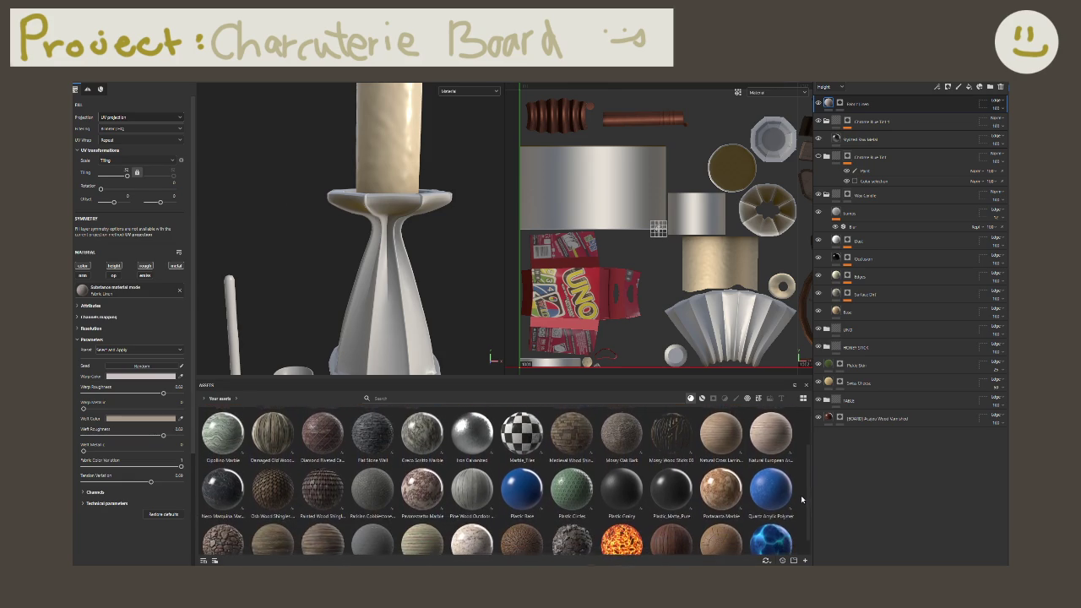
{"action": "scroll", "coordinate": [798, 507], "scroll_direction": "down", "scroll_amount": 1}
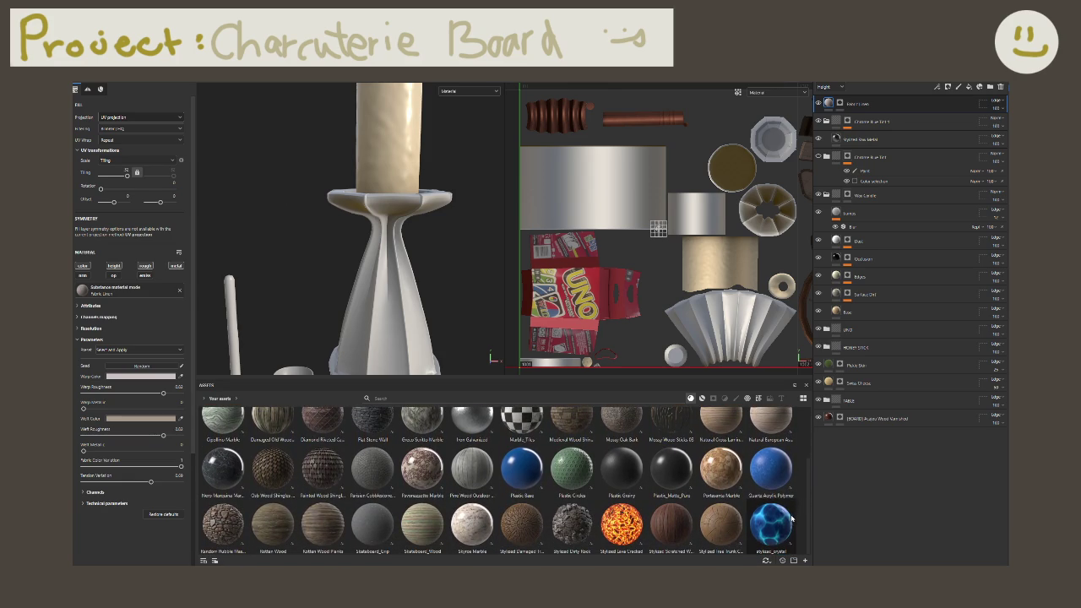
{"action": "scroll", "coordinate": [572, 471], "scroll_direction": "up", "scroll_amount": 3}
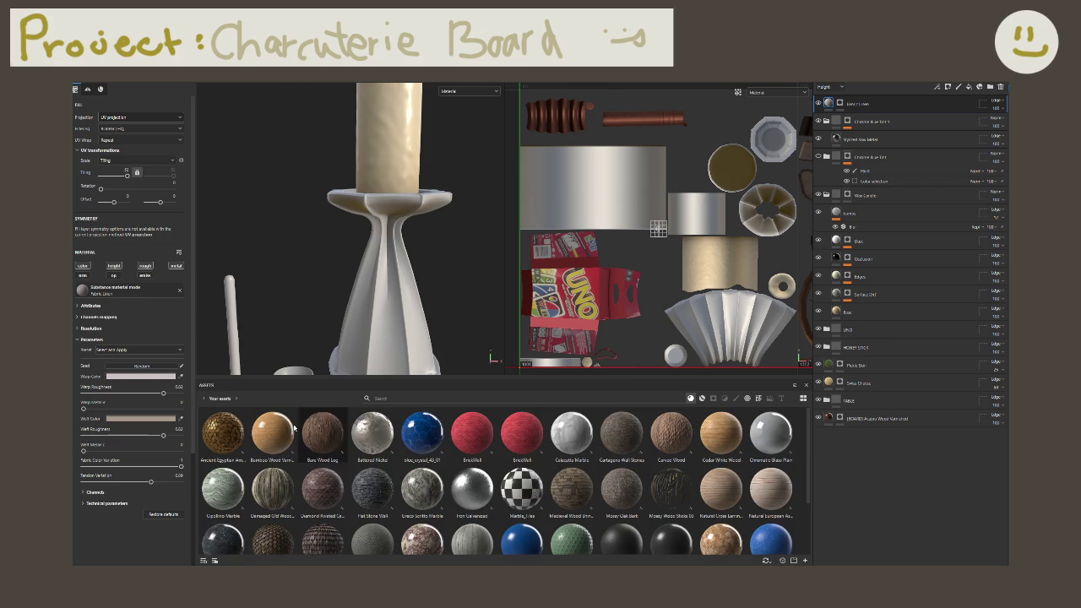
Step: Show only Project materials and drop the Old Bulgarian Chenga Fabric onto the napkin
{"action": "left_click", "coordinate": [218, 399]}
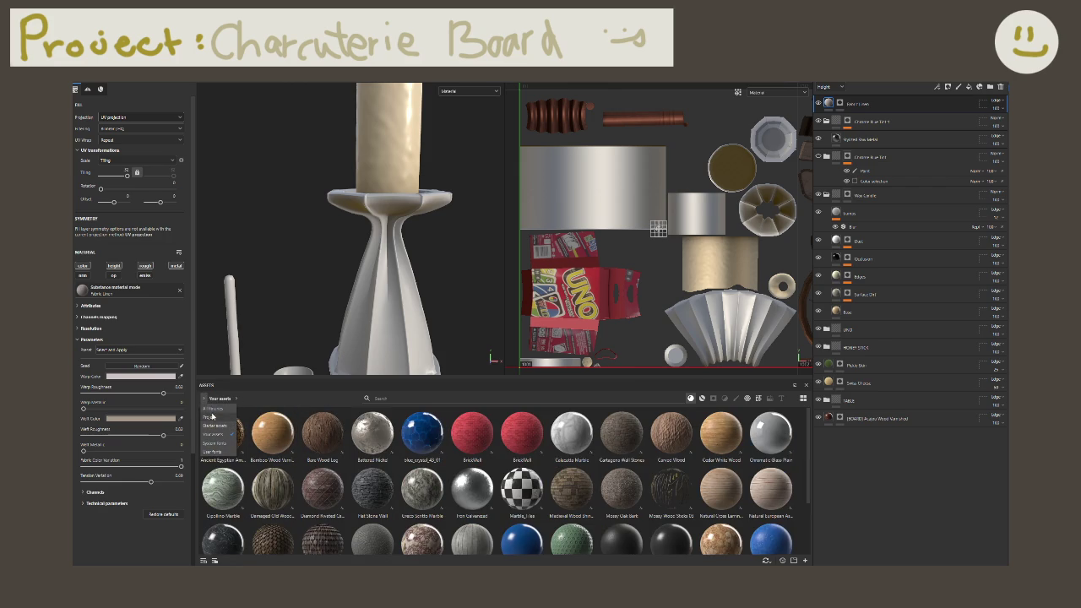
{"action": "left_click", "coordinate": [219, 425]}
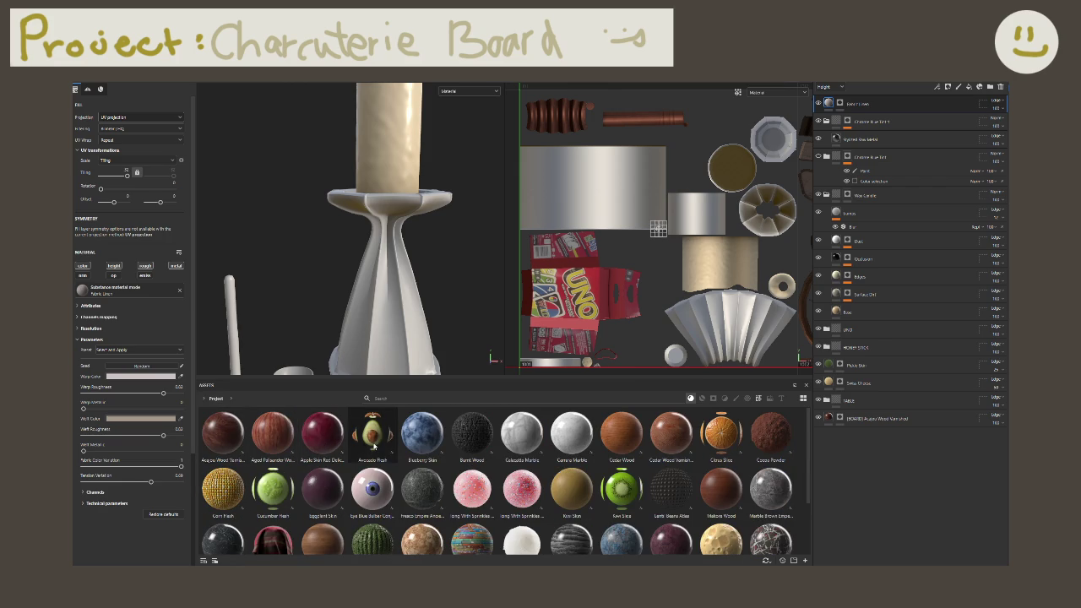
{"action": "scroll", "coordinate": [375, 446], "scroll_direction": "down", "scroll_amount": 2}
{"action": "scroll", "coordinate": [338, 466], "scroll_direction": "up", "scroll_amount": 2}
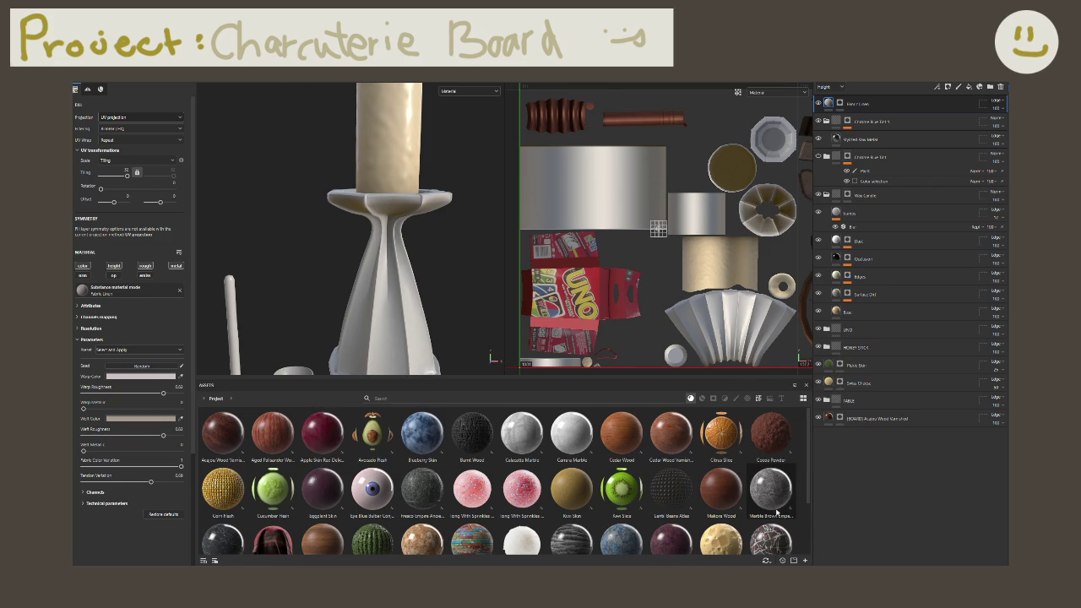
{"action": "mouse_move", "coordinate": [721, 490]}
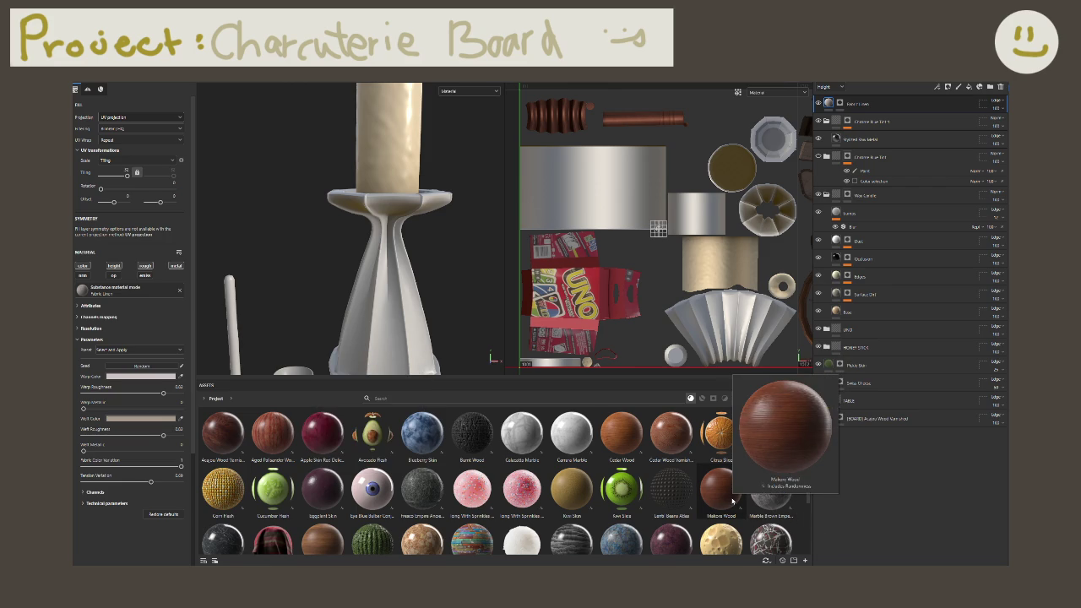
{"action": "scroll", "coordinate": [743, 503], "scroll_direction": "down", "scroll_amount": 3}
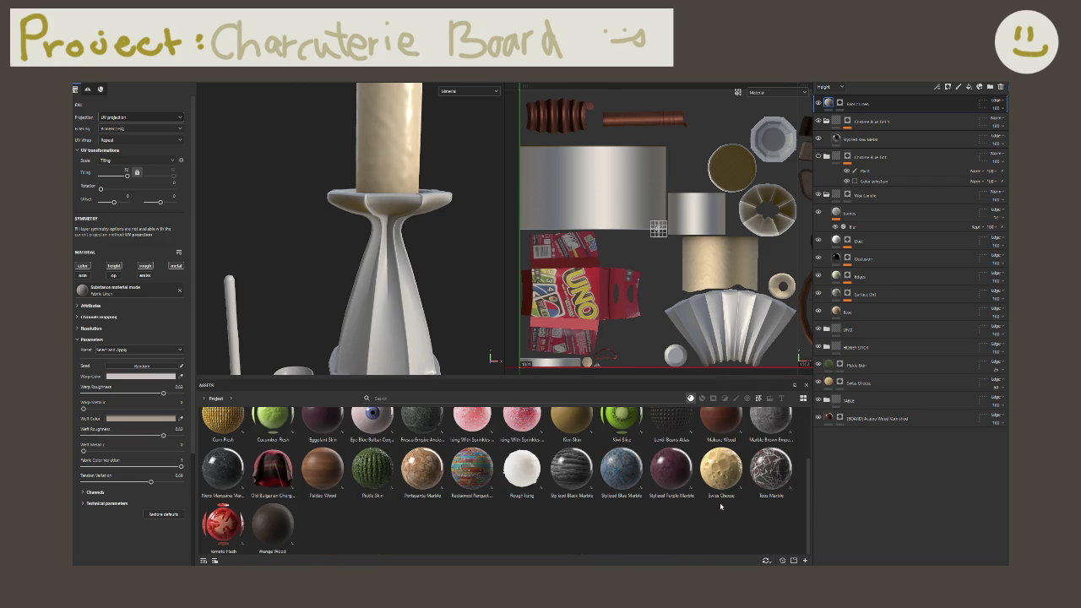
{"action": "scroll", "coordinate": [434, 464], "scroll_direction": "up", "scroll_amount": 3}
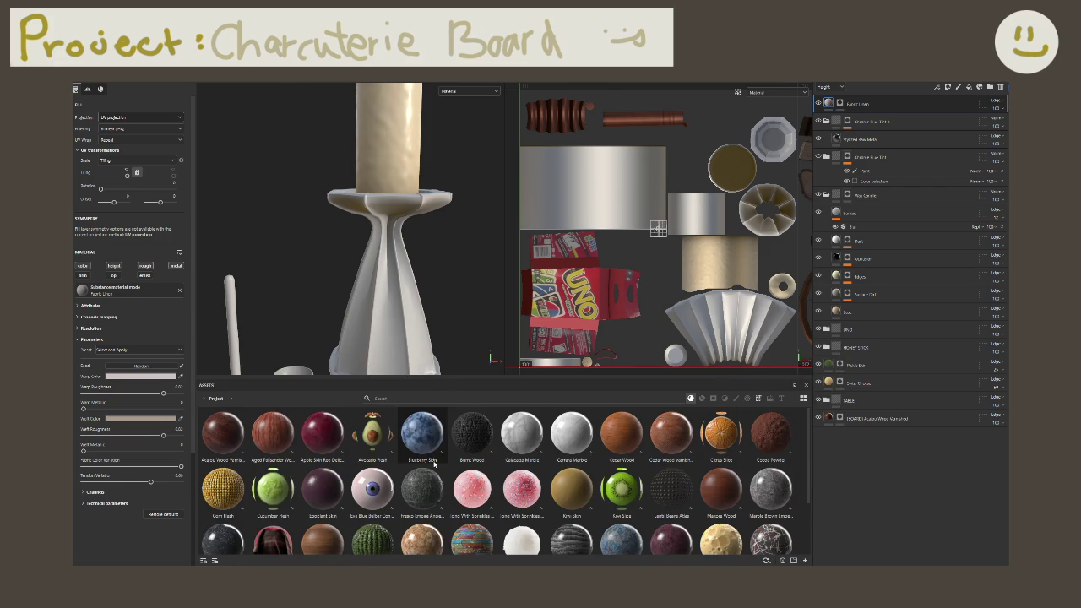
{"action": "scroll", "coordinate": [436, 469], "scroll_direction": "down", "scroll_amount": 3}
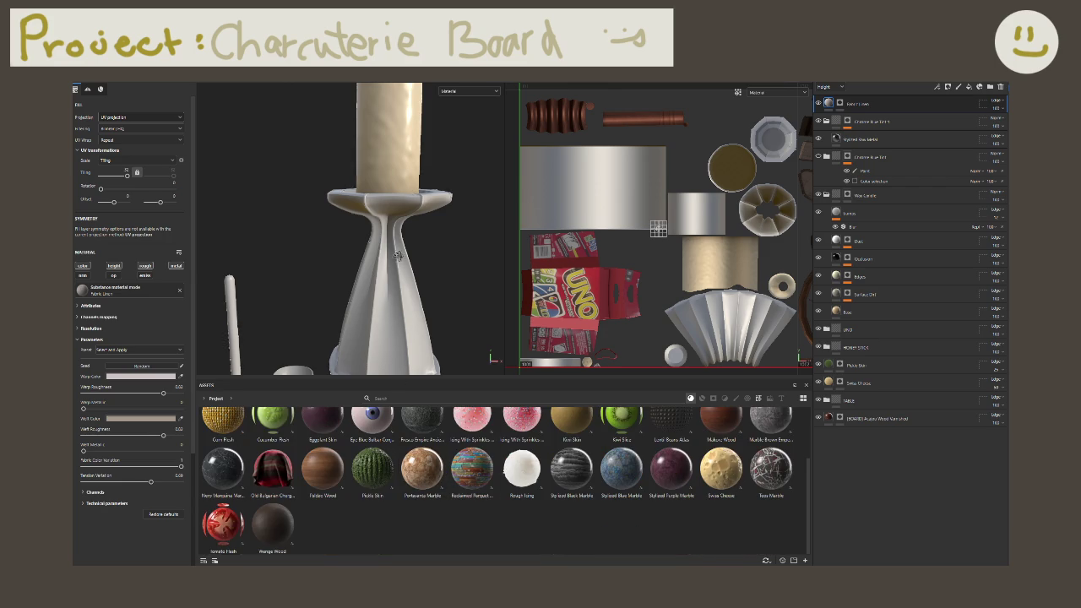
{"action": "mouse_move", "coordinate": [397, 255]}
{"action": "left_mouse_down", "text": "alt"}
{"action": "mouse_move", "coordinate": [359, 365]}
{"action": "mouse_move", "coordinate": [411, 304]}
{"action": "left_mouse_up", "text": "alt"}
{"action": "scroll", "coordinate": [411, 304], "scroll_direction": "up", "scroll_amount": 5}
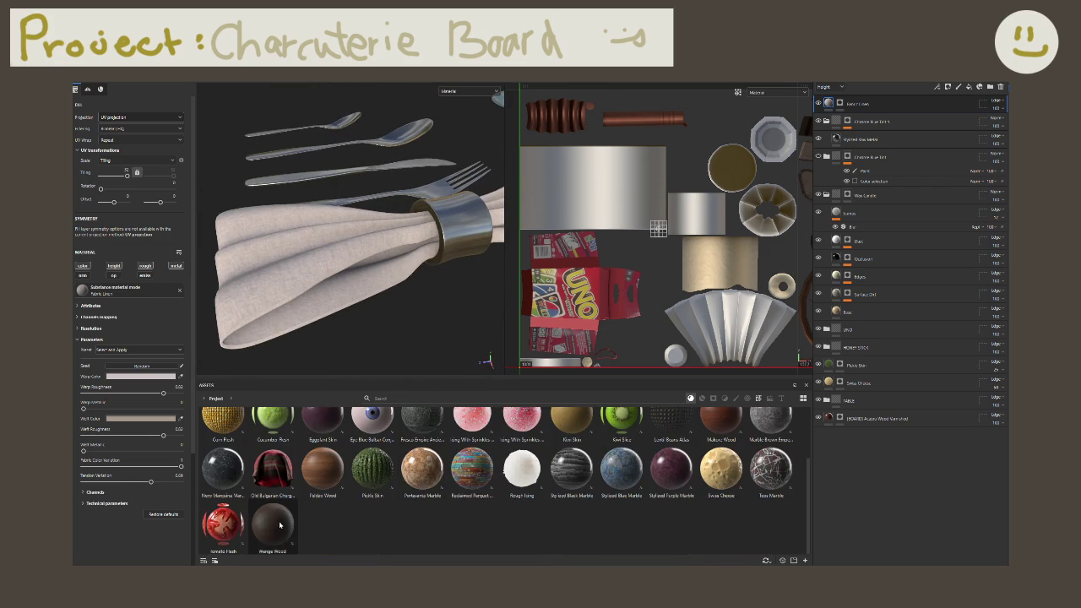
{"action": "left_click_drag", "start_coordinate": [272, 470], "coordinate": [310, 276]}
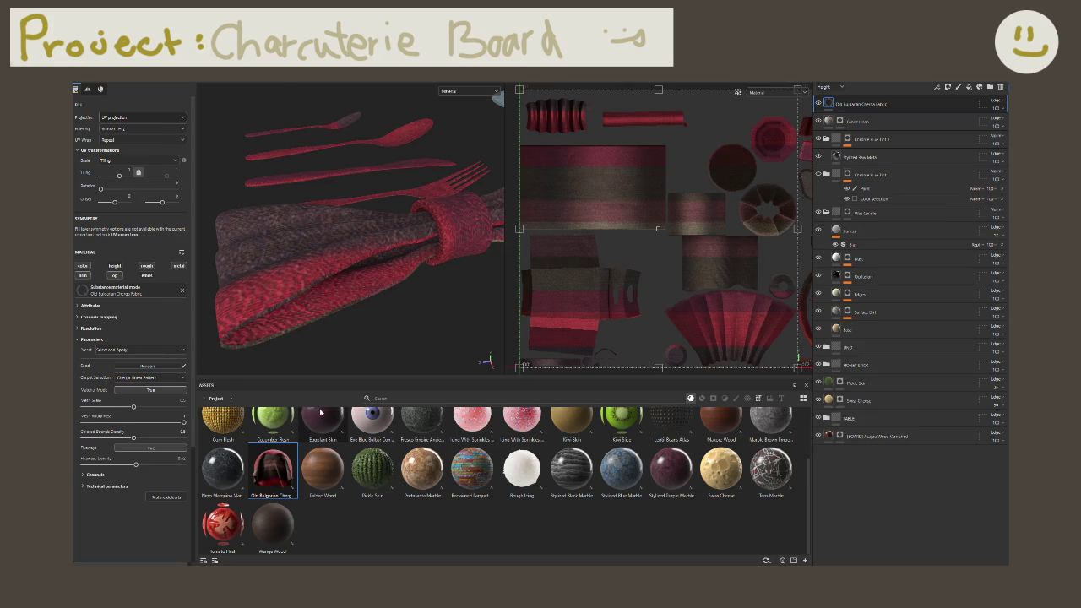
Step: Add a black mask to the fabric layer and fill only the napkin in it
{"action": "left_click_drag", "start_coordinate": [369, 302], "coordinate": [425, 309], "text": "alt"}
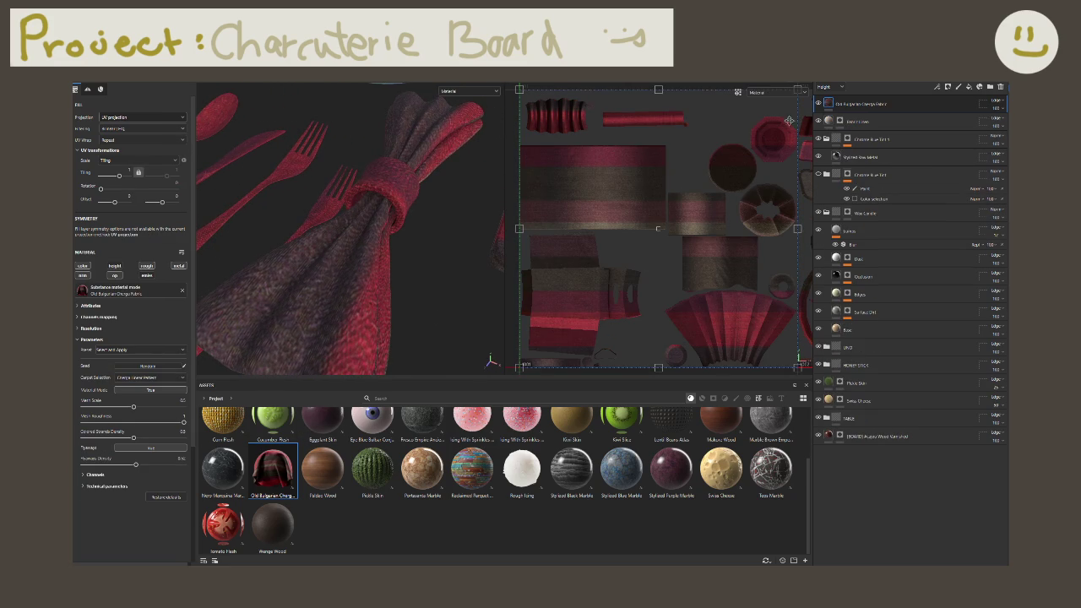
{"action": "right_click", "coordinate": [851, 108]}
{"action": "left_click", "coordinate": [867, 126]}
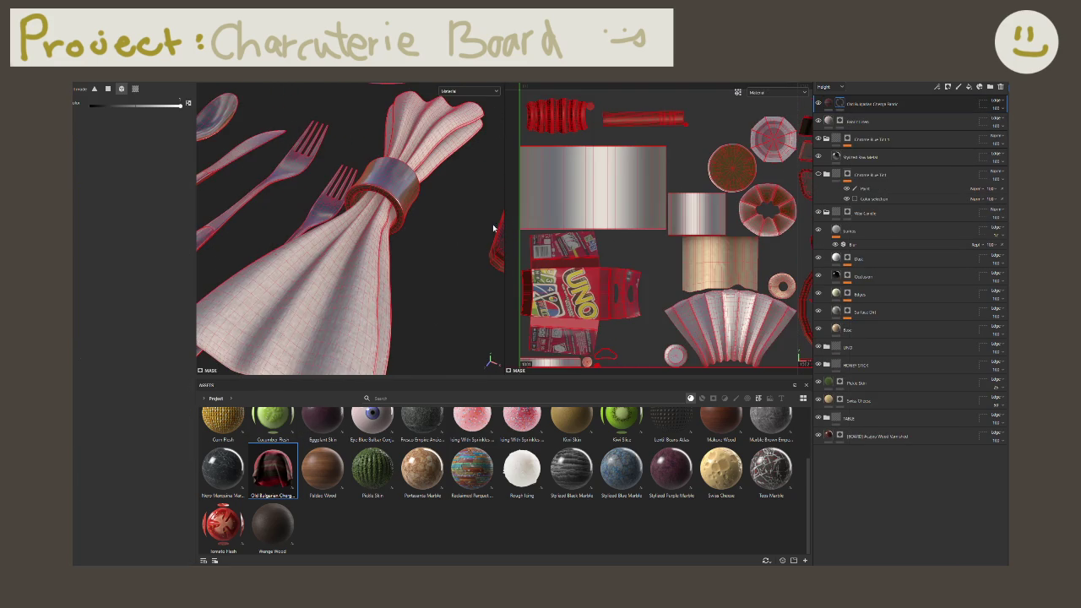
{"action": "left_click", "coordinate": [355, 265]}
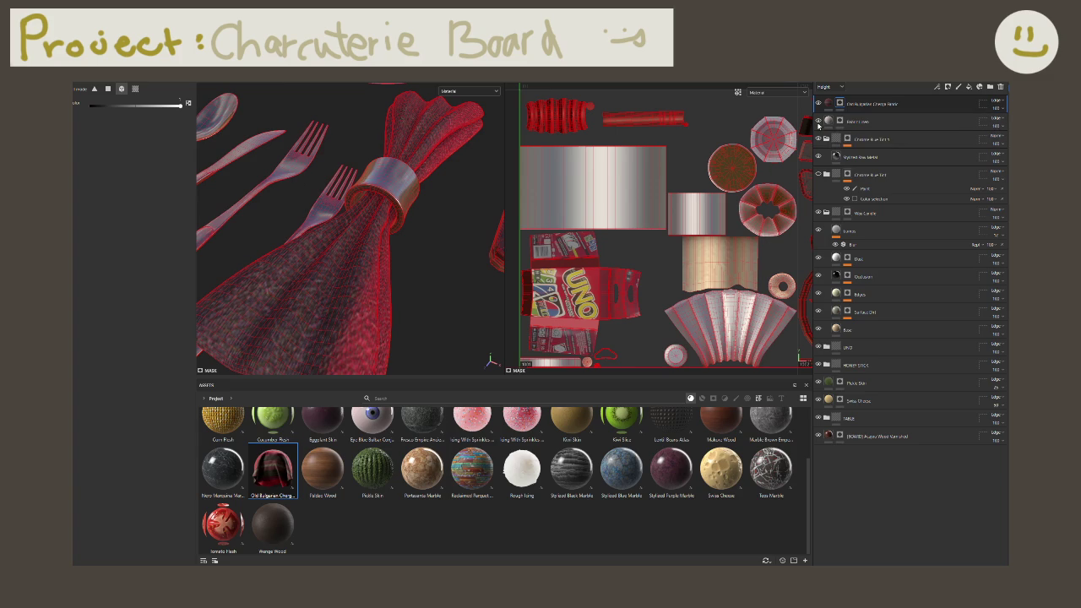
{"action": "left_click", "coordinate": [828, 103]}
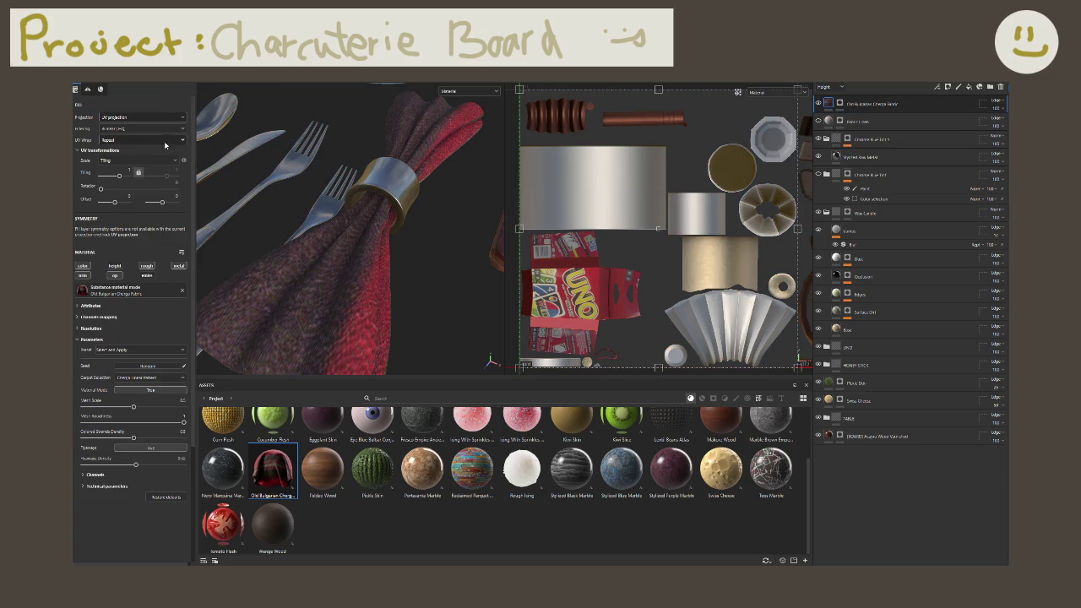
Step: Raise the fabric's tiling and set its rotation to 90 degrees
{"action": "mouse_move", "coordinate": [120, 176]}
{"action": "left_mouse_down"}
{"action": "mouse_move", "coordinate": [129, 176]}
{"action": "mouse_move", "coordinate": [120, 176]}
{"action": "left_mouse_up"}
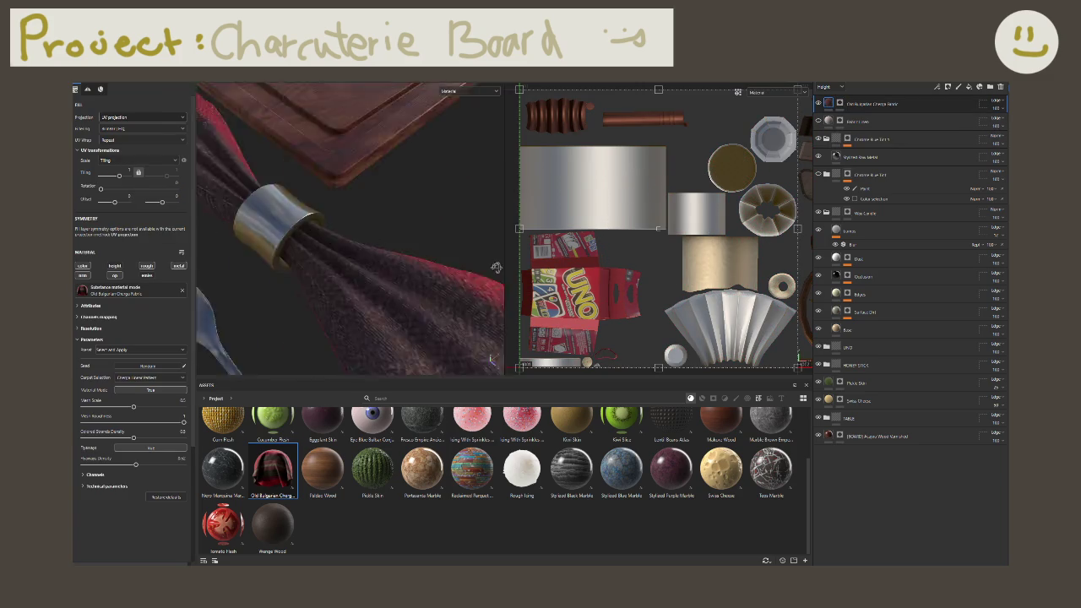
{"action": "mouse_move", "coordinate": [354, 220]}
{"action": "left_mouse_down", "text": "alt"}
{"action": "mouse_move", "coordinate": [411, 193]}
{"action": "mouse_move", "coordinate": [354, 219]}
{"action": "left_mouse_up", "text": "alt"}
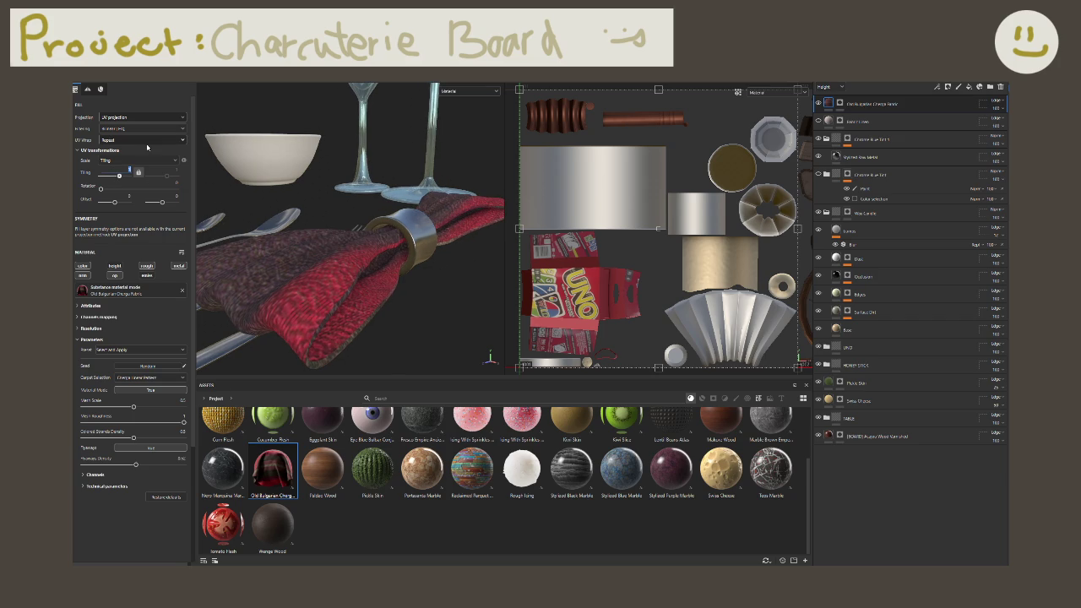
{"action": "left_click_drag", "start_coordinate": [334, 175], "coordinate": [279, 188], "text": "alt"}
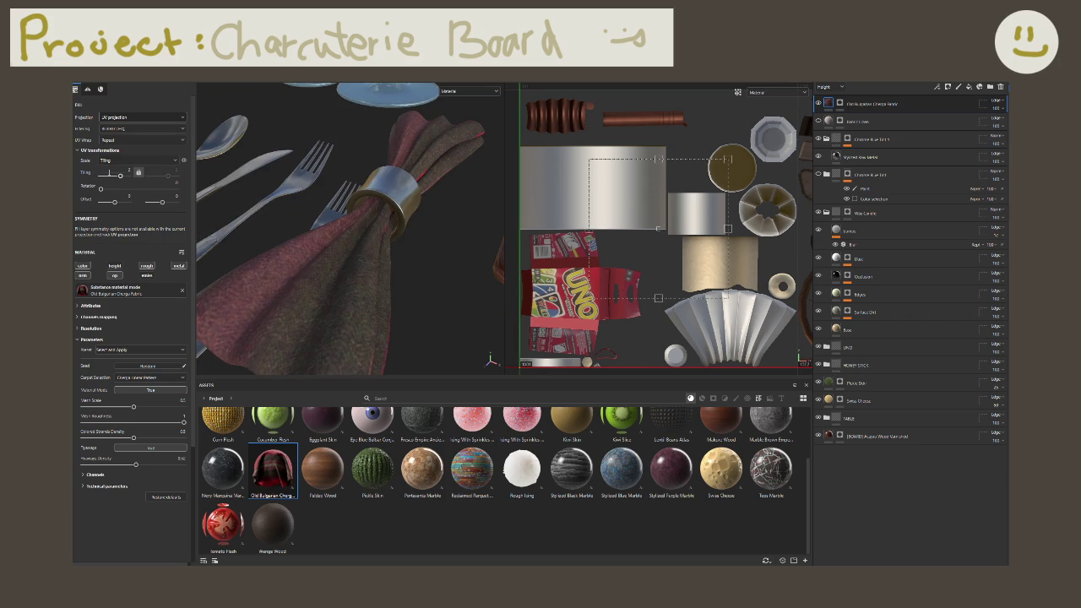
{"action": "left_click_drag", "start_coordinate": [120, 174], "coordinate": [128, 175]}
{"action": "left_click_drag", "start_coordinate": [221, 151], "coordinate": [276, 234], "text": "alt"}
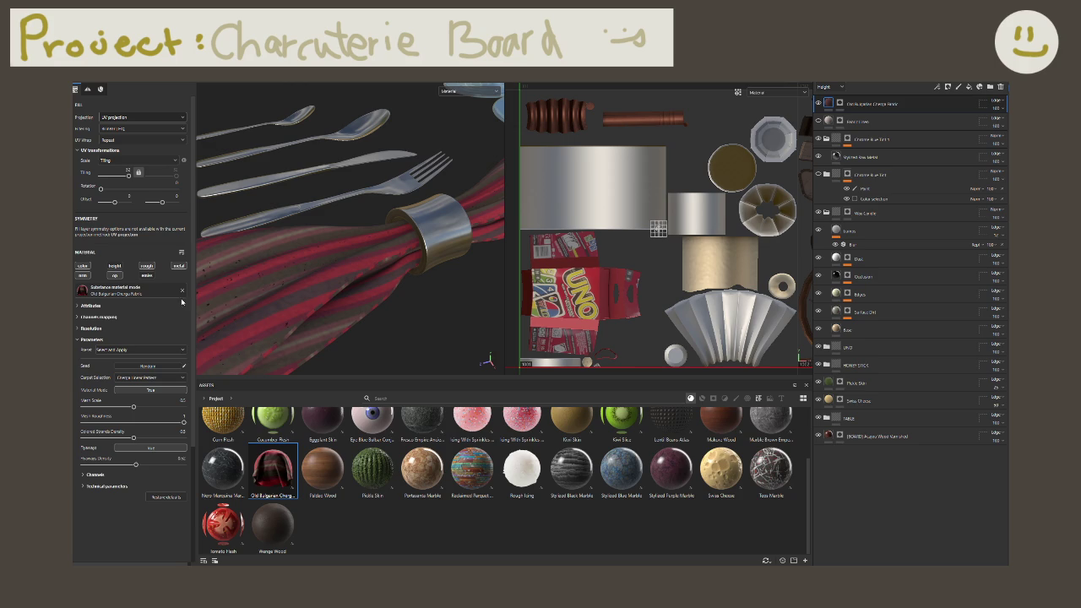
{"action": "left_click", "coordinate": [176, 182]}
{"action": "type", "text": "90"}
{"action": "key", "text": "Return"}
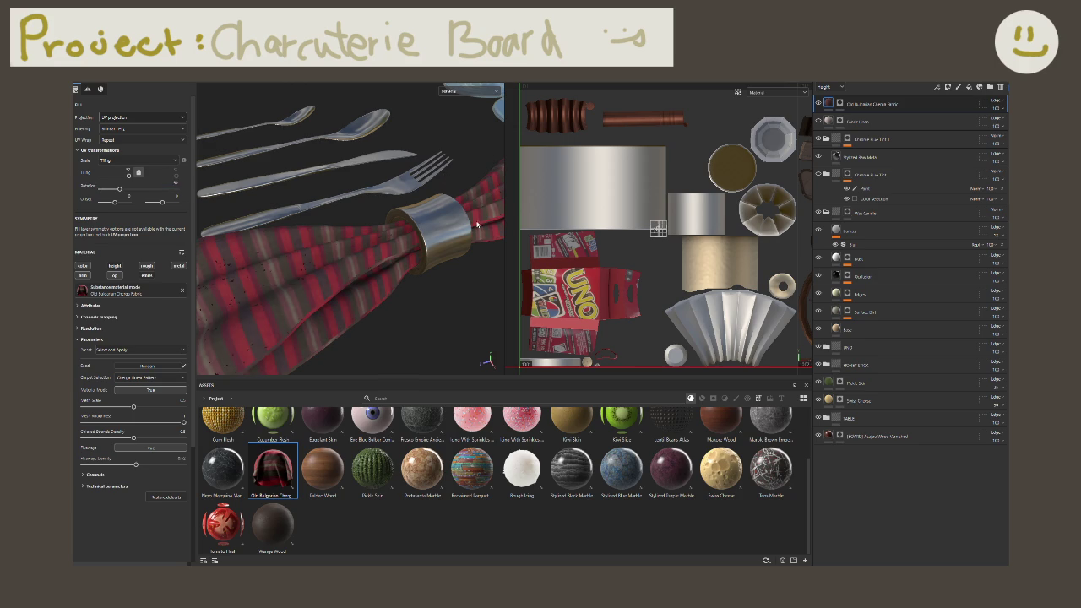
Step: Delete the Chenga fabric fill layer so the napkin returns to plain white
{"action": "left_click", "coordinate": [1000, 86]}
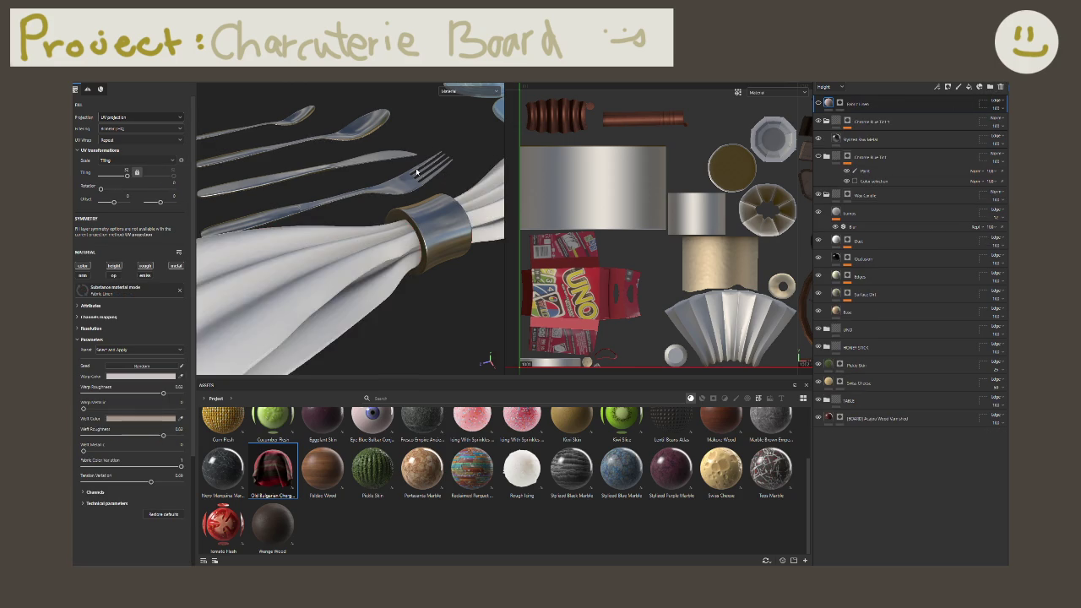
{"action": "key", "text": "f"}
{"action": "key", "text": "ctrl+z"}
Step: Orbit around the table to inspect the cutlery, board, bowl and glasses
{"action": "mouse_move", "coordinate": [372, 220]}
{"action": "left_mouse_down", "text": "alt"}
{"action": "mouse_move", "coordinate": [335, 251]}
{"action": "mouse_move", "coordinate": [301, 249]}
{"action": "mouse_move", "coordinate": [353, 252]}
{"action": "left_mouse_up", "text": "alt"}
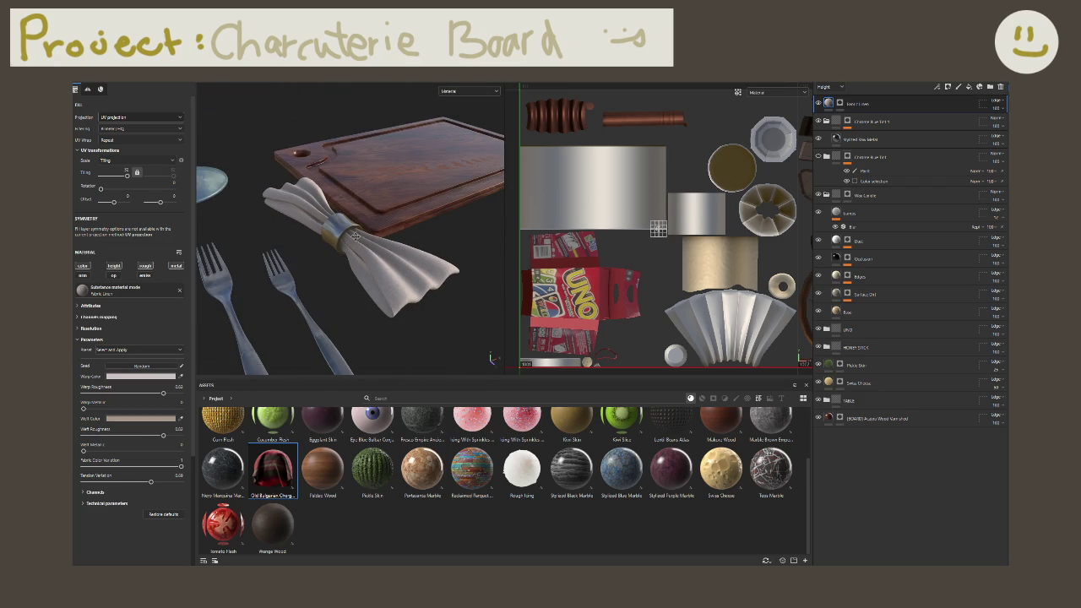
{"action": "mouse_move", "coordinate": [355, 238]}
{"action": "left_mouse_down", "text": "alt"}
{"action": "mouse_move", "coordinate": [346, 259]}
{"action": "mouse_move", "coordinate": [441, 220]}
{"action": "mouse_move", "coordinate": [276, 264]}
{"action": "left_mouse_up", "text": "alt"}
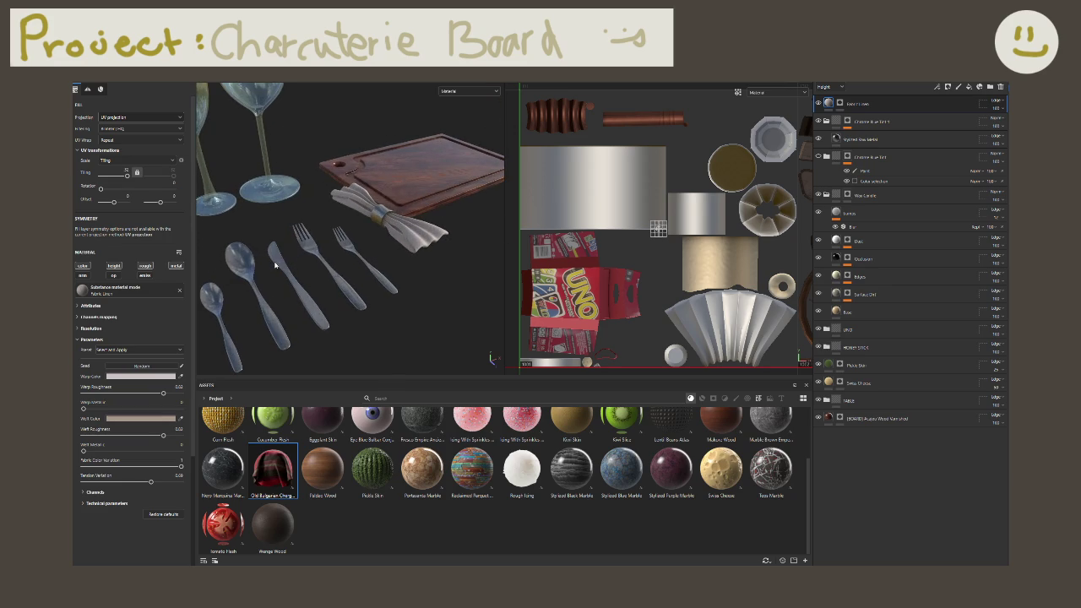
{"action": "scroll", "coordinate": [276, 265], "scroll_direction": "up", "scroll_amount": 3}
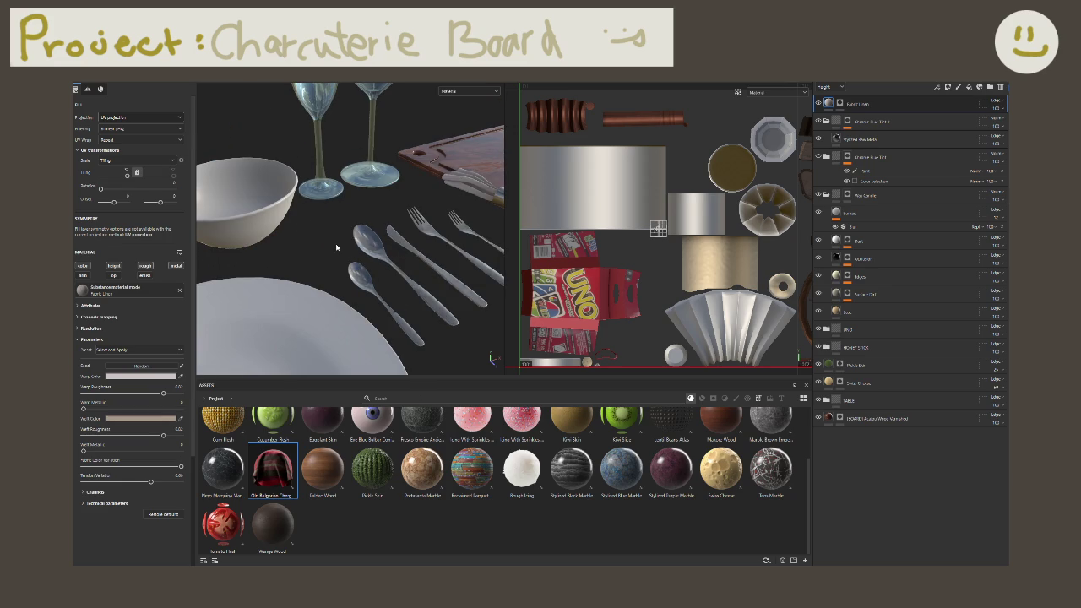
{"action": "mouse_move", "coordinate": [336, 270]}
{"action": "left_mouse_down", "text": "alt"}
{"action": "mouse_move", "coordinate": [304, 231]}
{"action": "mouse_move", "coordinate": [358, 289]}
{"action": "left_mouse_up", "text": "alt"}
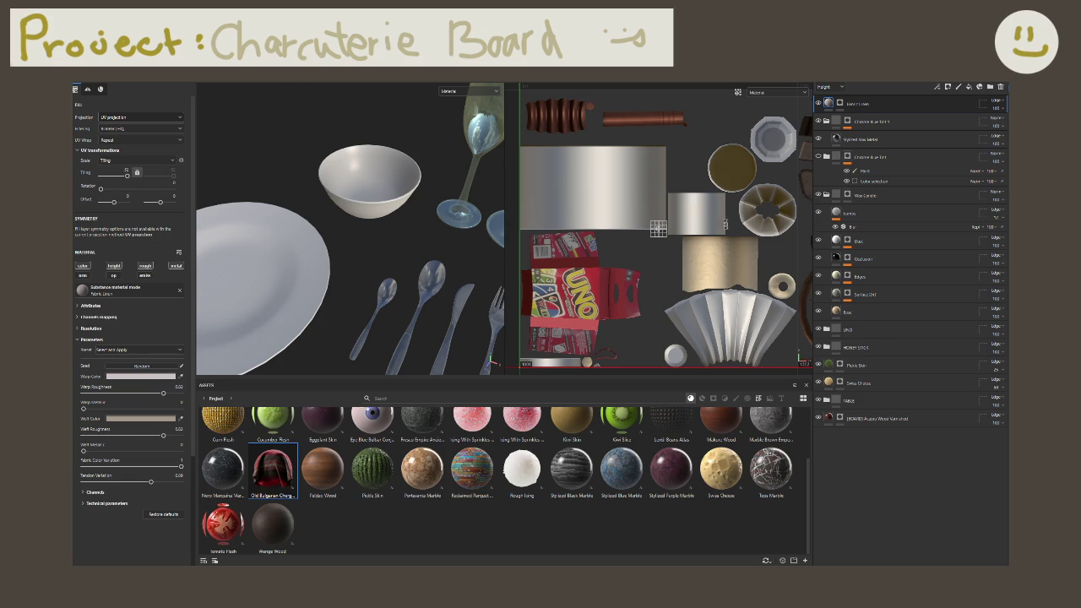
{"action": "mouse_move", "coordinate": [470, 206]}
{"action": "middle_mouse_down"}
{"action": "mouse_move", "coordinate": [324, 224]}
{"action": "mouse_move", "coordinate": [348, 246]}
{"action": "mouse_move", "coordinate": [370, 234]}
{"action": "mouse_move", "coordinate": [294, 197]}
{"action": "mouse_move", "coordinate": [318, 270]}
{"action": "middle_mouse_up"}
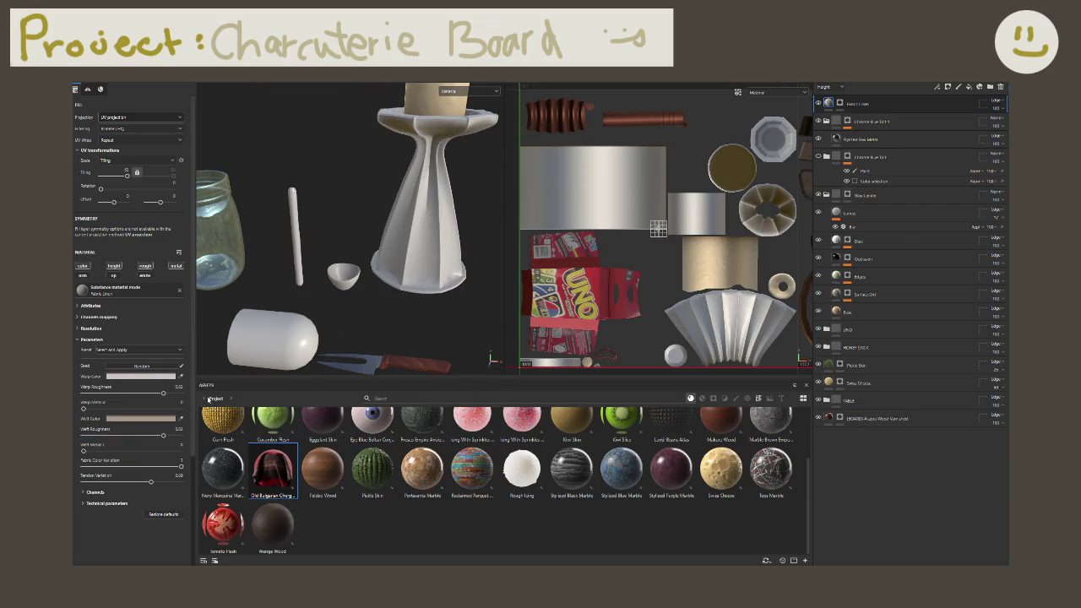
Step: Browse all-library materials, trying searches for 'bread' and 'smooth' and clearing them
{"action": "left_click", "coordinate": [205, 398]}
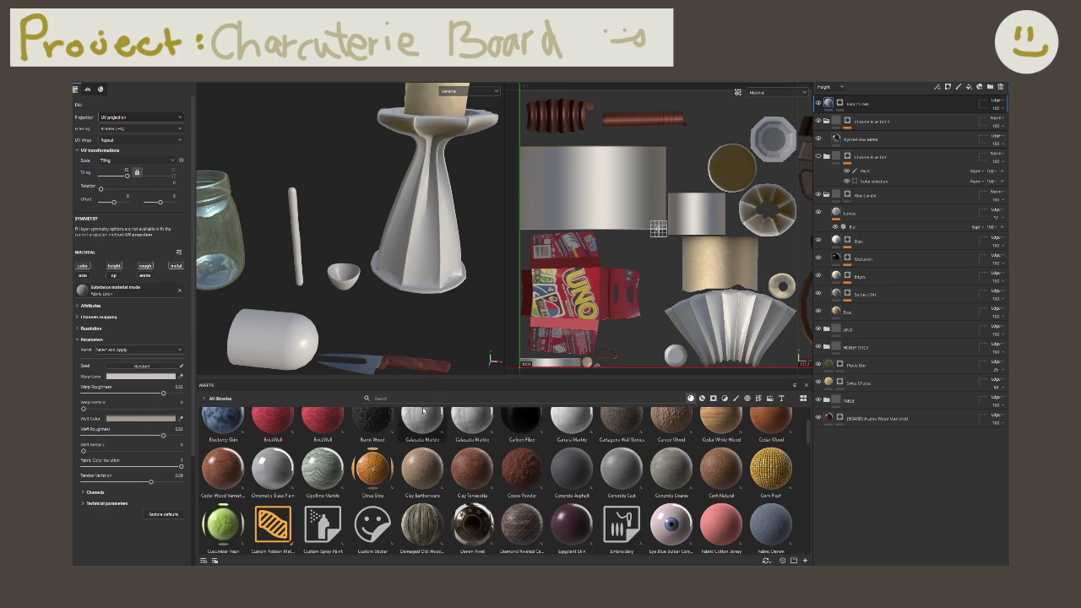
{"action": "left_click", "coordinate": [420, 399]}
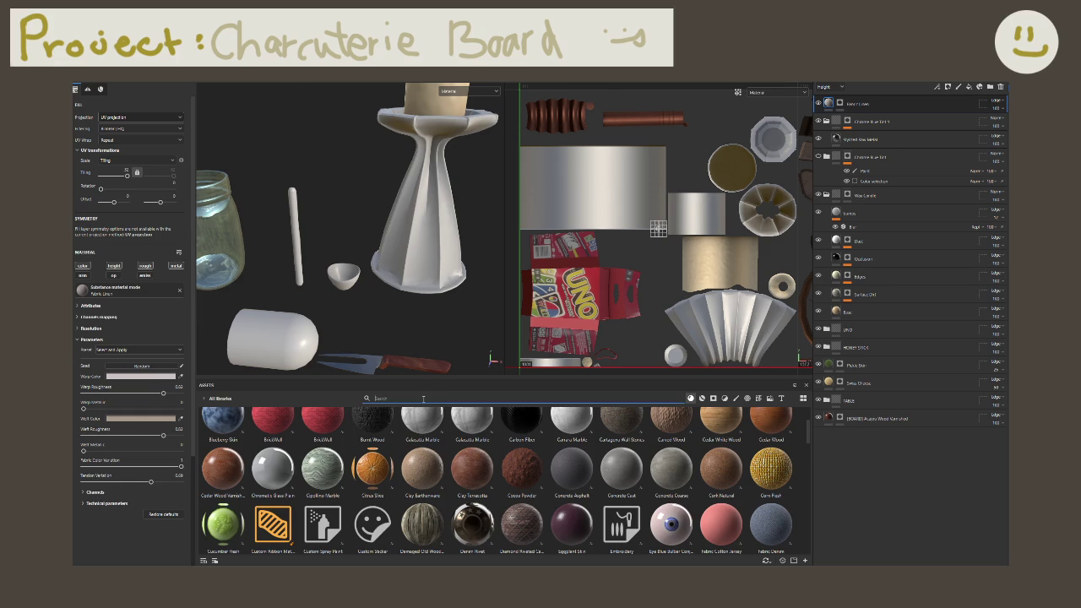
{"action": "type", "text": "bread"}
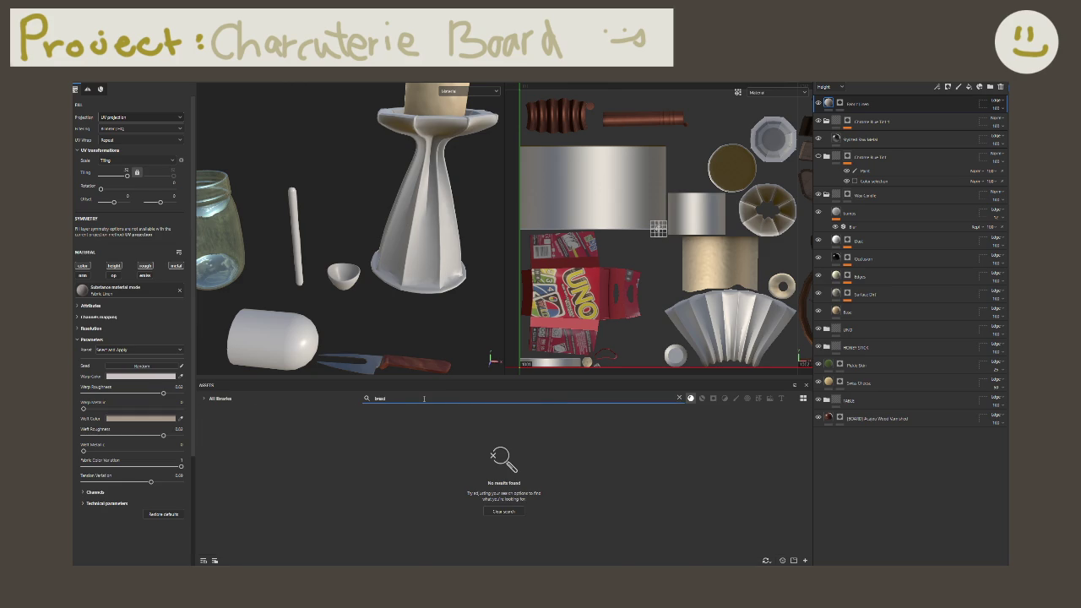
{"action": "key", "text": "ctrl+a"}
{"action": "key", "text": "BackSpace"}
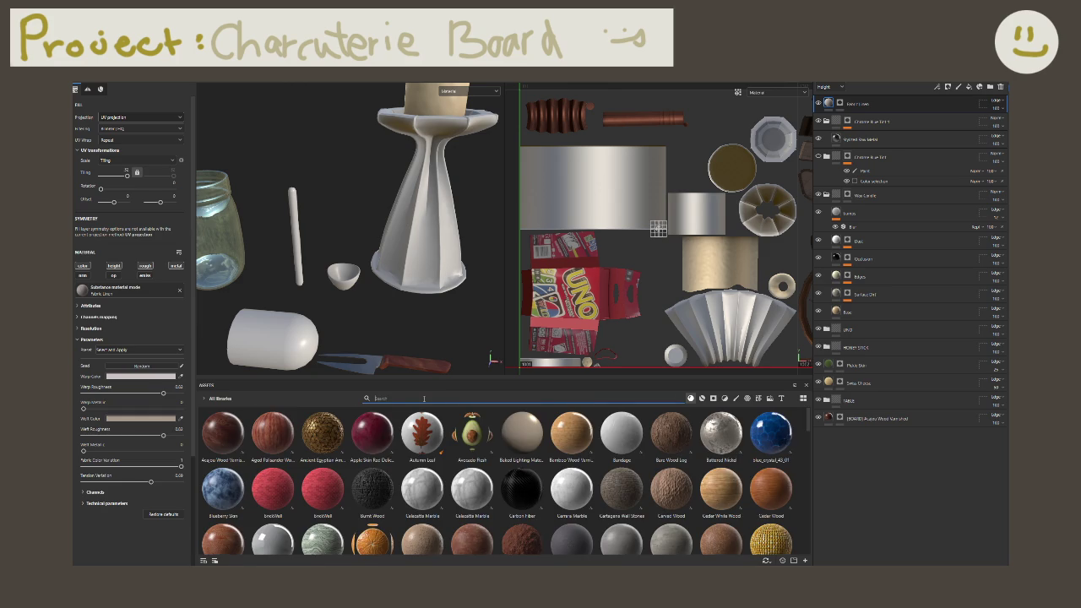
{"action": "type", "text": "smooth"}
{"action": "key", "text": "ctrl+a"}
{"action": "key", "text": "BackSpace"}
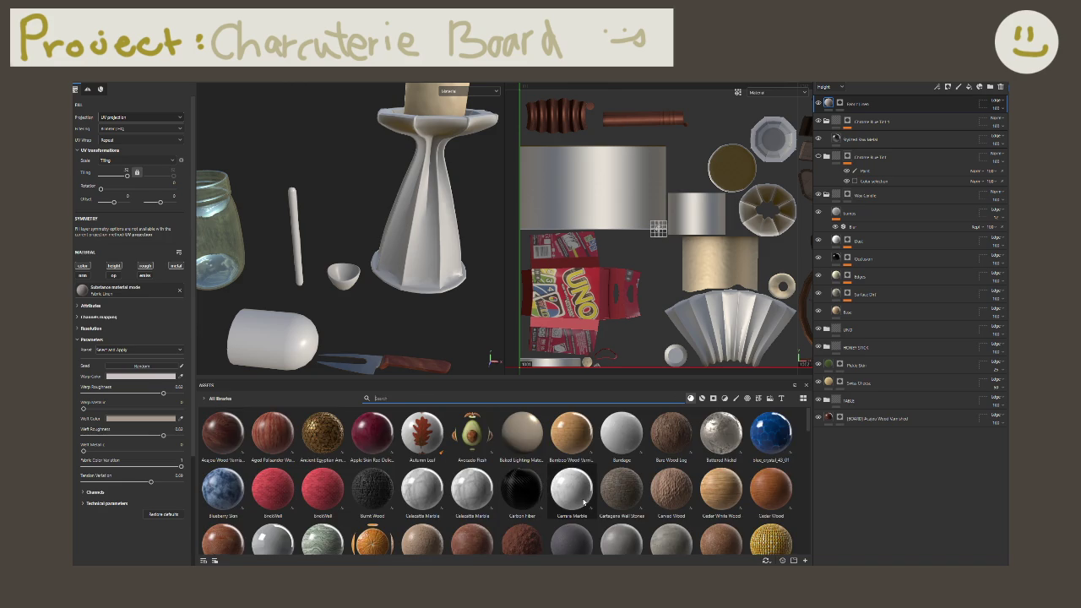
Step: Scroll through the asset shelf, then select and expand the Chrome Blue tint folder
{"action": "scroll", "coordinate": [583, 503], "scroll_direction": "down", "scroll_amount": 3}
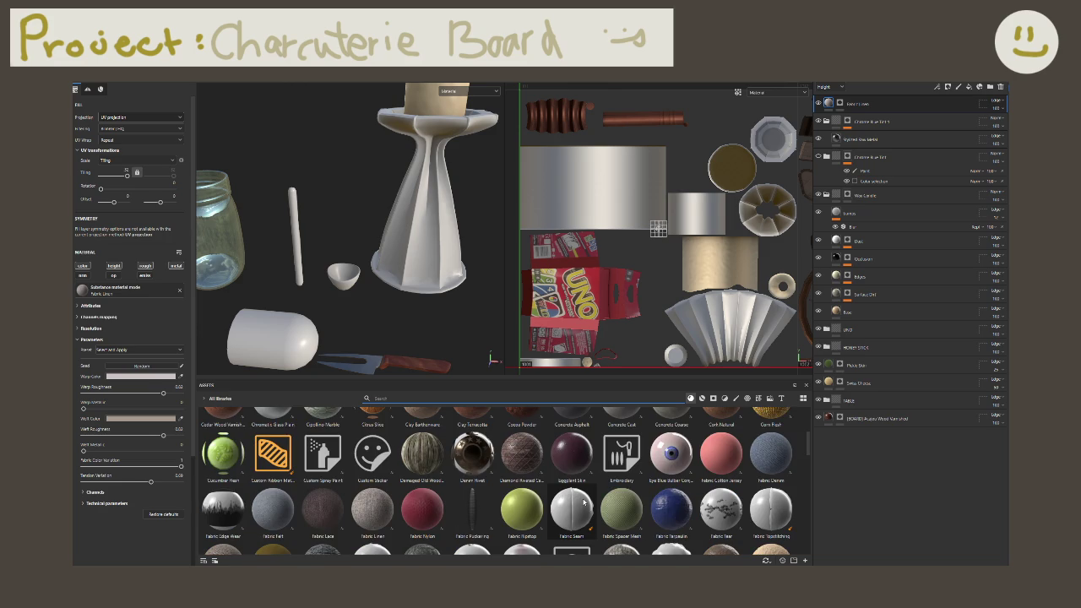
{"action": "scroll", "coordinate": [583, 504], "scroll_direction": "down", "scroll_amount": 3}
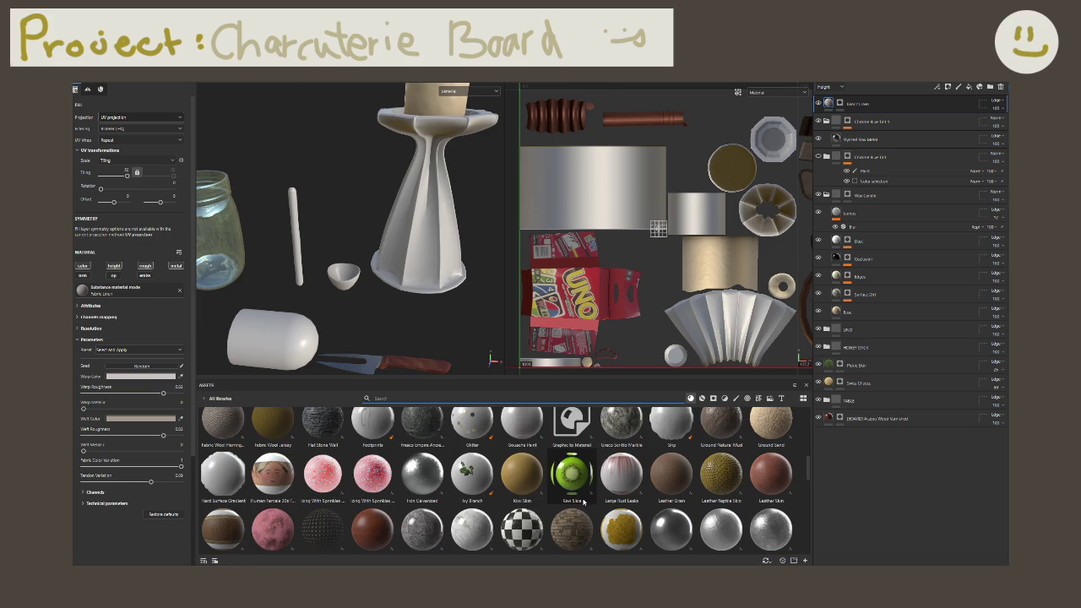
{"action": "scroll", "coordinate": [583, 504], "scroll_direction": "down", "scroll_amount": 3}
{"action": "scroll", "coordinate": [583, 504], "scroll_direction": "down", "scroll_amount": 3}
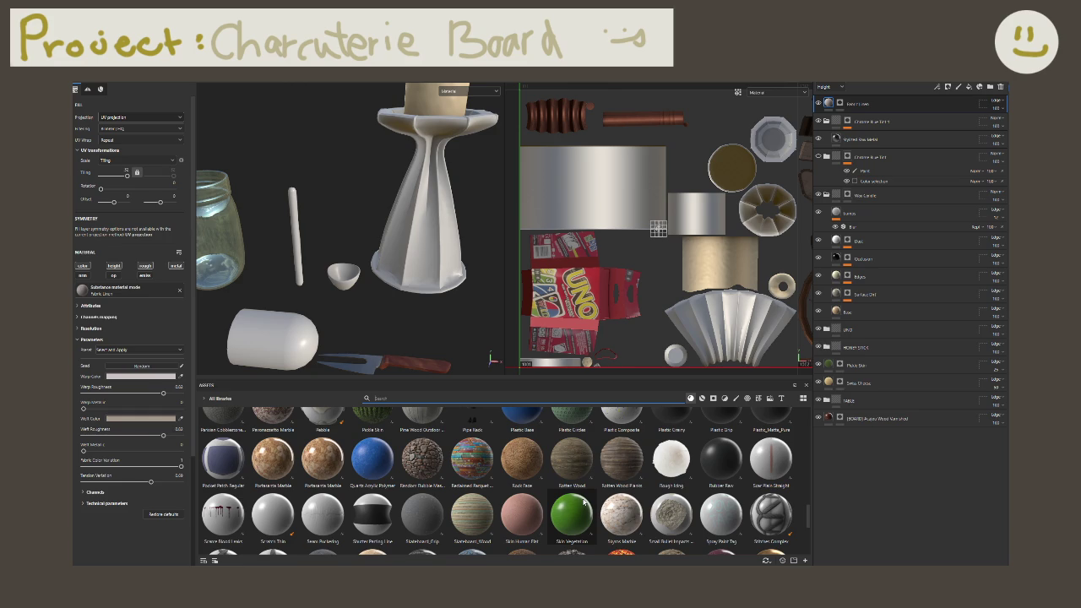
{"action": "scroll", "coordinate": [582, 504], "scroll_direction": "down", "scroll_amount": 3}
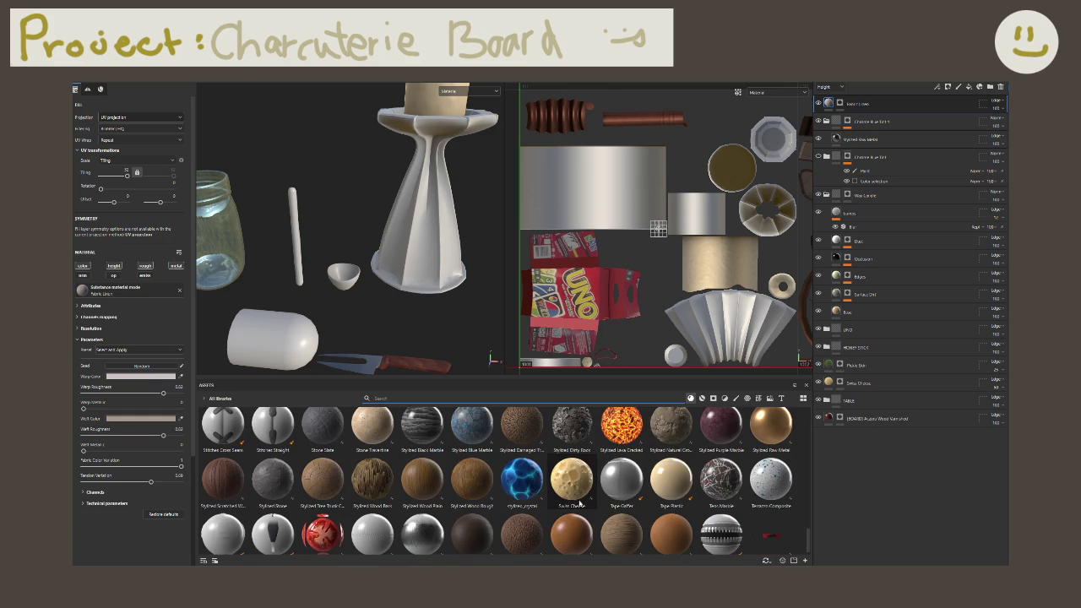
{"action": "scroll", "coordinate": [580, 505], "scroll_direction": "down", "scroll_amount": 1}
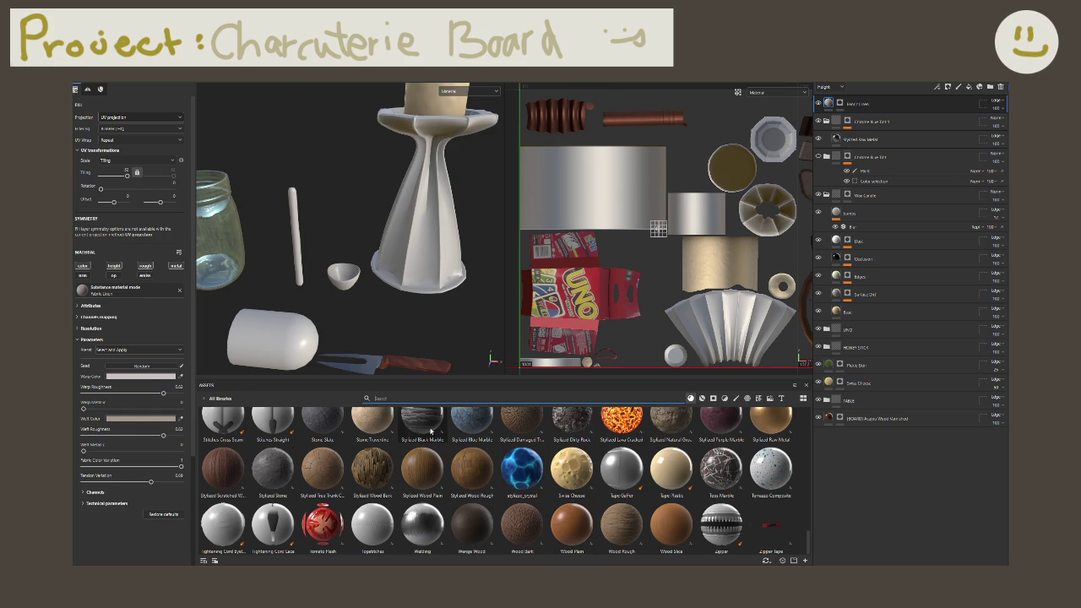
{"action": "scroll", "coordinate": [632, 436], "scroll_direction": "up", "scroll_amount": 5}
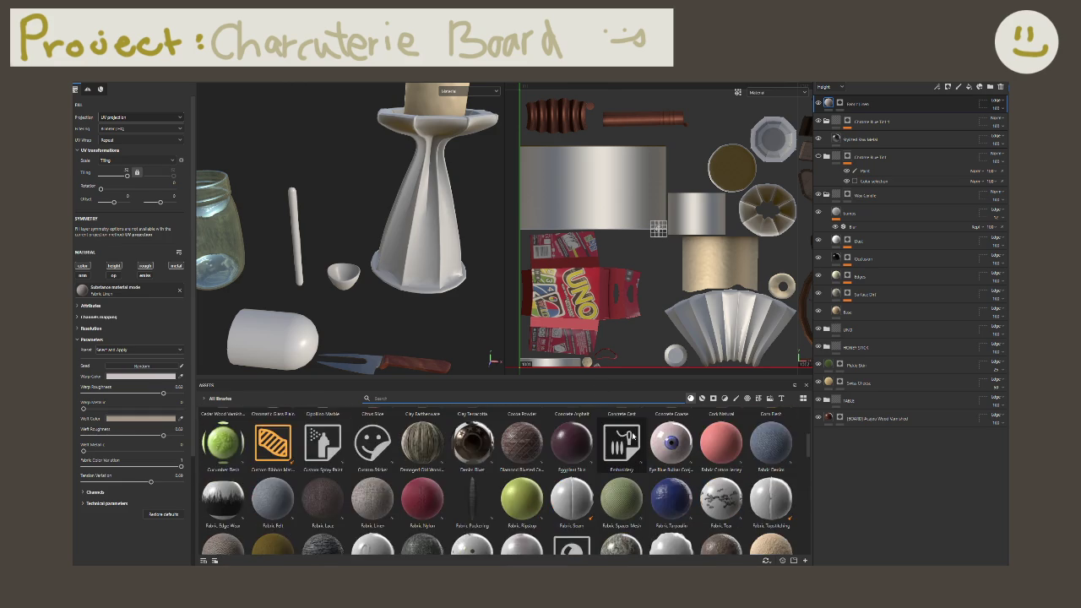
{"action": "scroll", "coordinate": [632, 436], "scroll_direction": "up", "scroll_amount": 5}
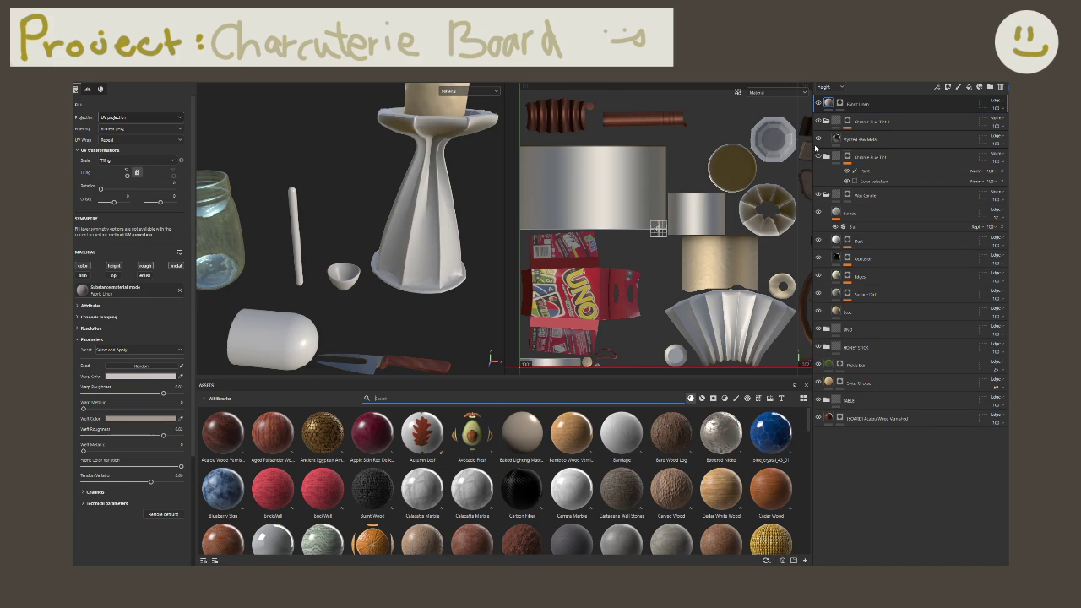
{"action": "left_click", "coordinate": [848, 157]}
{"action": "left_click", "coordinate": [825, 157]}
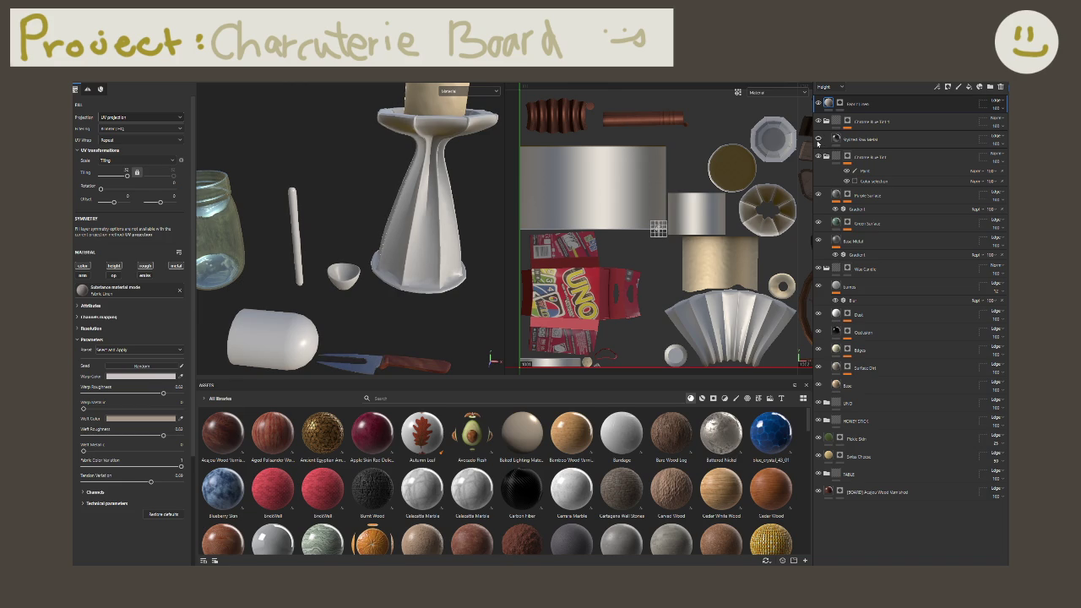
Step: Delete the Chrome Blue tint folder, then select the top layer and reframe the props
{"action": "left_click", "coordinate": [870, 161]}
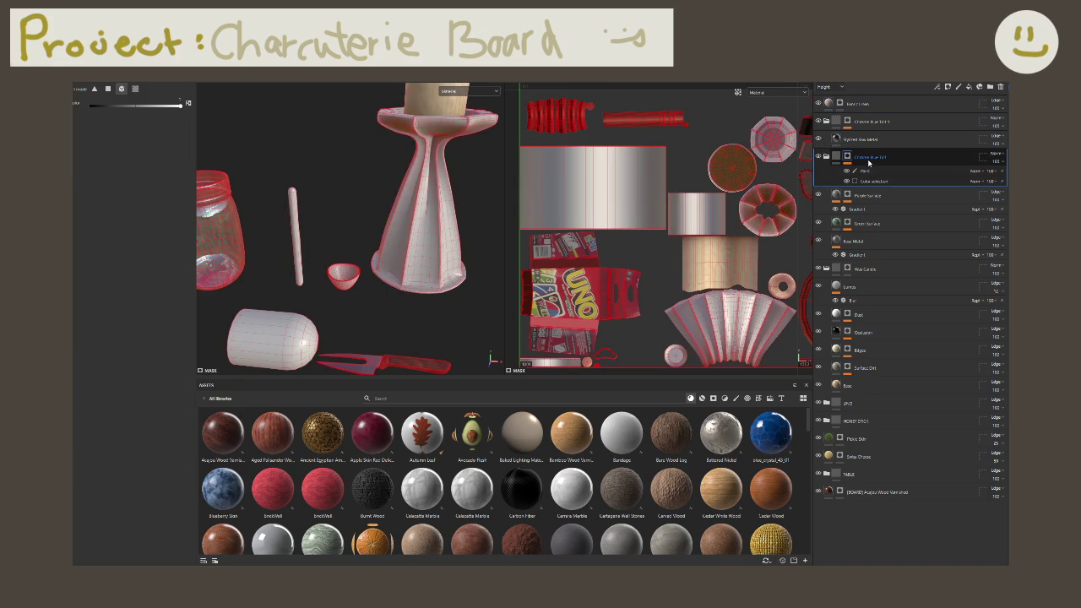
{"action": "key", "text": "Delete"}
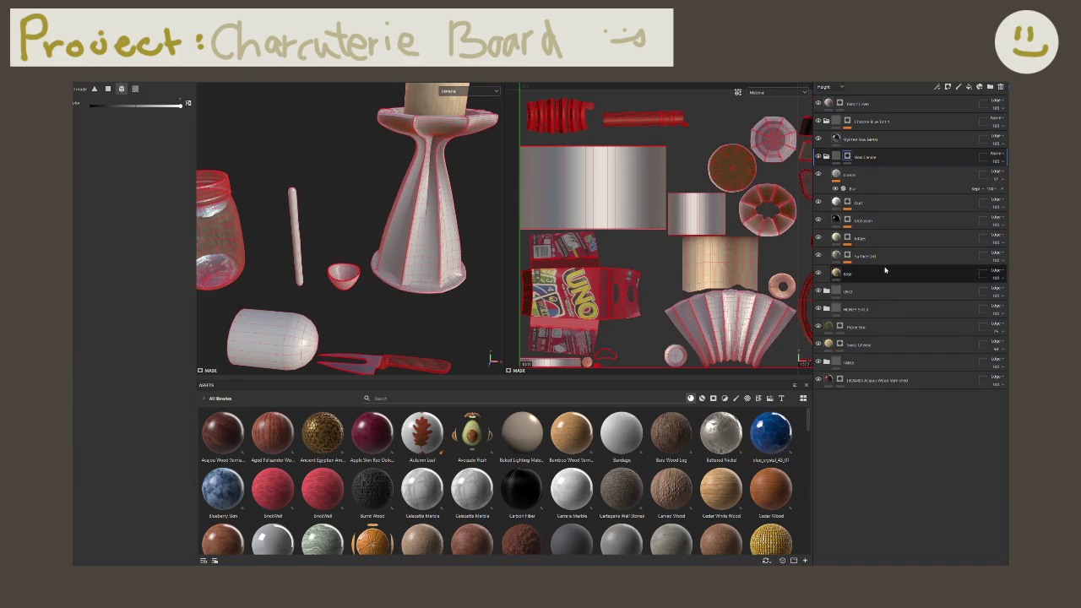
{"action": "left_click_drag", "start_coordinate": [464, 253], "coordinate": [392, 244], "text": "alt"}
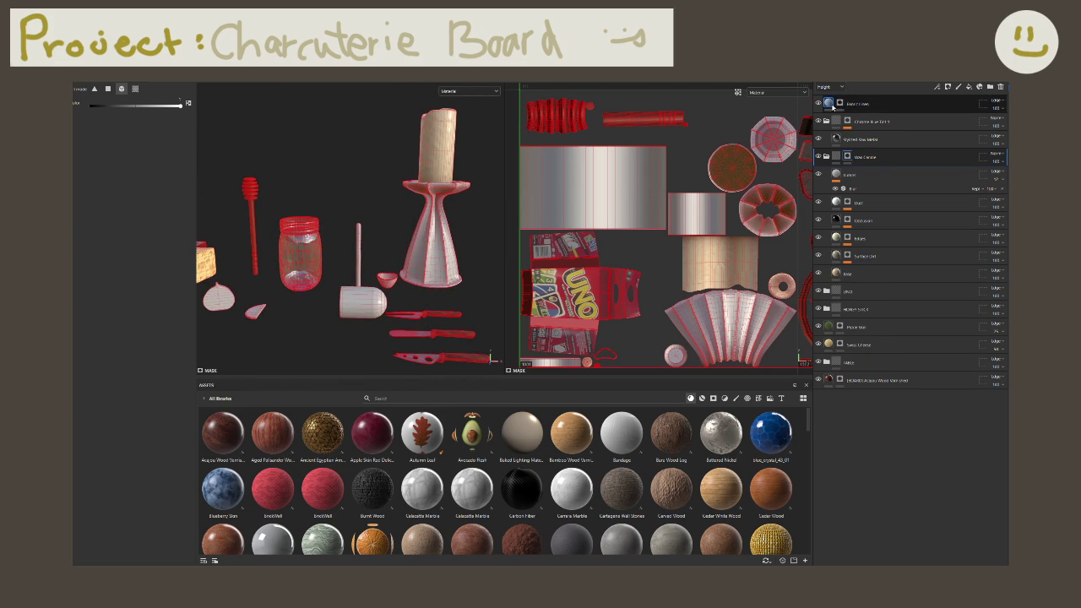
{"action": "left_click", "coordinate": [857, 103]}
{"action": "left_click_drag", "start_coordinate": [456, 278], "coordinate": [527, 391], "text": "alt"}
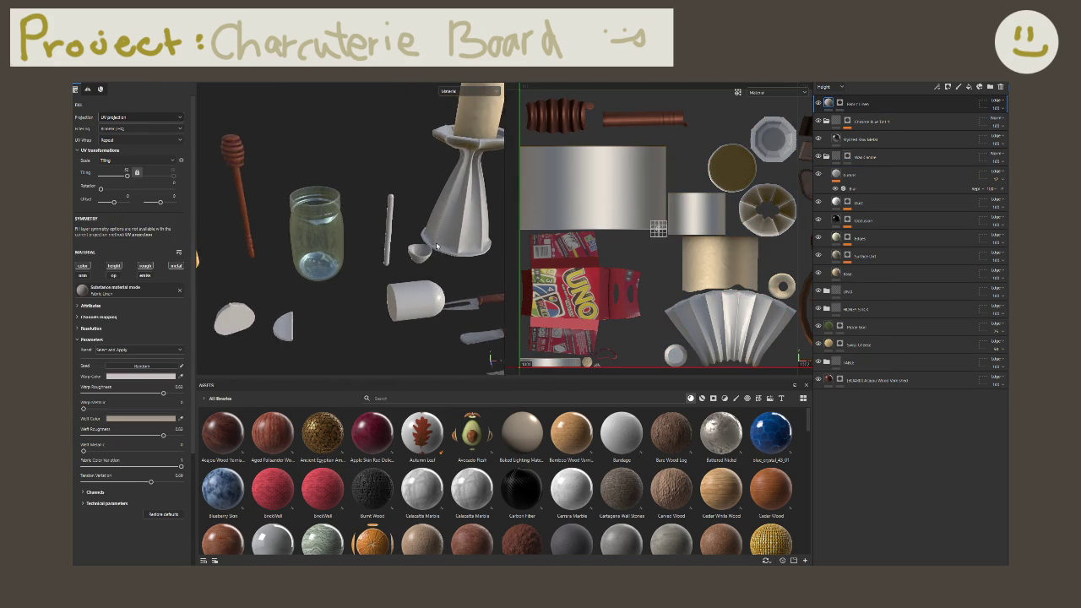
{"action": "left_click", "coordinate": [530, 398]}
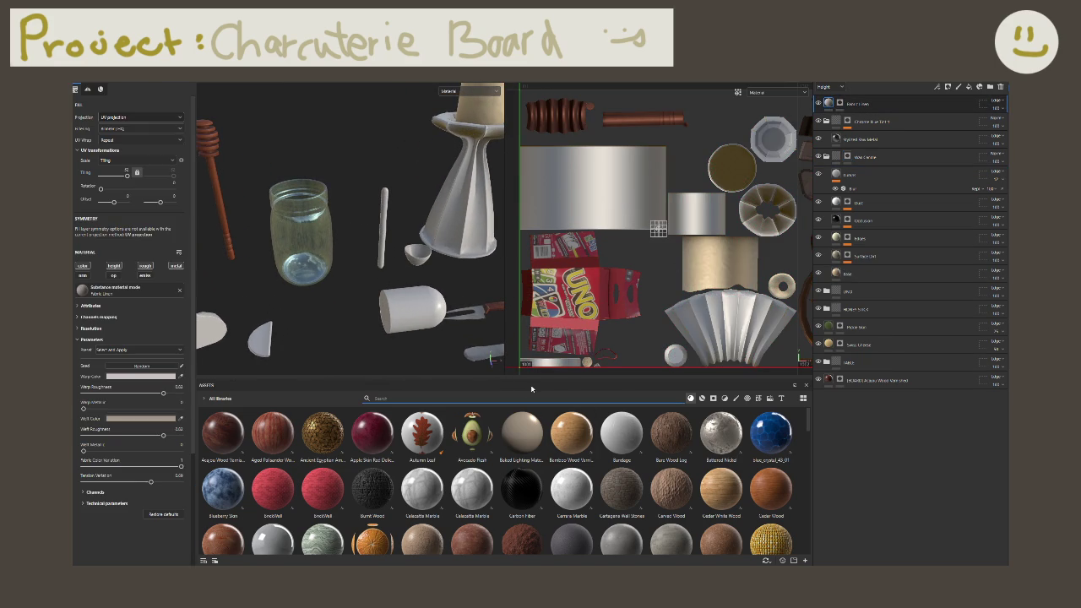
{"action": "type", "text": "mad"}
{"action": "key", "text": "BackSpace"}
{"action": "key", "text": "BackSpace"}
{"action": "key", "text": "BackSpace"}
{"action": "type", "text": "frui"}
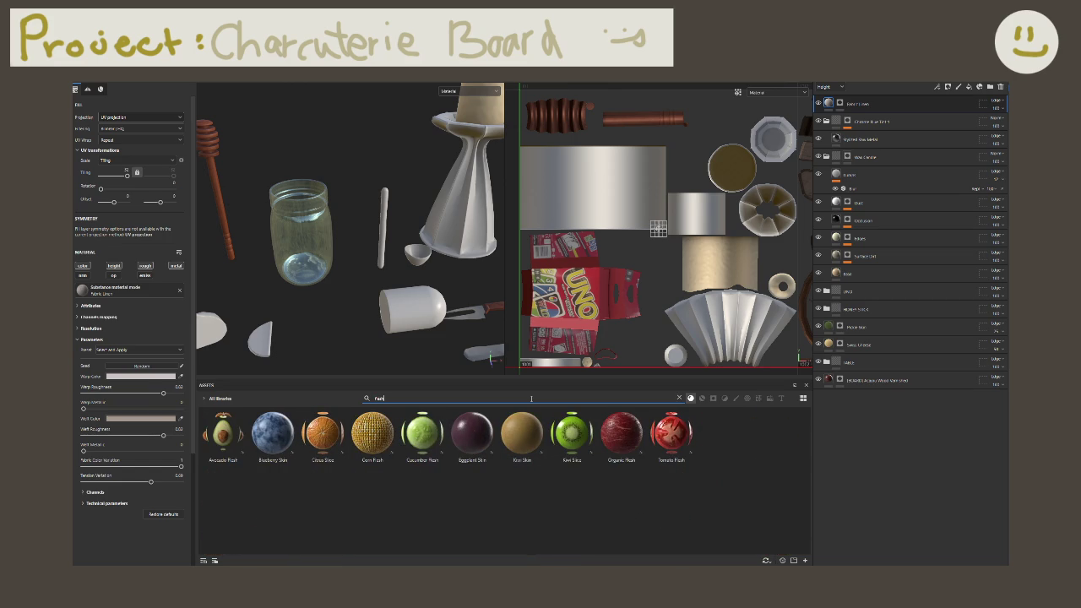
{"action": "key", "text": "BackSpace"}
{"action": "key", "text": "BackSpace"}
{"action": "key", "text": "BackSpace"}
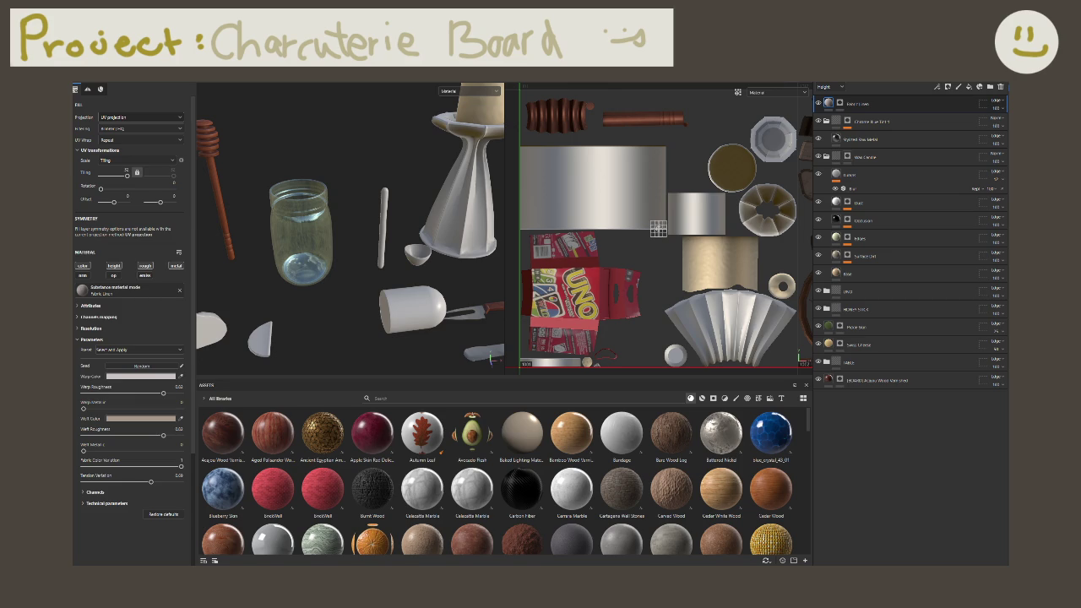
{"action": "left_click_drag", "start_coordinate": [186, 371], "coordinate": [346, 440]}
Step: Bring in the downloaded .sbsar files and set each one's usage to base material
{"action": "left_click_drag", "start_coordinate": [412, 457], "coordinate": [483, 447]}
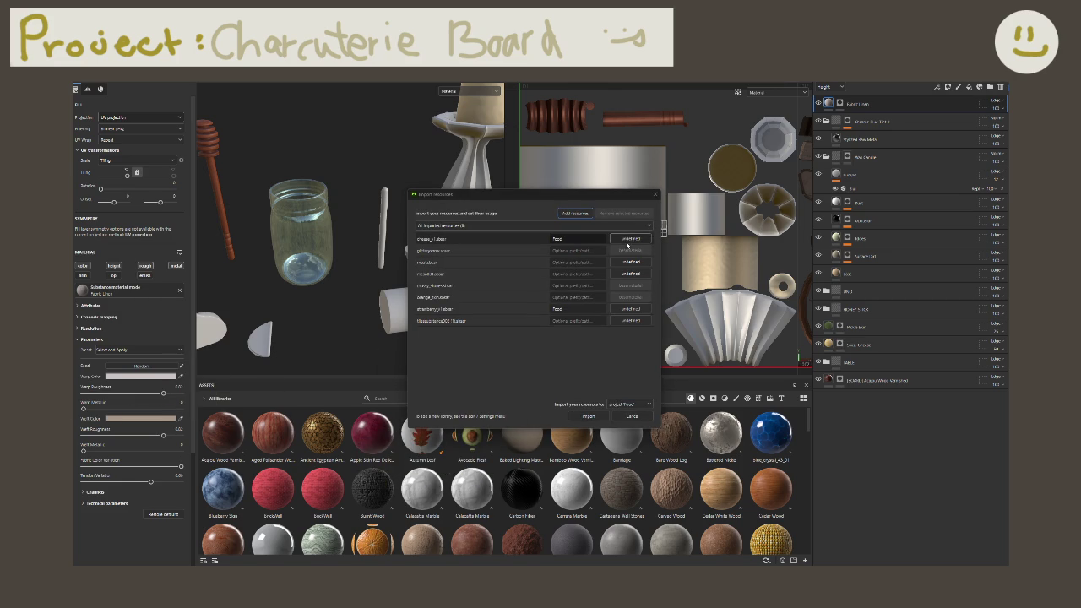
{"action": "left_click", "coordinate": [631, 239]}
{"action": "left_click", "coordinate": [639, 253]}
{"action": "left_click", "coordinate": [631, 262]}
{"action": "left_click", "coordinate": [659, 277]}
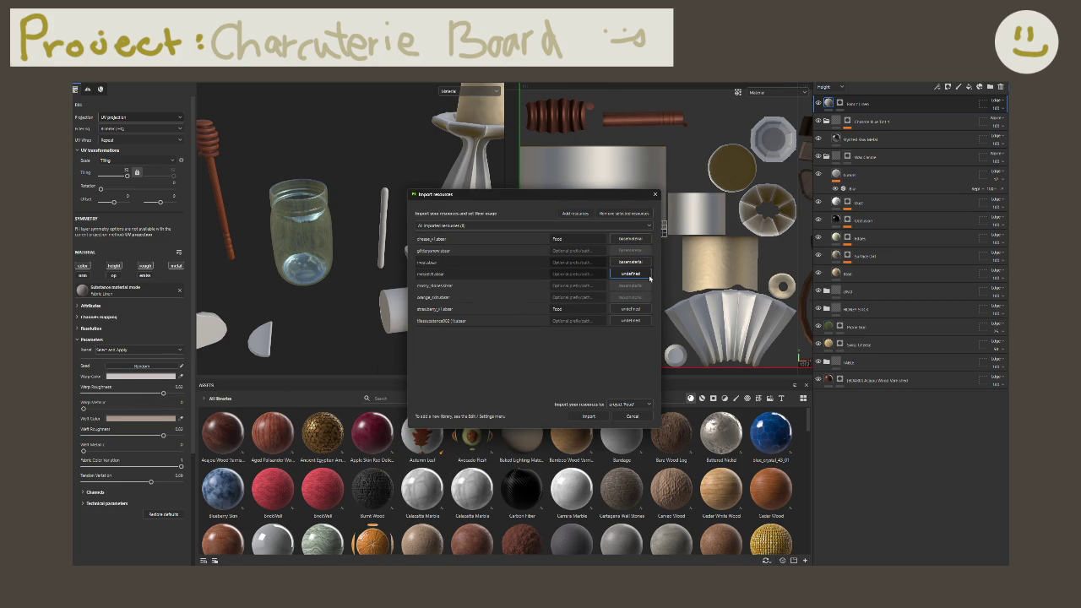
{"action": "left_click", "coordinate": [642, 274]}
{"action": "left_click", "coordinate": [658, 290]}
{"action": "left_click", "coordinate": [631, 309]}
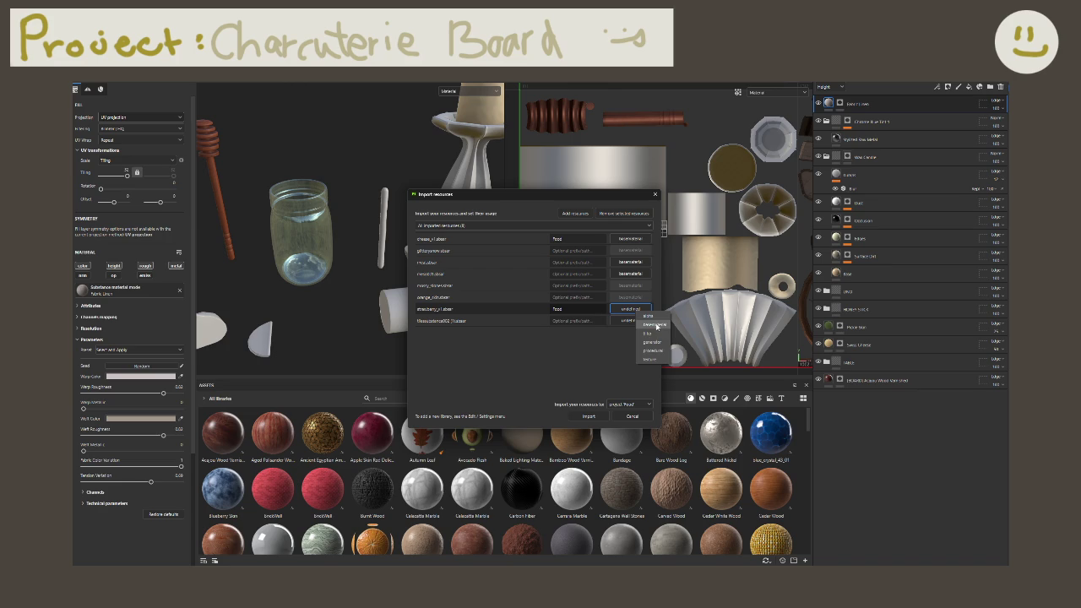
{"action": "left_click", "coordinate": [644, 324]}
{"action": "left_click", "coordinate": [644, 325]}
{"action": "left_click", "coordinate": [655, 336]}
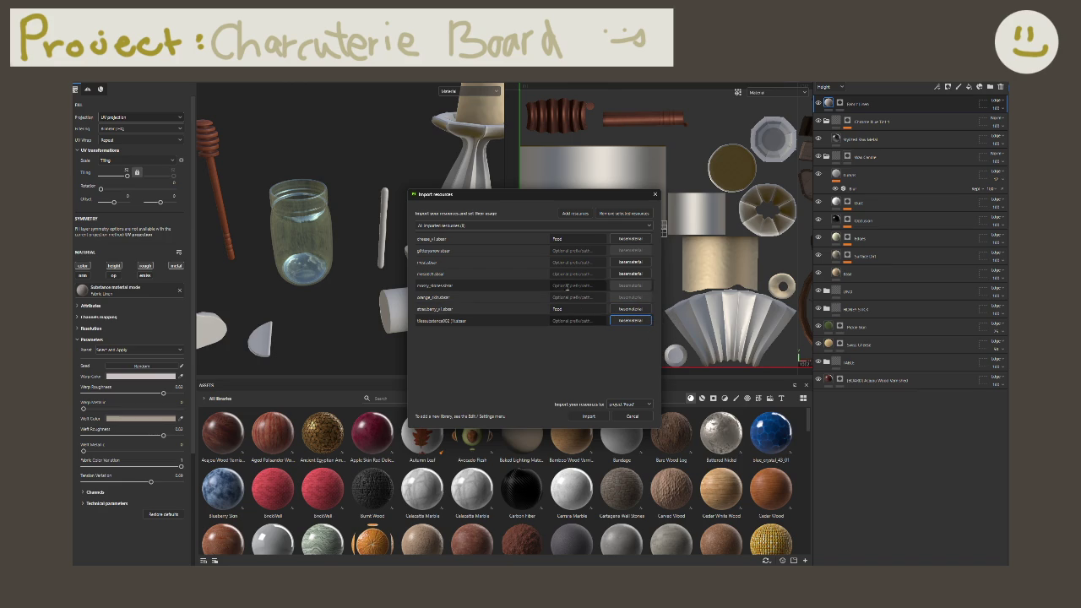
Step: Give the files a 'food' prefix and import them
{"action": "left_click", "coordinate": [569, 251]}
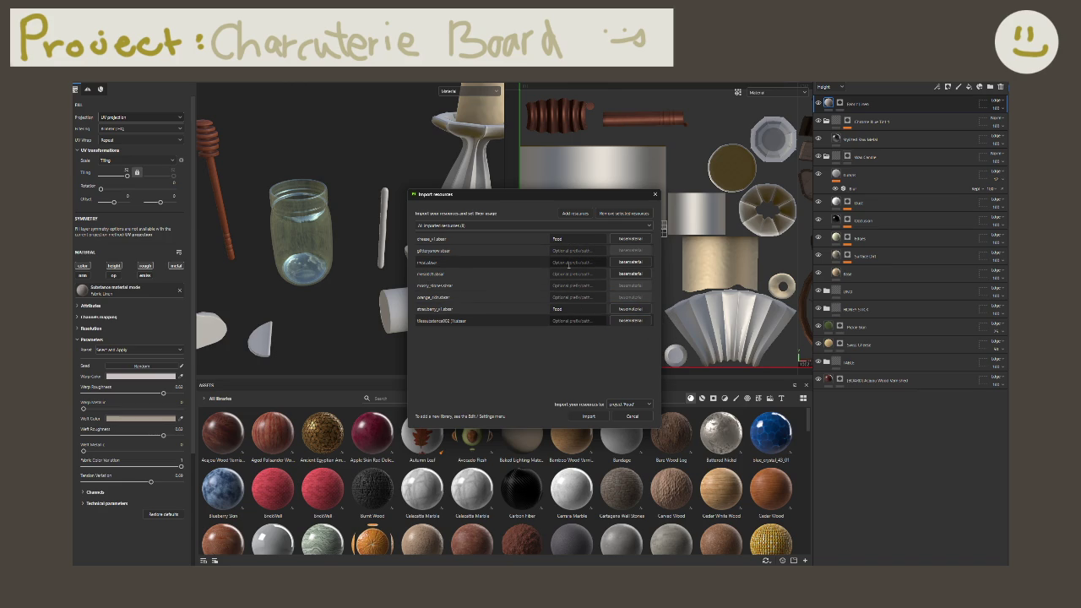
{"action": "type", "text": "food"}
{"action": "key", "text": "Tab"}
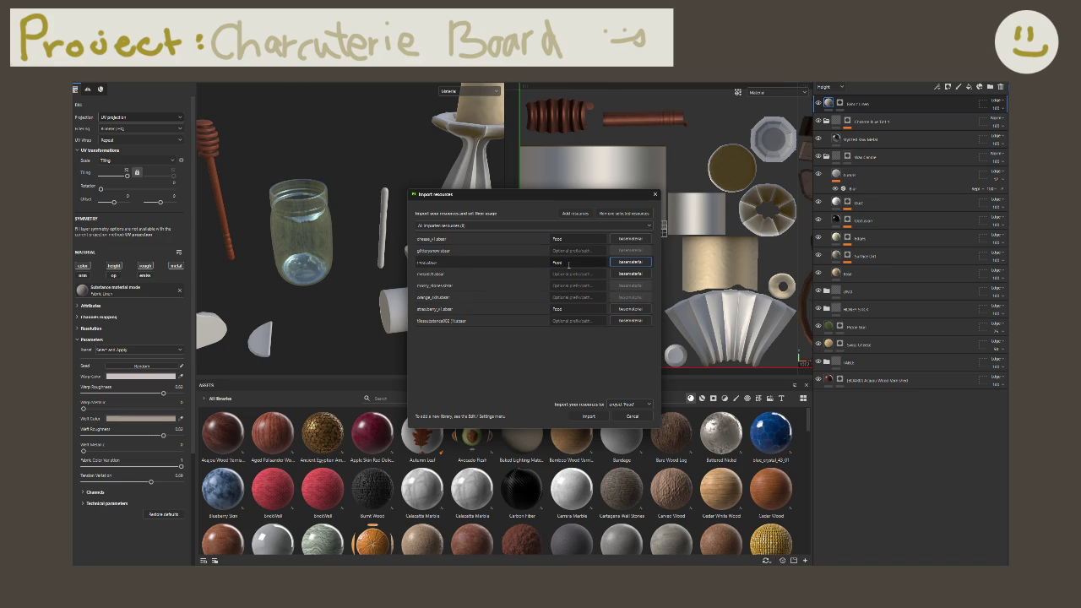
{"action": "key", "text": "Tab"}
{"action": "left_click", "coordinate": [571, 296]}
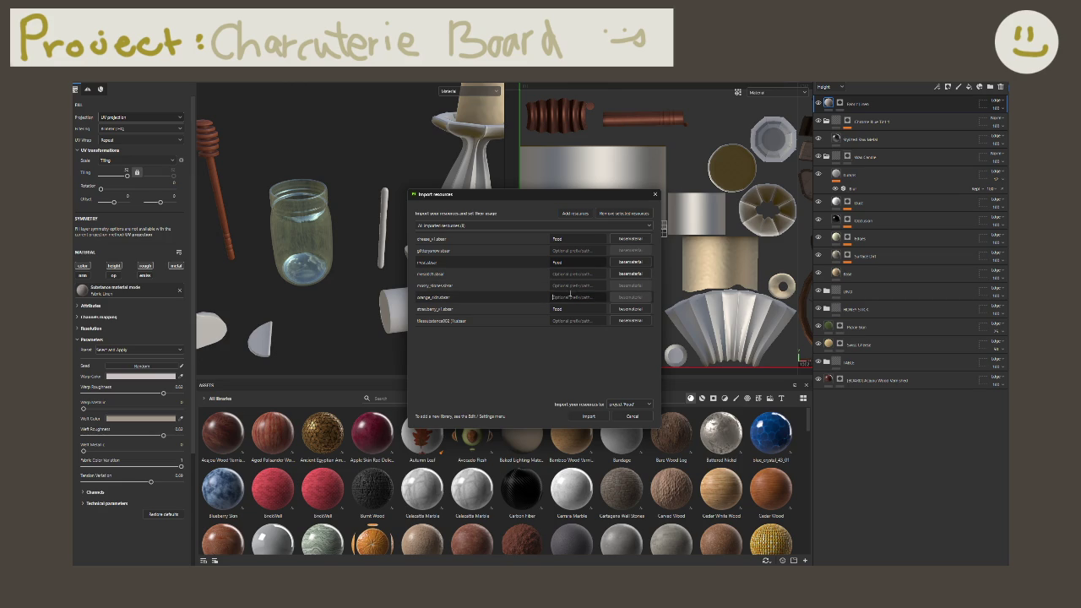
{"action": "type", "text": "food"}
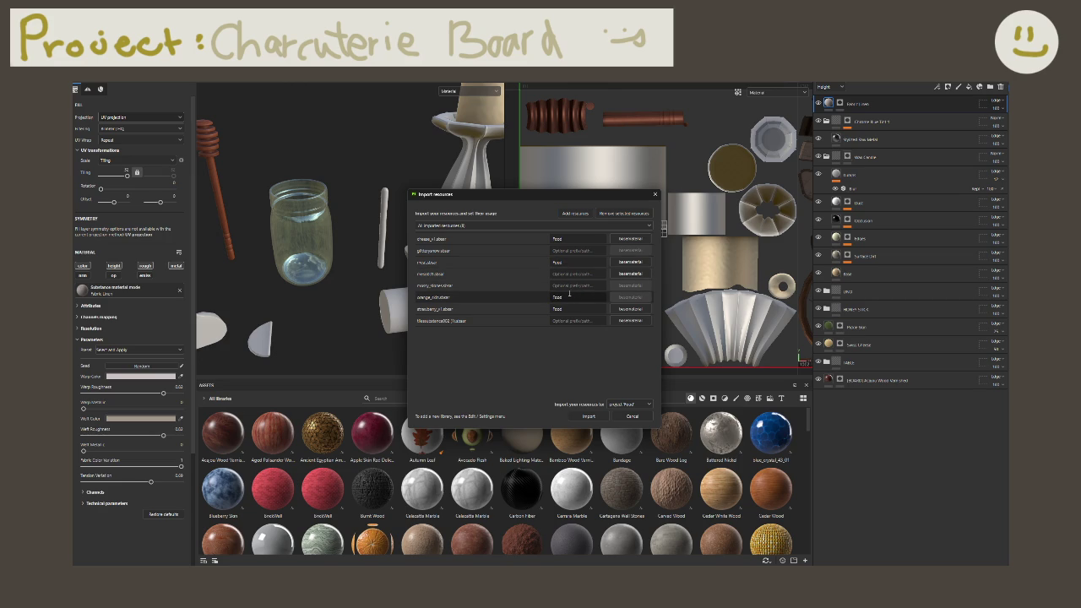
{"action": "left_click", "coordinate": [589, 417]}
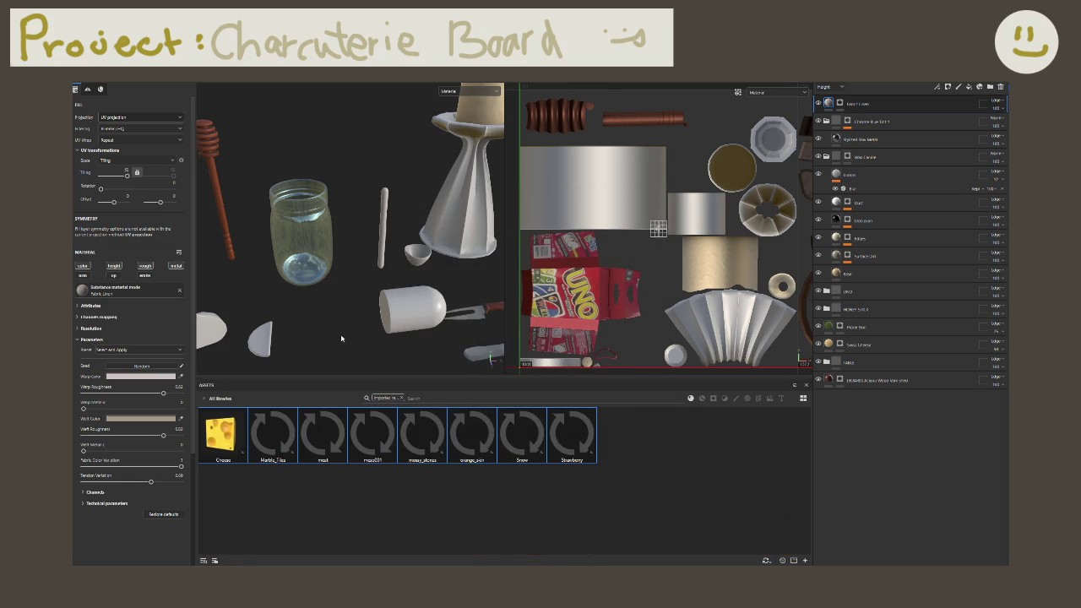
Step: Hide the Swiss Cheese layer, drop the Cheese material on the props, and use Tri-planar projection
{"action": "middle_click_drag", "start_coordinate": [341, 338], "coordinate": [532, 338]}
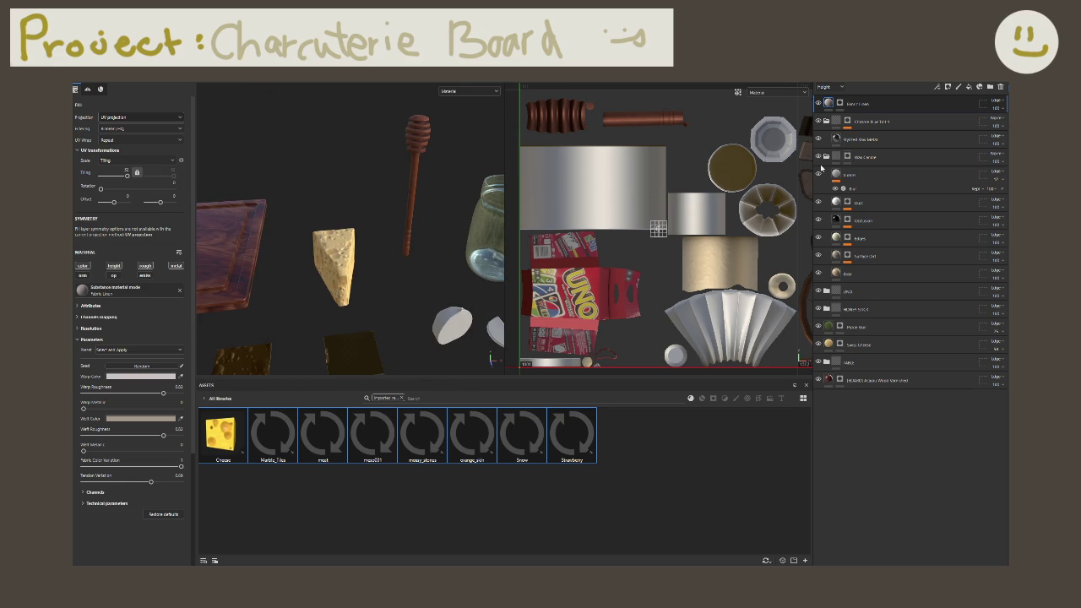
{"action": "left_click", "coordinate": [818, 345]}
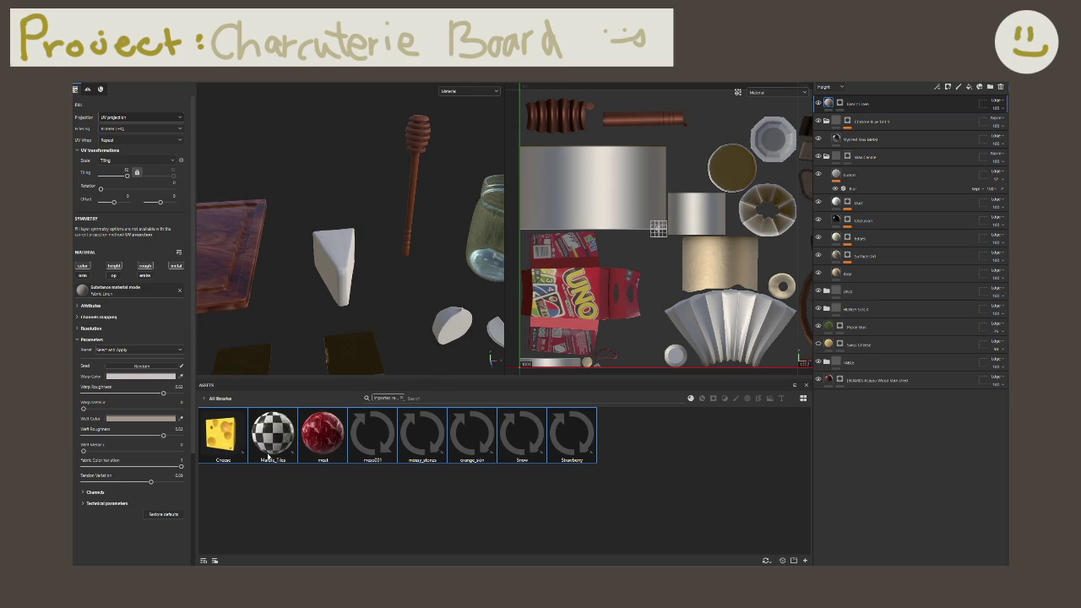
{"action": "left_click_drag", "start_coordinate": [223, 435], "coordinate": [346, 252]}
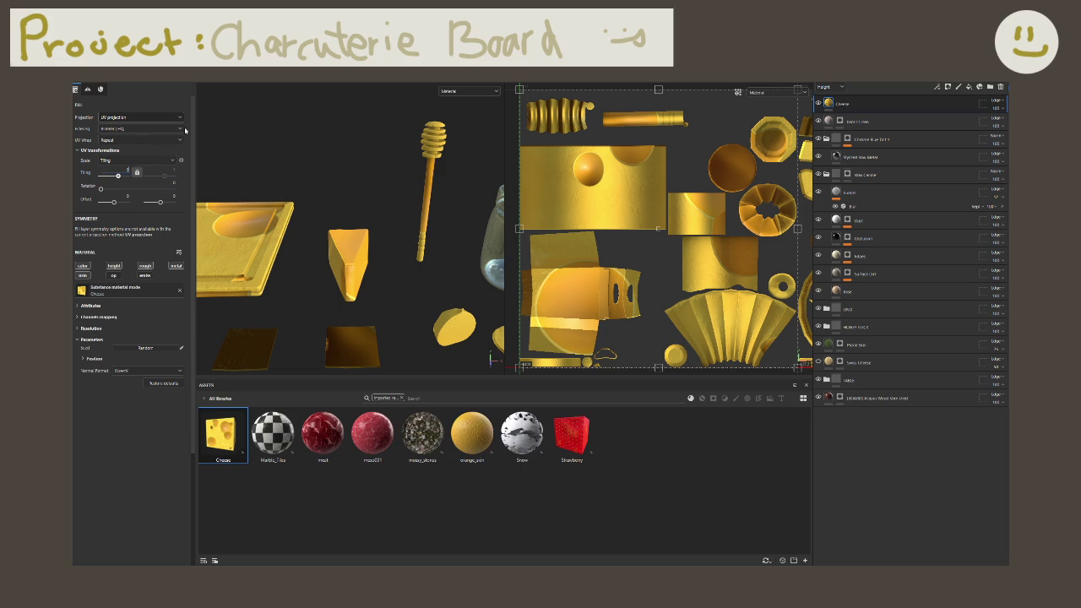
{"action": "left_click", "coordinate": [118, 128]}
{"action": "left_click", "coordinate": [119, 142]}
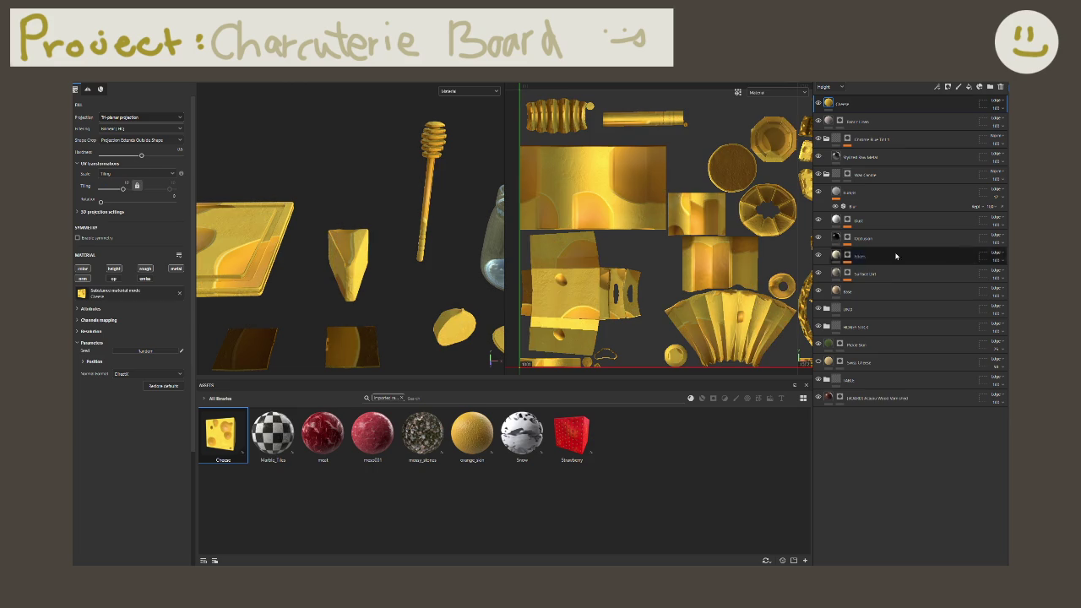
Step: Add a black mask to the Cheese layer and return to its fill settings
{"action": "right_click", "coordinate": [870, 104]}
{"action": "left_click", "coordinate": [904, 122]}
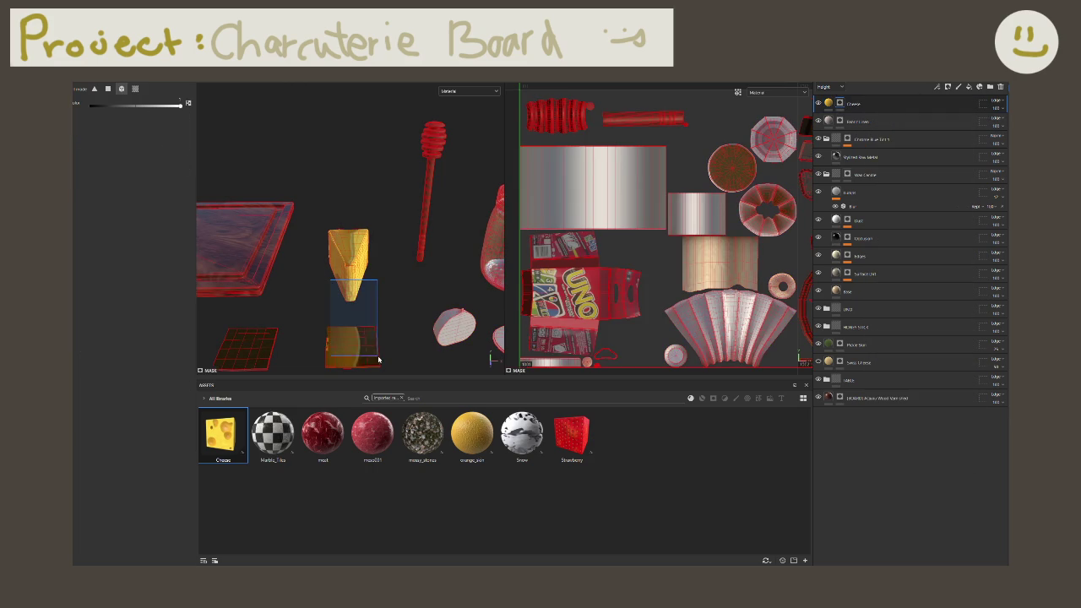
{"action": "mouse_move", "coordinate": [329, 278]}
{"action": "left_mouse_down", "text": "alt"}
{"action": "mouse_move", "coordinate": [344, 282]}
{"action": "mouse_move", "coordinate": [368, 191]}
{"action": "mouse_move", "coordinate": [397, 182]}
{"action": "left_mouse_up", "text": "alt"}
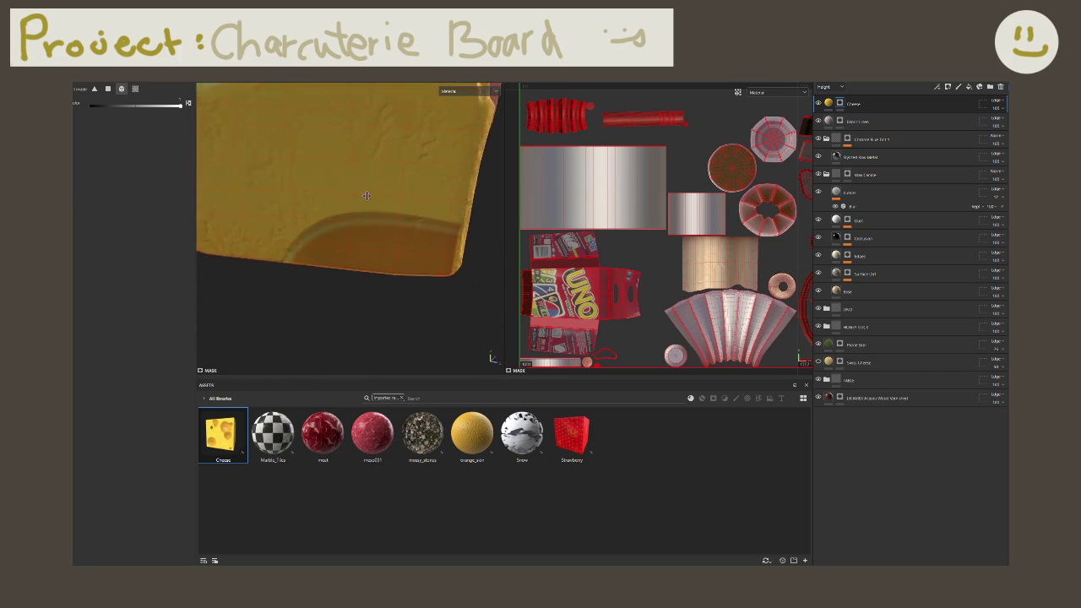
{"action": "left_click", "coordinate": [828, 102]}
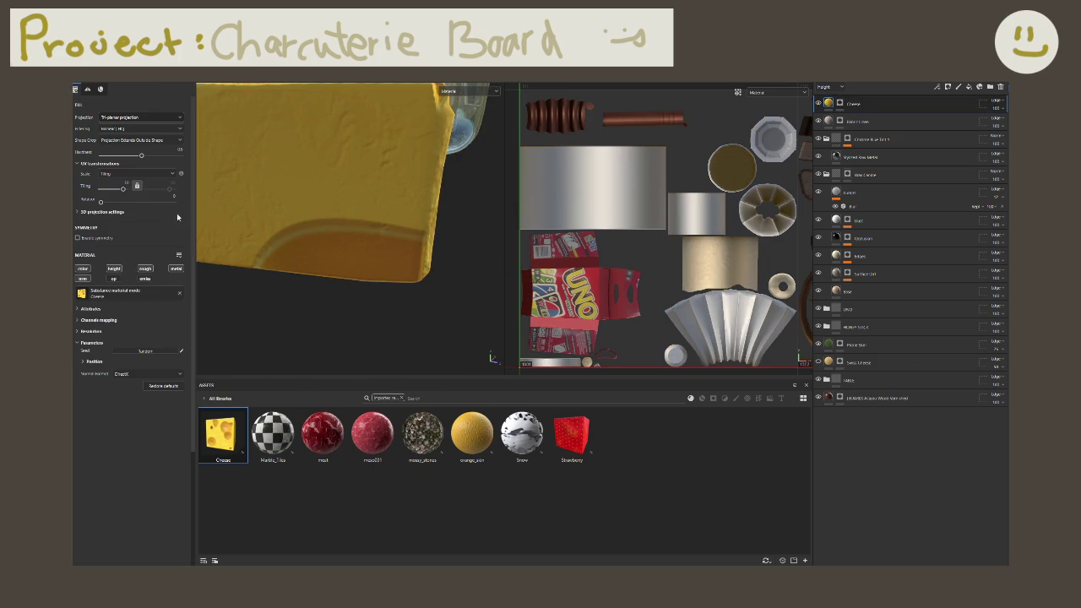
{"action": "mouse_move", "coordinate": [219, 228]}
{"action": "left_mouse_down", "text": "alt"}
{"action": "mouse_move", "coordinate": [346, 259]}
{"action": "mouse_move", "coordinate": [257, 191]}
{"action": "left_mouse_up", "text": "alt"}
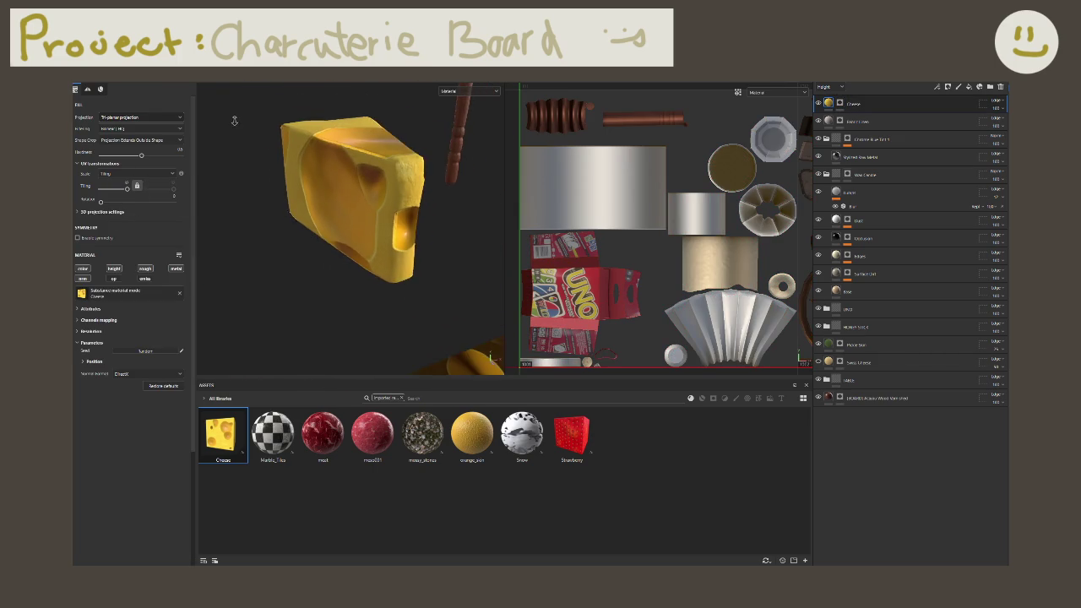
Step: Try cheese tiling values of 2 and 1, settling on 0.5 for larger holes
{"action": "left_click", "coordinate": [125, 182]}
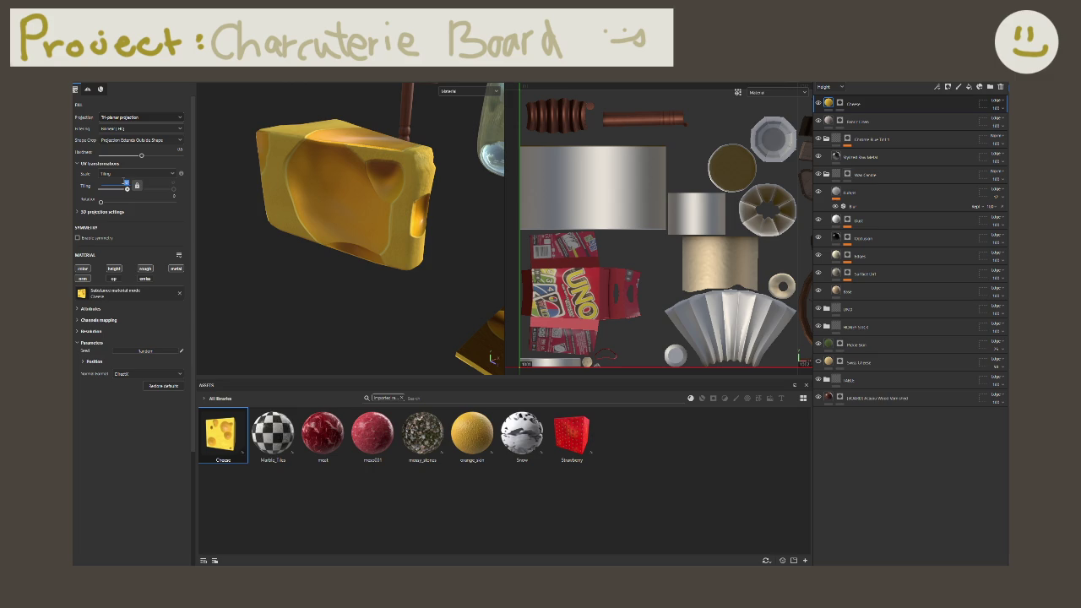
{"action": "type", "text": "2"}
{"action": "key", "text": "Return"}
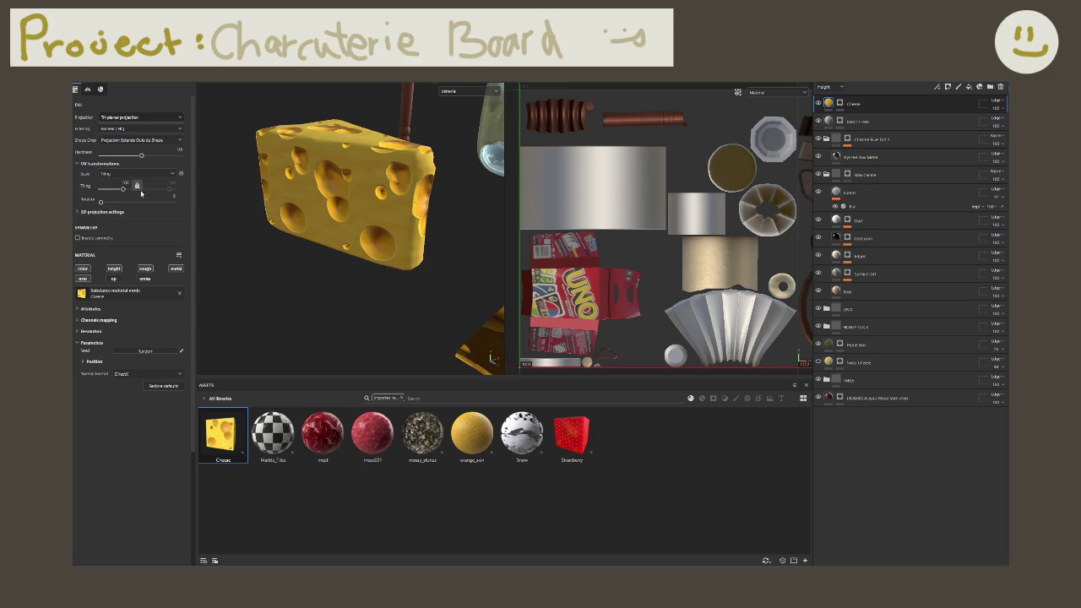
{"action": "left_click", "coordinate": [136, 185]}
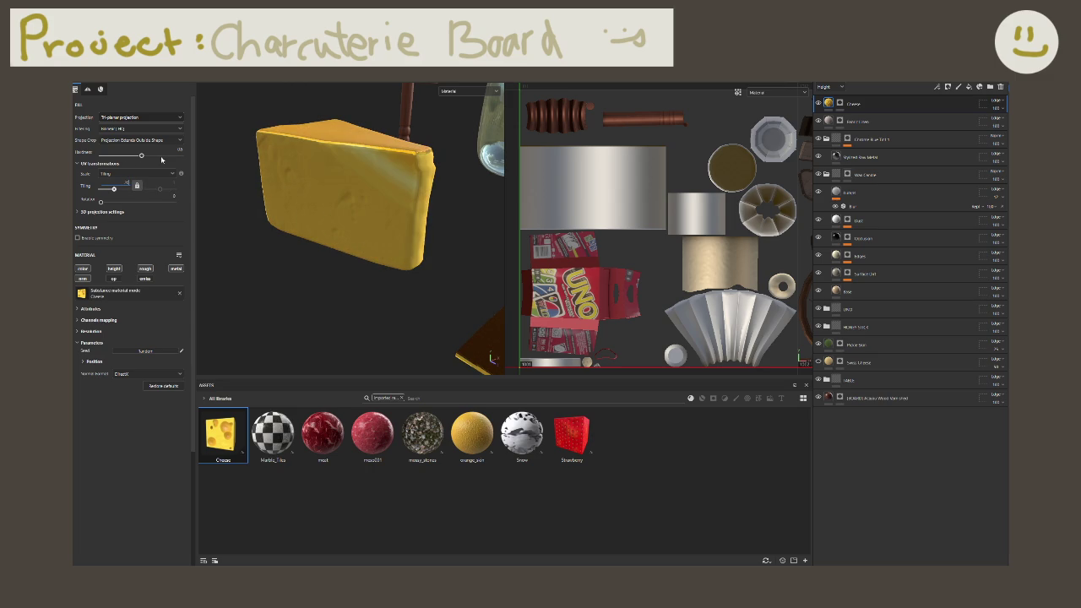
{"action": "key", "text": "Return"}
{"action": "left_click_drag", "start_coordinate": [315, 201], "coordinate": [145, 239], "text": "alt"}
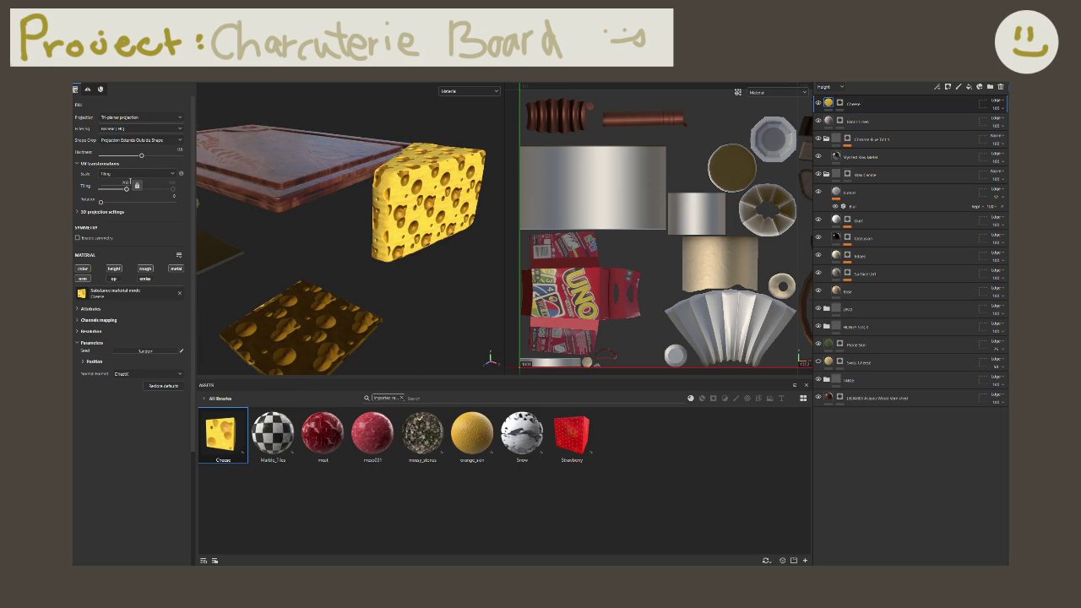
{"action": "left_click", "coordinate": [127, 183]}
{"action": "type", "text": "1"}
{"action": "key", "text": "Return"}
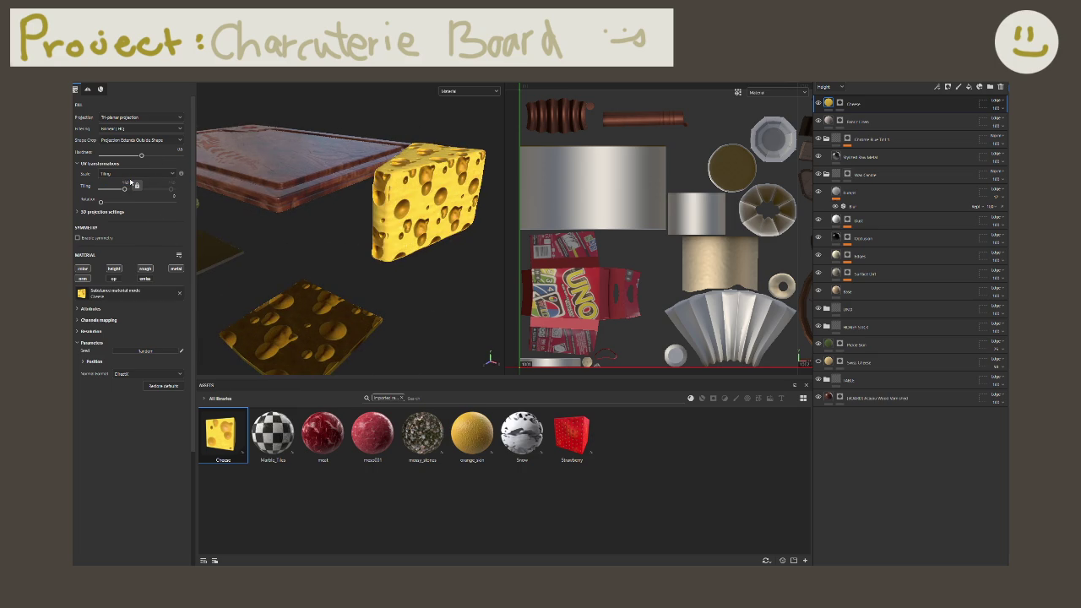
{"action": "left_click", "coordinate": [127, 183]}
{"action": "key", "text": "BackSpace"}
{"action": "type", "text": "0.5"}
{"action": "key", "text": "Return"}
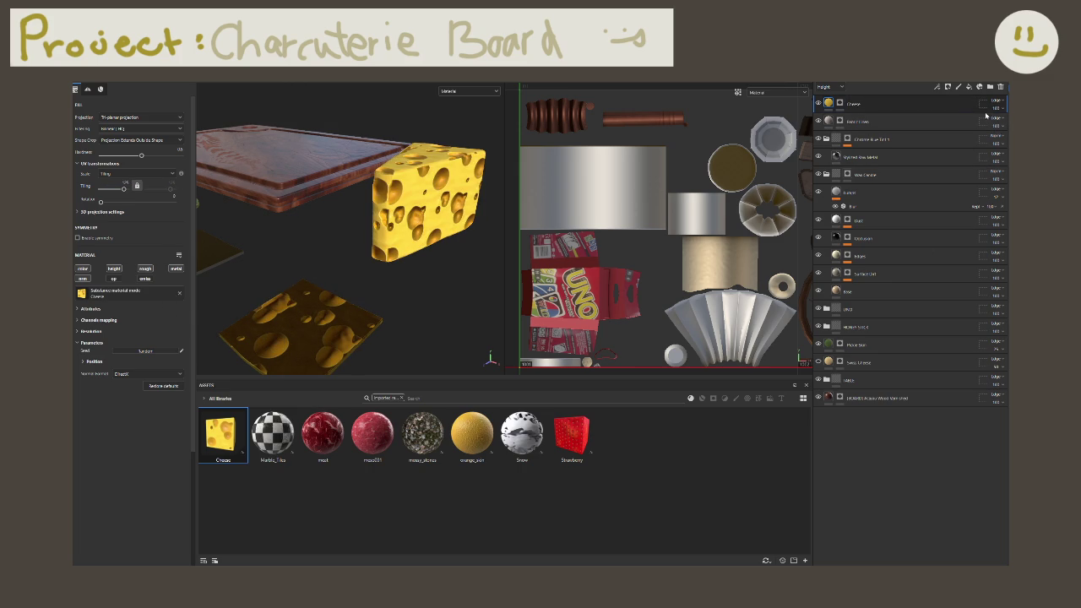
Step: Lower the Cheese layer's opacity to 50 and select the Swiss Cheese mask
{"action": "left_click", "coordinate": [999, 110]}
{"action": "left_click_drag", "start_coordinate": [1007, 124], "coordinate": [1001, 122]}
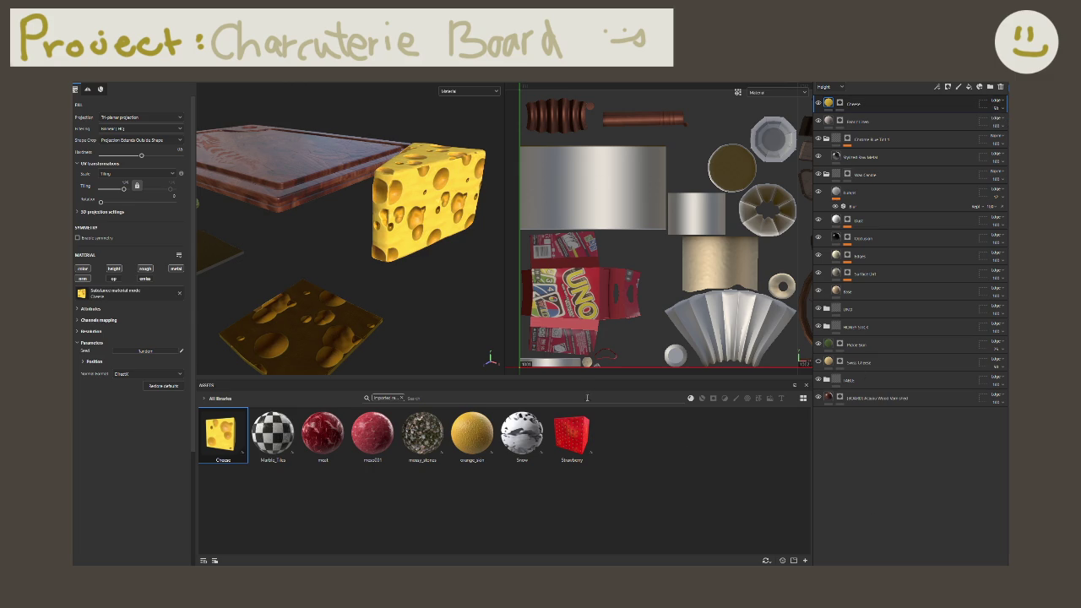
{"action": "left_click", "coordinate": [841, 362]}
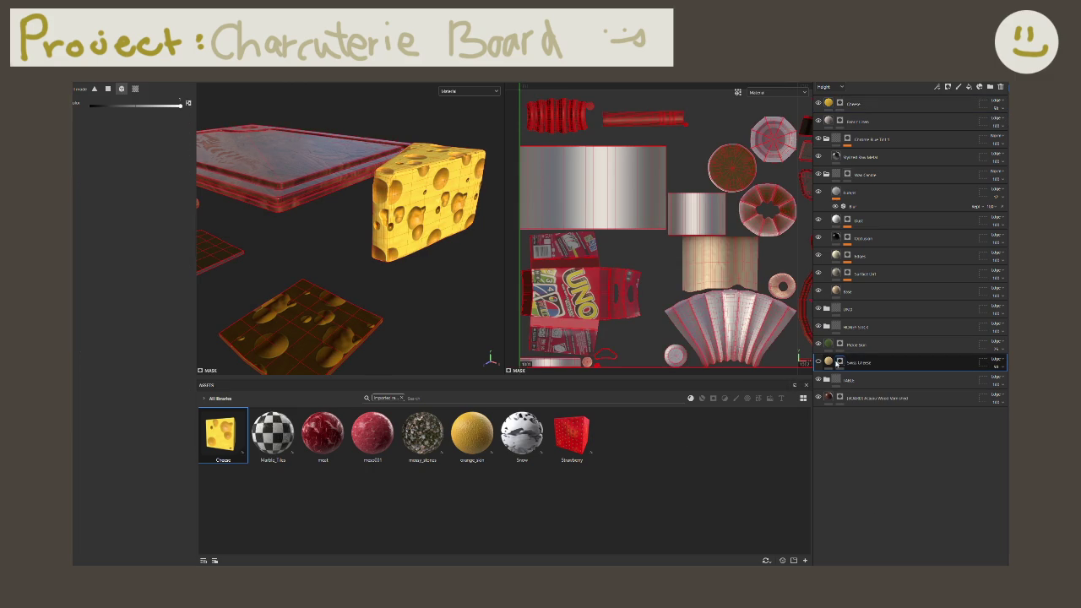
Step: Drop the Cheese layer's opacity below 50 and orbit around the wedge
{"action": "left_click", "coordinate": [999, 108]}
{"action": "left_click", "coordinate": [999, 108]}
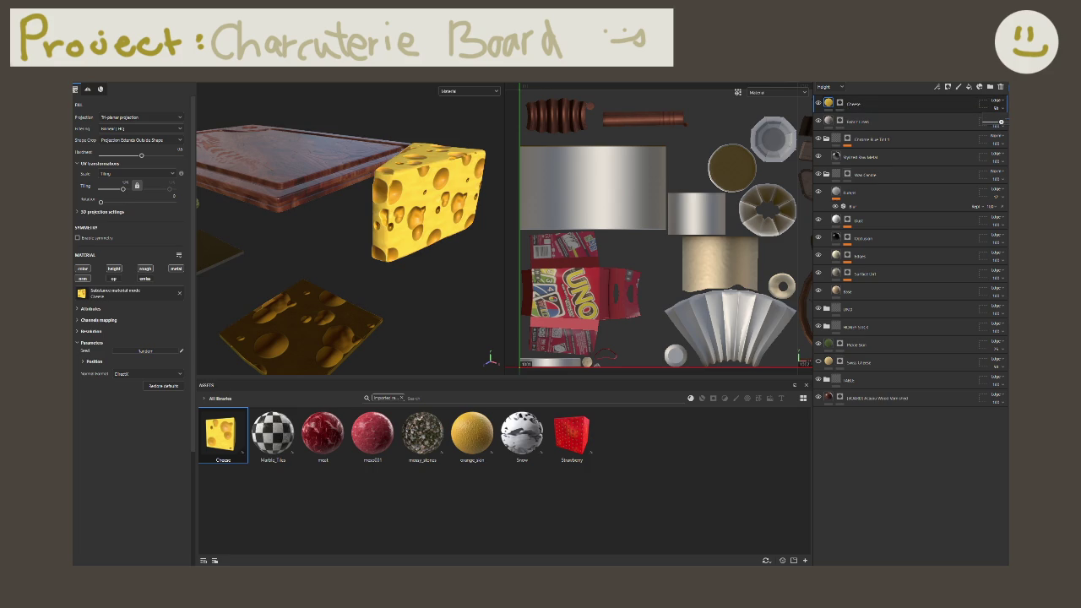
{"action": "left_click_drag", "start_coordinate": [1002, 122], "coordinate": [994, 122]}
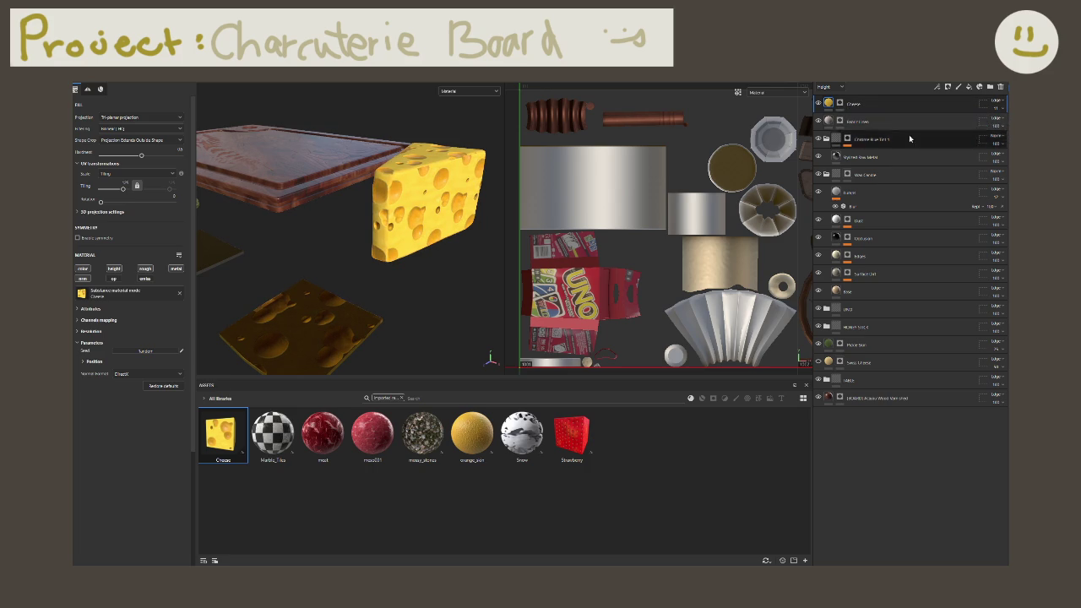
{"action": "mouse_move", "coordinate": [380, 202]}
{"action": "left_mouse_down", "text": "alt"}
{"action": "mouse_move", "coordinate": [413, 204]}
{"action": "mouse_move", "coordinate": [313, 229]}
{"action": "left_mouse_up", "text": "alt"}
Step: Toggle the Cheese layer's visibility to compare, leaving it hidden, while viewing the board
{"action": "left_click", "coordinate": [818, 102]}
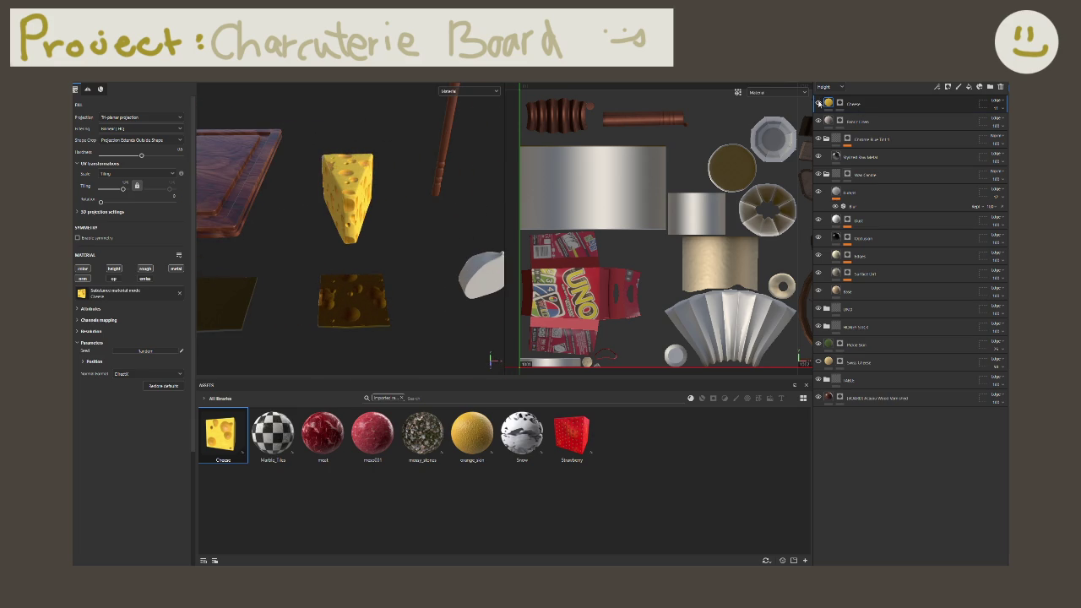
{"action": "left_click", "coordinate": [817, 362]}
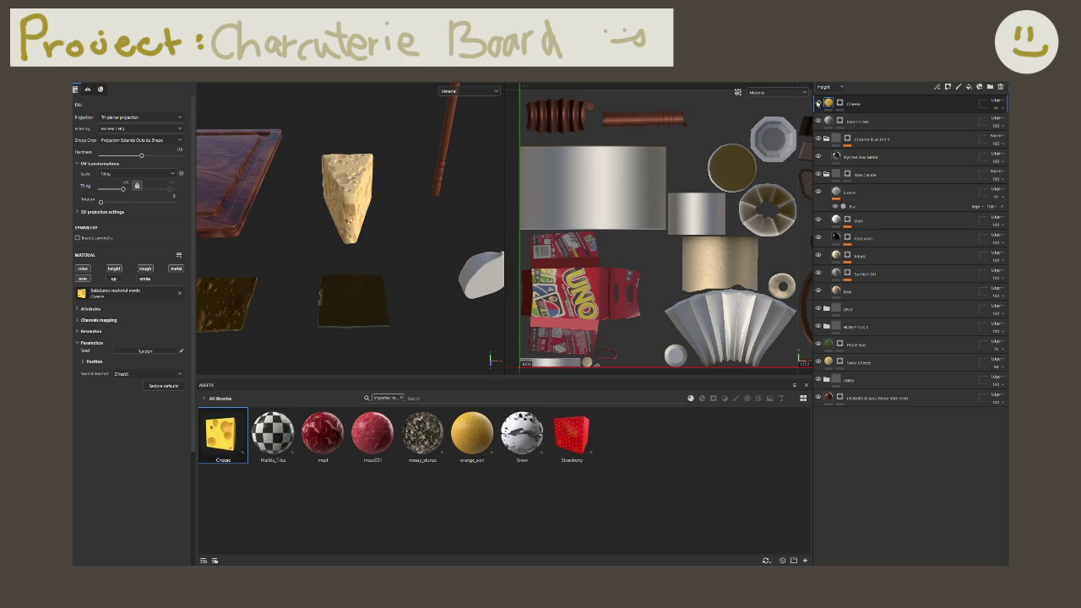
{"action": "left_click", "coordinate": [818, 102]}
{"action": "left_click", "coordinate": [817, 102]}
{"action": "left_click_drag", "start_coordinate": [324, 291], "coordinate": [304, 292], "text": "alt"}
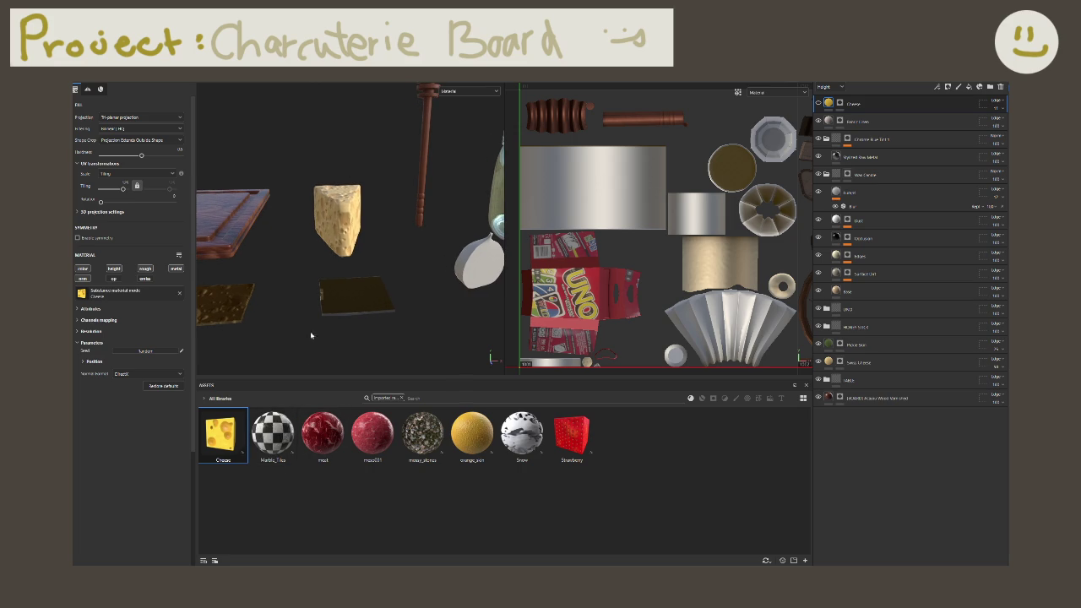
{"action": "scroll", "coordinate": [304, 293], "scroll_direction": "down", "scroll_amount": 2}
{"action": "scroll", "coordinate": [304, 292], "scroll_direction": "down", "scroll_amount": 2}
{"action": "scroll", "coordinate": [304, 292], "scroll_direction": "down", "scroll_amount": 2}
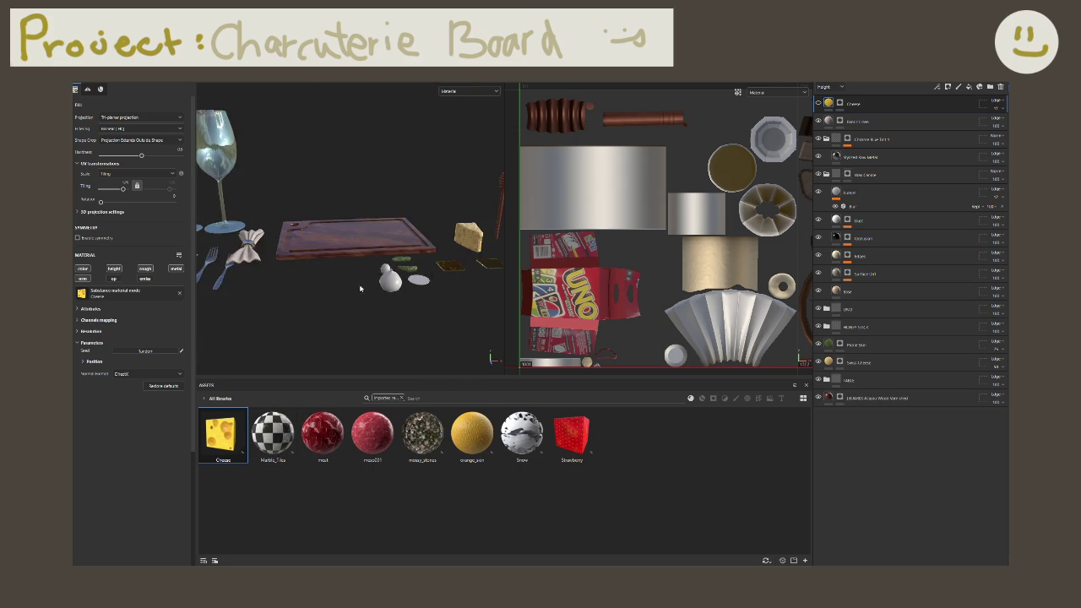
{"action": "left_click_drag", "start_coordinate": [304, 292], "coordinate": [387, 284], "text": "alt"}
{"action": "mouse_move", "coordinate": [295, 425]}
{"action": "left_mouse_down"}
{"action": "mouse_move", "coordinate": [347, 310]}
{"action": "mouse_move", "coordinate": [360, 227]}
{"action": "left_mouse_up"}
{"action": "scroll", "coordinate": [347, 311], "scroll_direction": "up", "scroll_amount": 2}
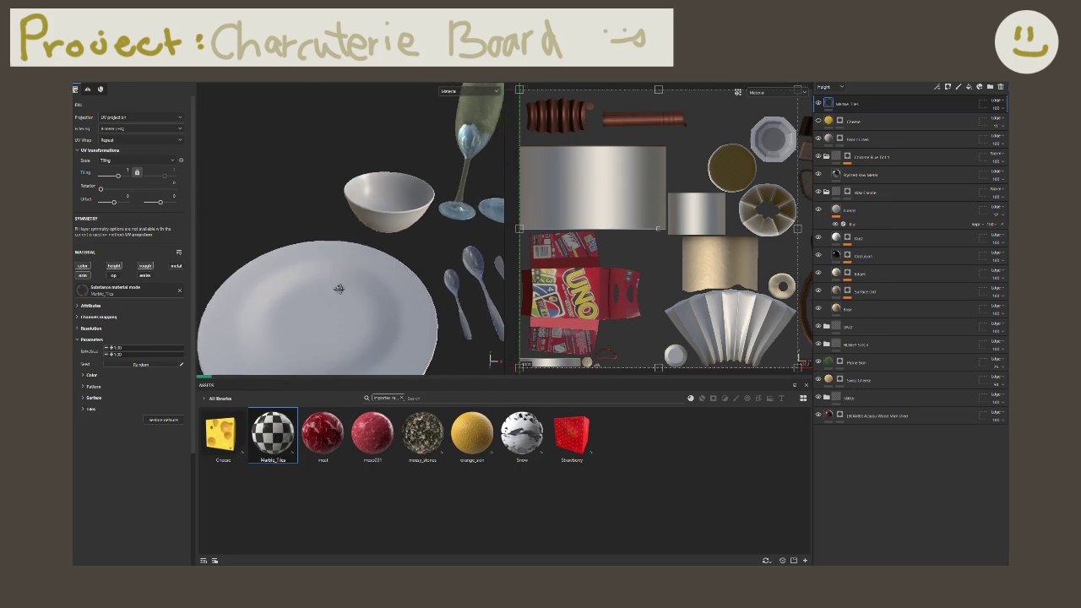
{"action": "scroll", "coordinate": [360, 229], "scroll_direction": "up", "scroll_amount": 2}
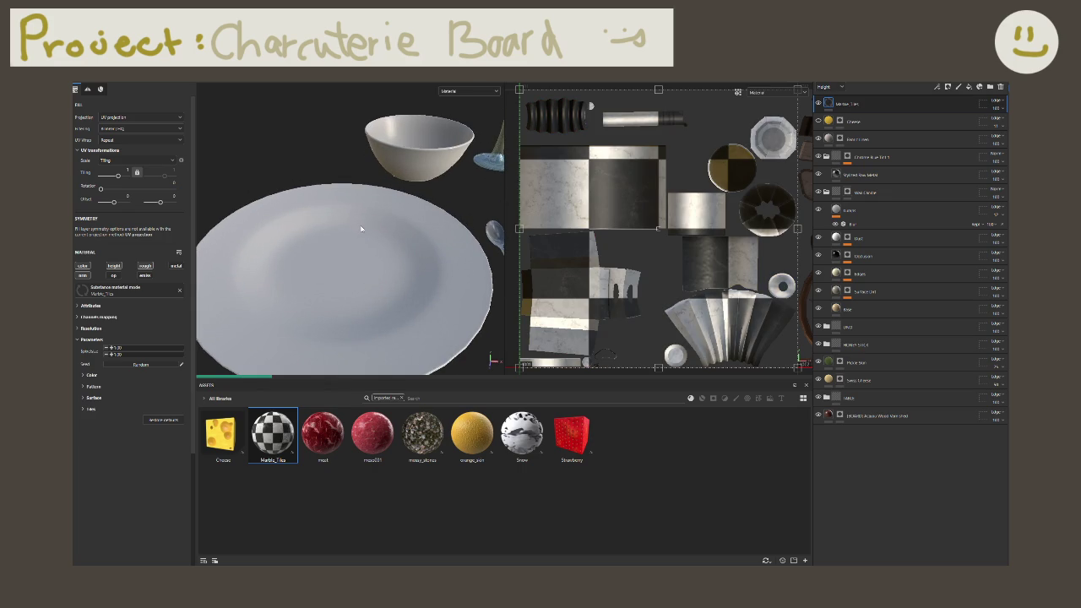
{"action": "scroll", "coordinate": [360, 230], "scroll_direction": "down", "scroll_amount": 3}
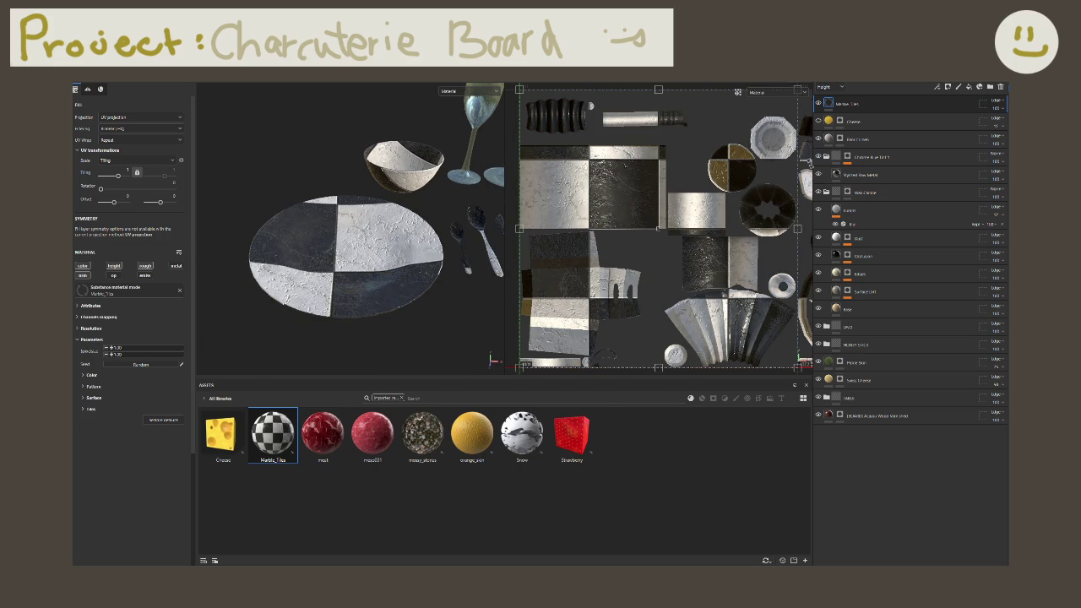
{"action": "key", "text": "Delete"}
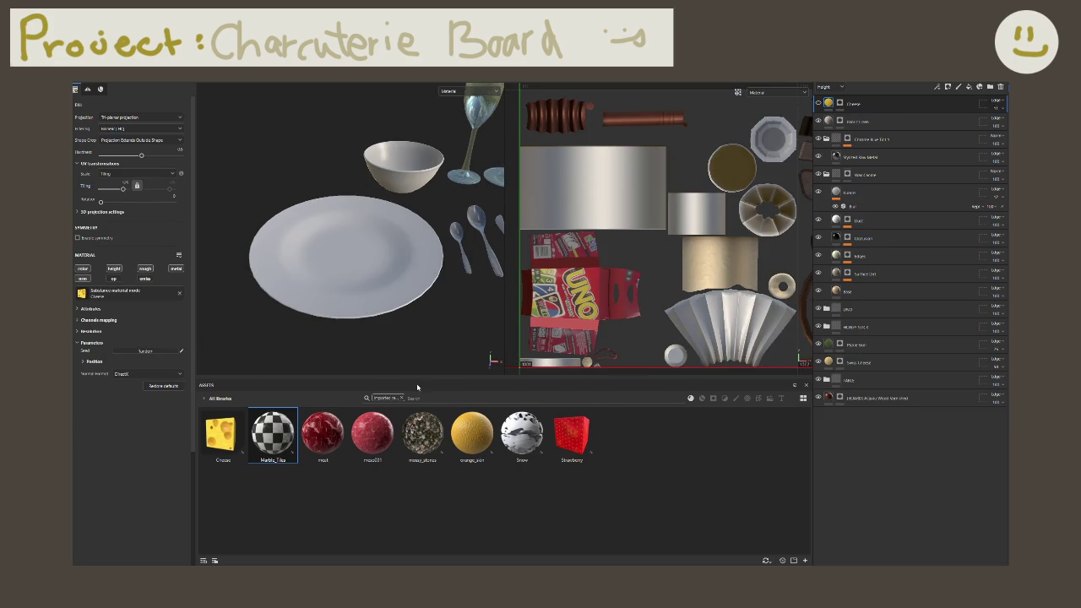
{"action": "mouse_move", "coordinate": [413, 355]}
{"action": "middle_mouse_down"}
{"action": "mouse_move", "coordinate": [373, 289]}
{"action": "mouse_move", "coordinate": [397, 292]}
{"action": "middle_mouse_up"}
{"action": "scroll", "coordinate": [414, 293], "scroll_direction": "up", "scroll_amount": 5}
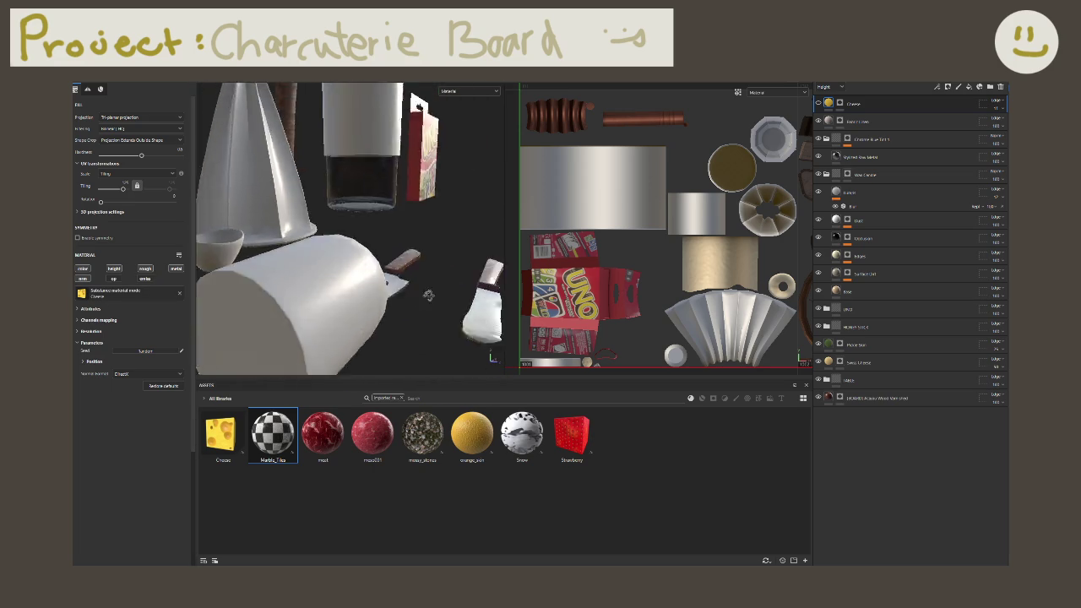
{"action": "left_click_drag", "start_coordinate": [429, 295], "coordinate": [397, 296], "text": "alt"}
{"action": "mouse_move", "coordinate": [373, 432]}
{"action": "left_mouse_down"}
{"action": "mouse_move", "coordinate": [357, 250]}
{"action": "mouse_move", "coordinate": [397, 253]}
{"action": "left_mouse_up"}
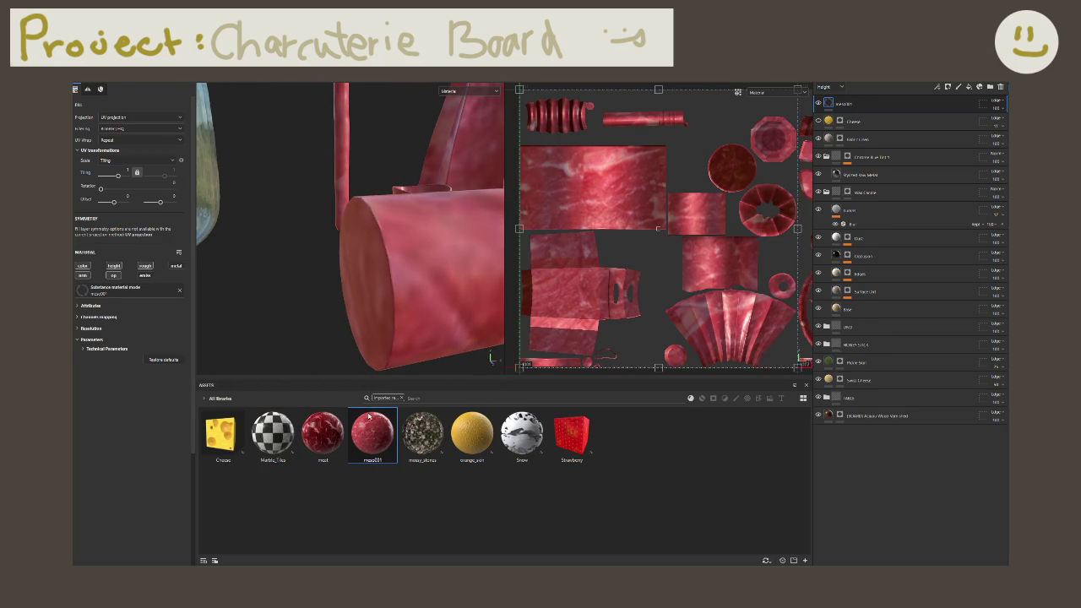
{"action": "left_click_drag", "start_coordinate": [322, 433], "coordinate": [420, 333]}
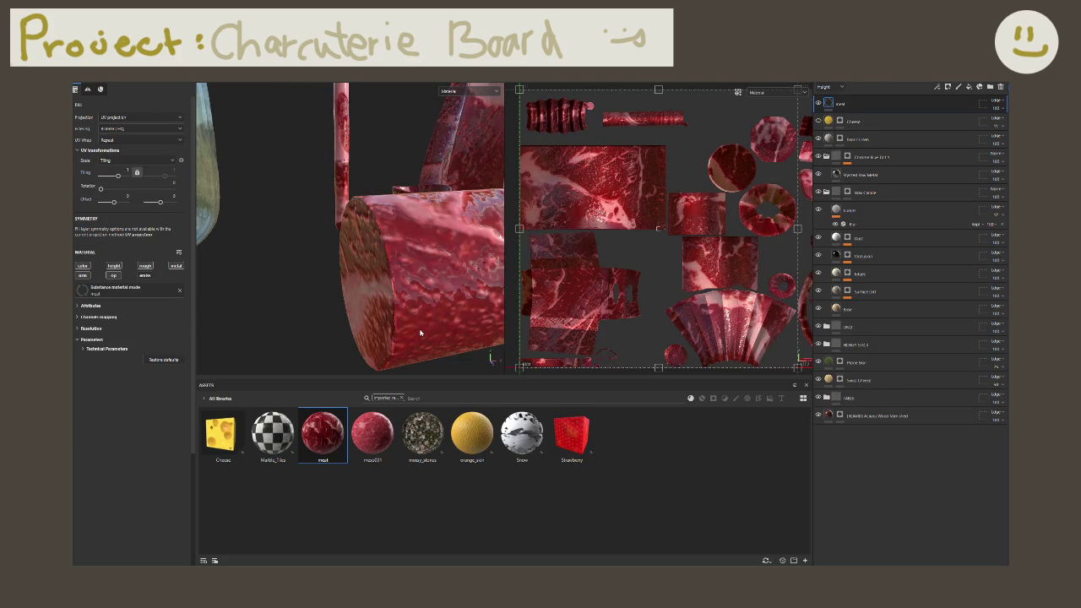
{"action": "key", "text": "ctrl"}
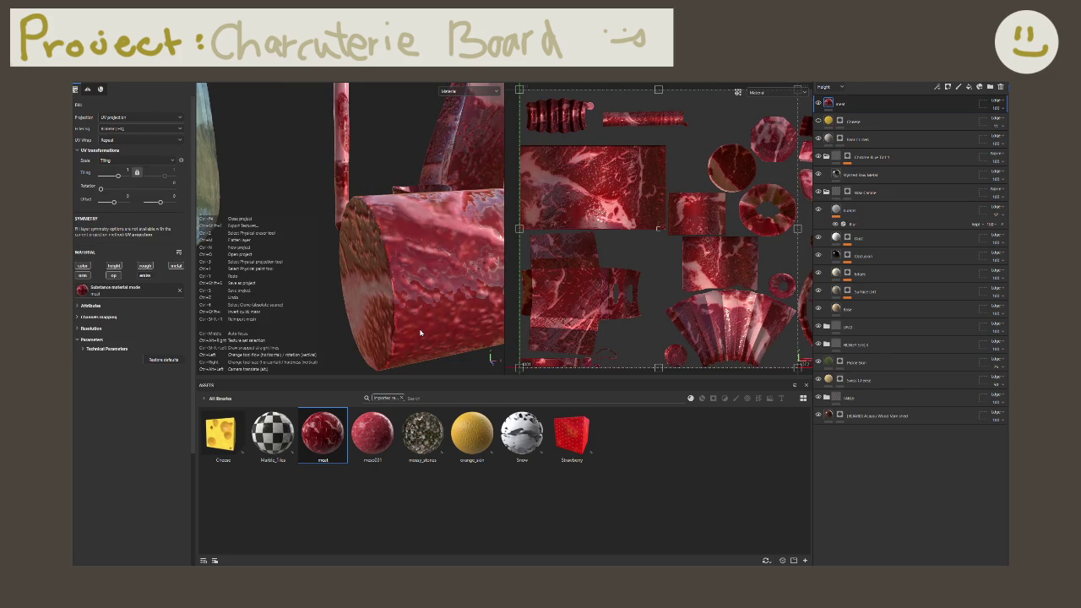
{"action": "key", "text": "ctrl+z"}
{"action": "scroll", "coordinate": [410, 313], "scroll_direction": "down", "scroll_amount": 5}
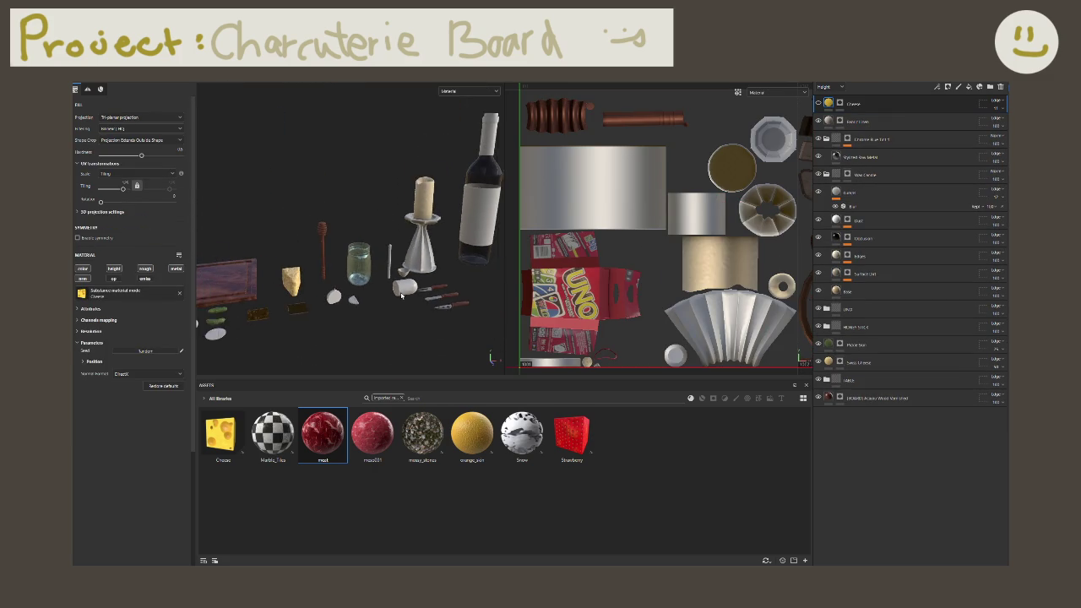
{"action": "scroll", "coordinate": [402, 295], "scroll_direction": "down", "scroll_amount": 2}
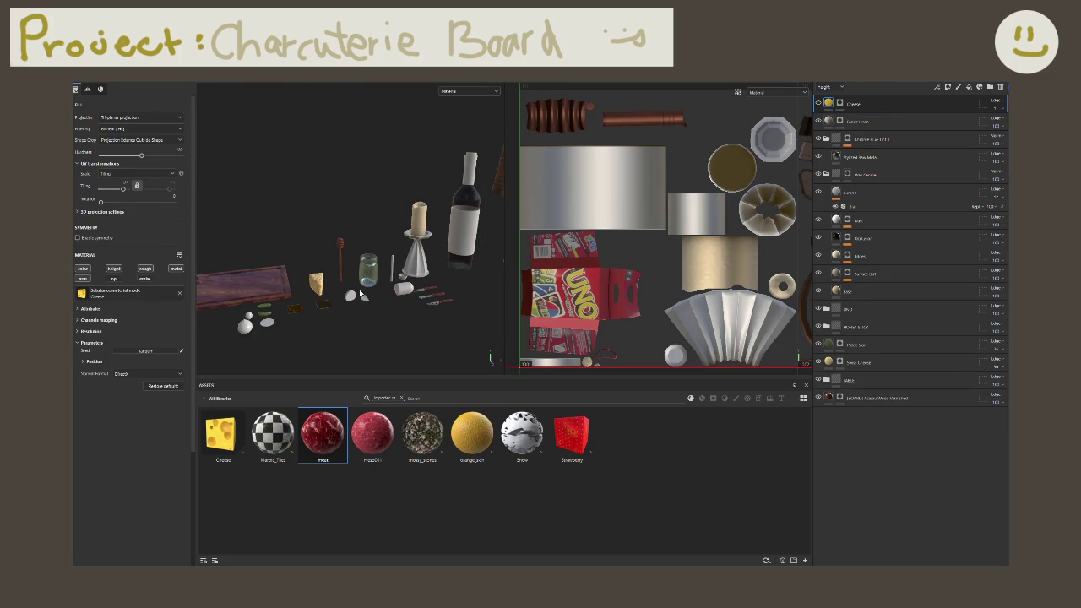
{"action": "scroll", "coordinate": [360, 294], "scroll_direction": "up", "scroll_amount": 2}
{"action": "scroll", "coordinate": [361, 294], "scroll_direction": "up", "scroll_amount": 1}
{"action": "scroll", "coordinate": [361, 294], "scroll_direction": "up", "scroll_amount": 2}
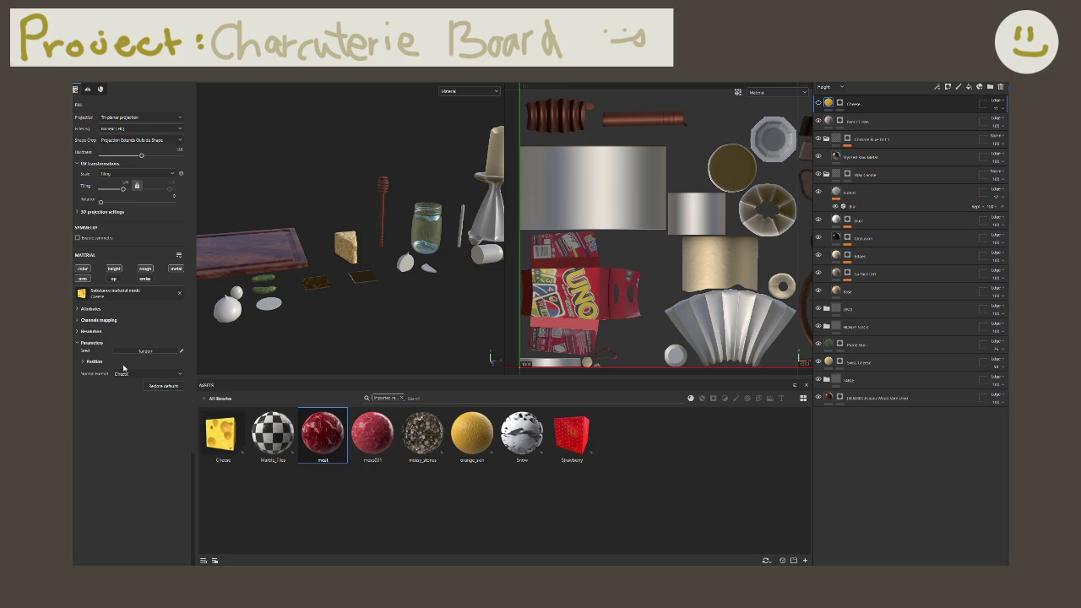
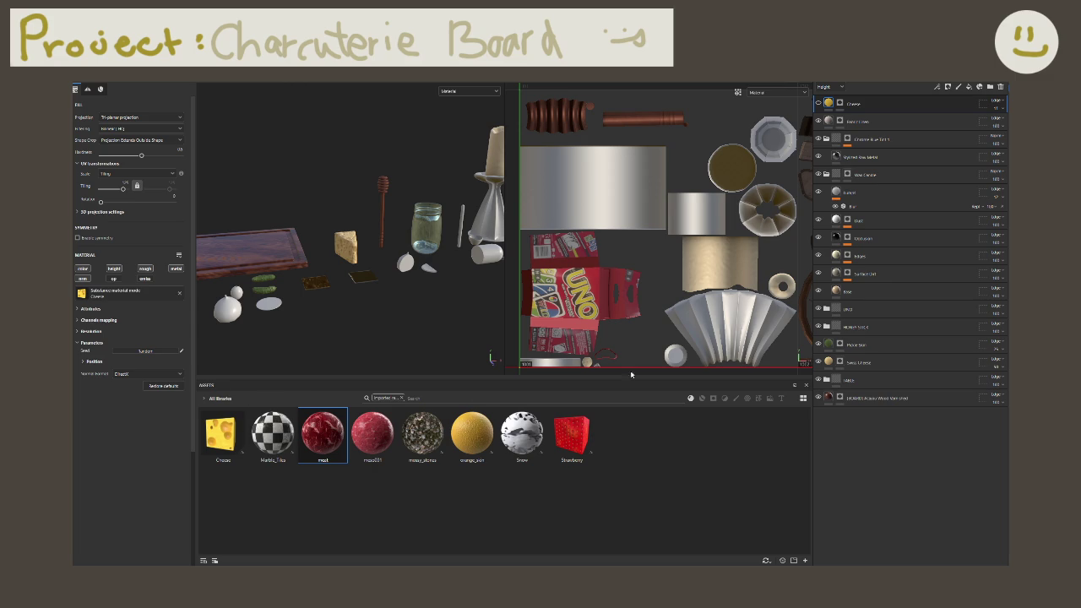
Step: Reframe on the board and make the Cheese layer's texture visible on the wedge again
{"action": "scroll", "coordinate": [322, 282], "scroll_direction": "up", "scroll_amount": 2}
{"action": "scroll", "coordinate": [312, 279], "scroll_direction": "up", "scroll_amount": 2}
{"action": "scroll", "coordinate": [335, 276], "scroll_direction": "up", "scroll_amount": 3}
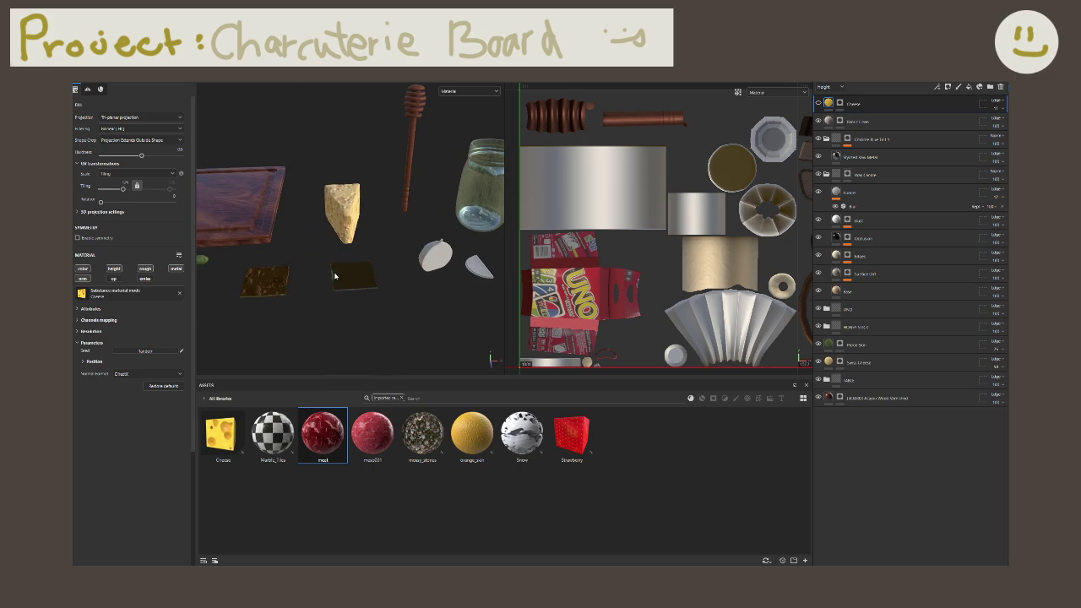
{"action": "key", "text": "f"}
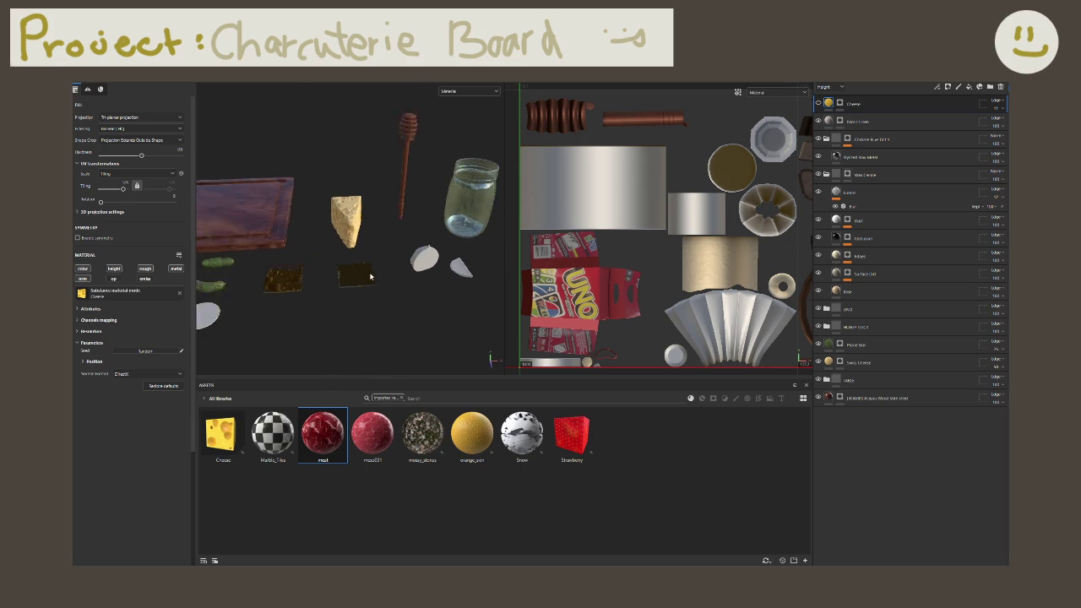
{"action": "left_click", "coordinate": [818, 103]}
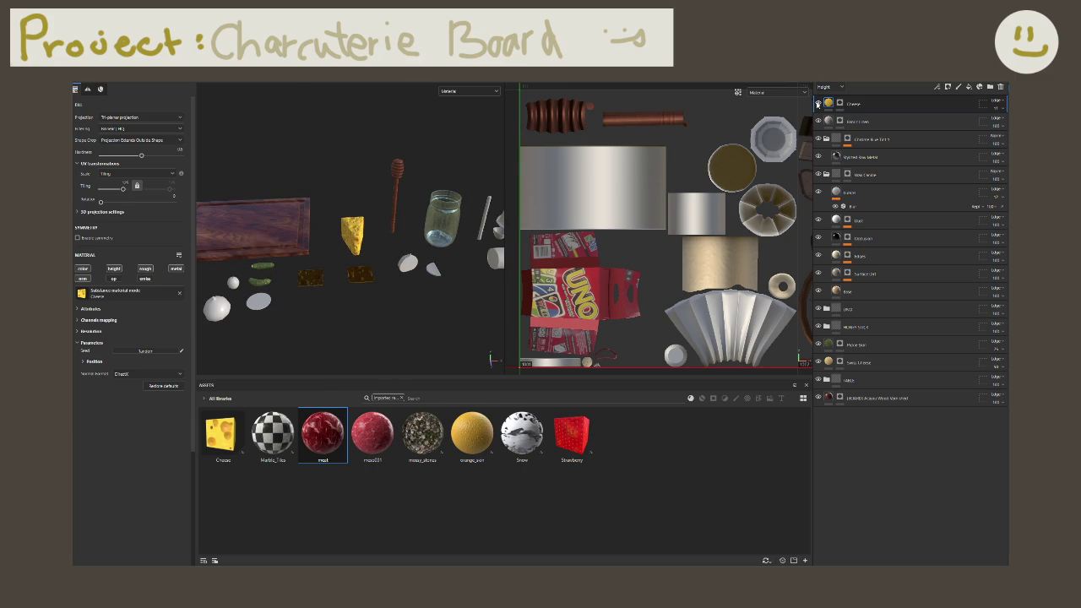
{"action": "left_click", "coordinate": [818, 103]}
{"action": "left_click", "coordinate": [818, 103]}
Step: Remove the 'Imported resources' filter chip so the full asset library shows
{"action": "scroll", "coordinate": [365, 303], "scroll_direction": "down", "scroll_amount": 2}
{"action": "scroll", "coordinate": [338, 300], "scroll_direction": "down", "scroll_amount": 2}
{"action": "scroll", "coordinate": [284, 297], "scroll_direction": "down", "scroll_amount": 2}
{"action": "scroll", "coordinate": [292, 291], "scroll_direction": "up", "scroll_amount": 2}
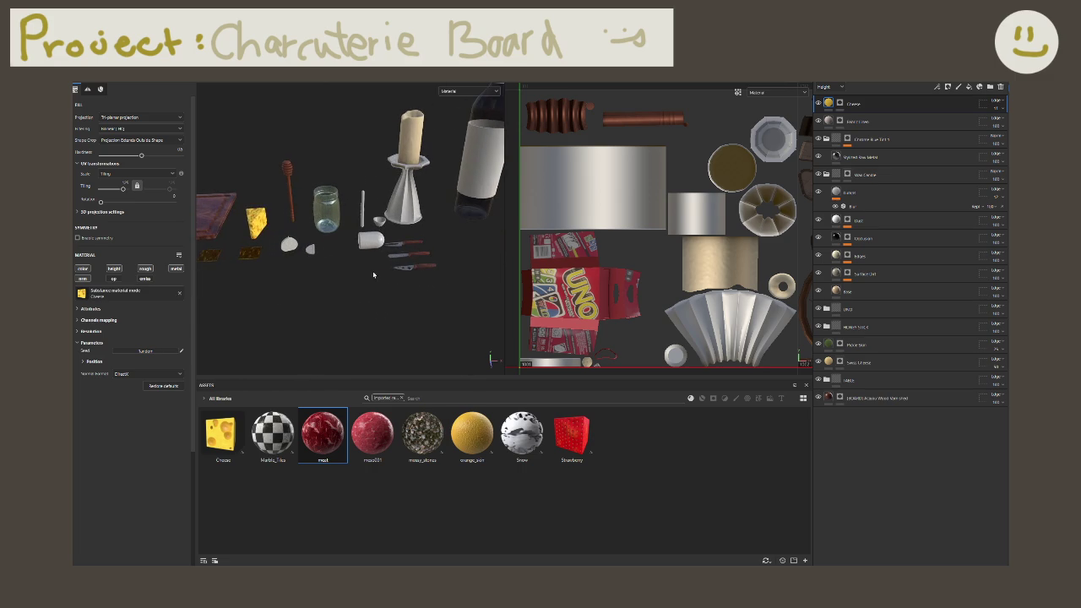
{"action": "scroll", "coordinate": [300, 280], "scroll_direction": "up", "scroll_amount": 1}
{"action": "scroll", "coordinate": [313, 268], "scroll_direction": "up", "scroll_amount": 2}
{"action": "scroll", "coordinate": [325, 255], "scroll_direction": "up", "scroll_amount": 2}
{"action": "scroll", "coordinate": [326, 255], "scroll_direction": "up", "scroll_amount": 2}
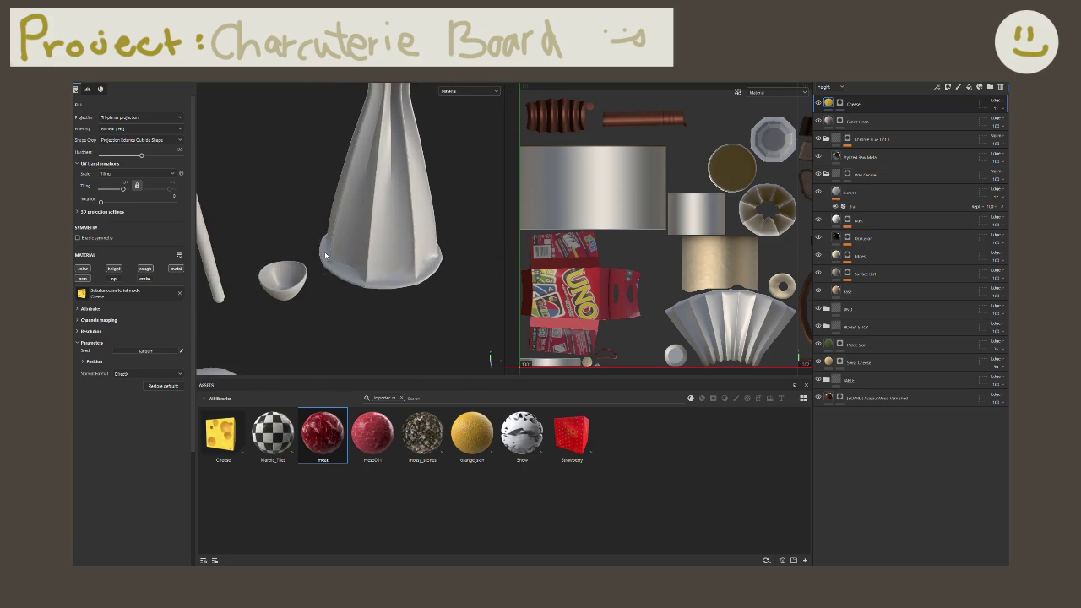
{"action": "scroll", "coordinate": [328, 267], "scroll_direction": "up", "scroll_amount": 1}
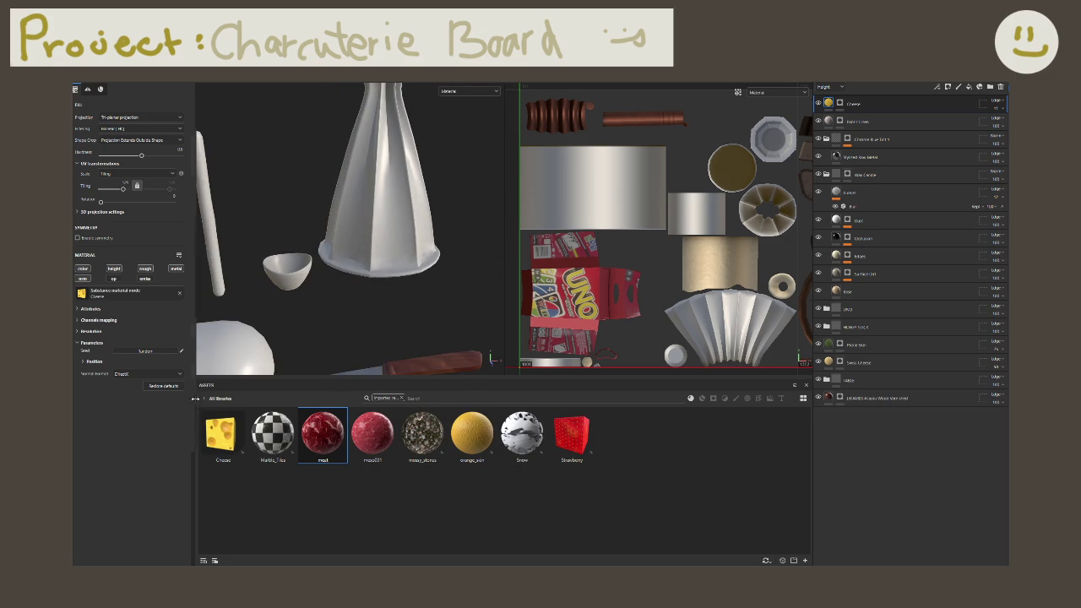
{"action": "left_click", "coordinate": [402, 397]}
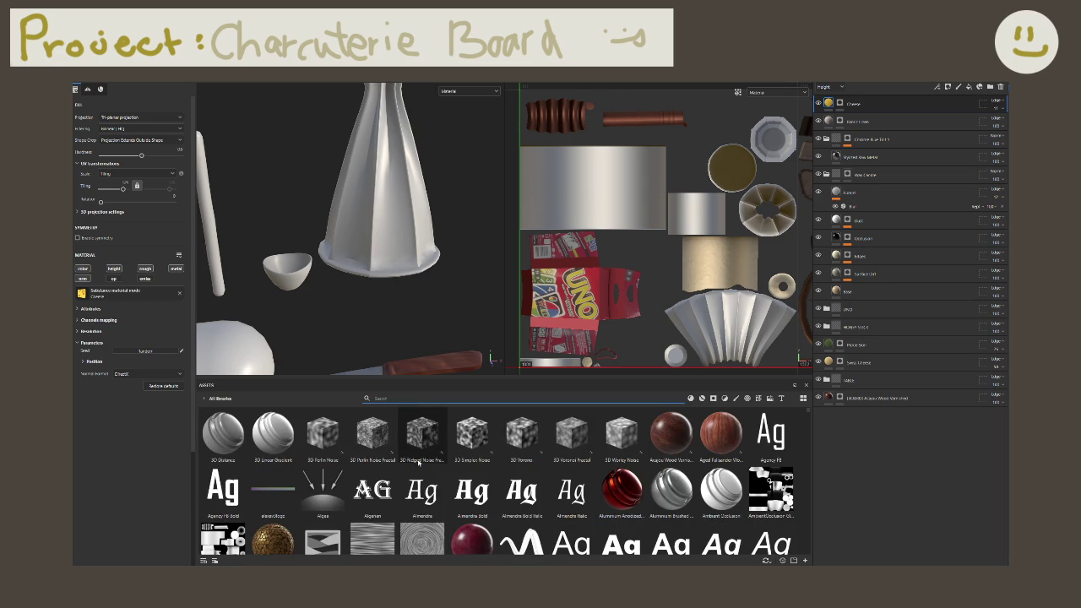
Step: Filter the assets to materials and drop Rubber Raw onto the model as a fill layer
{"action": "left_click", "coordinate": [691, 398]}
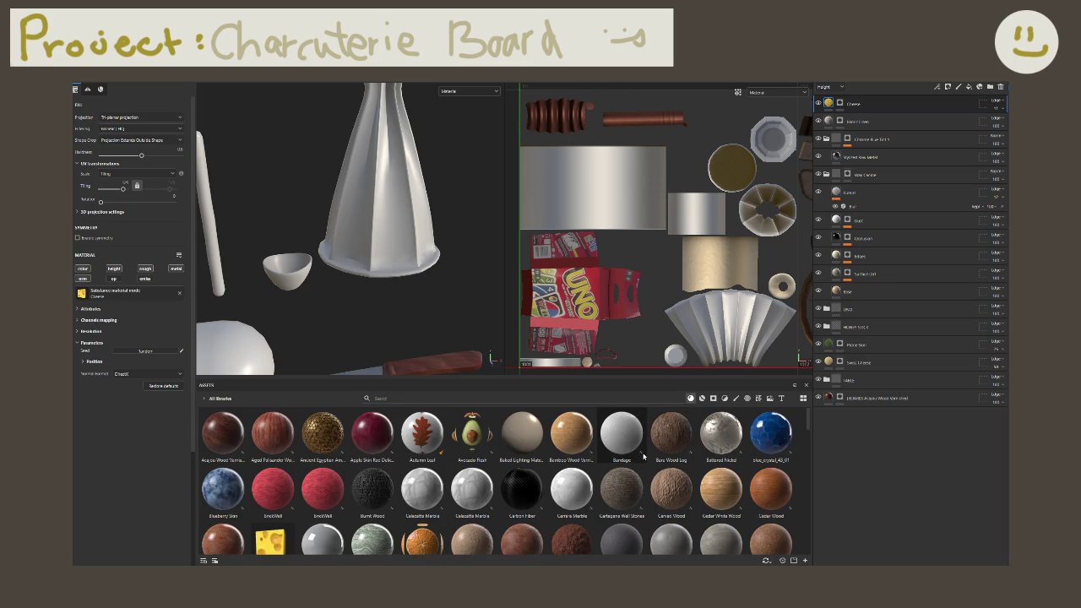
{"action": "scroll", "coordinate": [639, 457], "scroll_direction": "down", "scroll_amount": 5}
{"action": "scroll", "coordinate": [640, 457], "scroll_direction": "down", "scroll_amount": 3}
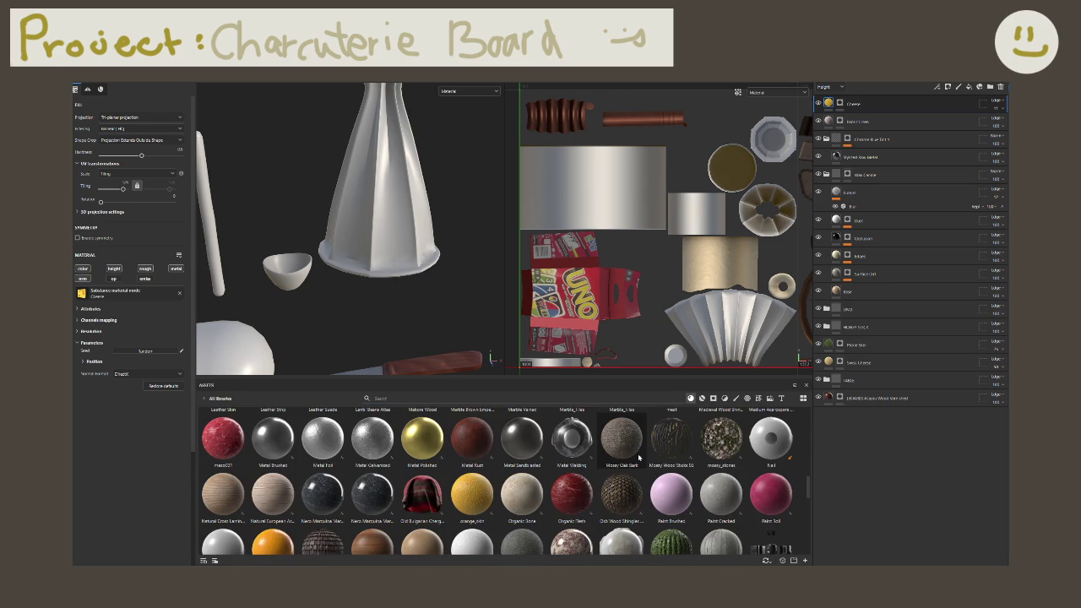
{"action": "scroll", "coordinate": [640, 457], "scroll_direction": "down", "scroll_amount": 2}
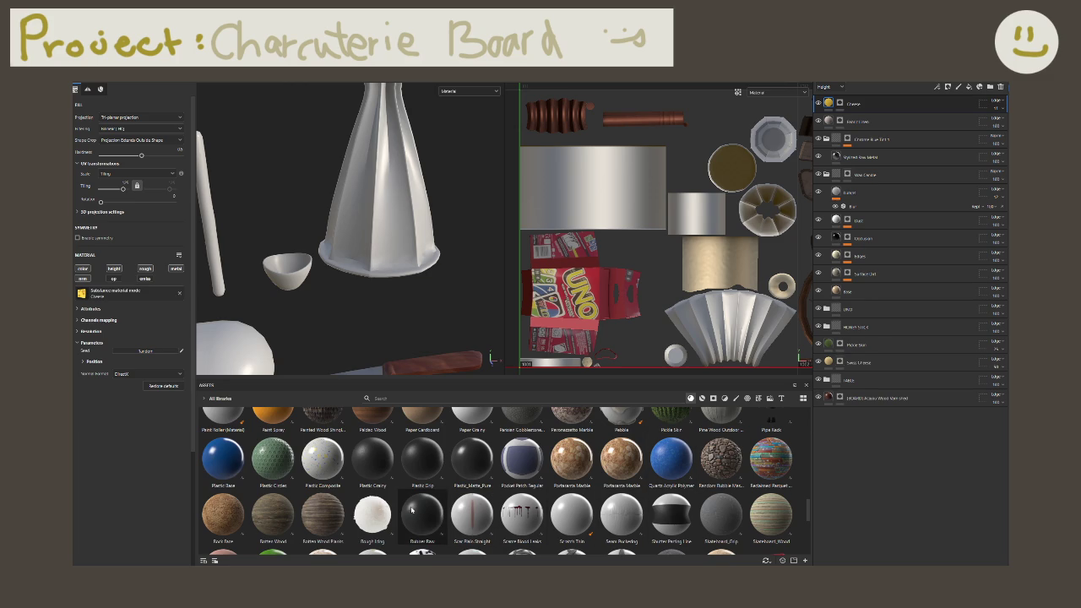
{"action": "mouse_move", "coordinate": [413, 510]}
{"action": "left_mouse_down"}
{"action": "mouse_move", "coordinate": [360, 211]}
{"action": "mouse_move", "coordinate": [367, 265]}
{"action": "left_mouse_up"}
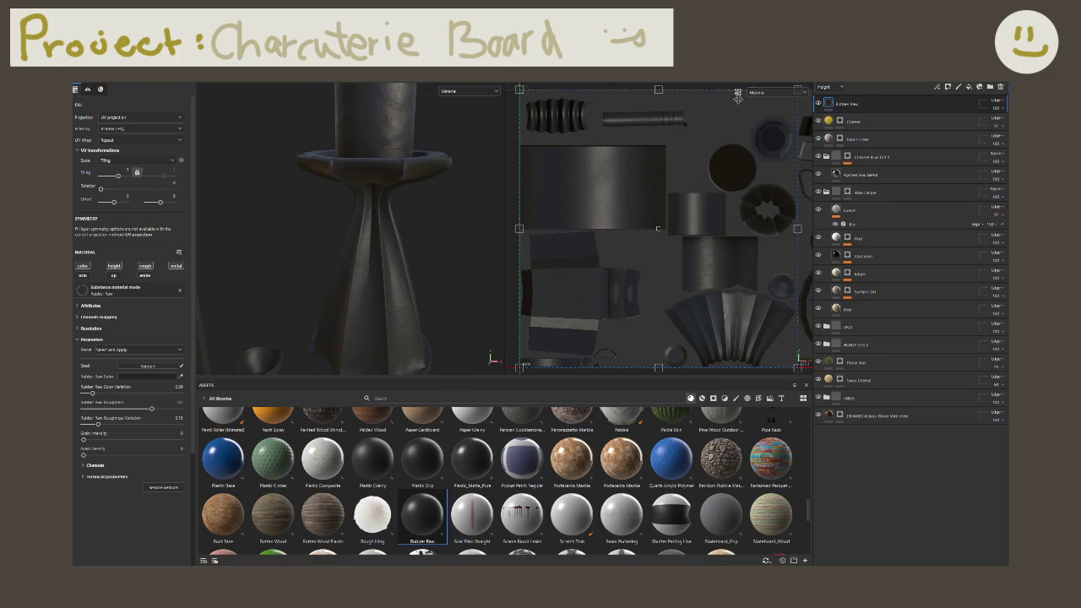
Step: Add a black mask to Rubber Raw, revealing it only on the candlestick
{"action": "right_click", "coordinate": [855, 105]}
{"action": "left_click", "coordinate": [887, 118]}
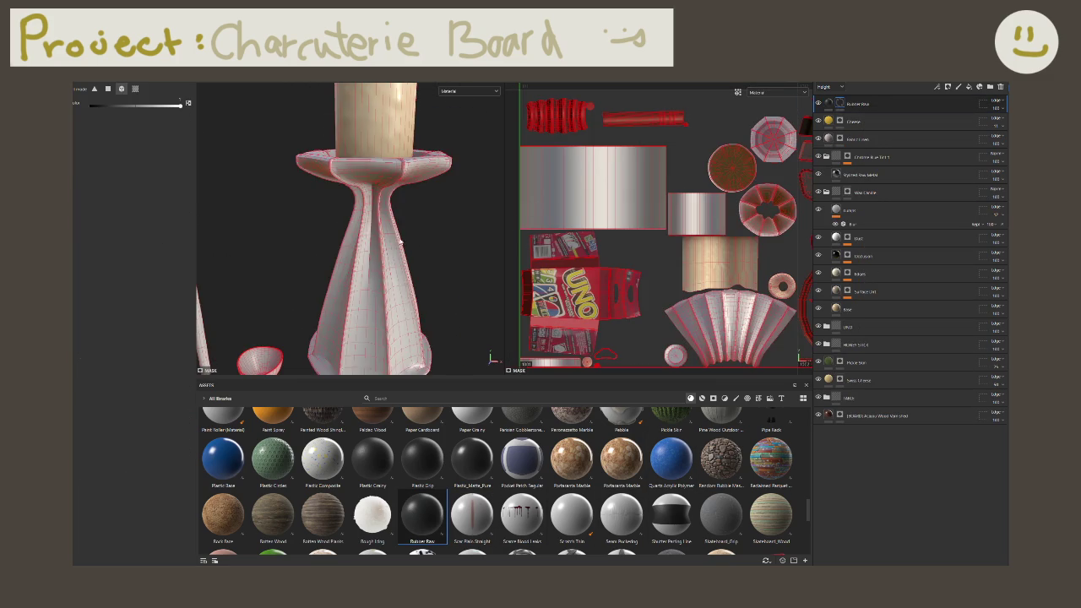
{"action": "left_click", "coordinate": [400, 242]}
Step: Switch the Rubber Raw fill to tri-planar projection with increased tiling
{"action": "left_click", "coordinate": [828, 103]}
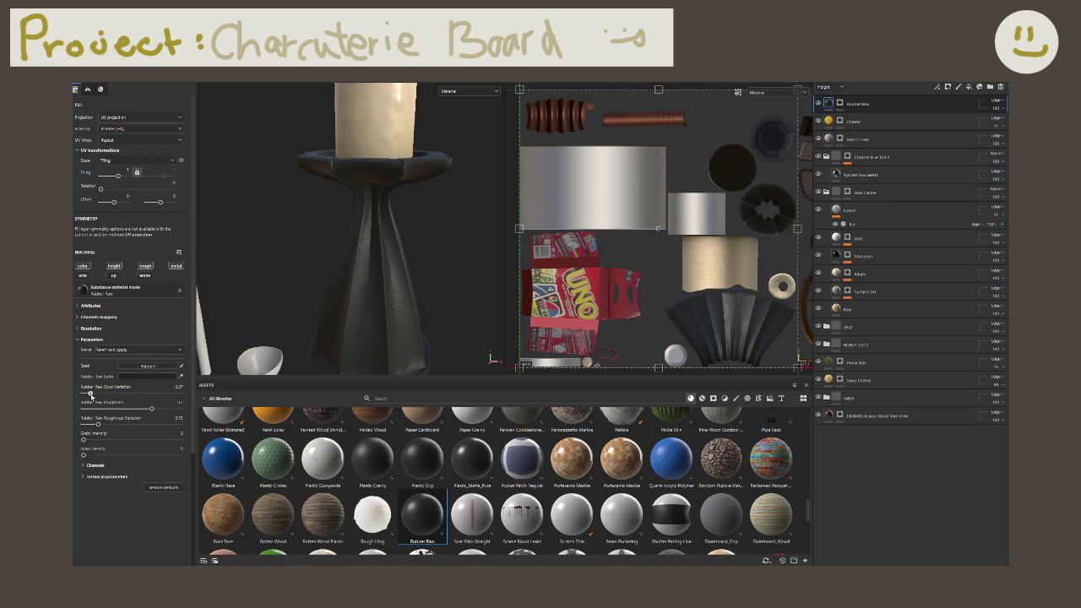
{"action": "left_click_drag", "start_coordinate": [92, 394], "coordinate": [115, 395]}
{"action": "key", "text": "ctrl+z"}
{"action": "left_click", "coordinate": [149, 119]}
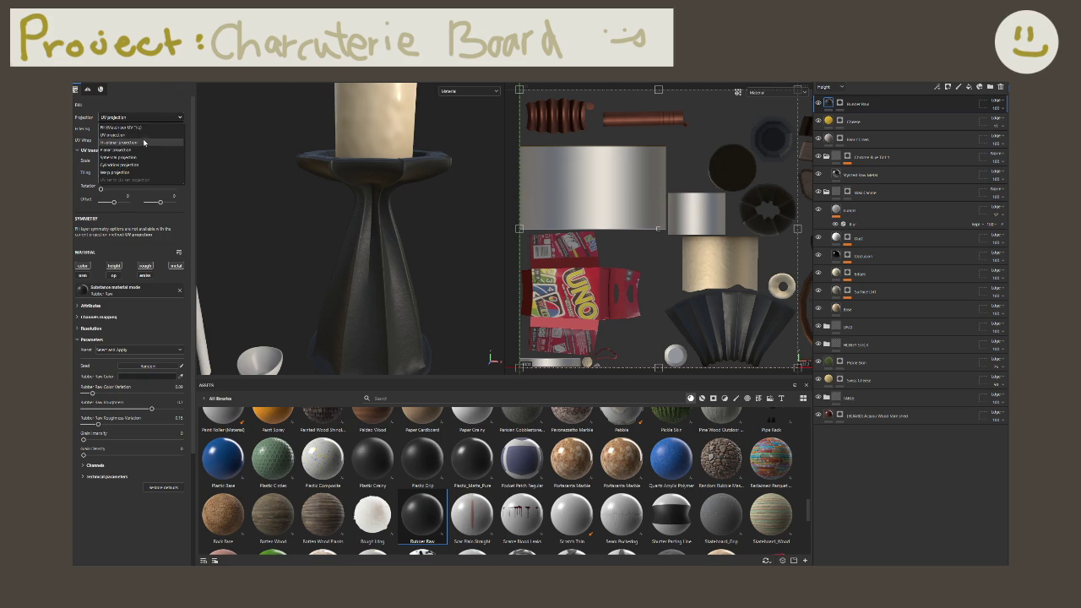
{"action": "left_click", "coordinate": [146, 143]}
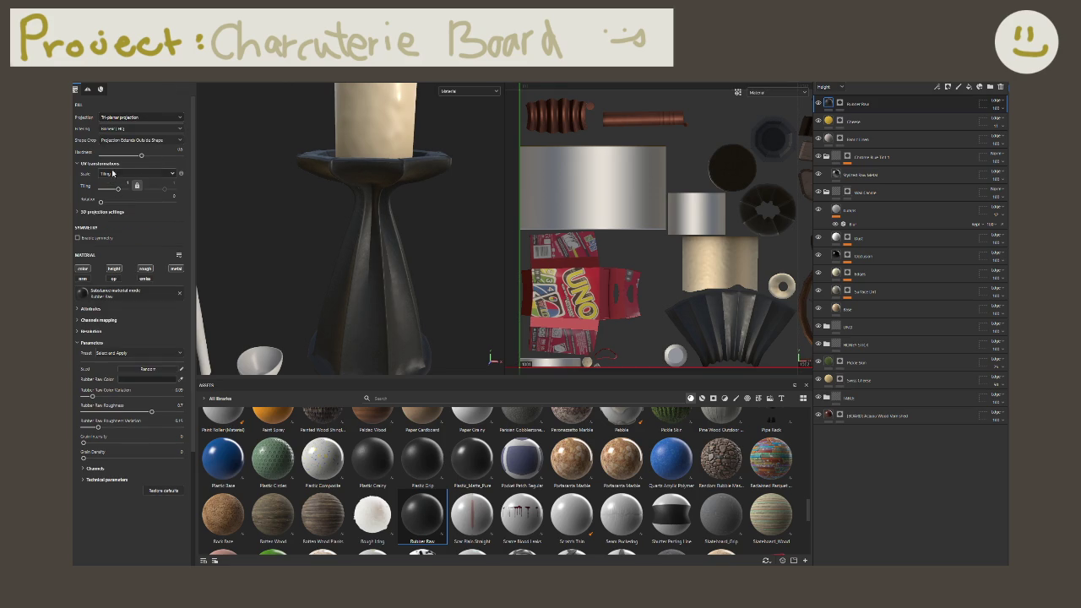
{"action": "left_click_drag", "start_coordinate": [118, 190], "coordinate": [163, 200]}
Step: Set the rubber's Grain Intensity to 0.1 and Grain Density to 0.06
{"action": "mouse_move", "coordinate": [83, 442]}
{"action": "left_mouse_down"}
{"action": "mouse_move", "coordinate": [140, 444]}
{"action": "mouse_move", "coordinate": [119, 444]}
{"action": "left_mouse_up"}
{"action": "left_click", "coordinate": [169, 436]}
{"action": "type", "text": "0.5"}
{"action": "key", "text": "Return"}
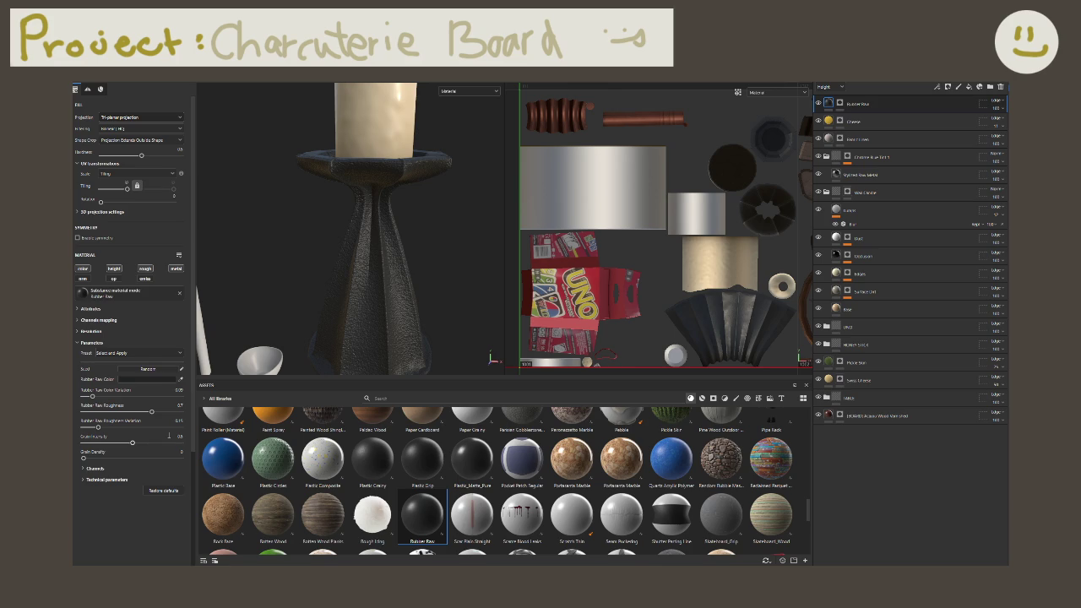
{"action": "left_click", "coordinate": [173, 436]}
{"action": "type", "text": "0.75"}
{"action": "key", "text": "Return"}
{"action": "left_click", "coordinate": [173, 436]}
{"action": "type", "text": "0.1"}
{"action": "key", "text": "Return"}
{"action": "left_click", "coordinate": [93, 460]}
{"action": "left_click", "coordinate": [100, 480]}
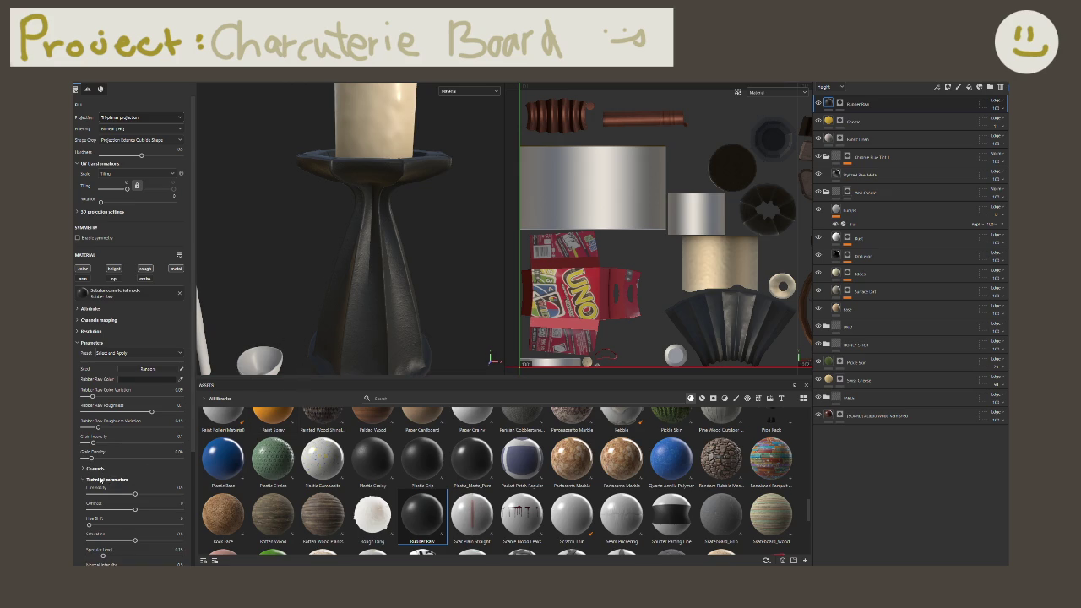
{"action": "left_click", "coordinate": [101, 480]}
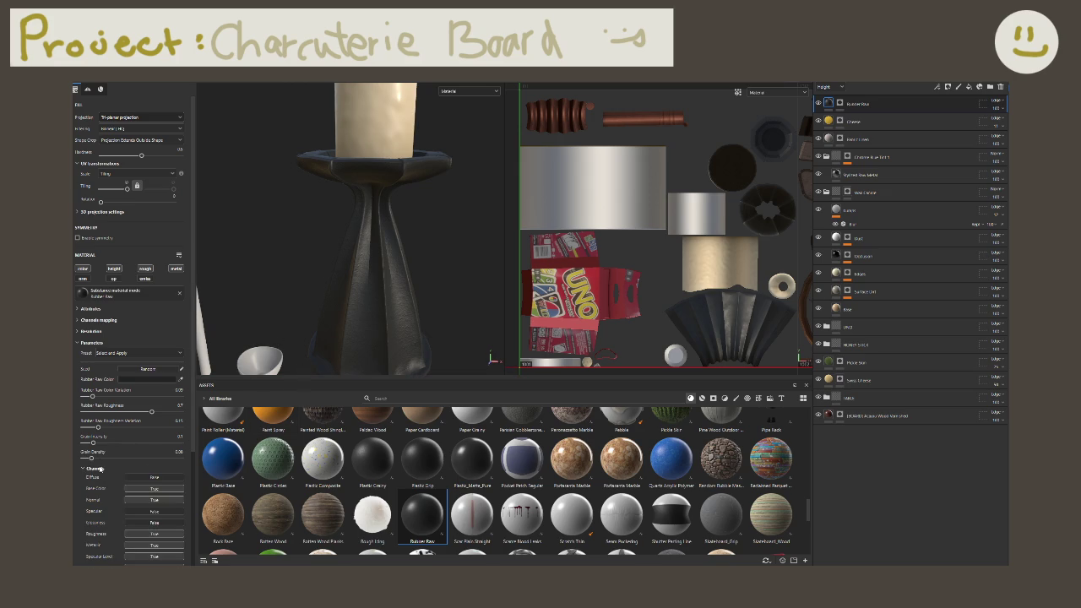
{"action": "left_click", "coordinate": [145, 380]}
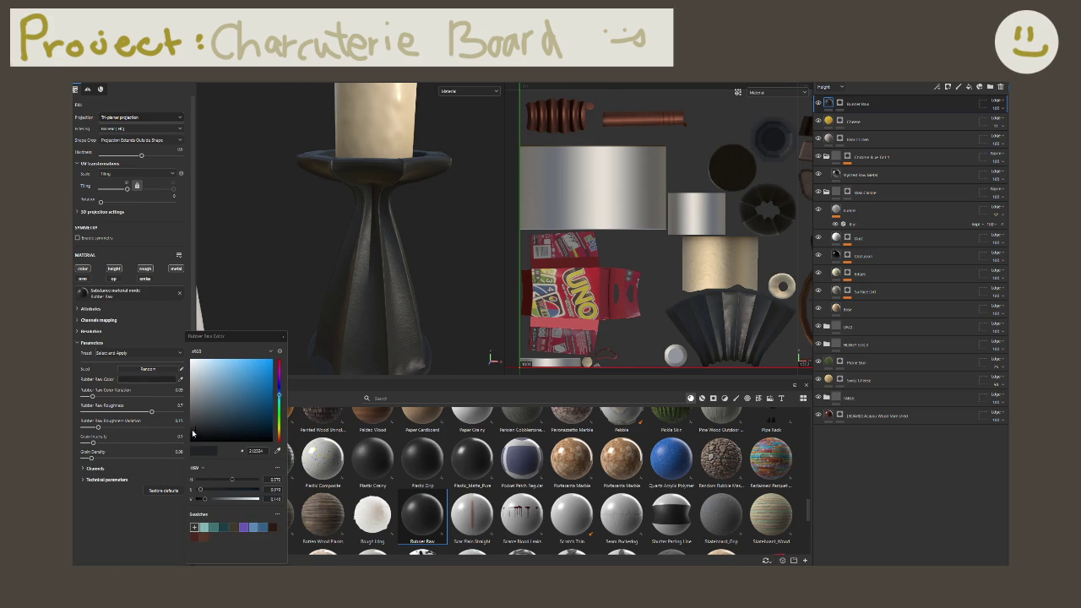
Step: Make the rubber base colour a dark near-neutral grey and raise colour variation to 0.1
{"action": "left_click_drag", "start_coordinate": [193, 434], "coordinate": [203, 434]}
{"action": "left_click", "coordinate": [279, 387]}
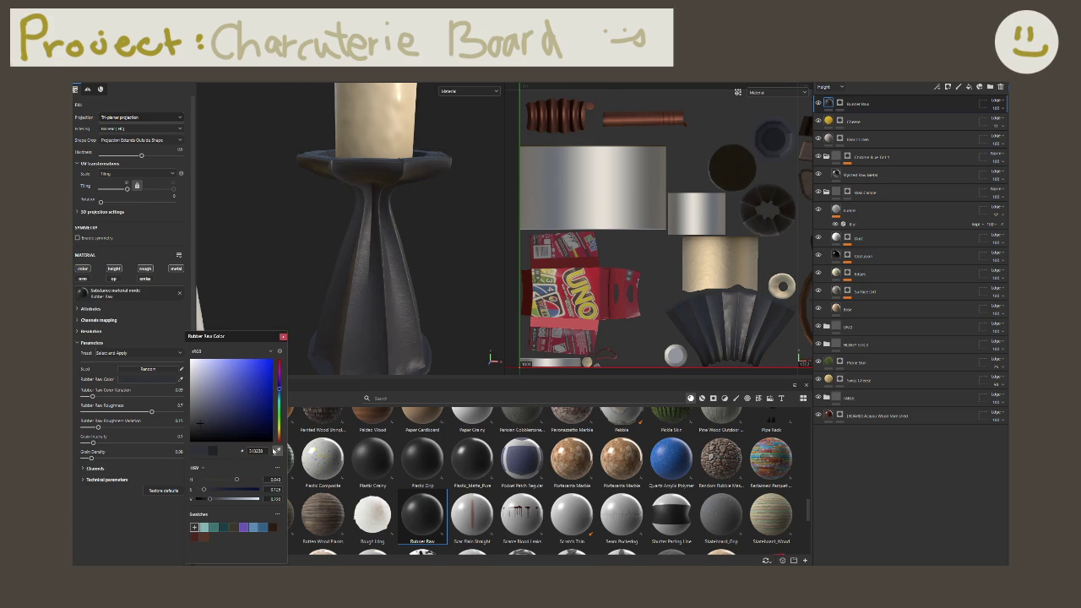
{"action": "left_click", "coordinate": [278, 451]}
{"action": "left_click", "coordinate": [191, 410]}
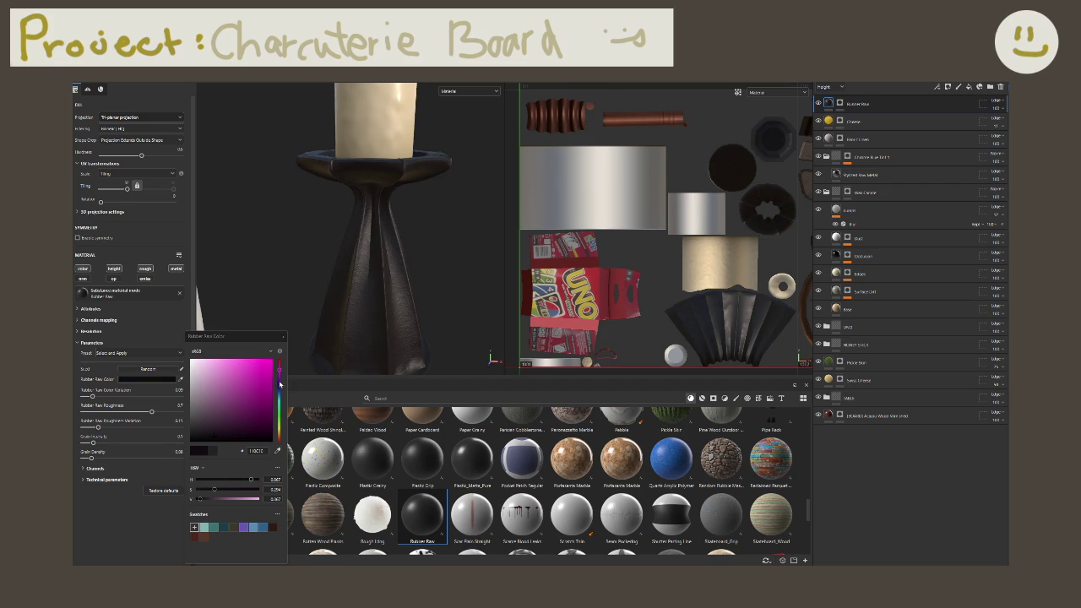
{"action": "left_click", "coordinate": [279, 387]}
{"action": "left_click", "coordinate": [200, 433]}
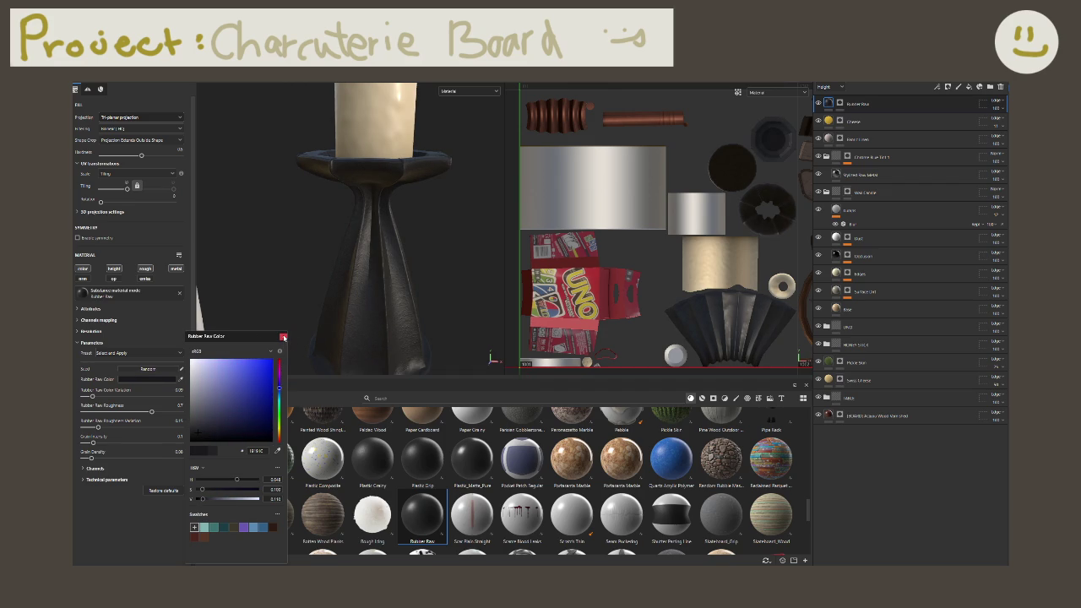
{"action": "left_click", "coordinate": [284, 338]}
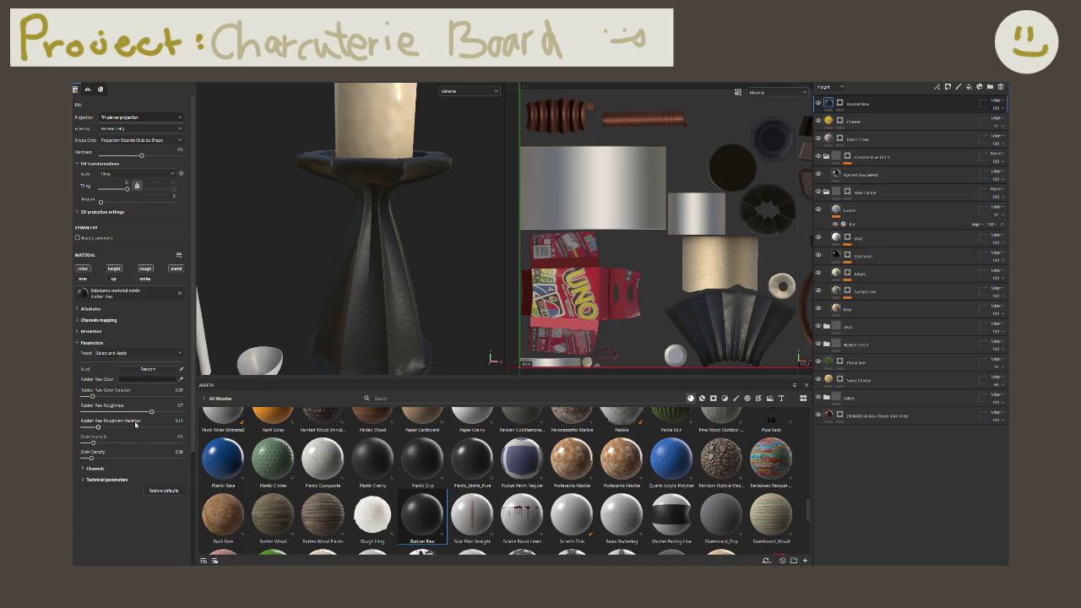
{"action": "left_click", "coordinate": [94, 396]}
Step: Set the rubber's colour variation back to 0.05
{"action": "left_click", "coordinate": [92, 396]}
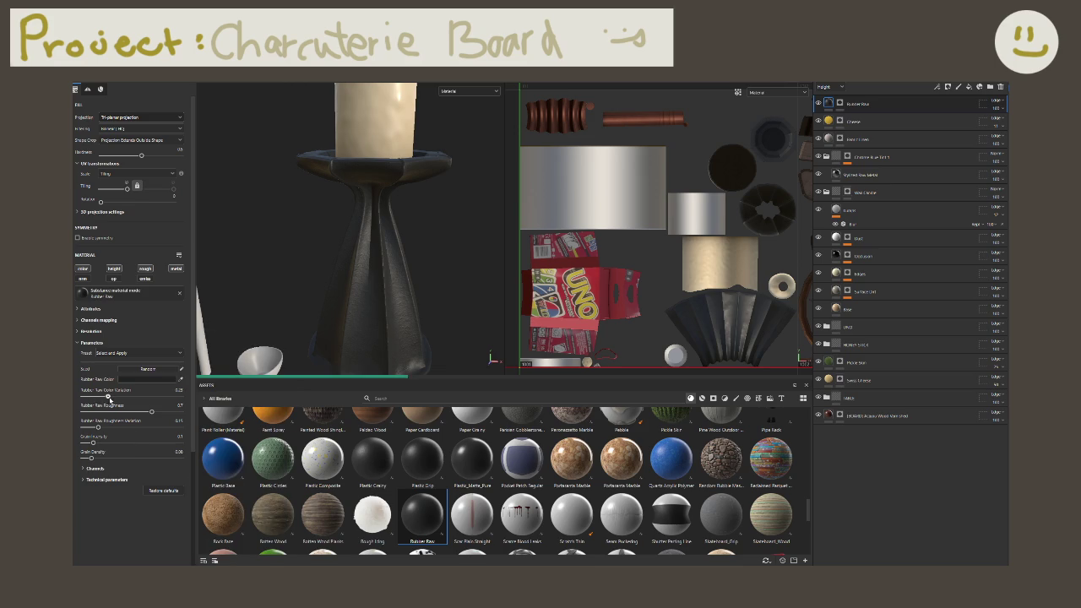
{"action": "mouse_move", "coordinate": [255, 355]}
{"action": "left_mouse_down", "text": "alt"}
{"action": "mouse_move", "coordinate": [274, 279]}
{"action": "mouse_move", "coordinate": [321, 323]}
{"action": "mouse_move", "coordinate": [283, 317]}
{"action": "left_mouse_up", "text": "alt"}
{"action": "scroll", "coordinate": [521, 497], "scroll_direction": "down", "scroll_amount": 5}
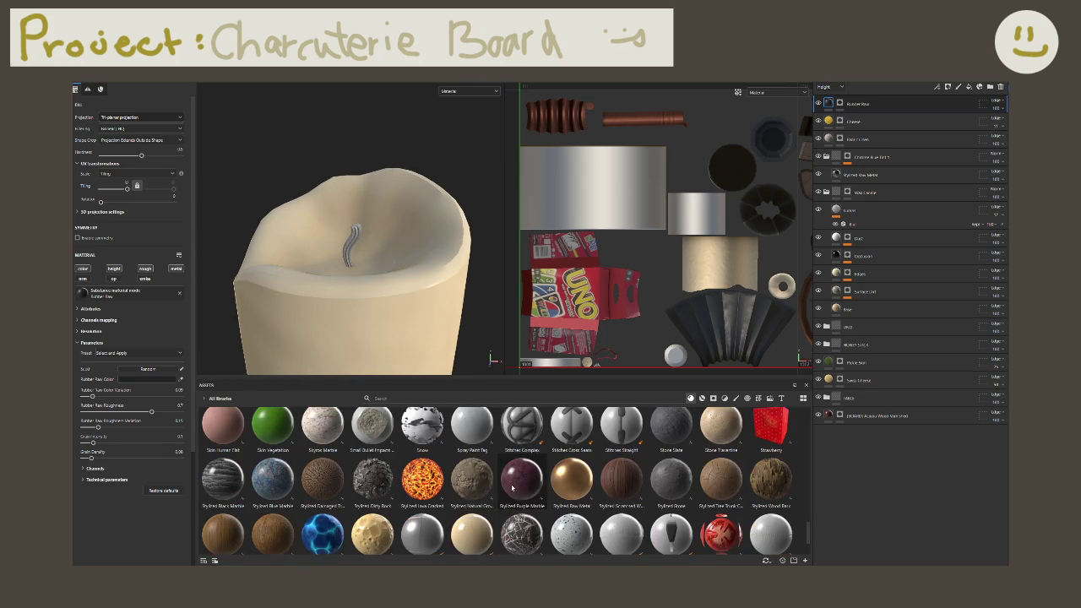
{"action": "scroll", "coordinate": [521, 497], "scroll_direction": "down", "scroll_amount": 5}
Step: Search the assets for fabric, trial Fabric Spacer Mesh on the model, then undo it
{"action": "left_click", "coordinate": [417, 397]}
{"action": "type", "text": "rose"}
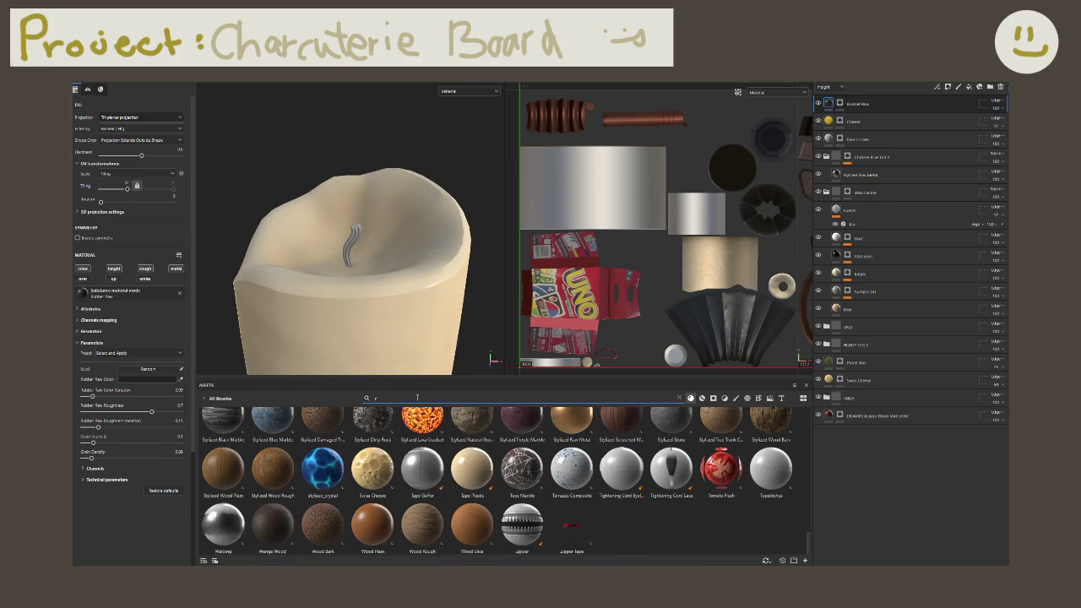
{"action": "key", "text": "BackSpace"}
{"action": "key", "text": "BackSpace"}
{"action": "key", "text": "BackSpace"}
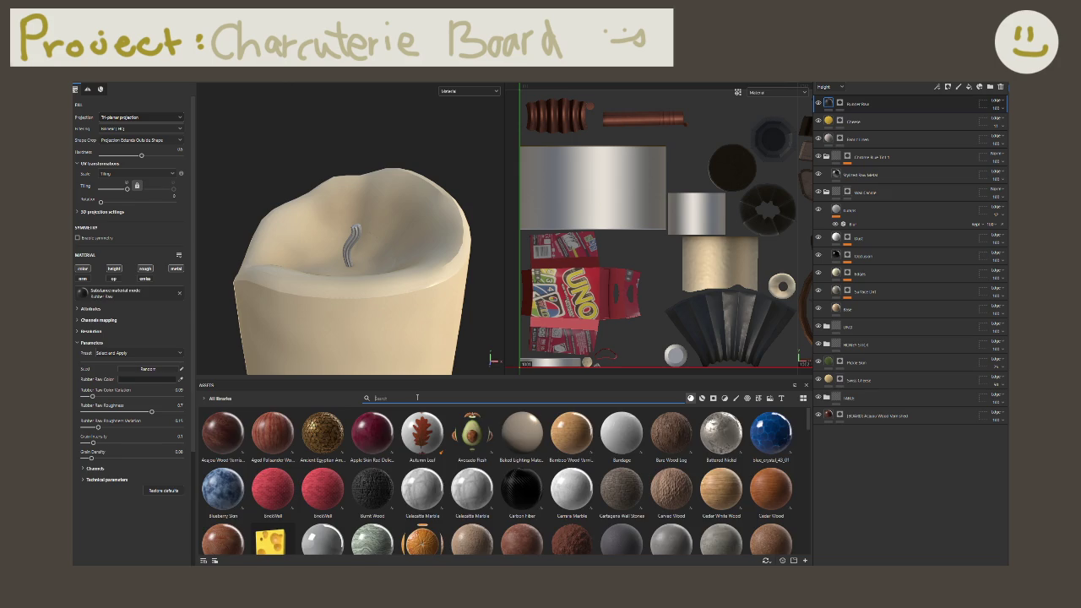
{"action": "type", "text": "fibe"}
{"action": "key", "text": "BackSpace"}
{"action": "key", "text": "BackSpace"}
{"action": "key", "text": "BackSpace"}
{"action": "type", "text": "fab"}
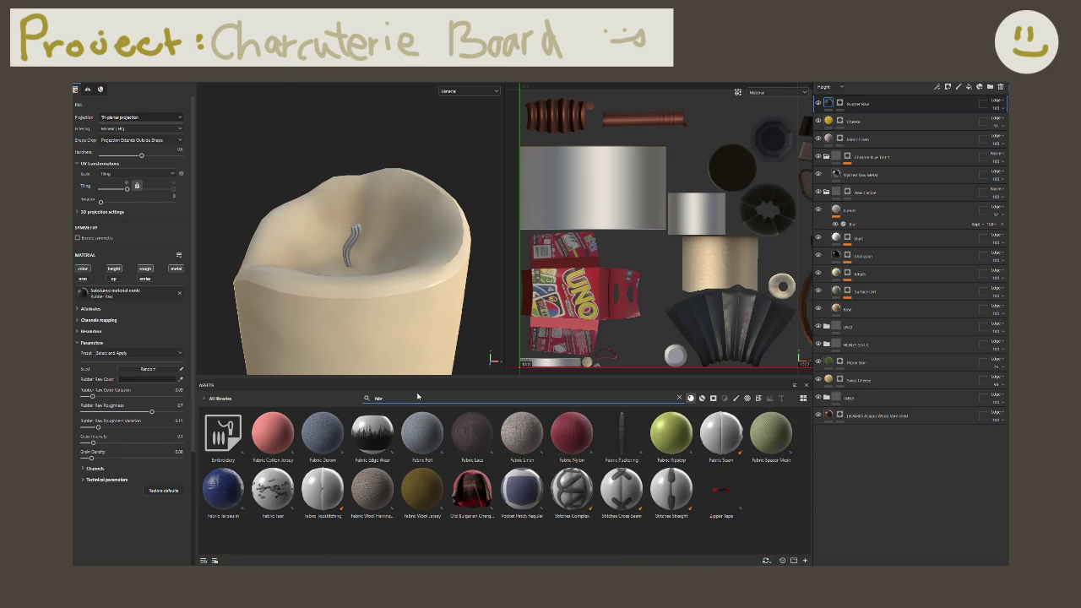
{"action": "type", "text": "i"}
{"action": "mouse_move", "coordinate": [355, 300]}
{"action": "left_mouse_down", "text": "alt"}
{"action": "mouse_move", "coordinate": [430, 319]}
{"action": "mouse_move", "coordinate": [444, 299]}
{"action": "mouse_move", "coordinate": [383, 302]}
{"action": "left_mouse_up", "text": "alt"}
{"action": "scroll", "coordinate": [411, 304], "scroll_direction": "up", "scroll_amount": 2}
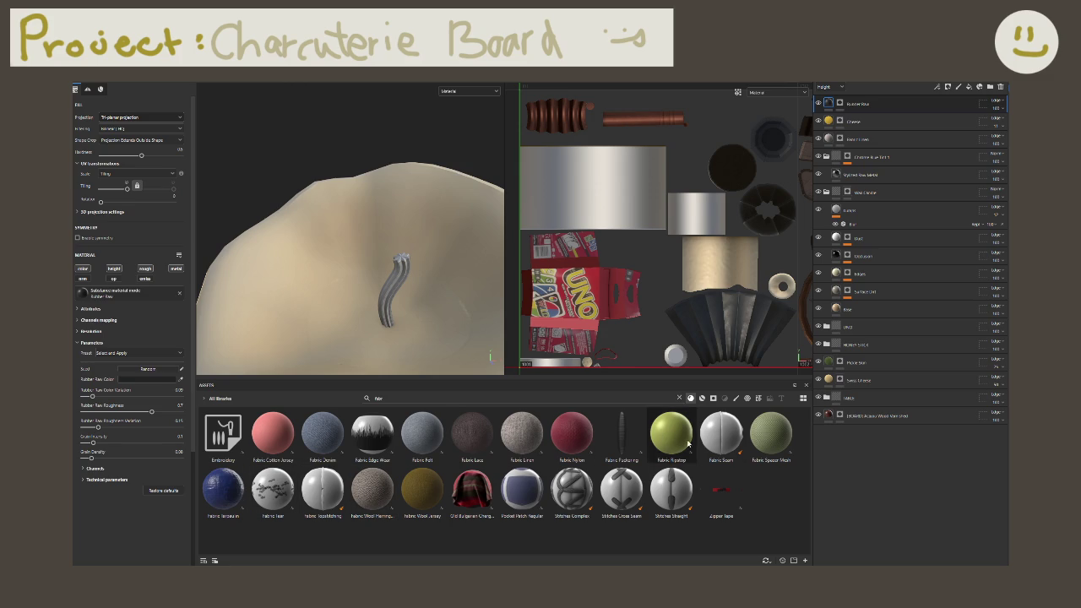
{"action": "mouse_move", "coordinate": [771, 433]}
{"action": "left_mouse_down"}
{"action": "mouse_move", "coordinate": [386, 299]}
{"action": "mouse_move", "coordinate": [383, 272]}
{"action": "left_mouse_up"}
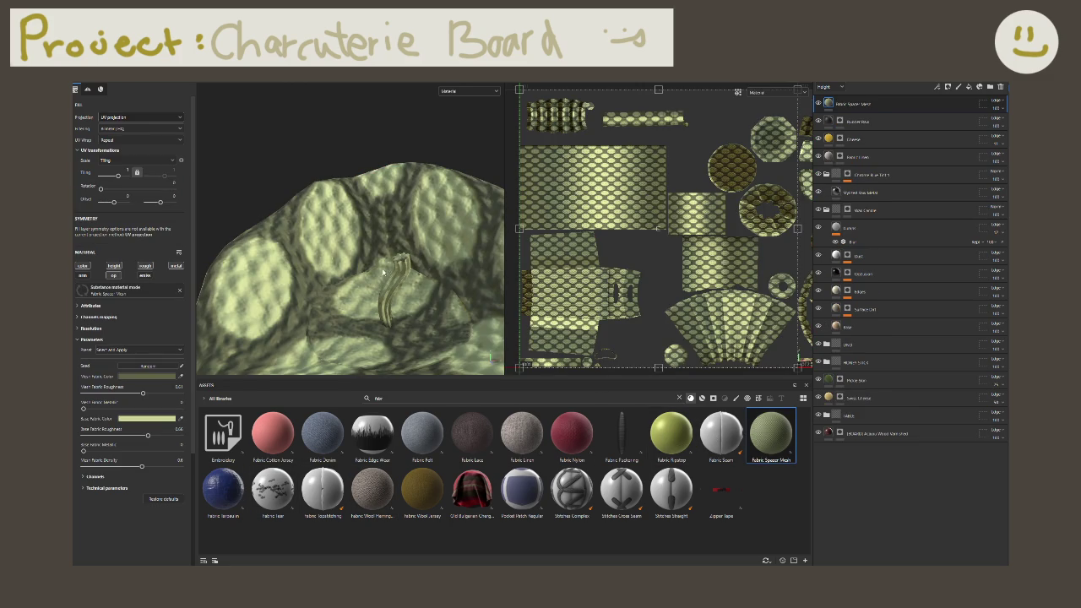
{"action": "key", "text": "ctrl+z"}
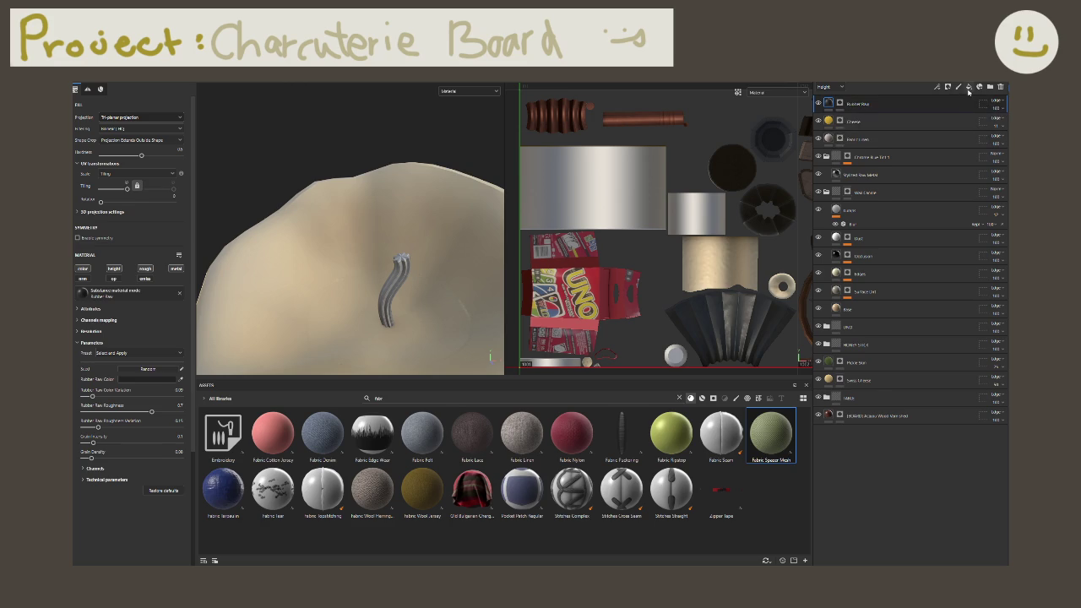
Step: Add a black-masked fill layer and rename it 'Lacn'
{"action": "left_click", "coordinate": [969, 86]}
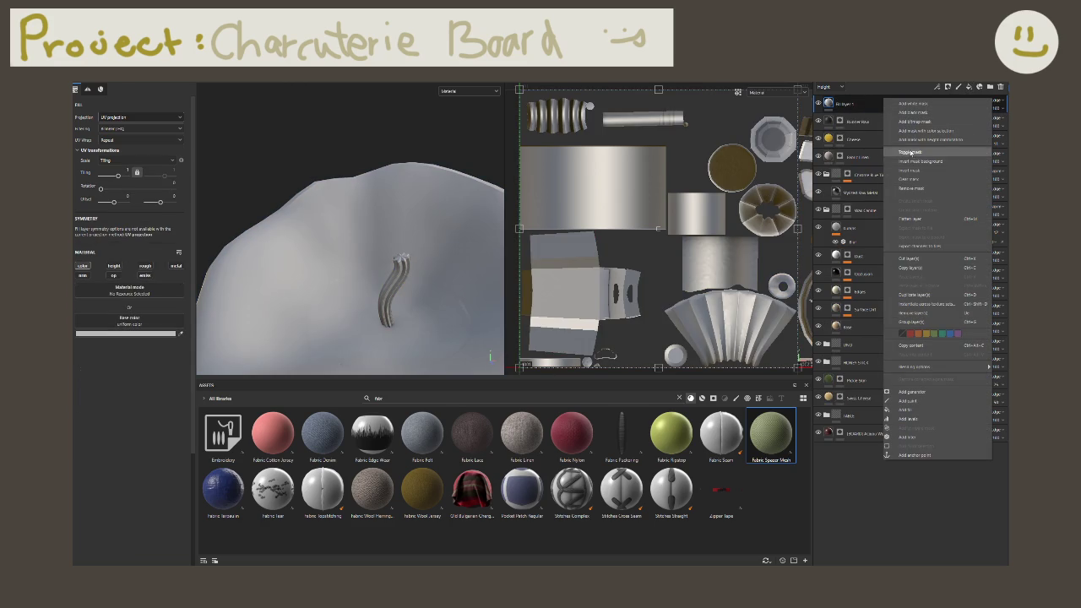
{"action": "left_click", "coordinate": [906, 116]}
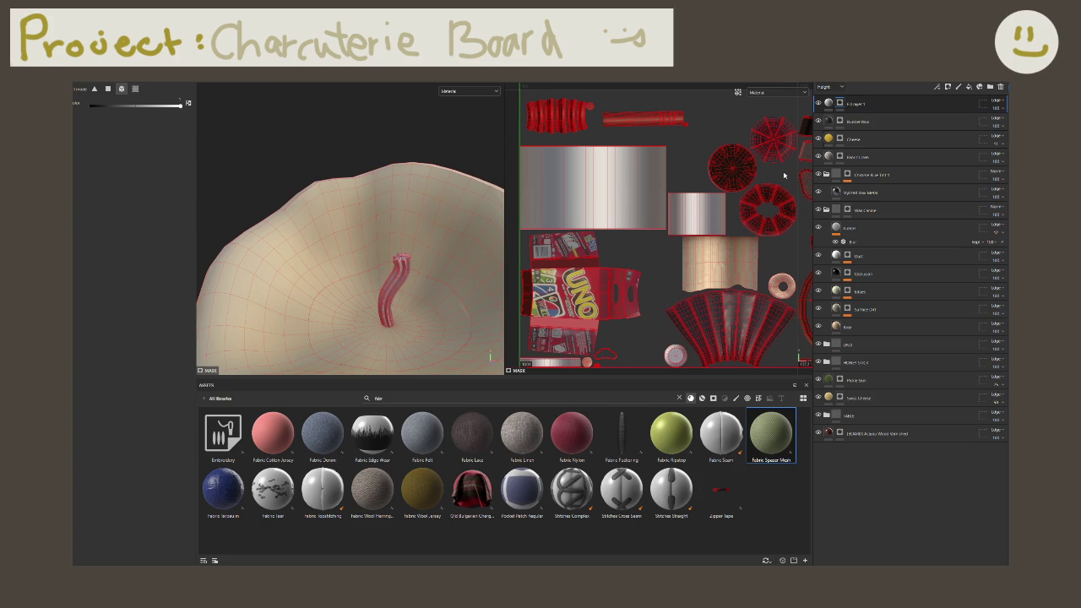
{"action": "double_click", "coordinate": [854, 104]}
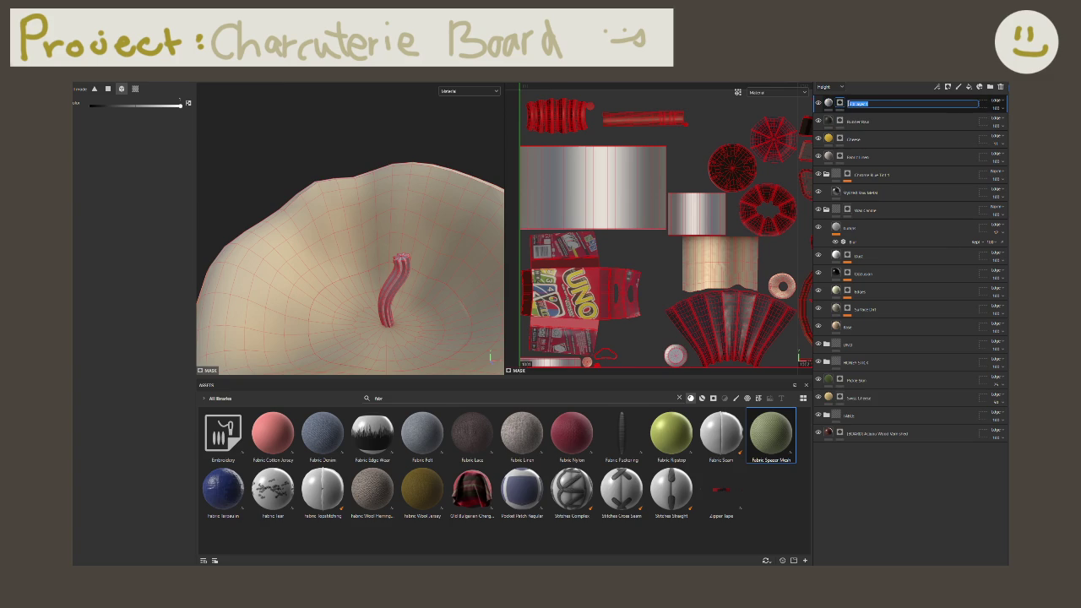
{"action": "type", "text": "Lace"}
{"action": "key", "text": "BackSpace"}
{"action": "key", "text": "BackSpace"}
{"action": "type", "text": "n"}
{"action": "key", "text": "Return"}
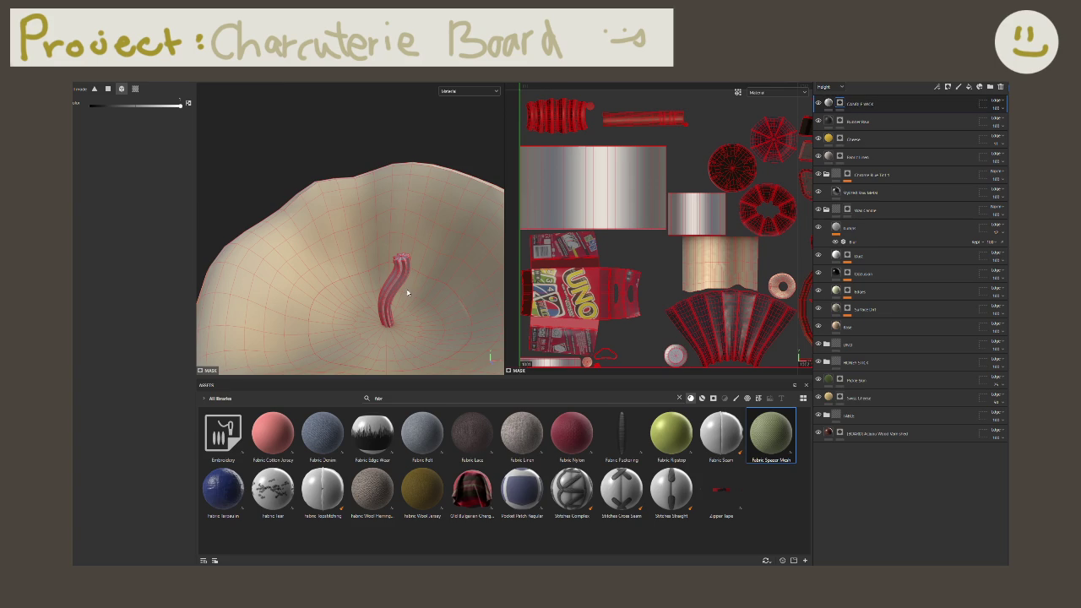
Step: Enable the fill's roughness channel and set roughness to 0
{"action": "mouse_move", "coordinate": [408, 292]}
{"action": "left_mouse_down", "text": "alt"}
{"action": "mouse_move", "coordinate": [445, 294]}
{"action": "mouse_move", "coordinate": [508, 332]}
{"action": "left_mouse_up", "text": "alt"}
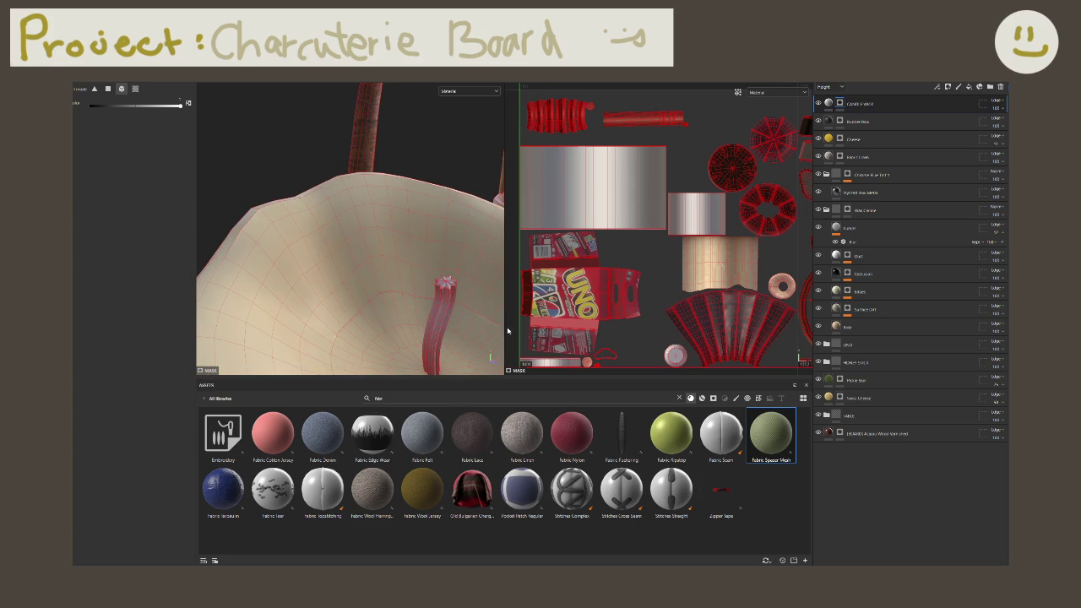
{"action": "left_click", "coordinate": [829, 103]}
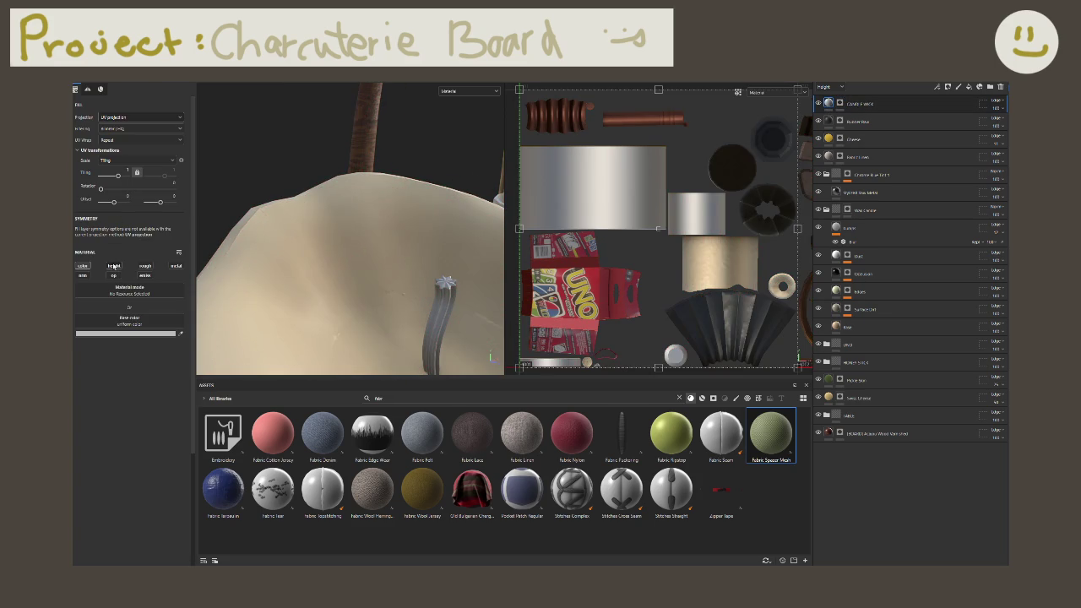
{"action": "left_click", "coordinate": [145, 266]}
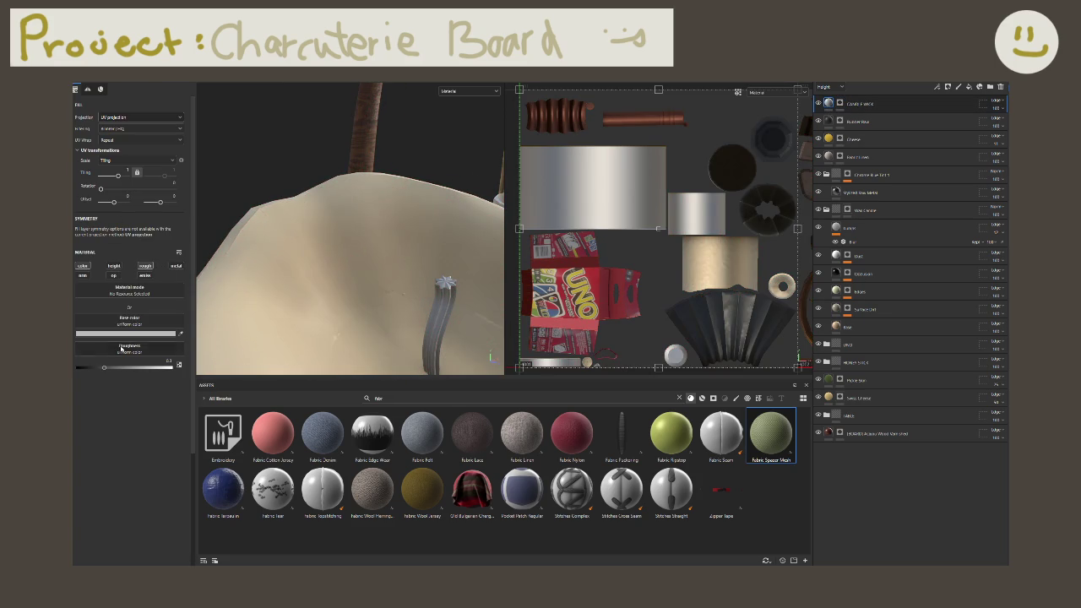
{"action": "left_click_drag", "start_coordinate": [173, 368], "coordinate": [76, 368]}
Step: Give the fill a dark brown base colour for the stick
{"action": "left_click", "coordinate": [127, 333]}
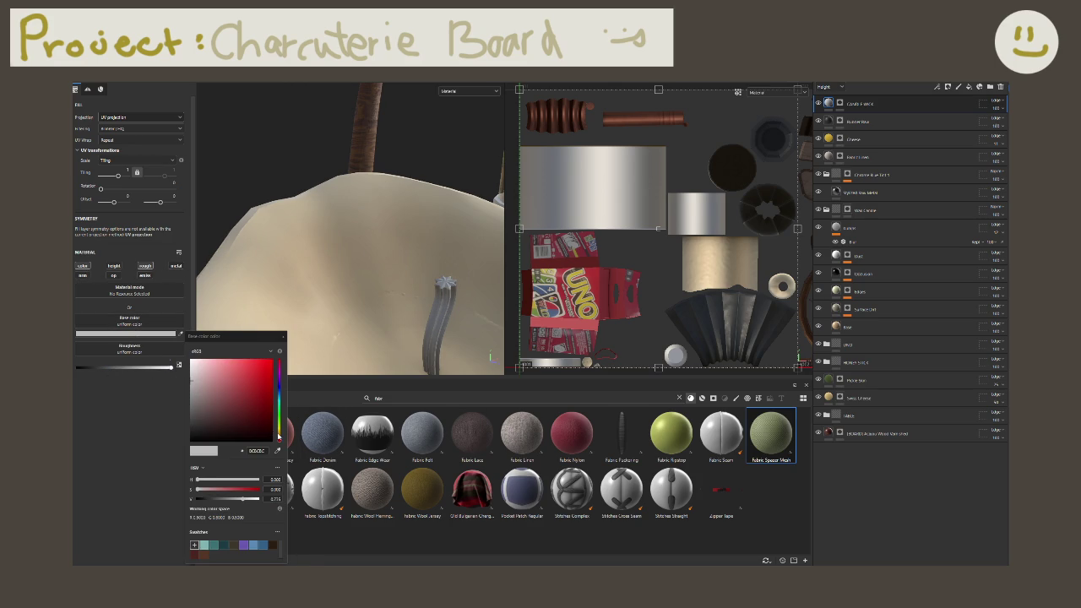
{"action": "left_click_drag", "start_coordinate": [279, 440], "coordinate": [279, 427]}
{"action": "left_click", "coordinate": [242, 412]}
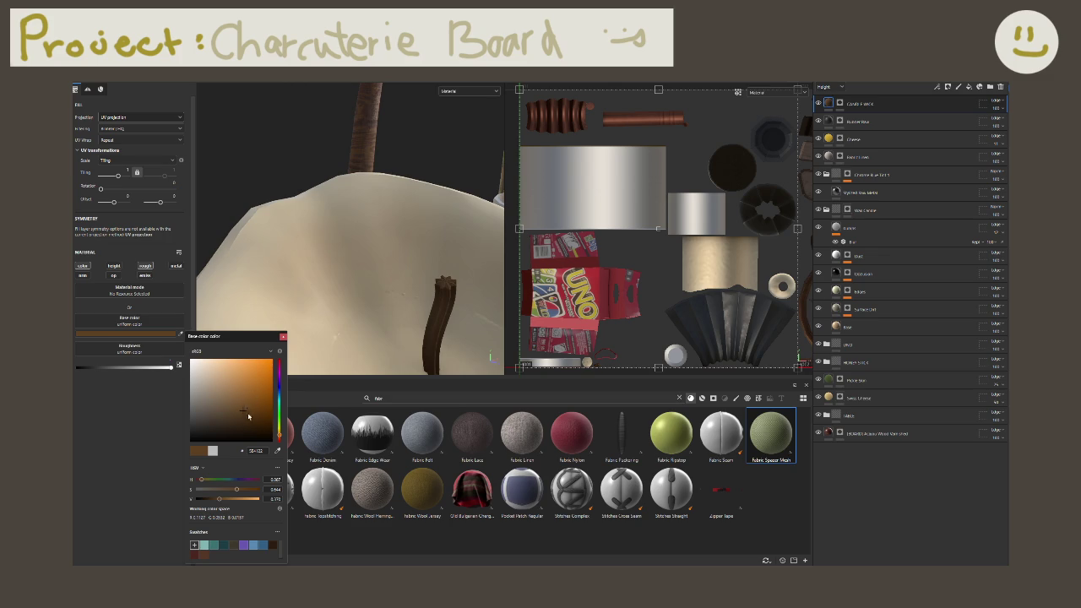
{"action": "left_click", "coordinate": [234, 424]}
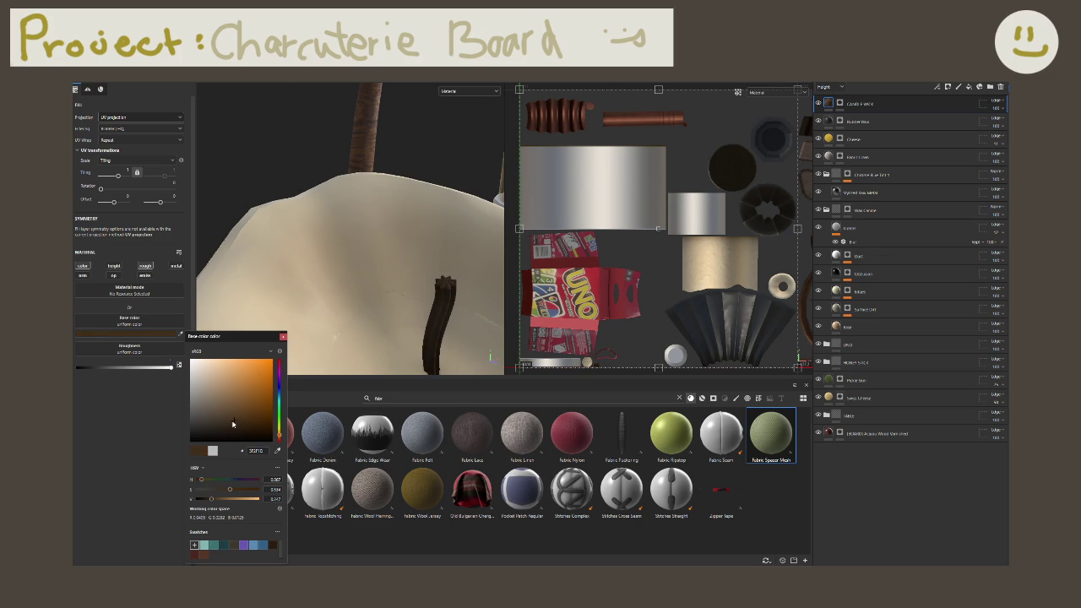
{"action": "left_click", "coordinate": [283, 336]}
{"action": "left_click_drag", "start_coordinate": [315, 323], "coordinate": [331, 298], "text": "alt"}
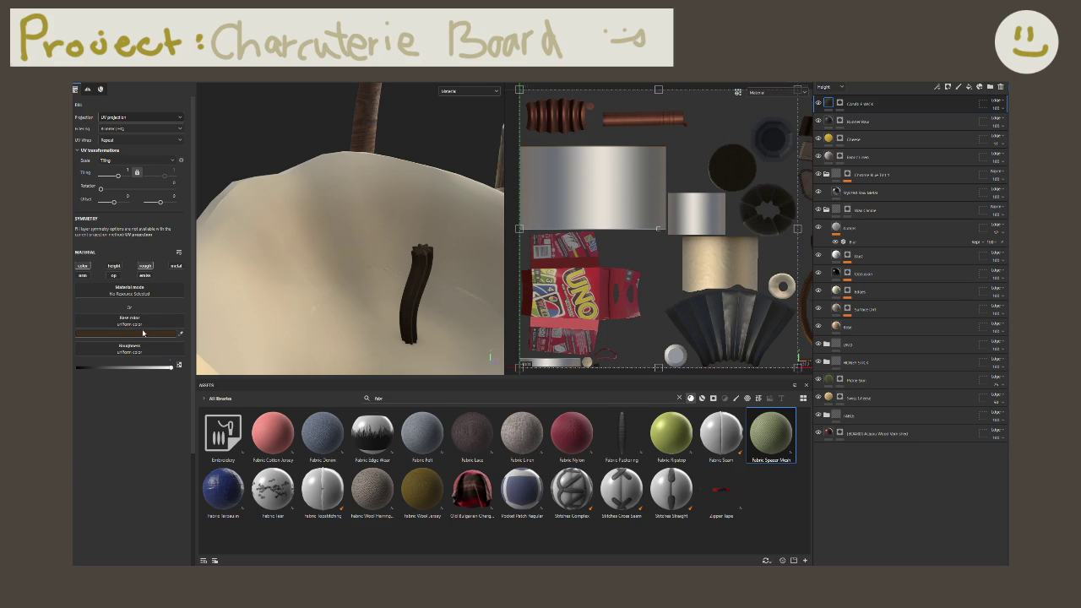
Step: Enable height with a procedural pattern, tri-planar projection and increased tiling
{"action": "left_click", "coordinate": [114, 266]}
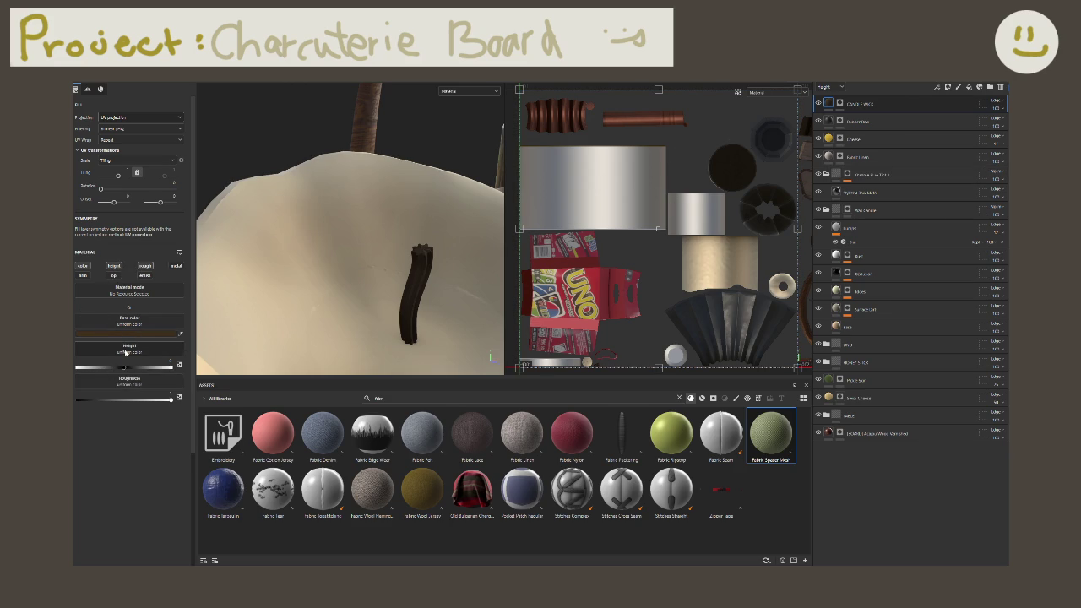
{"action": "left_click", "coordinate": [125, 353]}
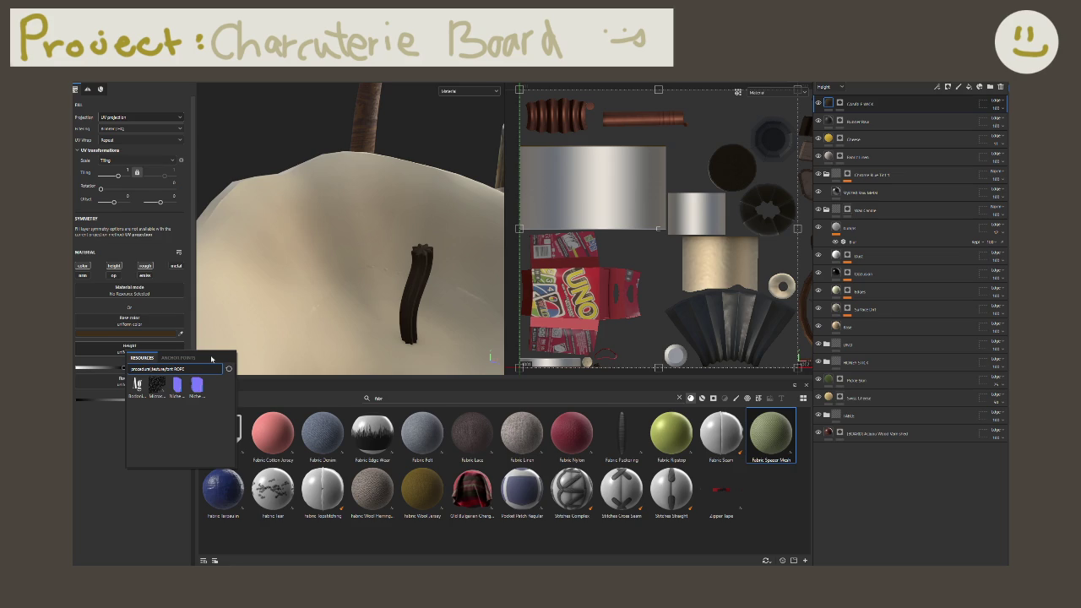
{"action": "left_click", "coordinate": [156, 385]}
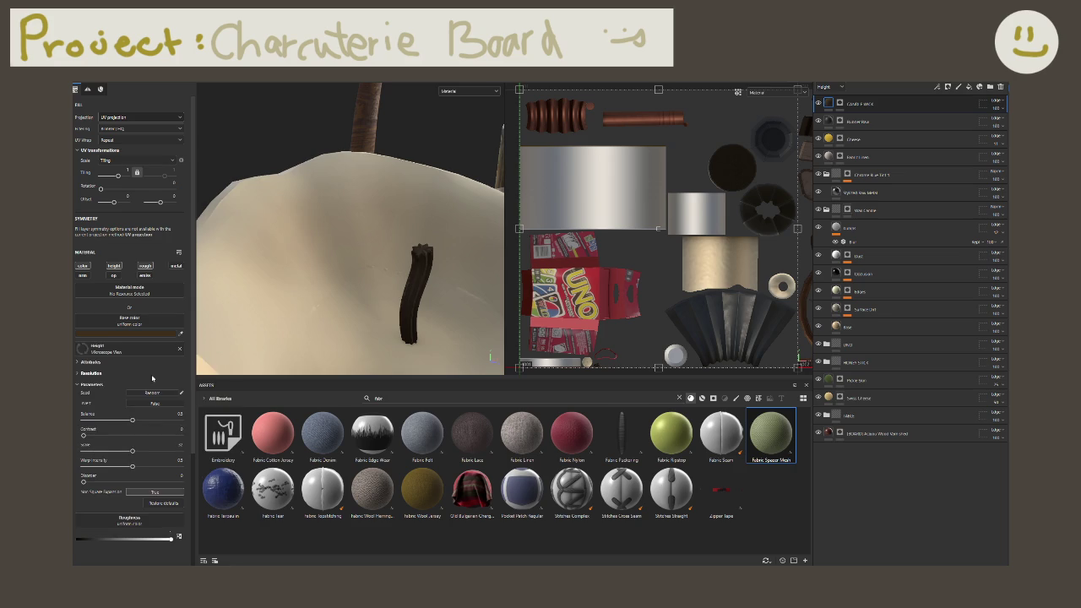
{"action": "mouse_move", "coordinate": [386, 290]}
{"action": "left_mouse_down", "text": "alt"}
{"action": "mouse_move", "coordinate": [348, 252]}
{"action": "mouse_move", "coordinate": [350, 296]}
{"action": "left_mouse_up", "text": "alt"}
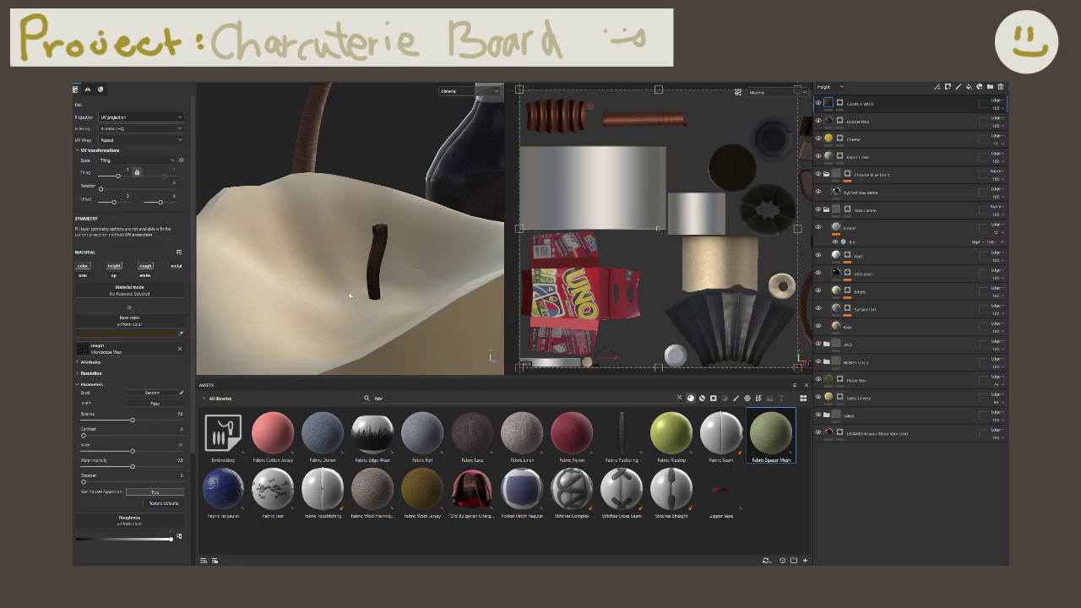
{"action": "left_click", "coordinate": [140, 116]}
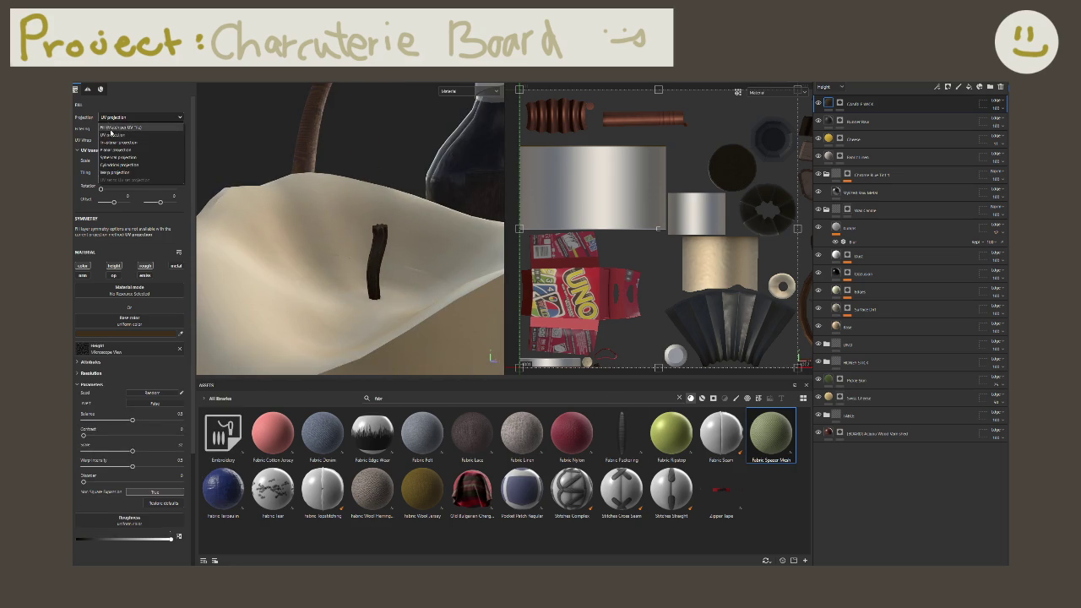
{"action": "left_click", "coordinate": [127, 144]}
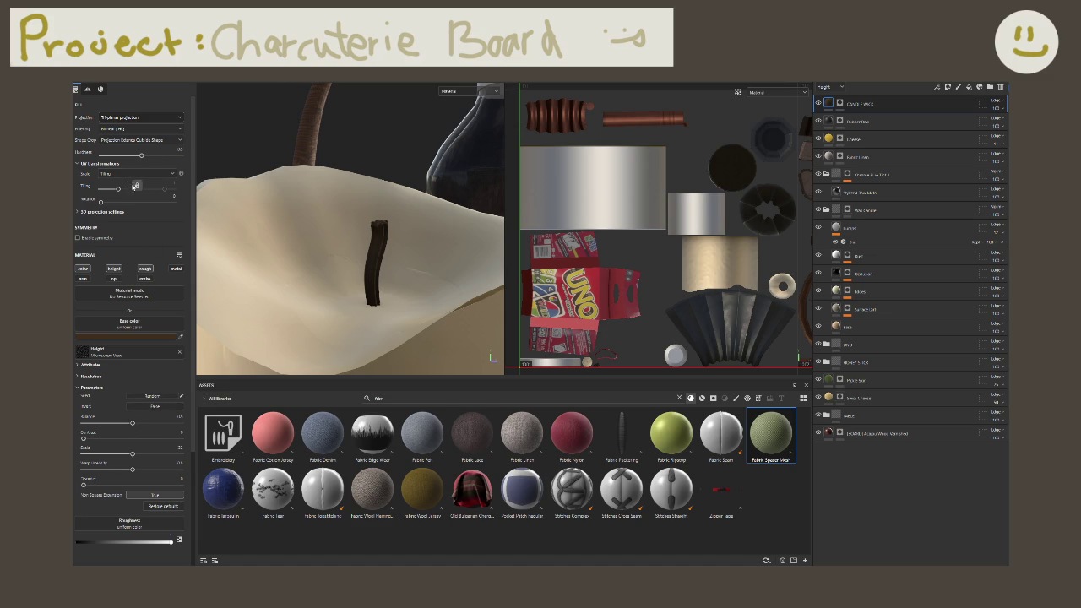
{"action": "left_click_drag", "start_coordinate": [118, 188], "coordinate": [127, 188]}
{"action": "left_click_drag", "start_coordinate": [414, 251], "coordinate": [296, 263], "text": "alt"}
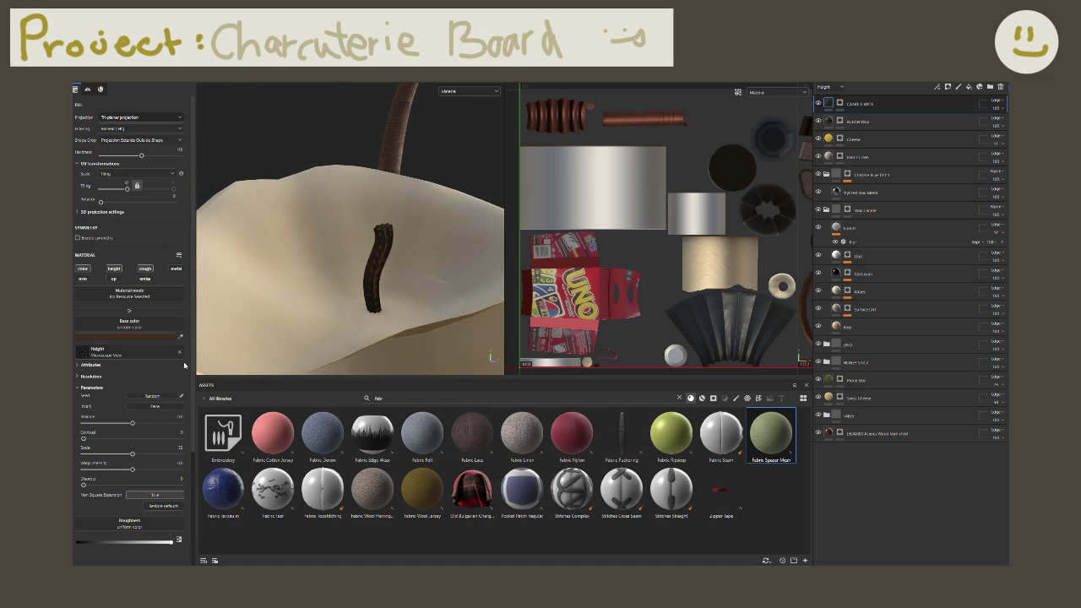
Step: Tune the height pattern: intensity 0.66, contrast 0.22, scale kept at 32, disorder 0.36
{"action": "mouse_move", "coordinate": [132, 423]}
{"action": "left_mouse_down"}
{"action": "mouse_move", "coordinate": [171, 439]}
{"action": "mouse_move", "coordinate": [83, 439]}
{"action": "left_mouse_up"}
{"action": "left_click", "coordinate": [105, 439]}
{"action": "left_click_drag", "start_coordinate": [133, 455], "coordinate": [151, 456]}
{"action": "key", "text": "ctrl+z"}
{"action": "key", "text": "ctrl+z"}
{"action": "left_click_drag", "start_coordinate": [84, 485], "coordinate": [118, 486]}
{"action": "mouse_move", "coordinate": [355, 338]}
{"action": "left_mouse_down", "text": "alt"}
{"action": "mouse_move", "coordinate": [415, 313]}
{"action": "mouse_move", "coordinate": [297, 335]}
{"action": "left_mouse_up", "text": "alt"}
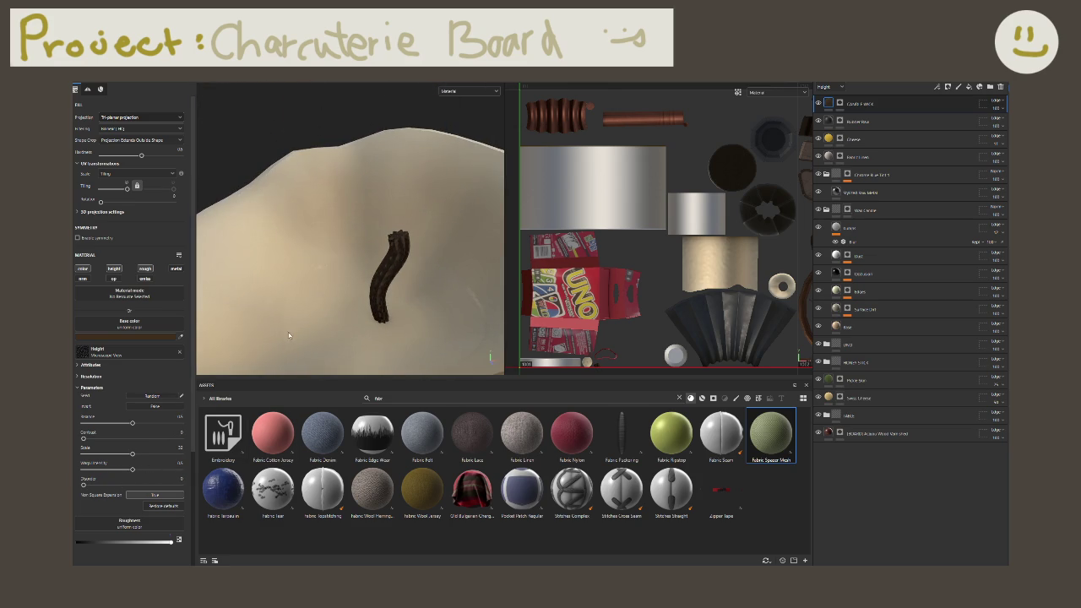
{"action": "left_click", "coordinate": [839, 104], "text": "alt"}
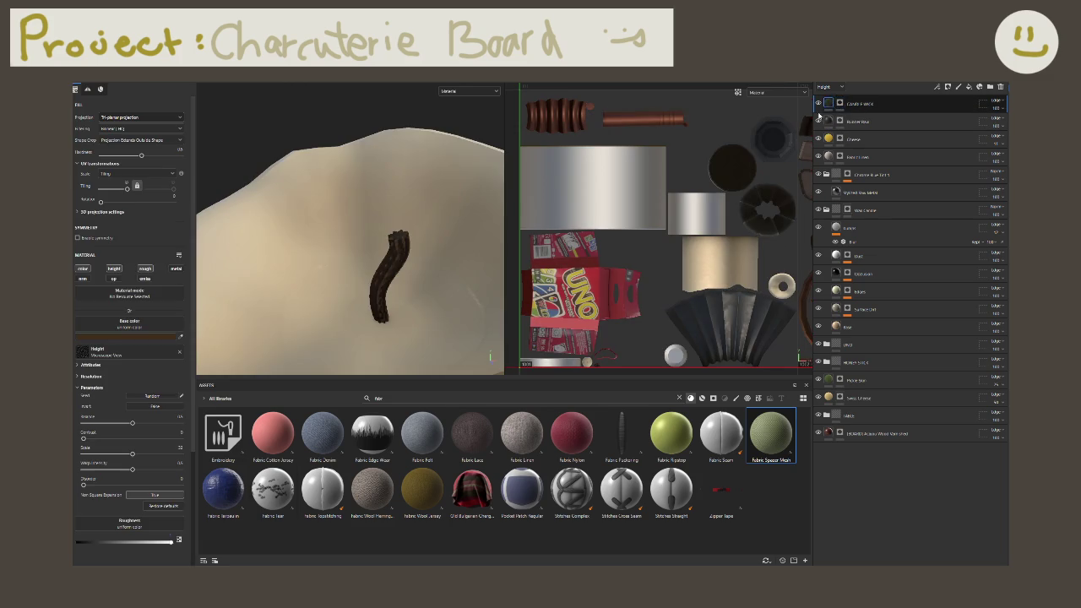
{"action": "left_click", "coordinate": [832, 103], "text": "alt"}
{"action": "left_click", "coordinate": [830, 87]}
{"action": "left_click", "coordinate": [830, 108]}
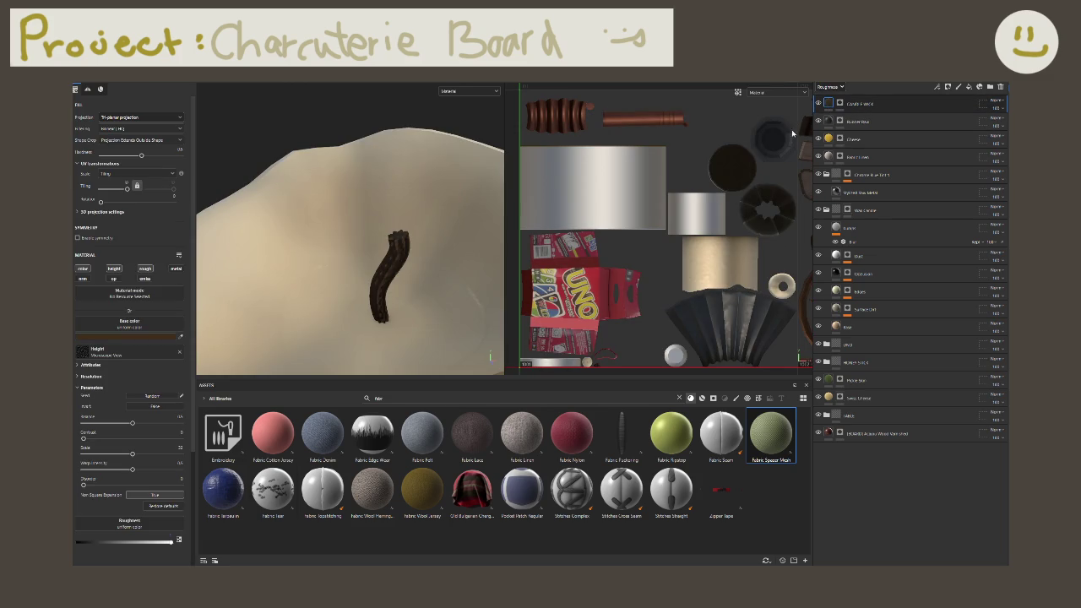
{"action": "left_click_drag", "start_coordinate": [426, 285], "coordinate": [473, 254], "text": "alt"}
{"action": "left_click", "coordinate": [777, 92]}
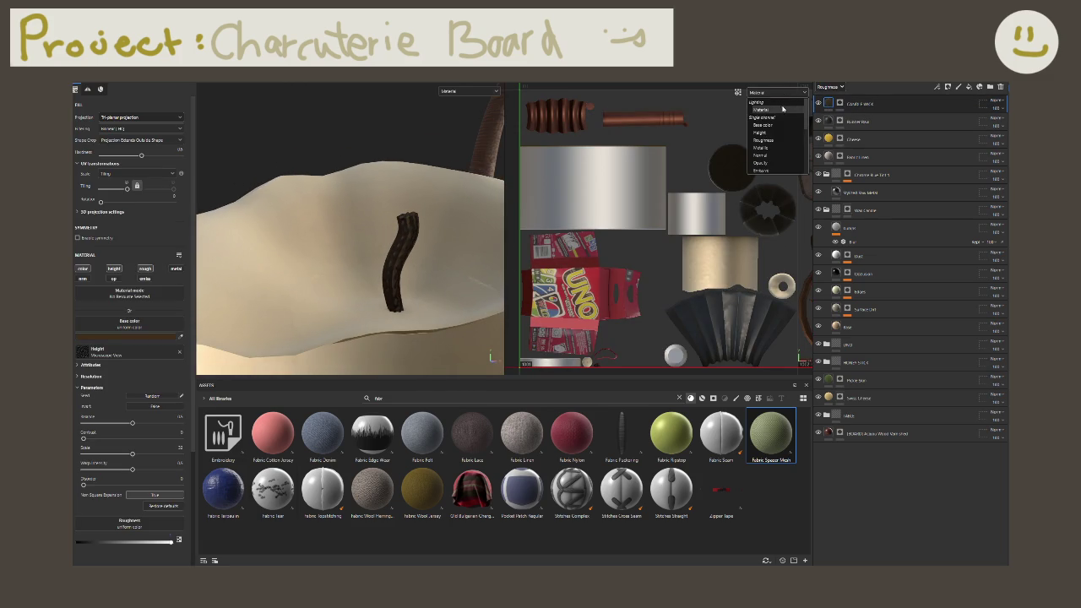
{"action": "left_click", "coordinate": [779, 140]}
{"action": "left_click", "coordinate": [767, 95]}
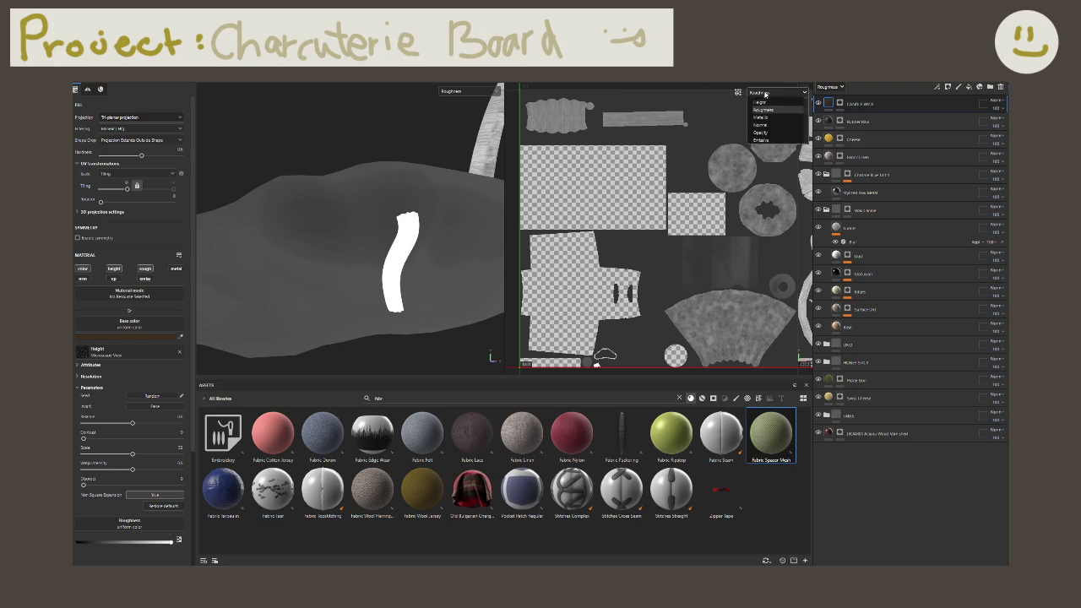
{"action": "left_click", "coordinate": [768, 136]}
{"action": "mouse_move", "coordinate": [428, 301]}
{"action": "left_mouse_down", "text": "alt"}
{"action": "mouse_move", "coordinate": [357, 271]}
{"action": "mouse_move", "coordinate": [448, 314]}
{"action": "mouse_move", "coordinate": [473, 304]}
{"action": "left_mouse_up", "text": "alt"}
{"action": "left_click", "coordinate": [775, 92]}
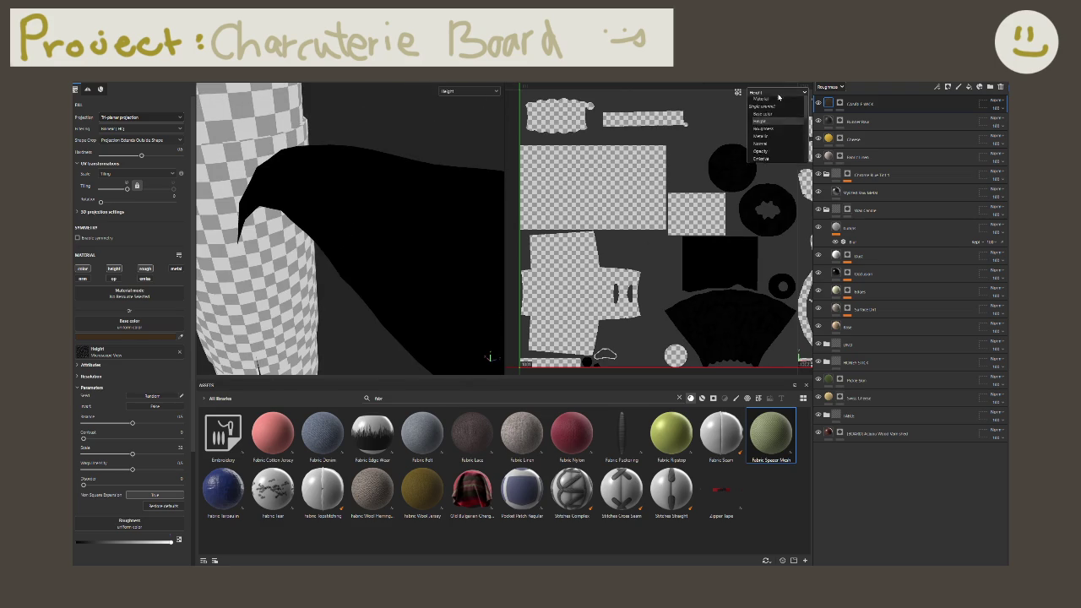
{"action": "left_click_drag", "start_coordinate": [392, 186], "coordinate": [350, 195], "text": "alt"}
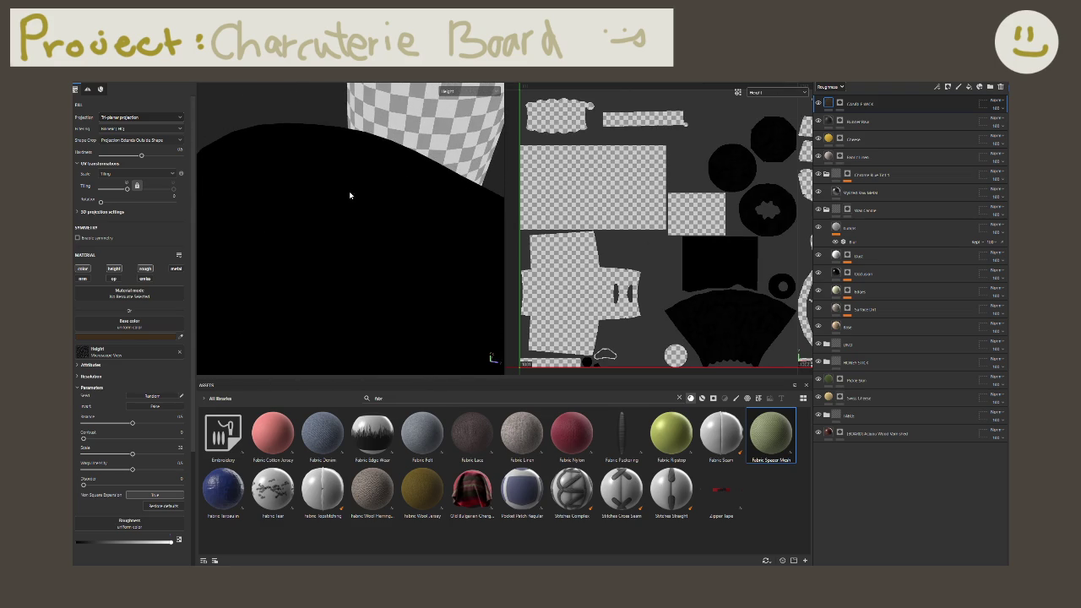
{"action": "left_click", "coordinate": [788, 92]}
{"action": "left_click", "coordinate": [782, 110]}
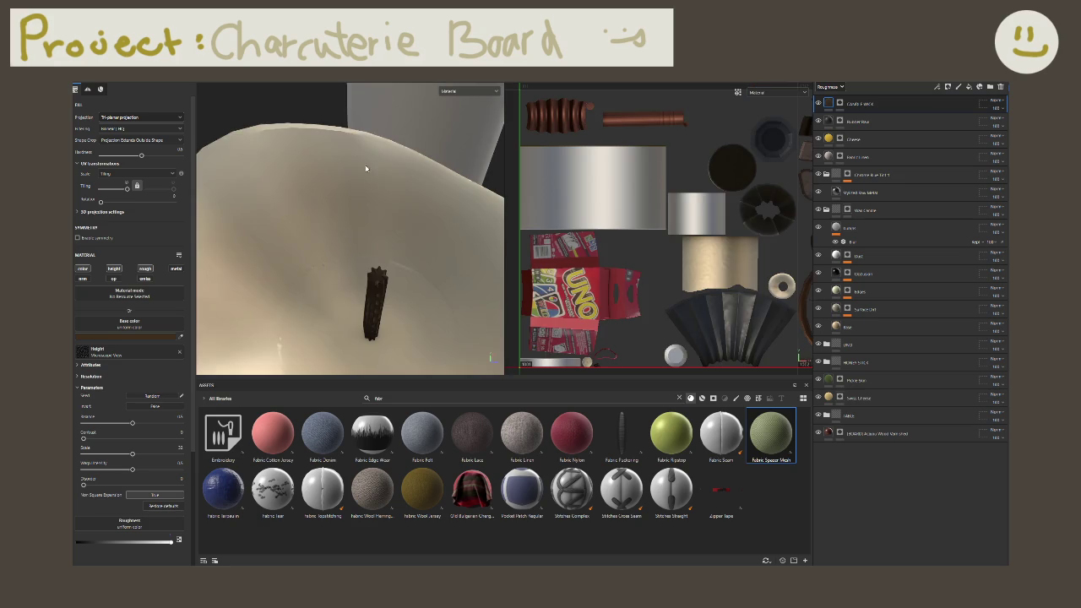
{"action": "mouse_move", "coordinate": [446, 209]}
{"action": "left_mouse_down", "text": "alt"}
{"action": "mouse_move", "coordinate": [398, 189]}
{"action": "mouse_move", "coordinate": [365, 224]}
{"action": "mouse_move", "coordinate": [295, 245]}
{"action": "mouse_move", "coordinate": [309, 222]}
{"action": "mouse_move", "coordinate": [396, 212]}
{"action": "mouse_move", "coordinate": [378, 239]}
{"action": "mouse_move", "coordinate": [397, 254]}
{"action": "left_mouse_up", "text": "alt"}
Step: Try asset searches for 'paper' and 'PLASTIC', then clear the search field
{"action": "left_click", "coordinate": [423, 398]}
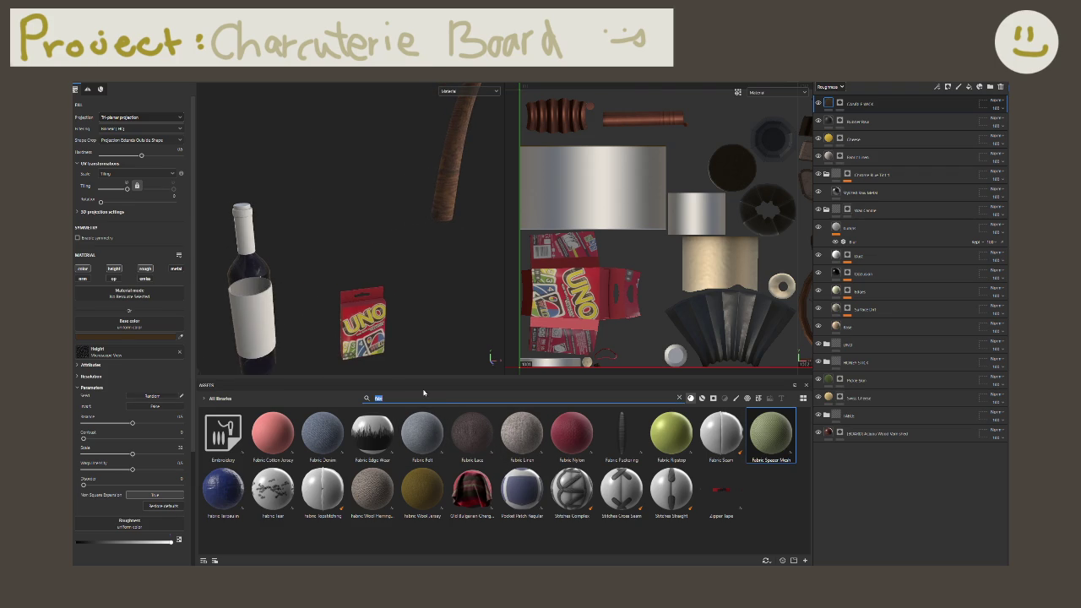
{"action": "type", "text": "paper"}
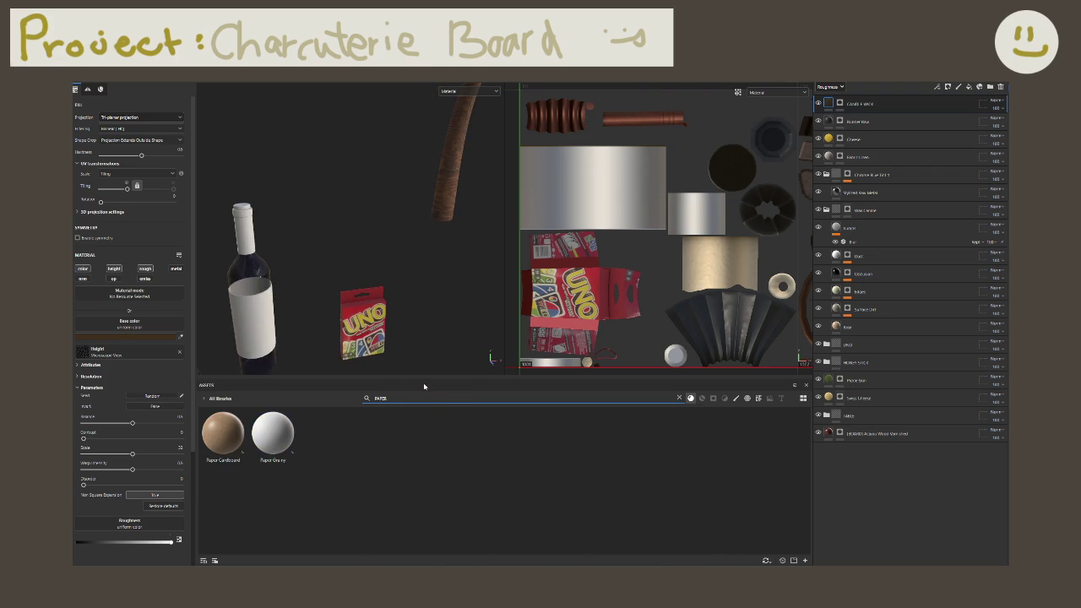
{"action": "key", "text": "ctrl+a"}
{"action": "key", "text": "BackSpace"}
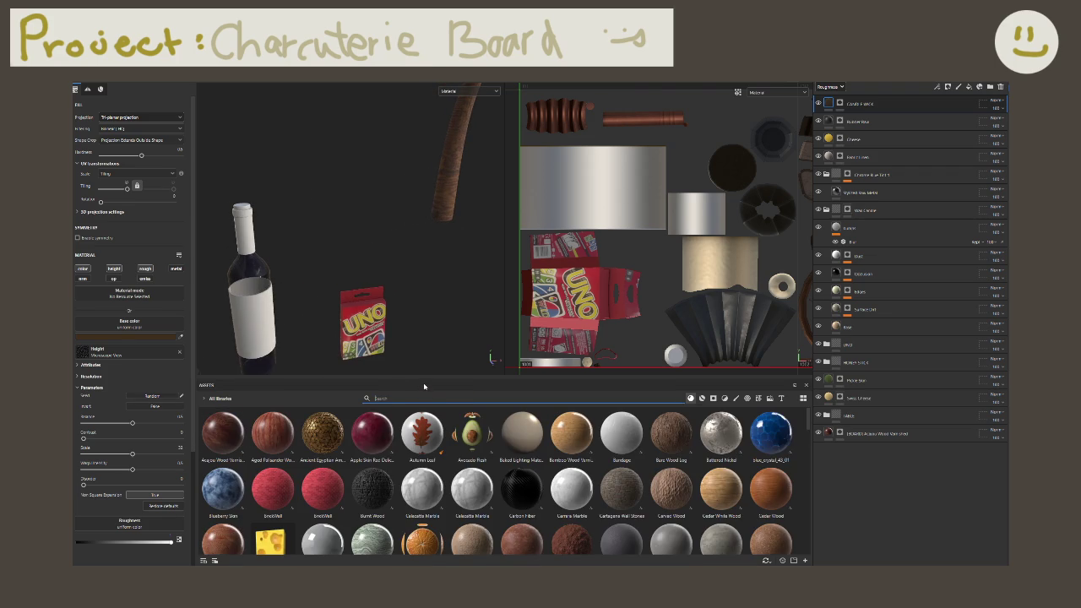
{"action": "type", "text": "PLASTIC"}
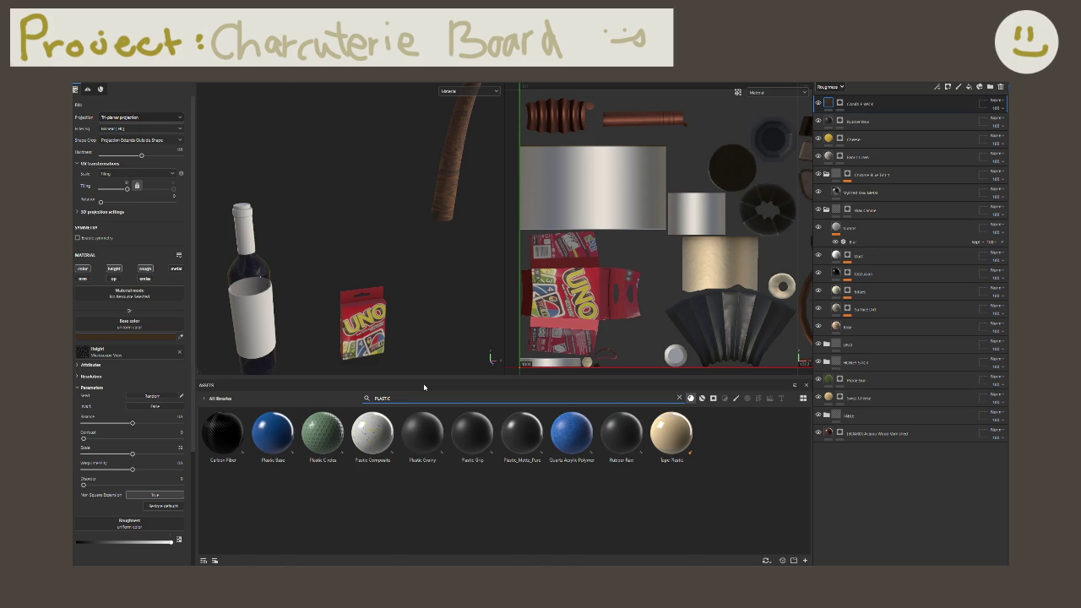
{"action": "key", "text": "ctrl+a"}
{"action": "key", "text": "BackSpace"}
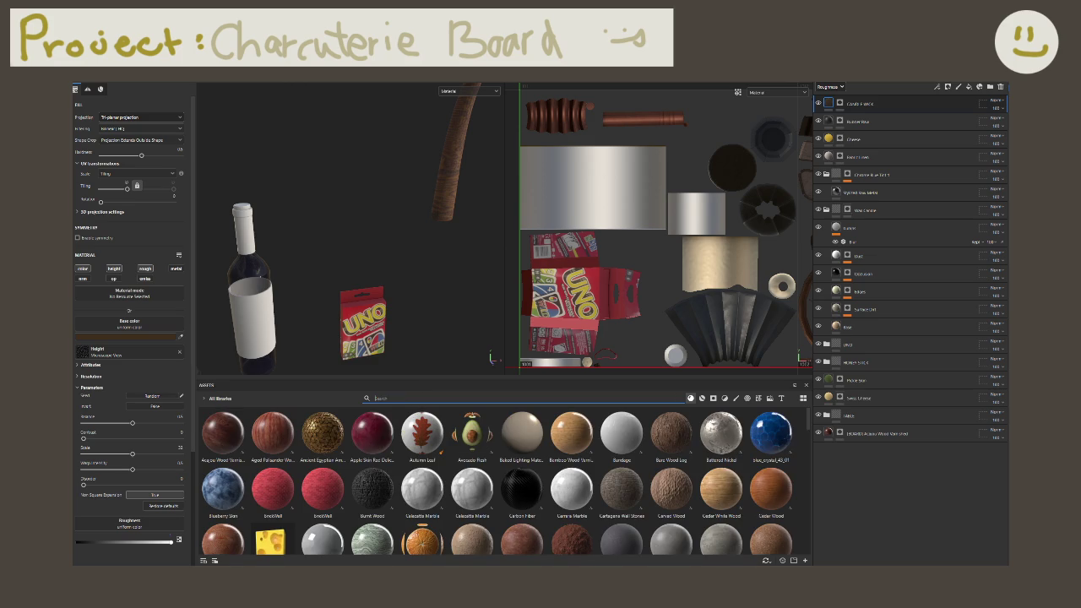
{"action": "key", "text": "Escape"}
Step: Search the assets for 'PAPER' showing every asset type, and browse the results
{"action": "left_click", "coordinate": [416, 399]}
{"action": "type", "text": "PAPER"}
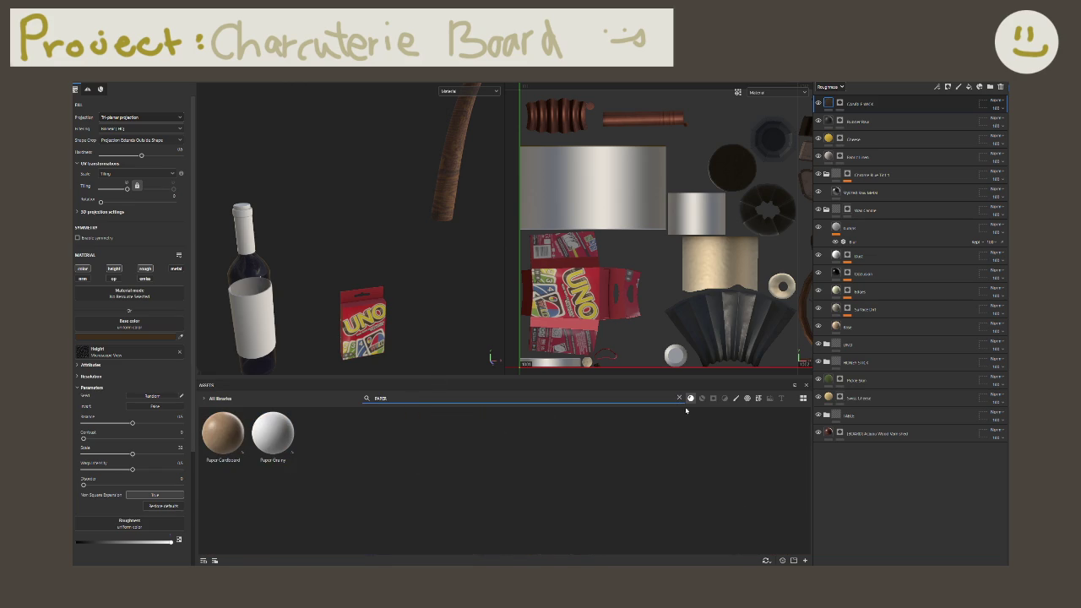
{"action": "left_click", "coordinate": [690, 397]}
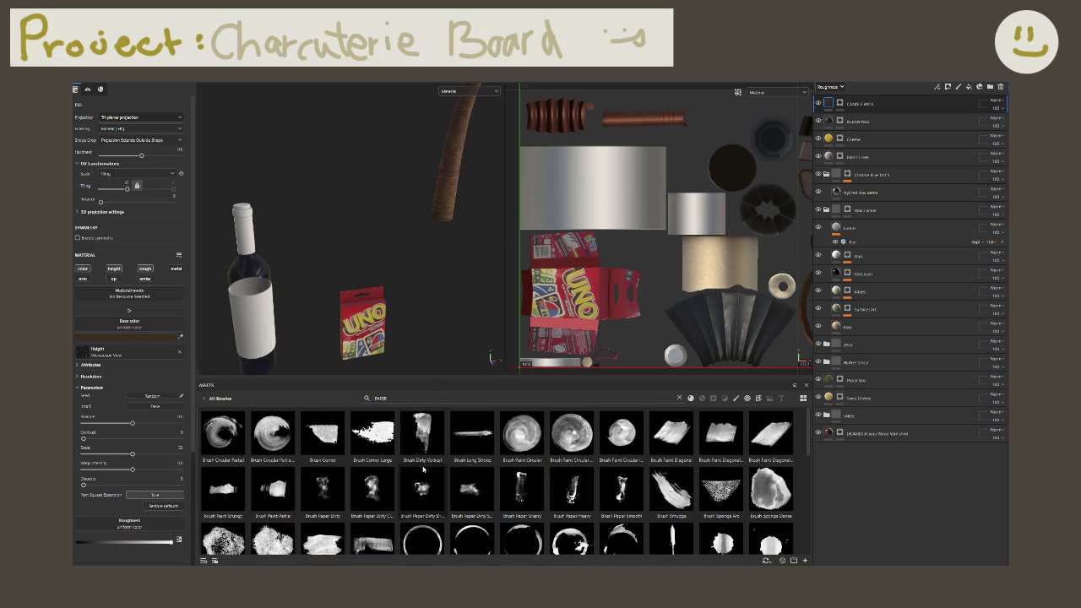
{"action": "scroll", "coordinate": [423, 473], "scroll_direction": "down", "scroll_amount": 10}
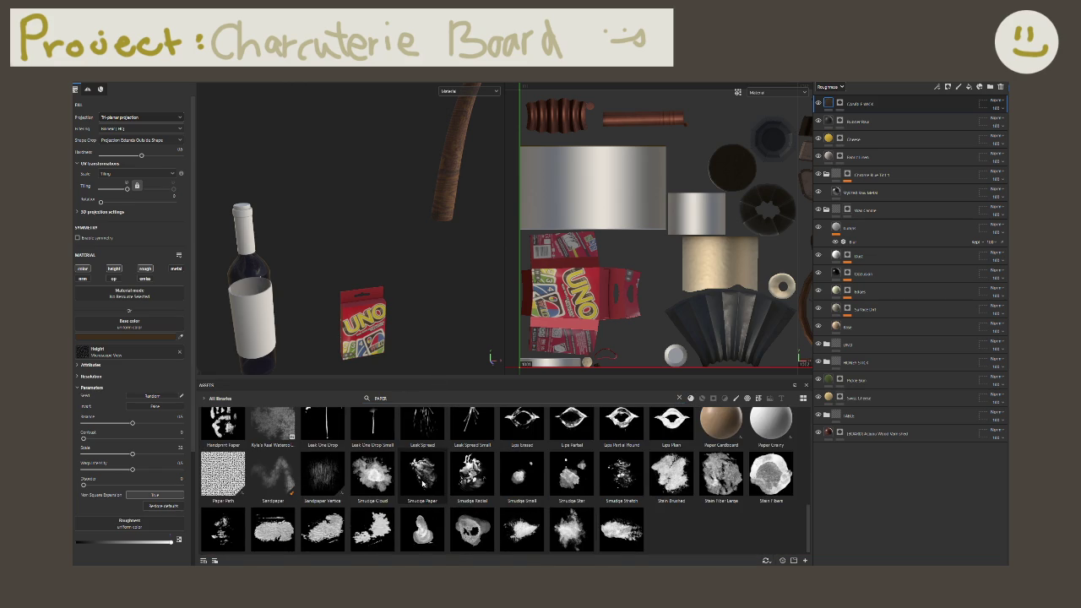
{"action": "scroll", "coordinate": [418, 486], "scroll_direction": "down", "scroll_amount": 1}
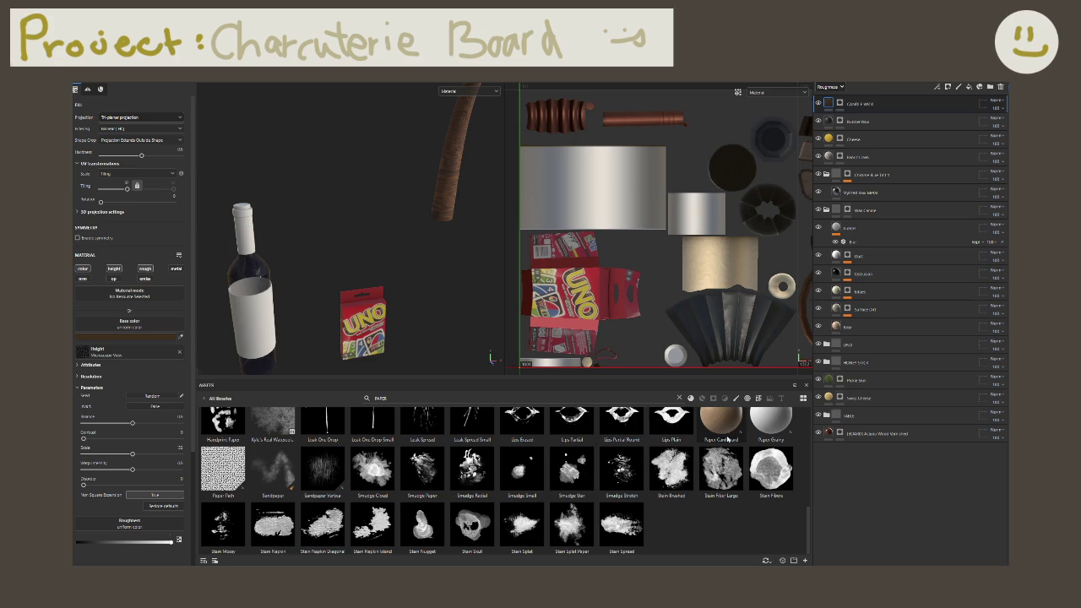
Step: Drop the Paper Grainy material onto the bottle as a new fill layer
{"action": "left_click_drag", "start_coordinate": [725, 436], "coordinate": [260, 323]}
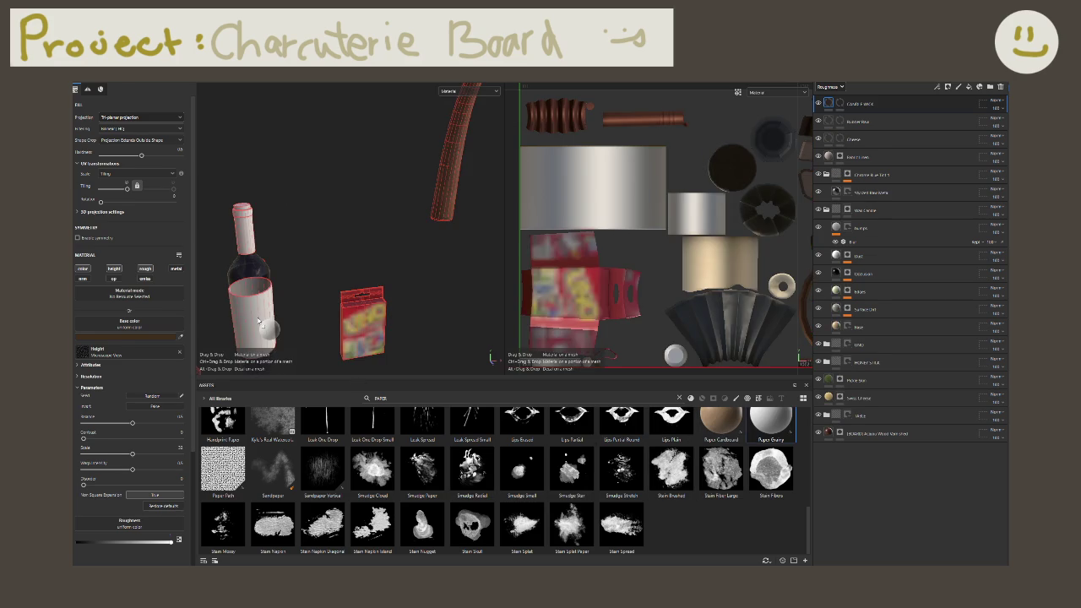
{"action": "middle_click_drag", "start_coordinate": [260, 323], "coordinate": [409, 273]}
{"action": "scroll", "coordinate": [408, 273], "scroll_direction": "up", "scroll_amount": 3}
{"action": "scroll", "coordinate": [409, 273], "scroll_direction": "up", "scroll_amount": 3}
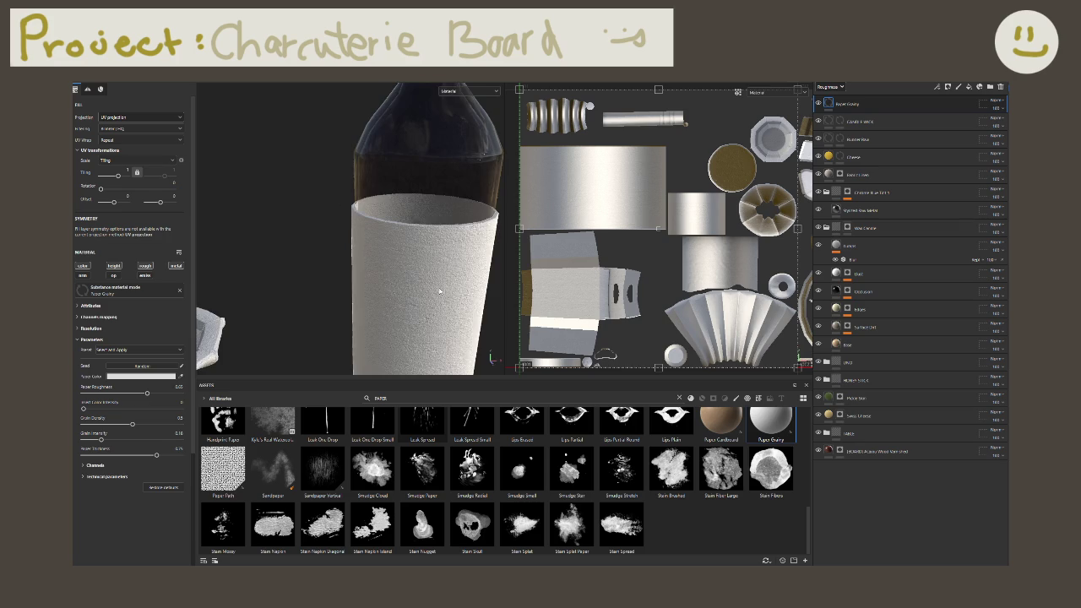
Step: Give the Paper Grainy layer a black mask and select its fill content
{"action": "right_click", "coordinate": [907, 110]}
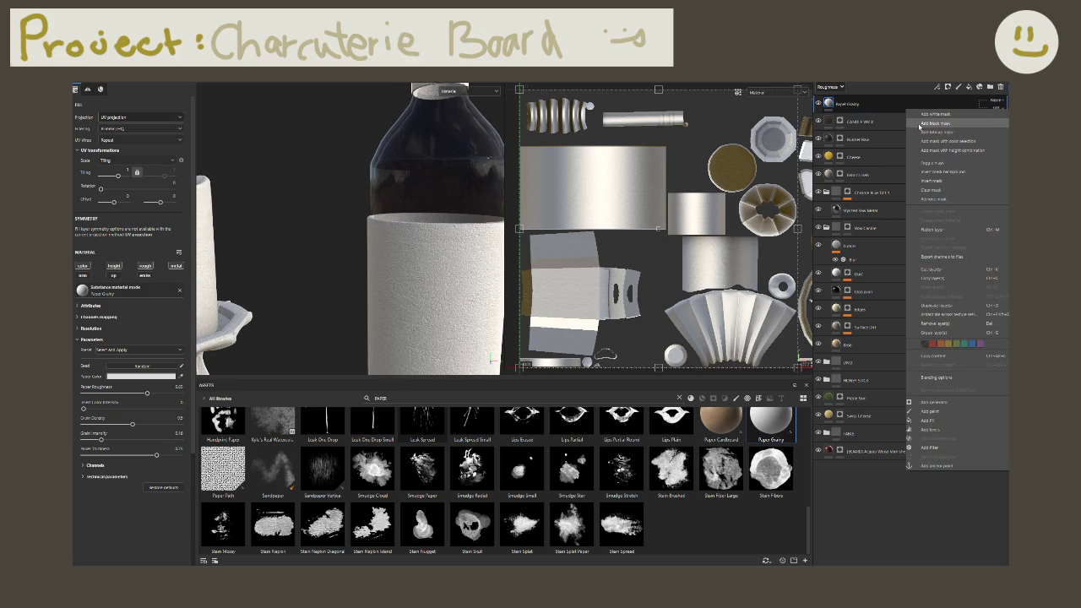
{"action": "left_click", "coordinate": [920, 125]}
{"action": "scroll", "coordinate": [361, 254], "scroll_direction": "down", "scroll_amount": 2}
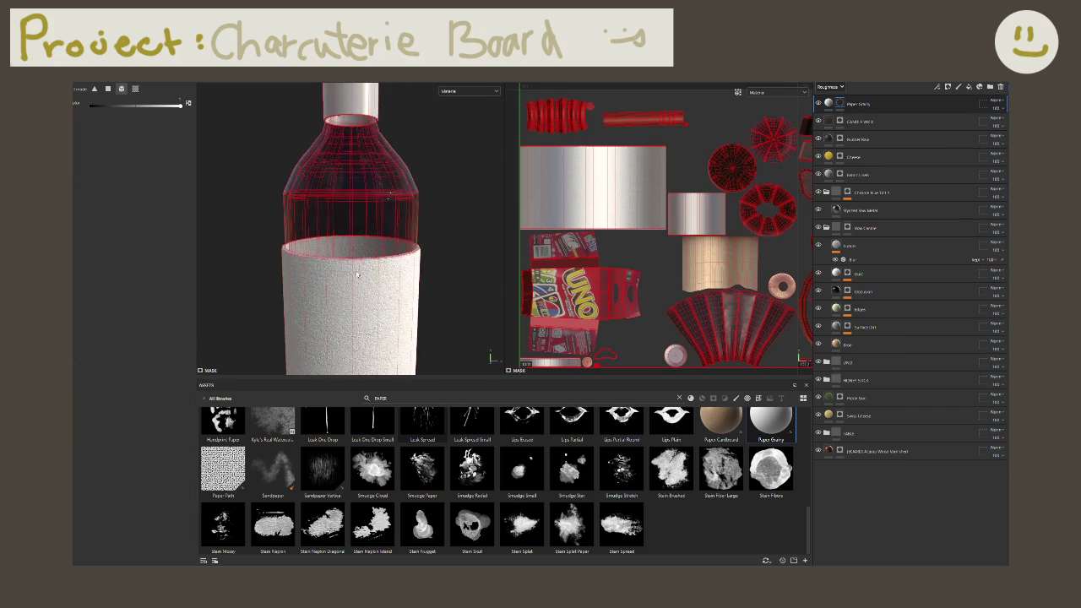
{"action": "scroll", "coordinate": [361, 255], "scroll_direction": "down", "scroll_amount": 2}
{"action": "scroll", "coordinate": [361, 254], "scroll_direction": "down", "scroll_amount": 3}
{"action": "scroll", "coordinate": [372, 270], "scroll_direction": "down", "scroll_amount": 2}
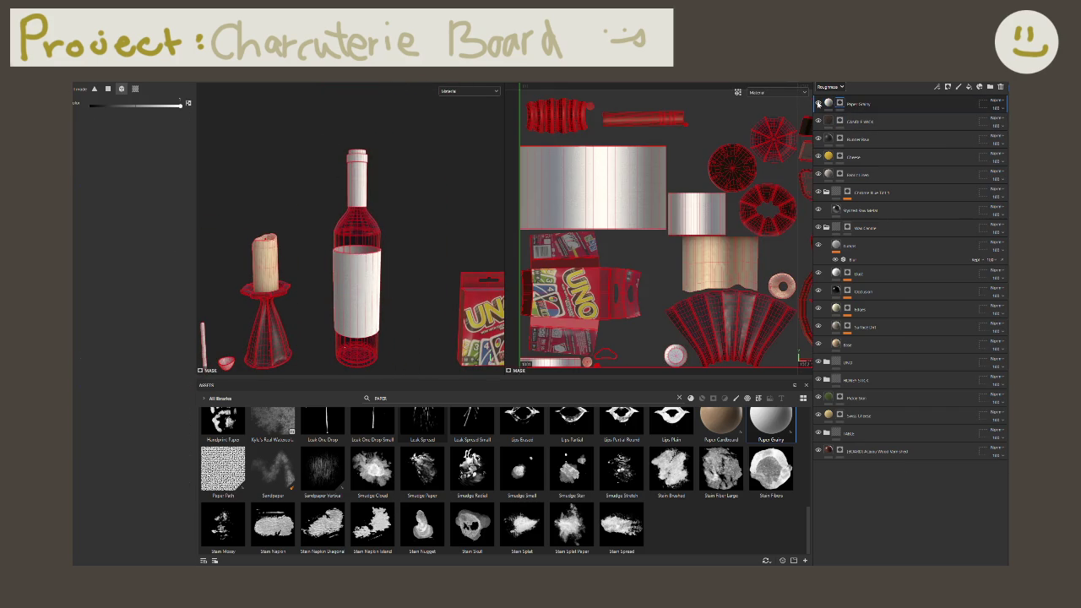
{"action": "left_click", "coordinate": [828, 103]}
{"action": "scroll", "coordinate": [342, 238], "scroll_direction": "up", "scroll_amount": 1}
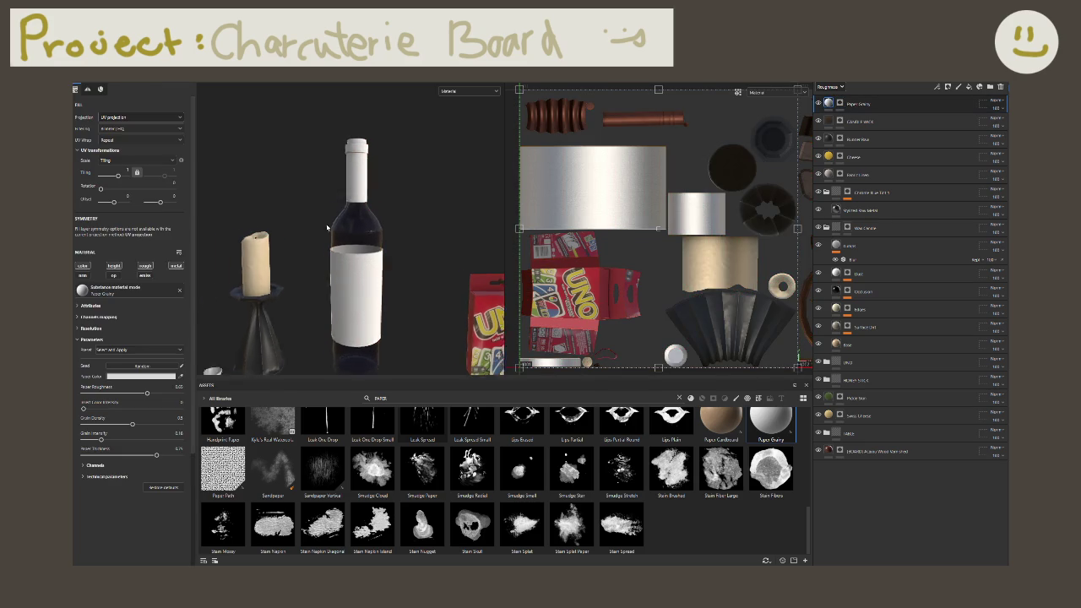
{"action": "scroll", "coordinate": [342, 239], "scroll_direction": "up", "scroll_amount": 3}
{"action": "scroll", "coordinate": [342, 238], "scroll_direction": "up", "scroll_amount": 2}
{"action": "scroll", "coordinate": [343, 238], "scroll_direction": "up", "scroll_amount": 1}
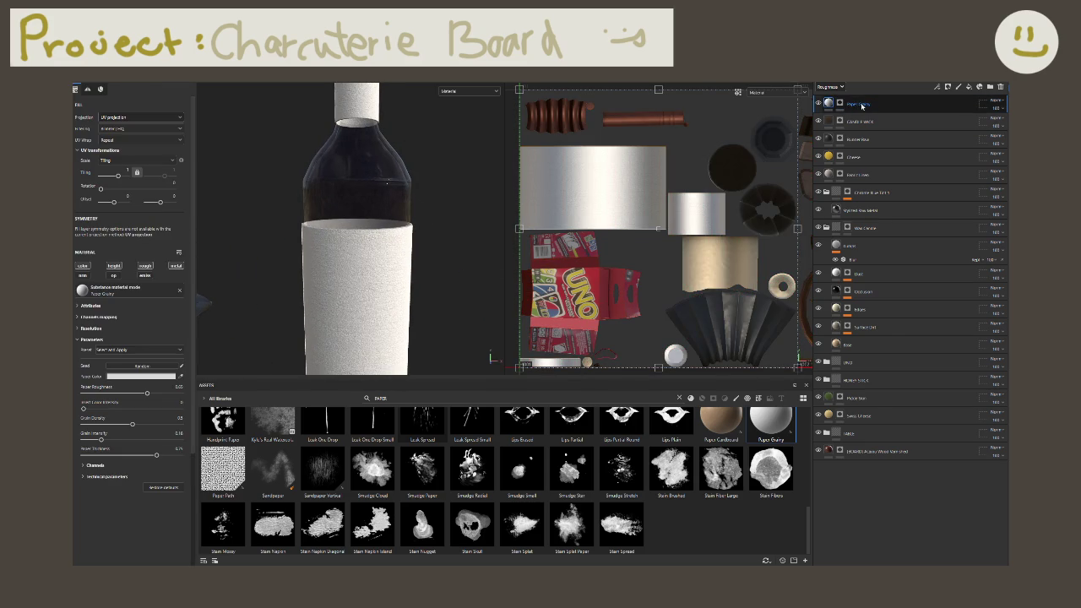
Step: Add a Blur filter to Paper Grainy, adjust its channels, and reselect the fill
{"action": "right_click", "coordinate": [862, 105]}
{"action": "left_click", "coordinate": [886, 442]}
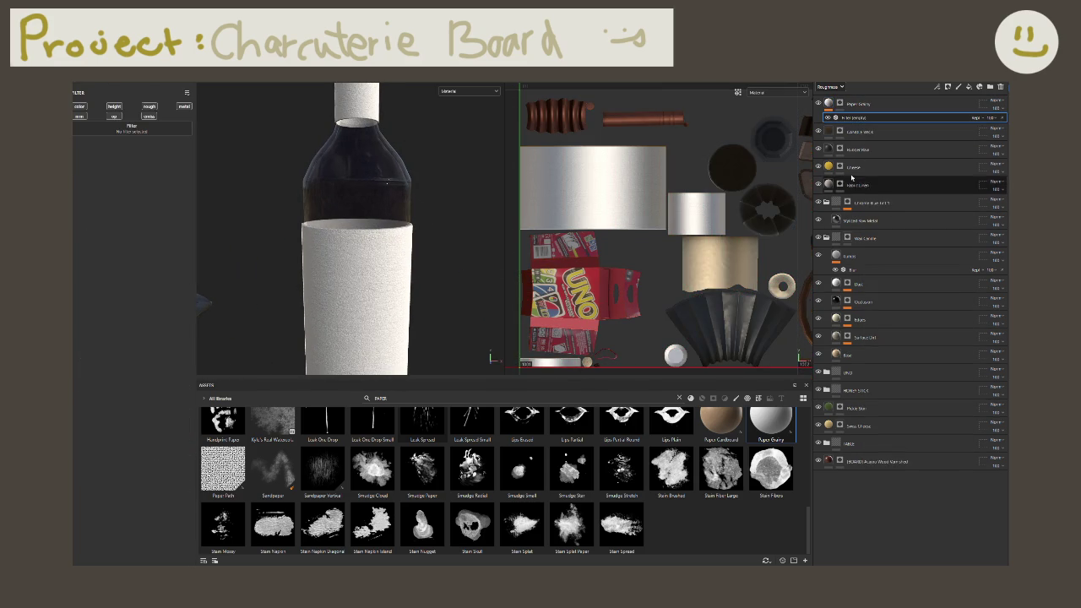
{"action": "left_click", "coordinate": [179, 129]}
{"action": "type", "text": "filter blur"}
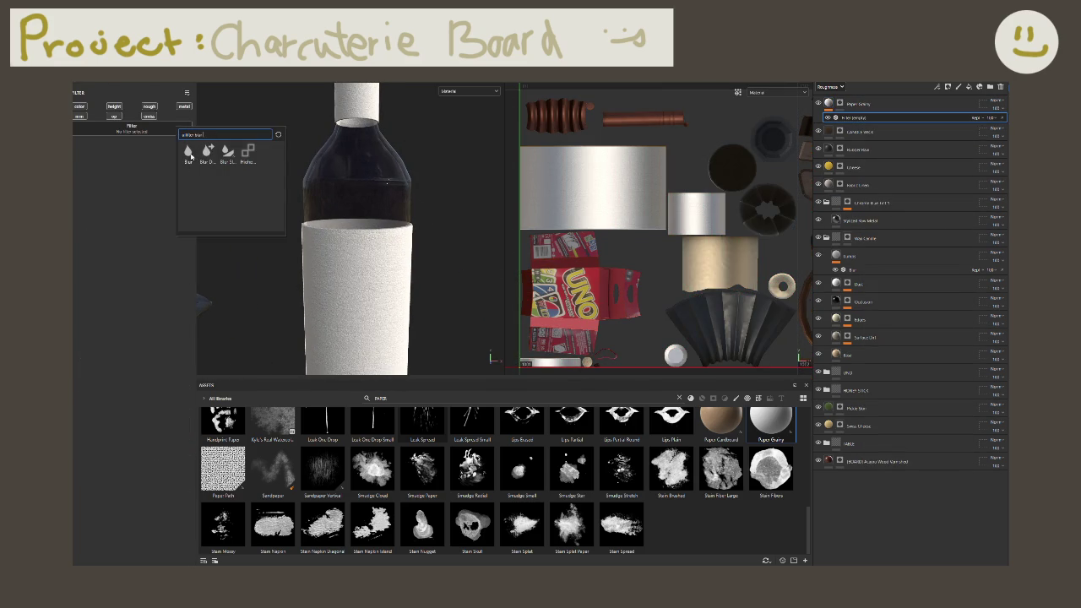
{"action": "left_click", "coordinate": [191, 157]}
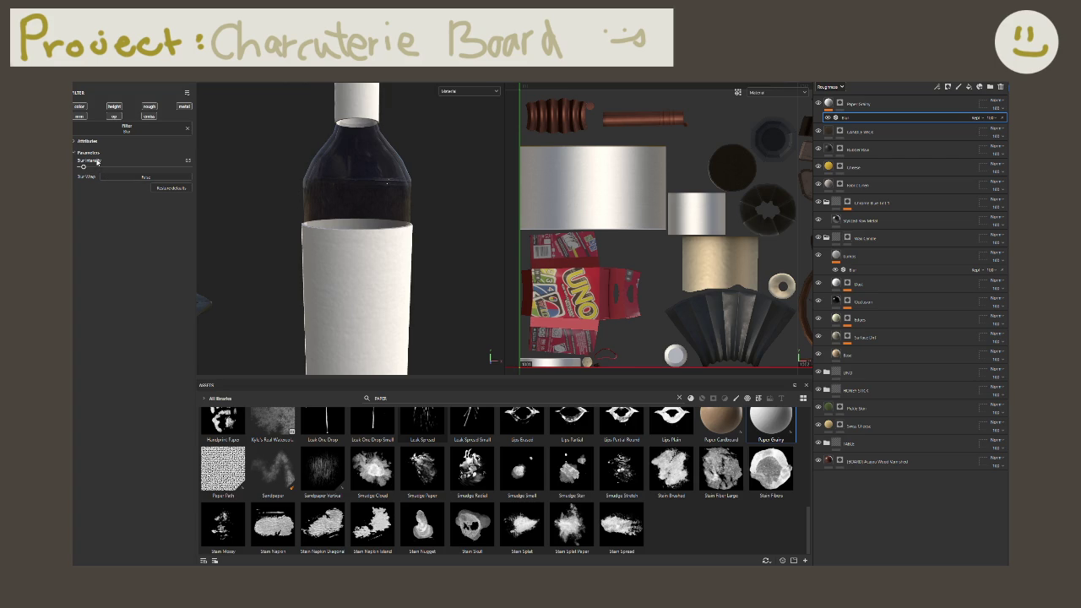
{"action": "left_click", "coordinate": [117, 107]}
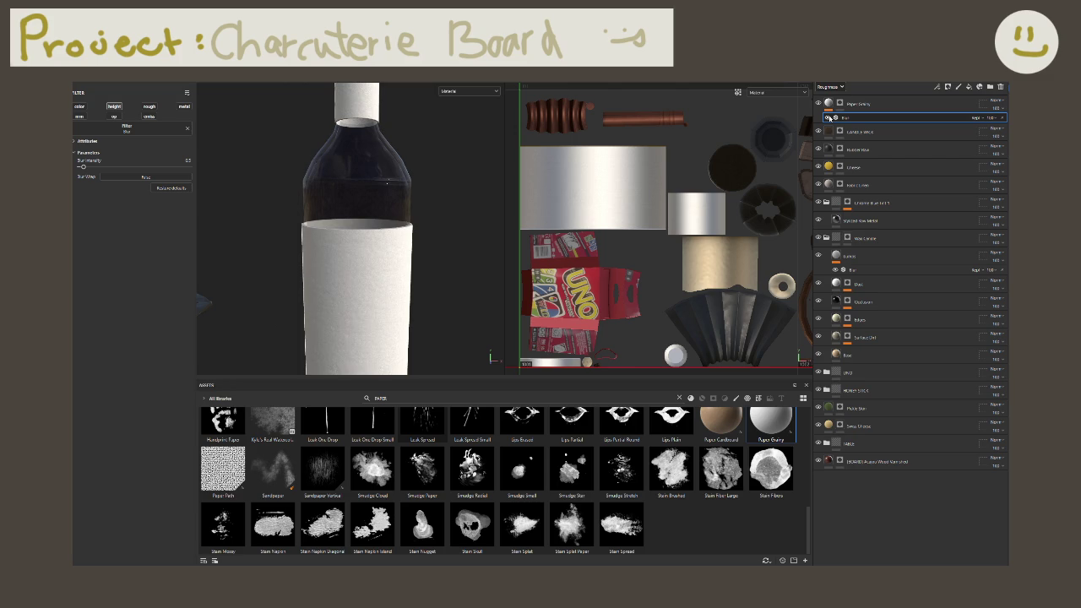
{"action": "left_click", "coordinate": [828, 104]}
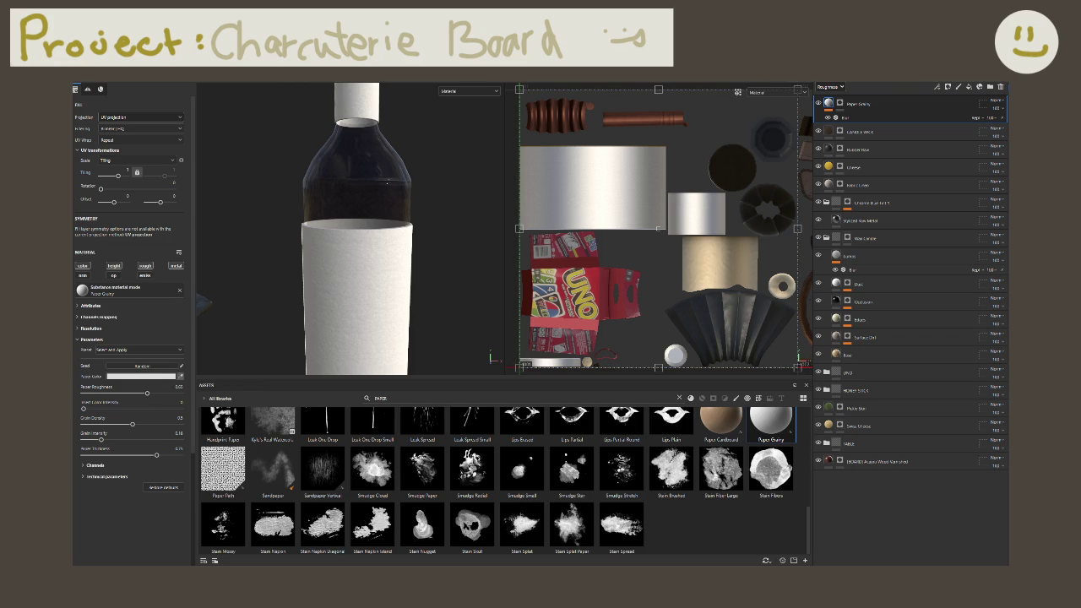
Step: Make the Paper Grainy paper colour red and drag its paper roughness down to 0
{"action": "left_click", "coordinate": [180, 375]}
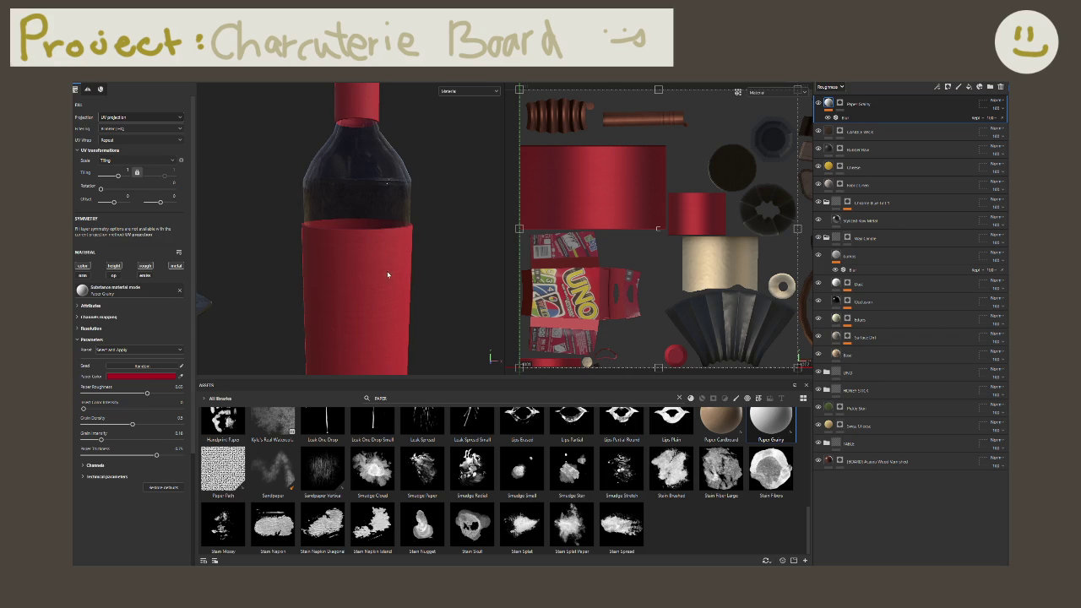
{"action": "mouse_move", "coordinate": [364, 253]}
{"action": "left_mouse_down", "text": "alt"}
{"action": "mouse_move", "coordinate": [332, 265]}
{"action": "mouse_move", "coordinate": [304, 258]}
{"action": "left_mouse_up", "text": "alt"}
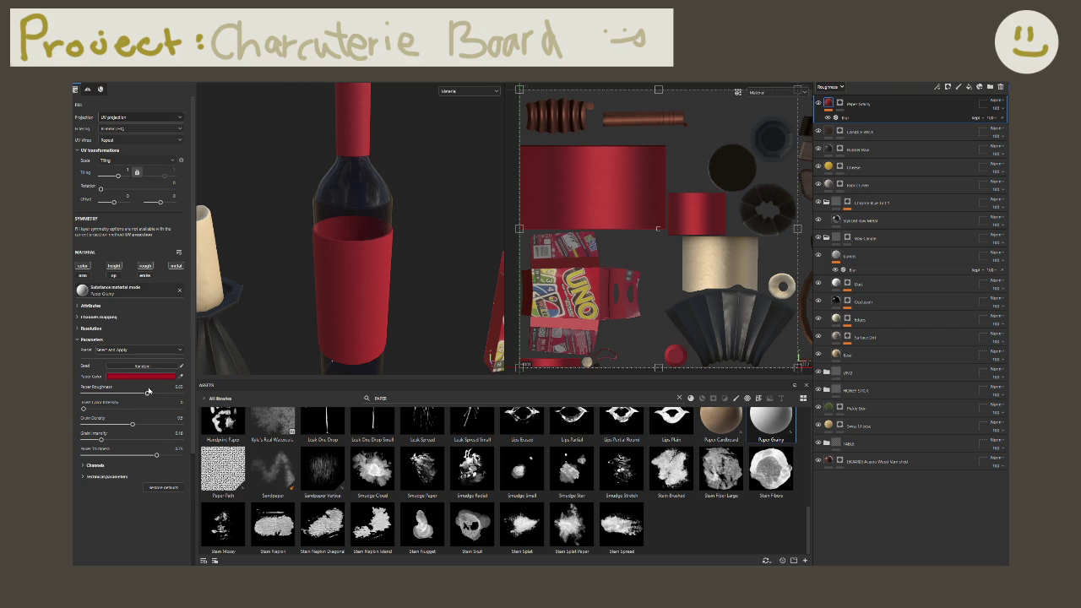
{"action": "left_click_drag", "start_coordinate": [108, 399], "coordinate": [83, 394]}
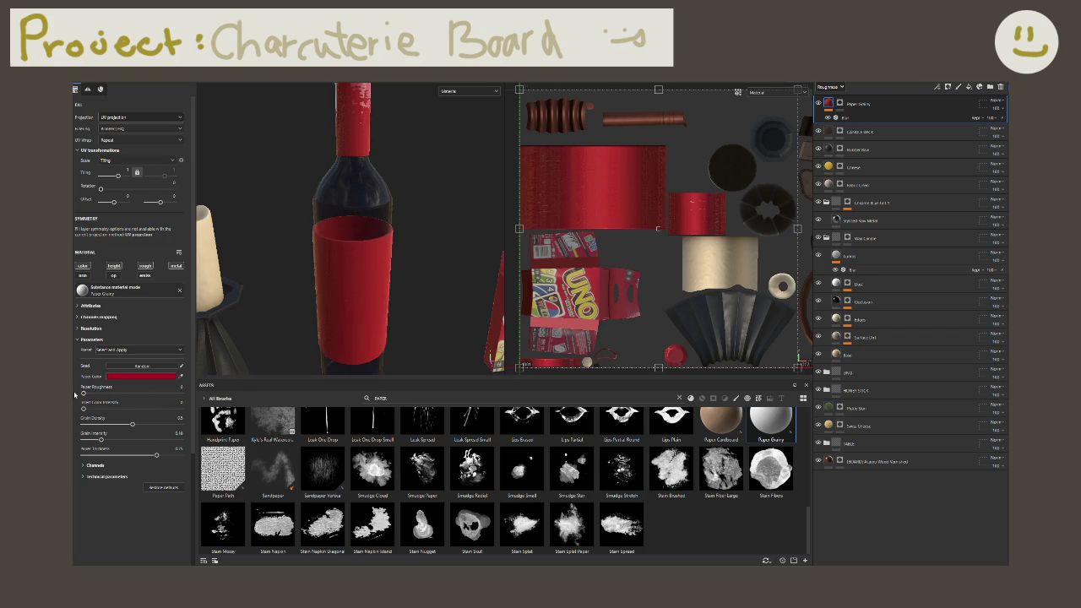
{"action": "mouse_move", "coordinate": [397, 253]}
{"action": "left_mouse_down", "text": "alt"}
{"action": "mouse_move", "coordinate": [427, 235]}
{"action": "mouse_move", "coordinate": [428, 266]}
{"action": "mouse_move", "coordinate": [411, 261]}
{"action": "mouse_move", "coordinate": [356, 289]}
{"action": "left_mouse_up", "text": "alt"}
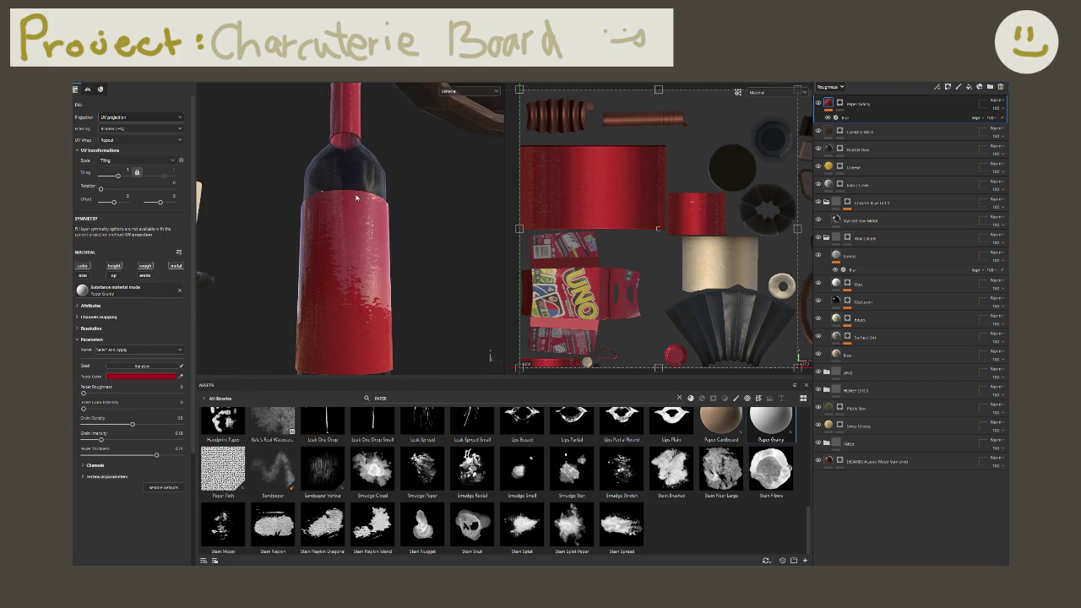
Step: Raise the paper roughness to about 0.25, then enter 0.15
{"action": "left_click_drag", "start_coordinate": [357, 198], "coordinate": [376, 254], "text": "alt"}
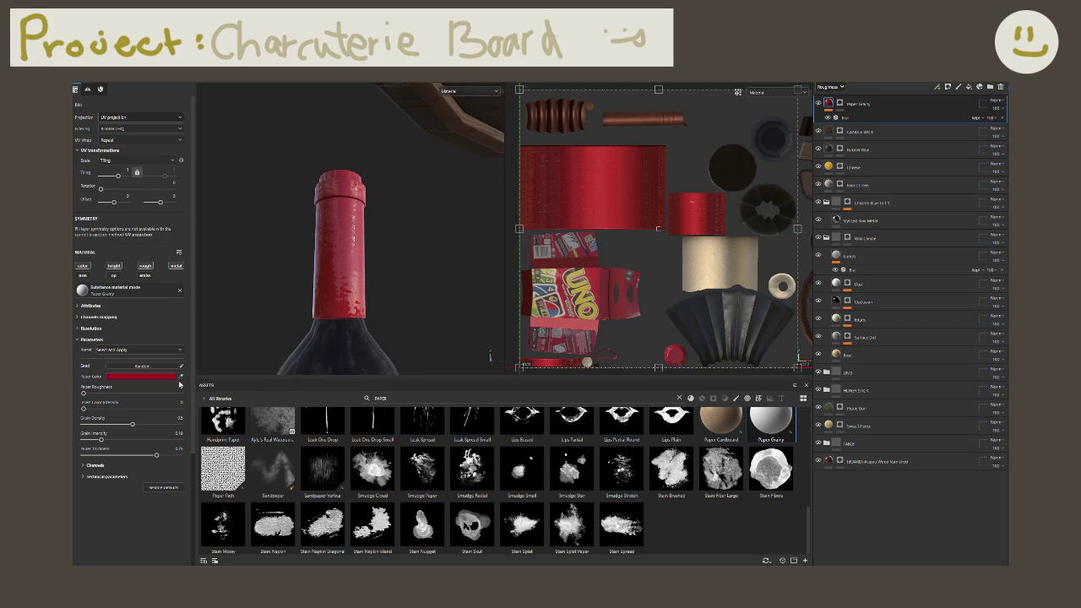
{"action": "left_click_drag", "start_coordinate": [177, 383], "coordinate": [208, 380]}
{"action": "left_click", "coordinate": [178, 386]}
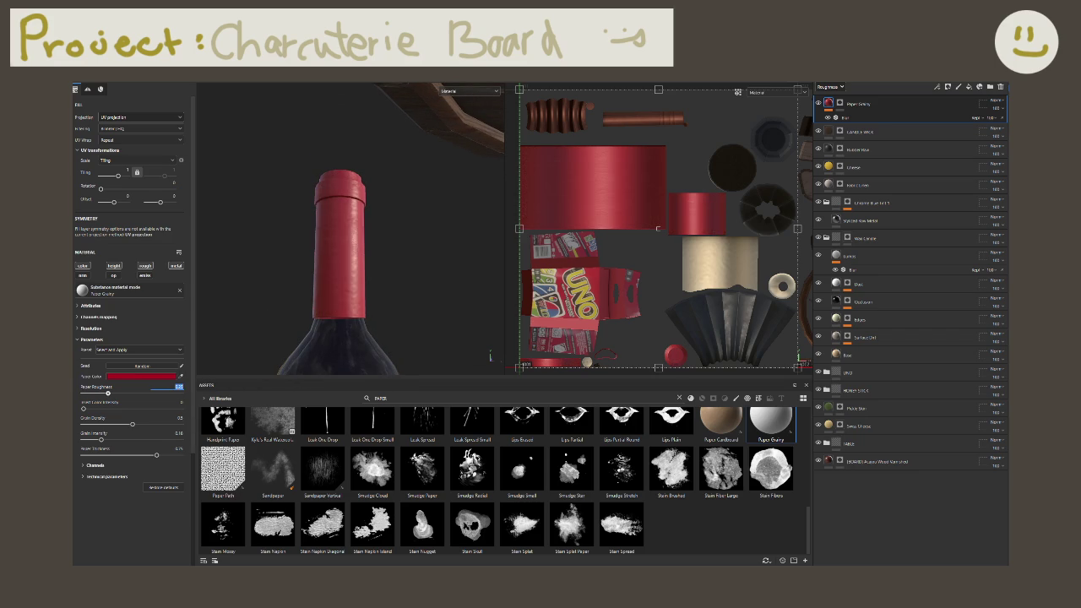
{"action": "type", "text": "0.15"}
{"action": "key", "text": "Return"}
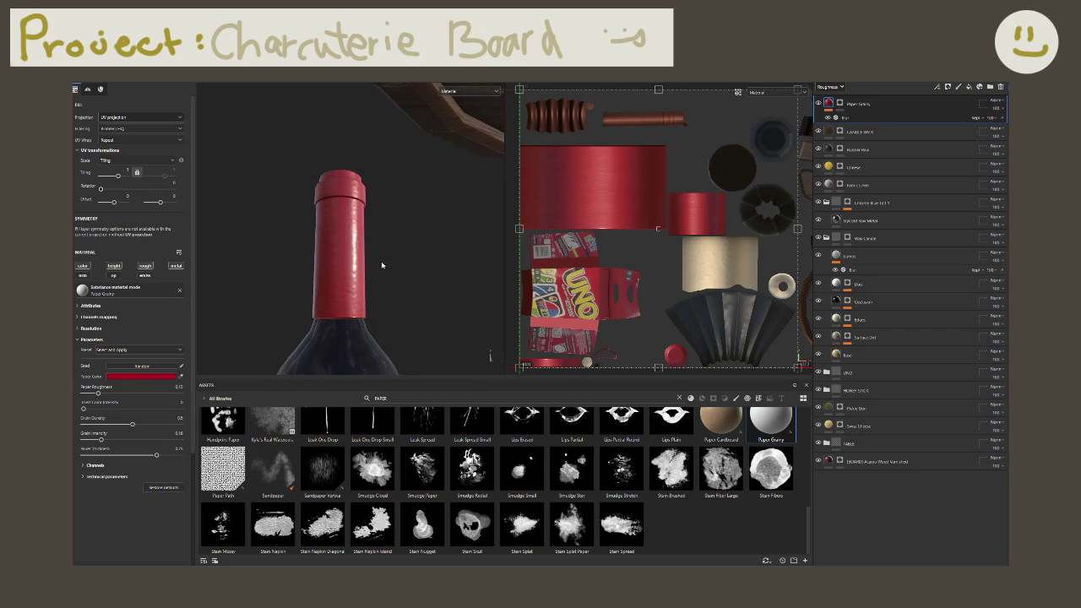
Step: Lower the paper roughness to 0.1, then settle on 0.05
{"action": "left_click_drag", "start_coordinate": [377, 228], "coordinate": [309, 258], "text": "alt"}
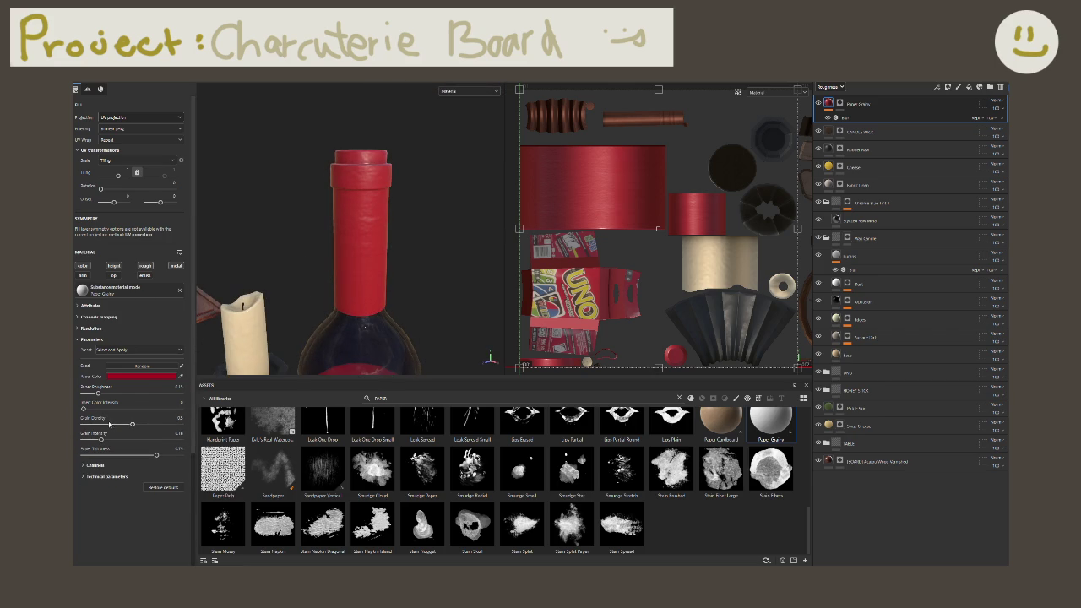
{"action": "left_click", "coordinate": [178, 387]}
{"action": "type", "text": "0.1"}
{"action": "key", "text": "Return"}
{"action": "left_click", "coordinate": [179, 387]}
{"action": "type", "text": "0.05"}
{"action": "key", "text": "Return"}
{"action": "mouse_move", "coordinate": [321, 181]}
{"action": "left_mouse_down", "text": "alt"}
{"action": "mouse_move", "coordinate": [295, 177]}
{"action": "mouse_move", "coordinate": [316, 193]}
{"action": "mouse_move", "coordinate": [294, 212]}
{"action": "left_mouse_up", "text": "alt"}
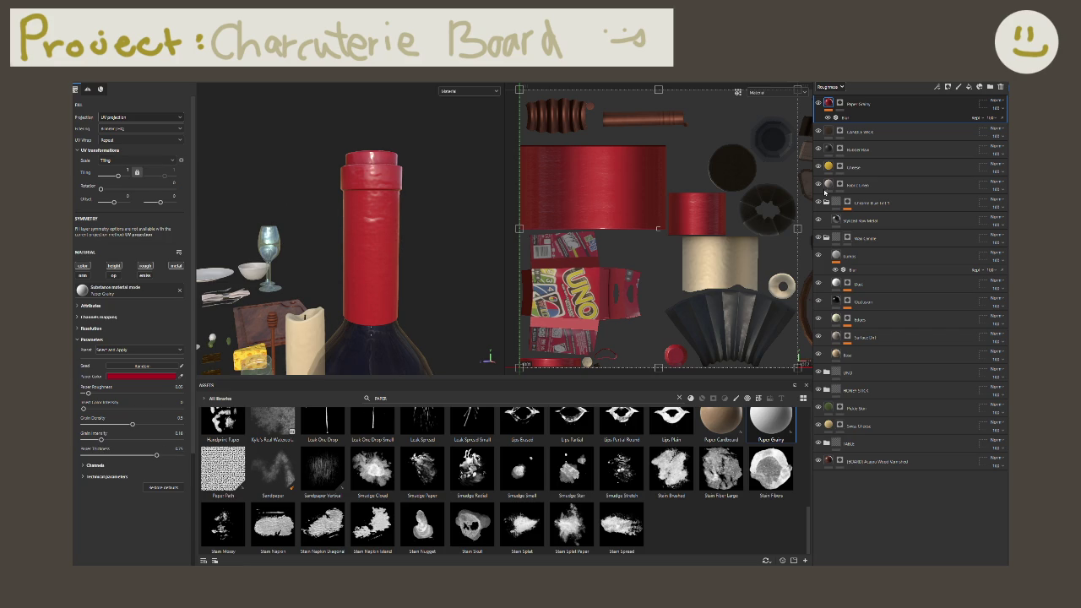
Step: Give the Blur filter under Paper Grainy a blur intensity of 0.75
{"action": "left_click", "coordinate": [915, 117]}
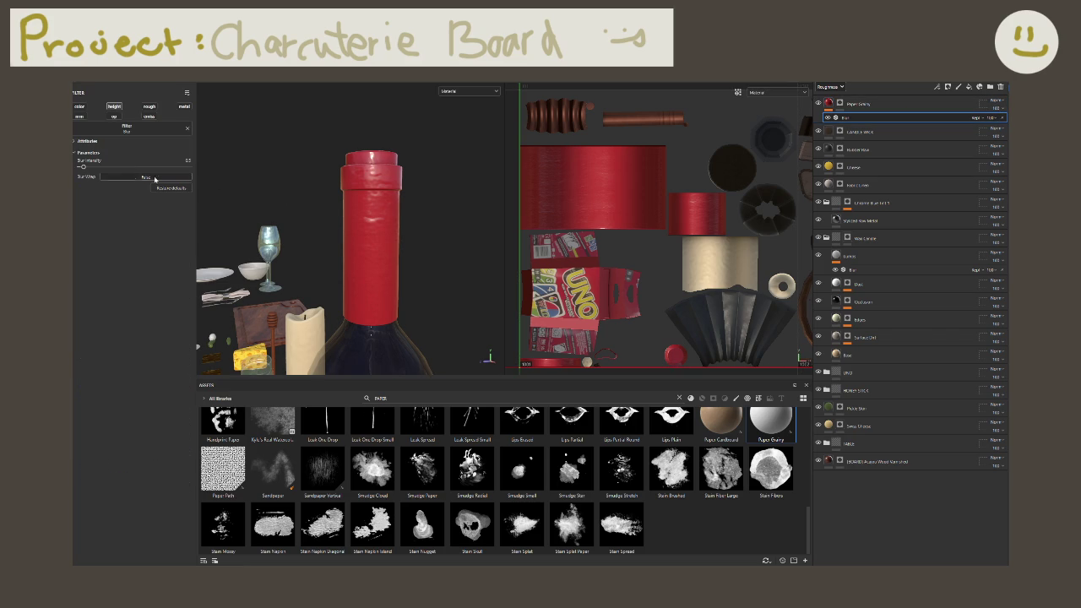
{"action": "left_click", "coordinate": [96, 167]}
{"action": "key", "text": "ctrl+z"}
{"action": "left_click", "coordinate": [88, 152]}
{"action": "left_click", "coordinate": [154, 153]}
{"action": "type", "text": "0.75"}
{"action": "key", "text": "Return"}
{"action": "left_click", "coordinate": [853, 104]}
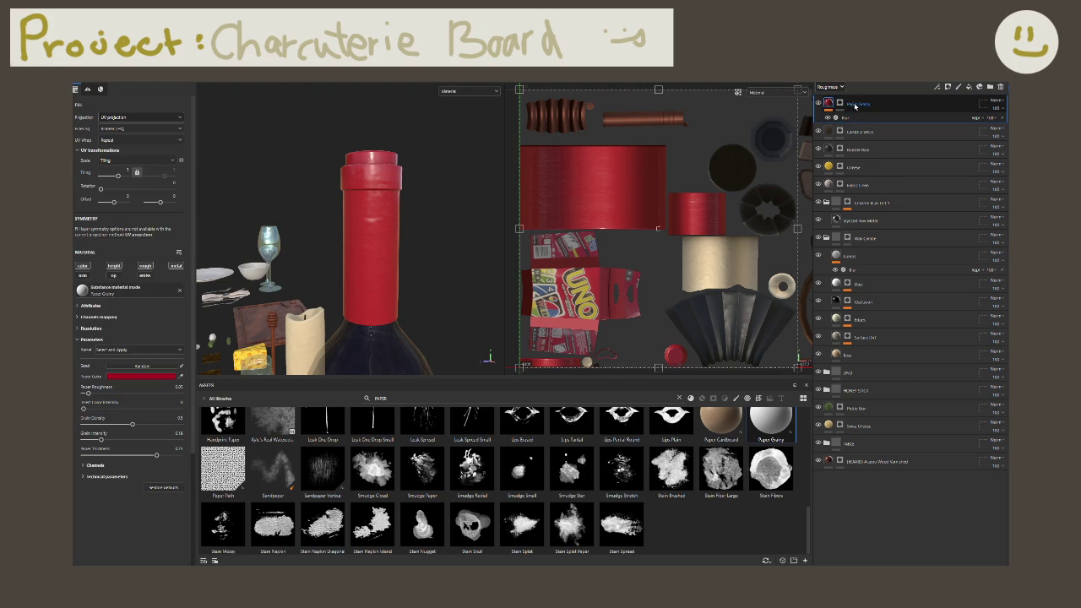
Step: Add a trial fill under Paper Grainy using Creased Soft as its base colour
{"action": "right_click", "coordinate": [829, 104]}
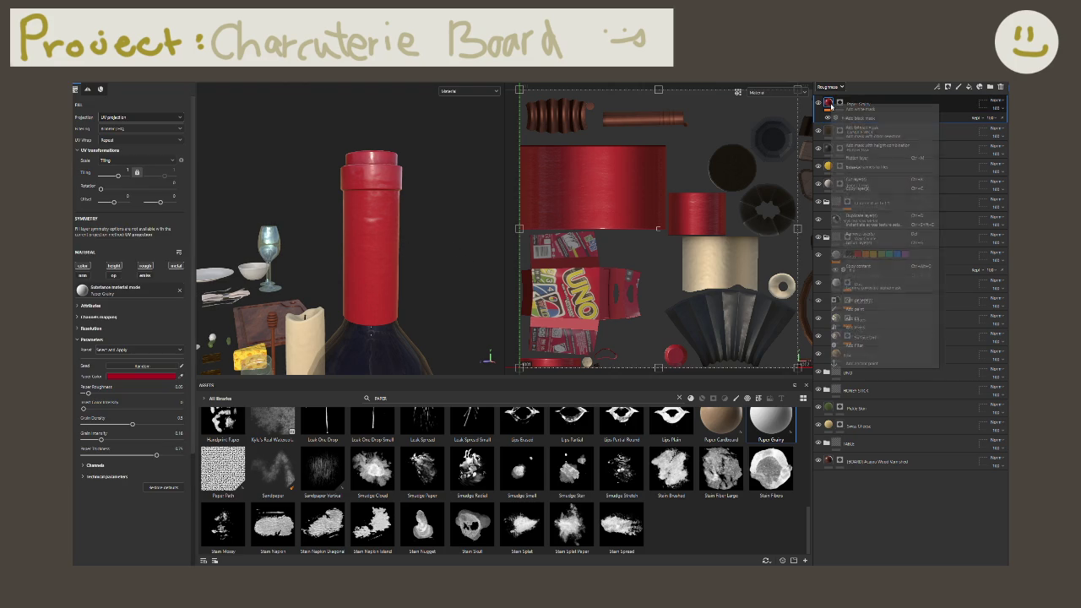
{"action": "left_click", "coordinate": [854, 319]}
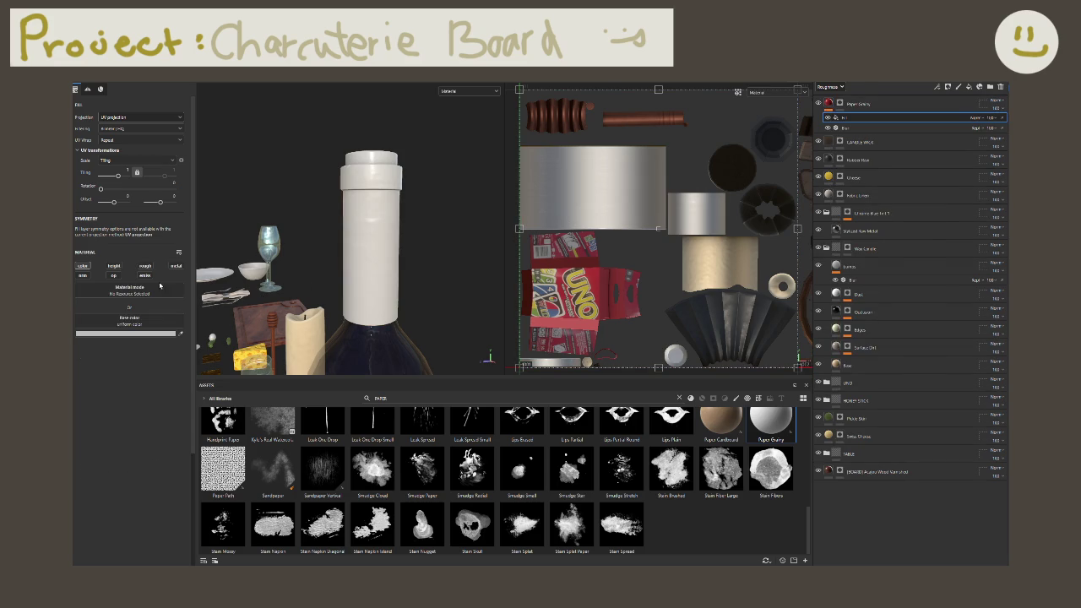
{"action": "left_click", "coordinate": [167, 322]}
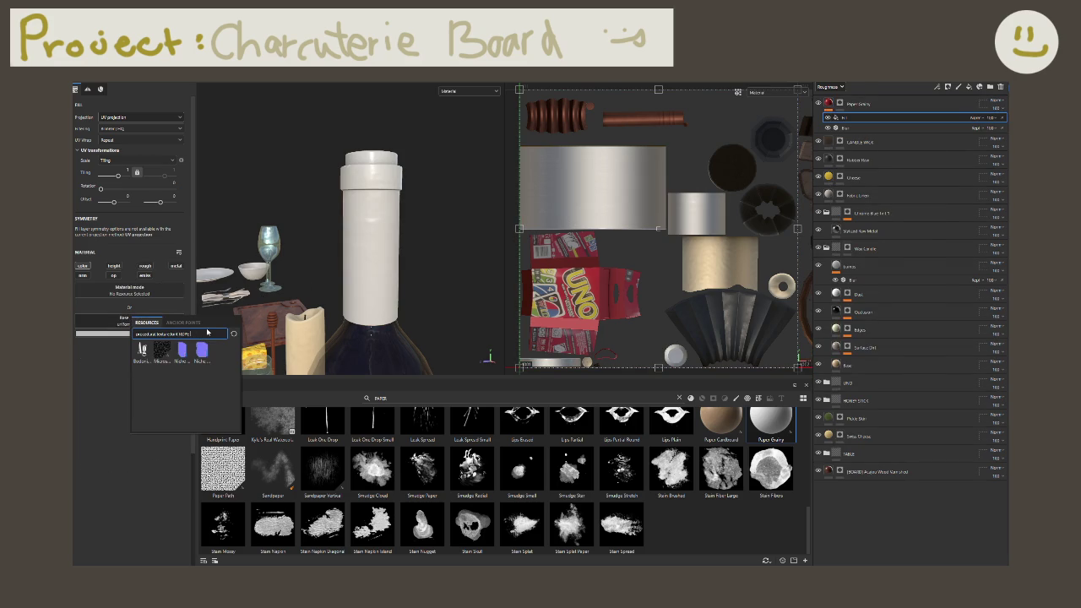
{"action": "key", "text": "BackSpace"}
{"action": "key", "text": "BackSpace"}
{"action": "key", "text": "BackSpace"}
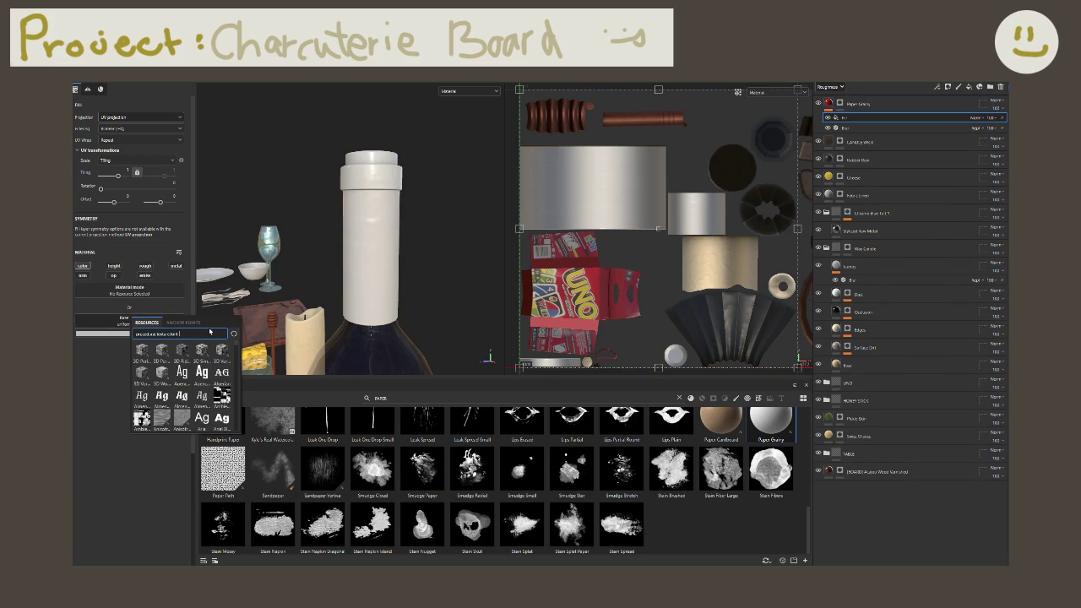
{"action": "type", "text": "crease"}
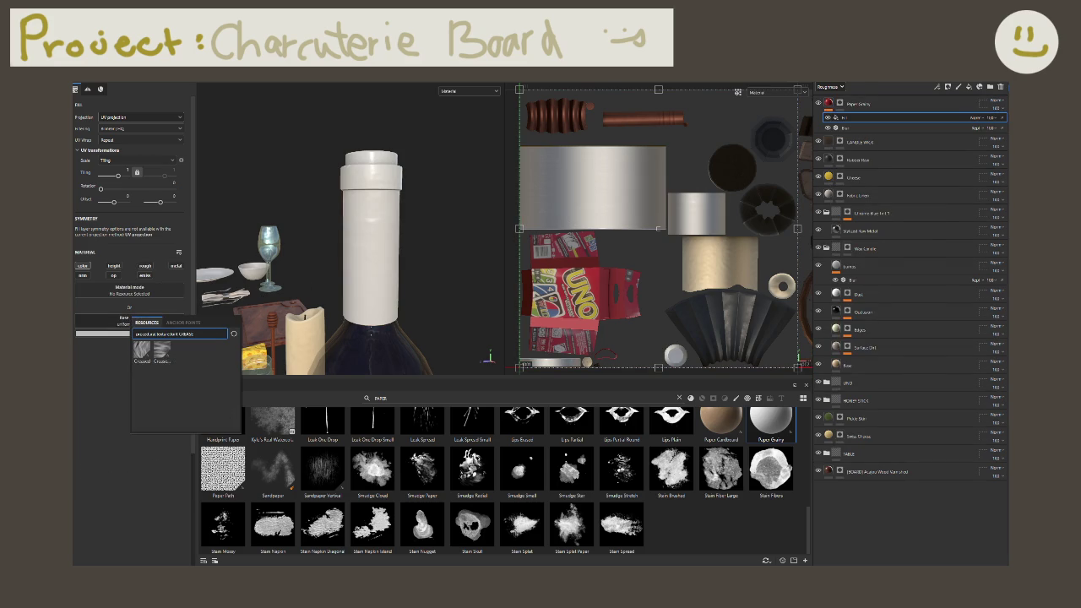
{"action": "left_click", "coordinate": [160, 353]}
{"action": "left_click_drag", "start_coordinate": [294, 348], "coordinate": [439, 295], "text": "alt"}
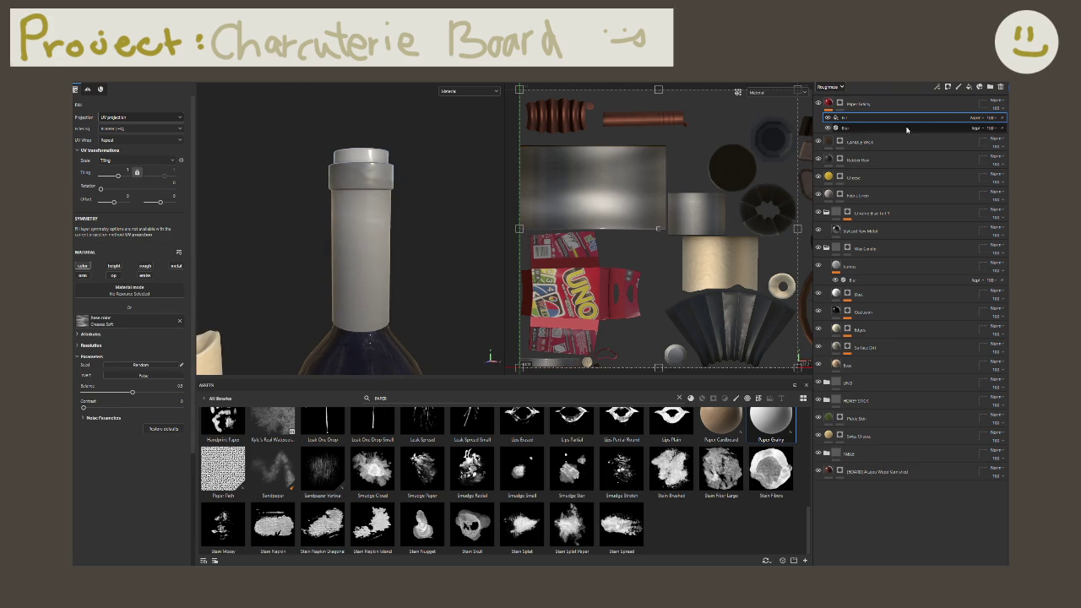
Step: Test several blend modes on the trial fill, then delete it from Paper Scrolly
{"action": "left_click", "coordinate": [976, 119]}
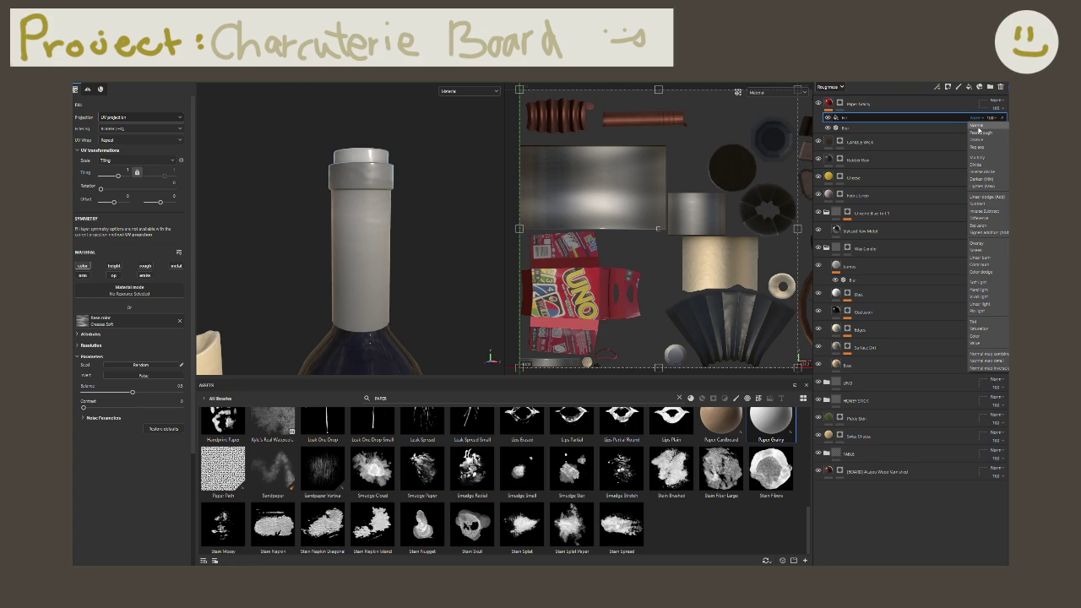
{"action": "left_click", "coordinate": [978, 126]}
{"action": "left_click", "coordinate": [978, 127]}
{"action": "left_click", "coordinate": [986, 179]}
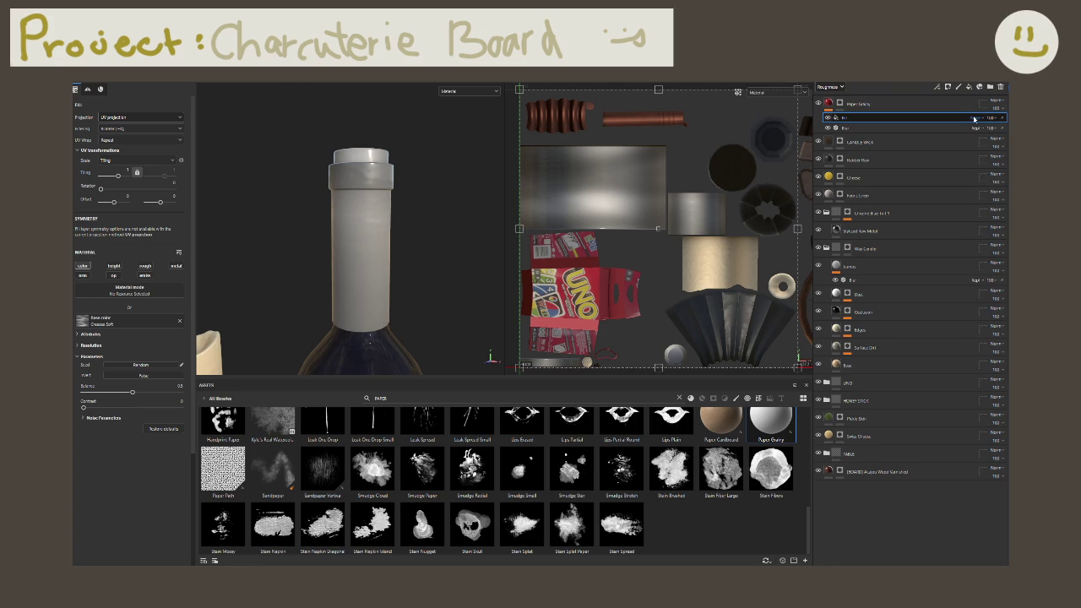
{"action": "left_click", "coordinate": [989, 230]}
{"action": "left_click", "coordinate": [989, 241]}
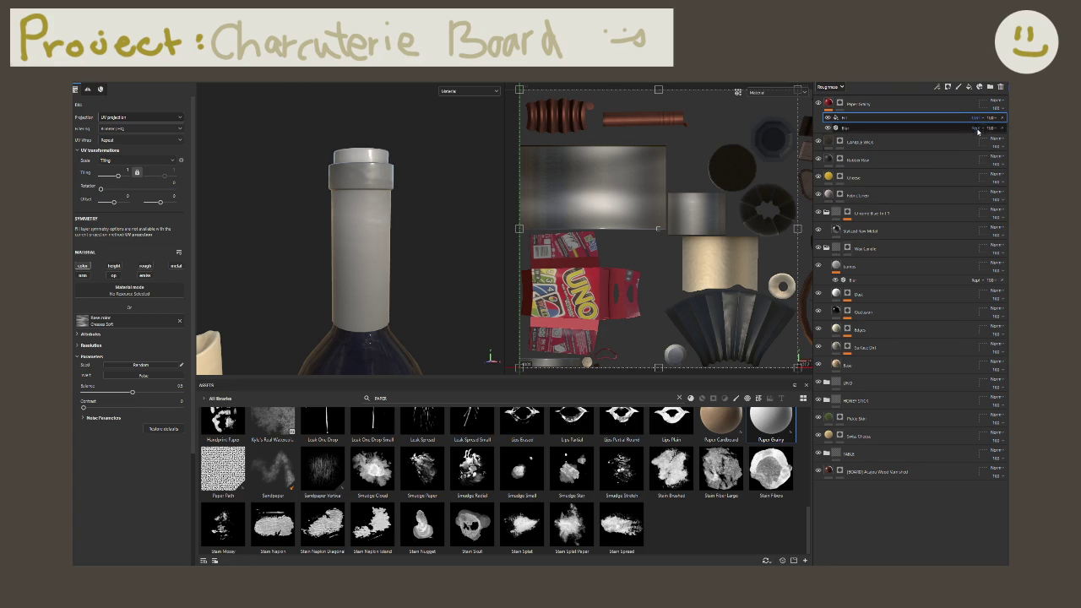
{"action": "left_click", "coordinate": [979, 117]}
{"action": "left_click", "coordinate": [980, 244]}
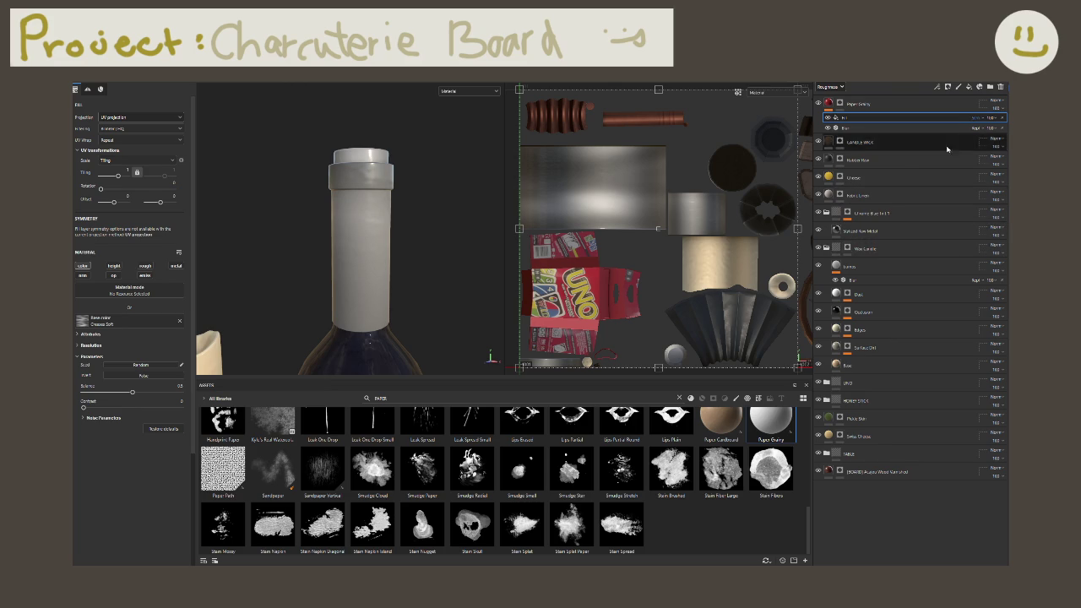
{"action": "left_click", "coordinate": [1003, 121]}
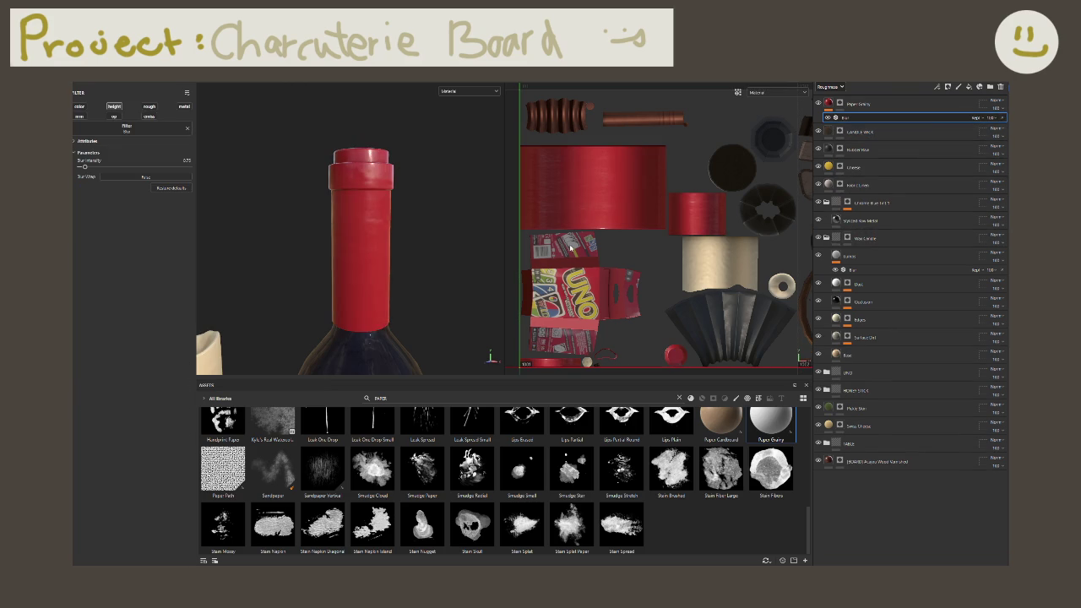
{"action": "left_click", "coordinate": [871, 106]}
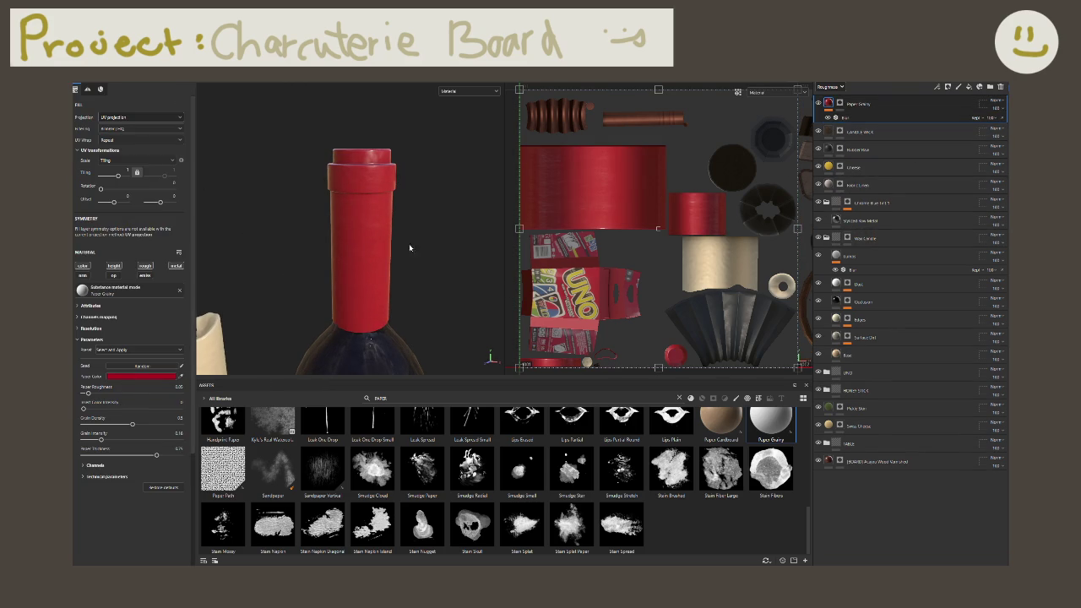
Step: Add a fill to Paper Scrolly with height enabled and Creases Soft as the height texture
{"action": "double_click", "coordinate": [858, 105]}
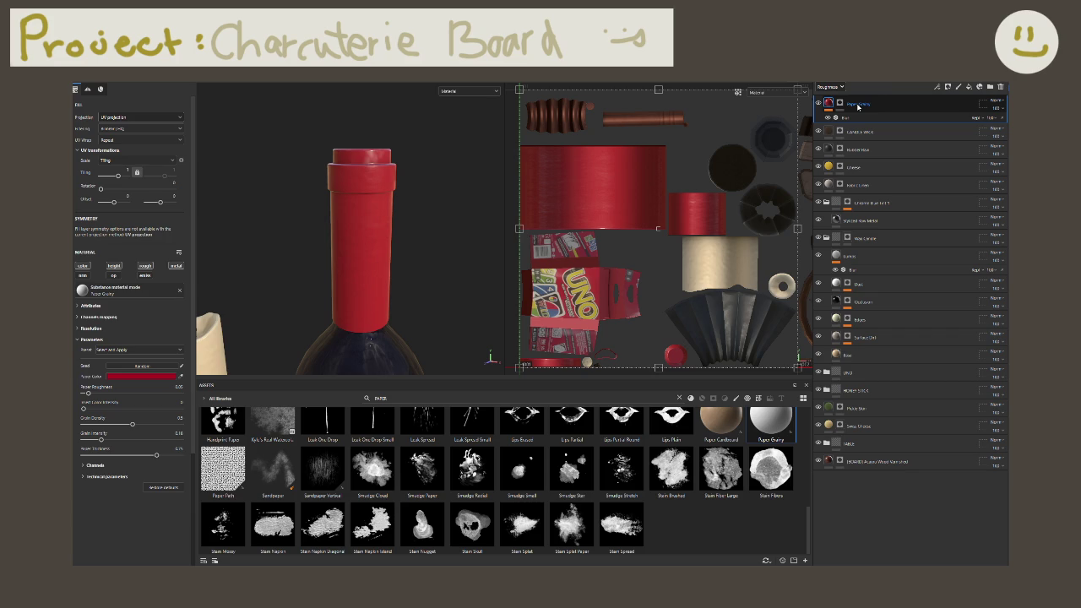
{"action": "right_click", "coordinate": [858, 105]}
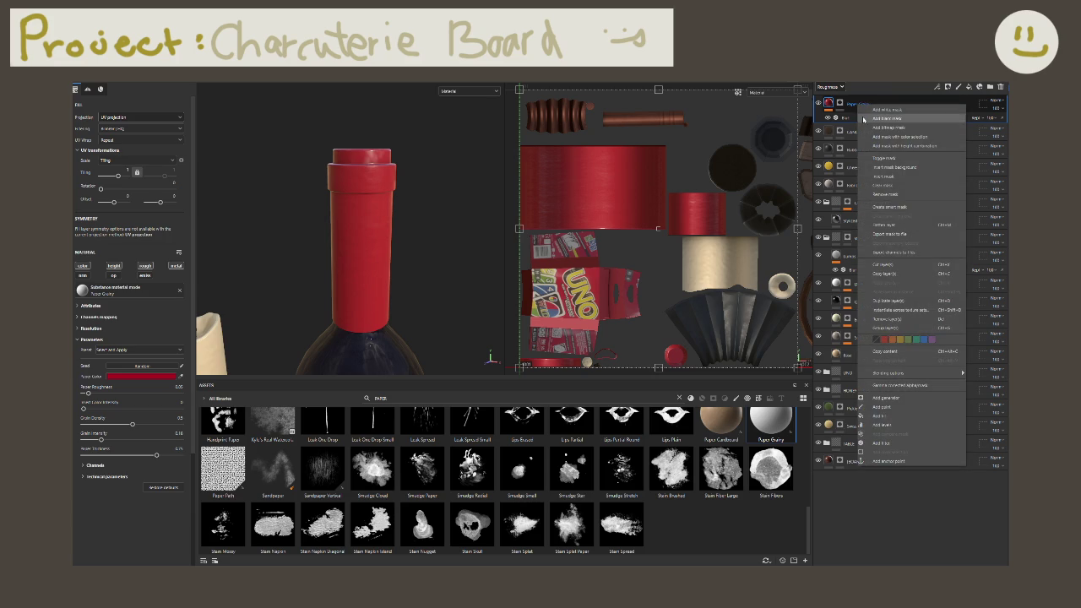
{"action": "left_click", "coordinate": [884, 415]}
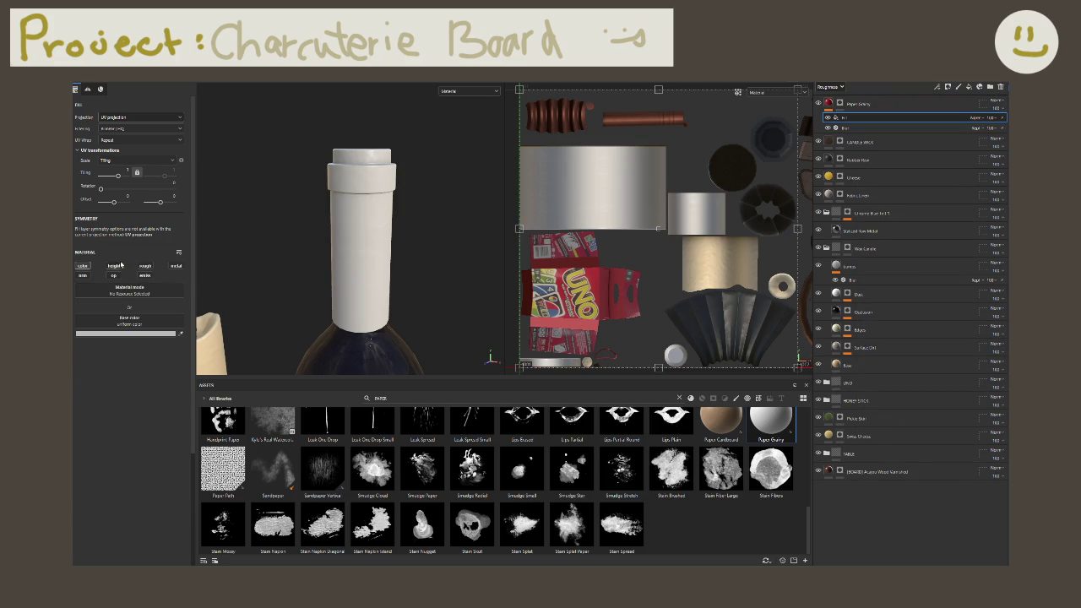
{"action": "left_click", "coordinate": [82, 267]}
{"action": "left_click", "coordinate": [82, 321]}
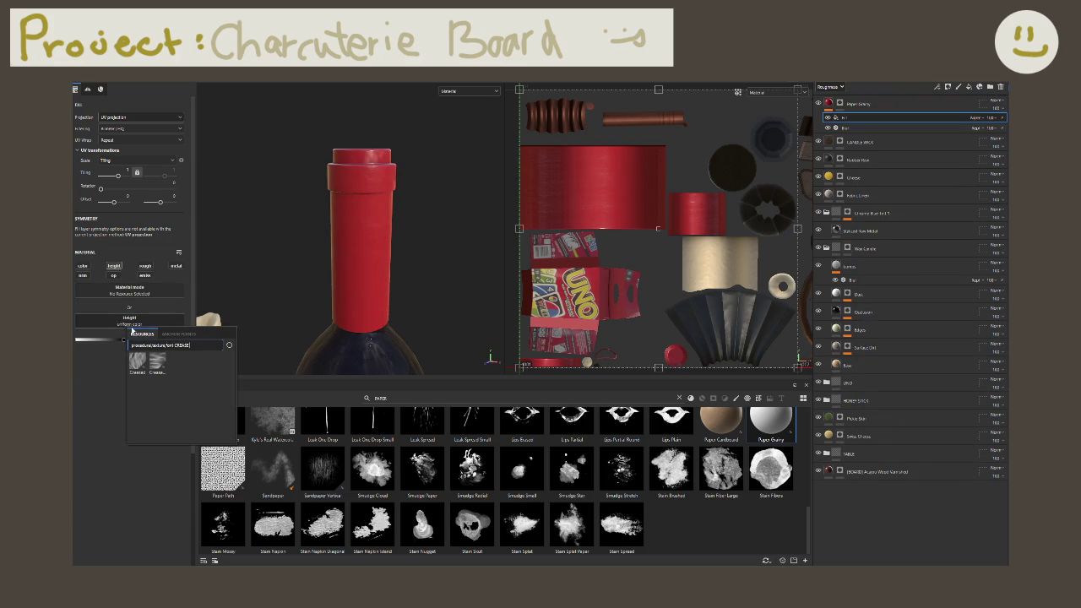
{"action": "left_click", "coordinate": [164, 362]}
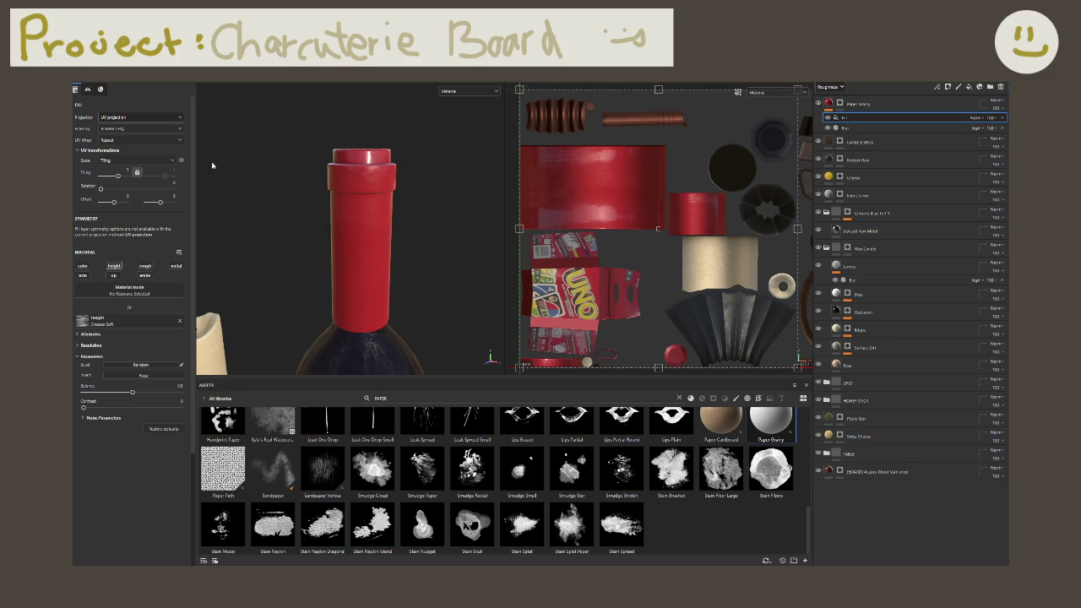
Step: Switch the crease fill to Tri-planar projection and adjust its tiling
{"action": "left_click", "coordinate": [123, 117]}
{"action": "left_click", "coordinate": [121, 135]}
{"action": "left_click", "coordinate": [125, 117]}
{"action": "left_click", "coordinate": [119, 143]}
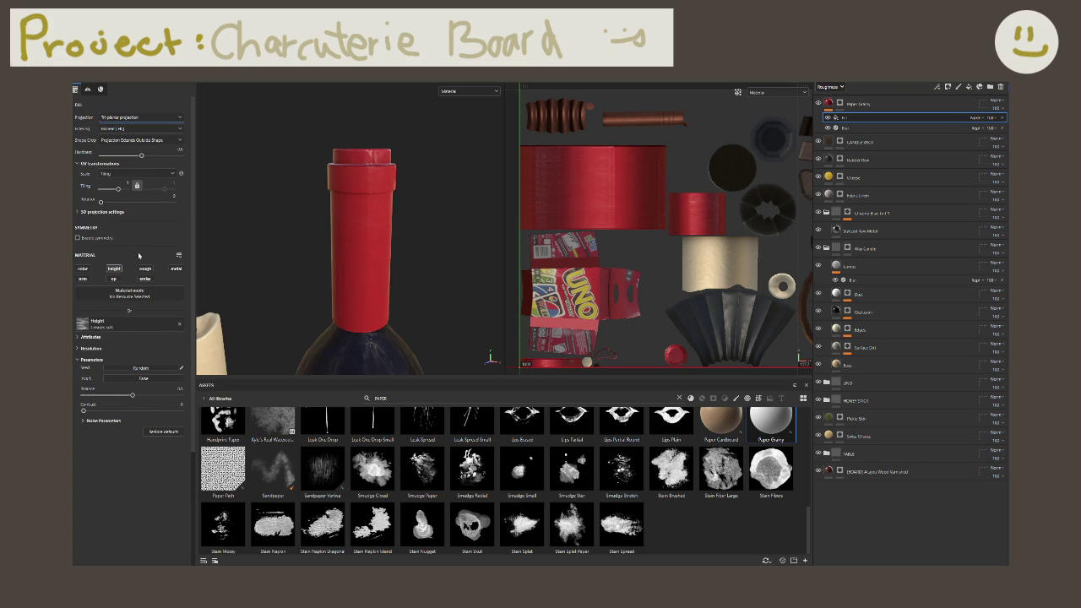
{"action": "left_click_drag", "start_coordinate": [133, 395], "coordinate": [195, 401]}
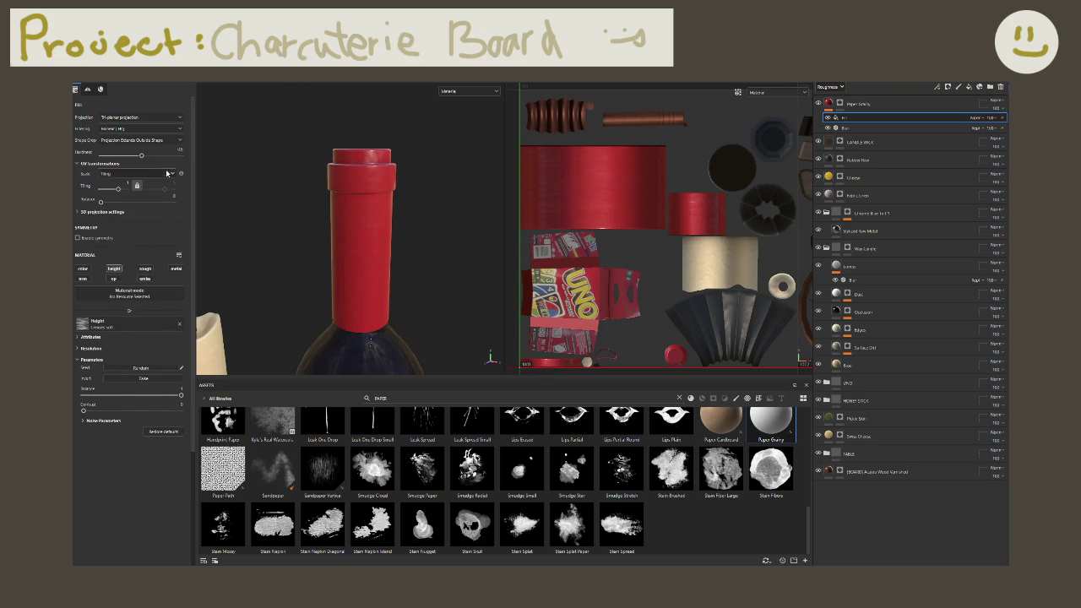
{"action": "key", "text": "ctrl+z"}
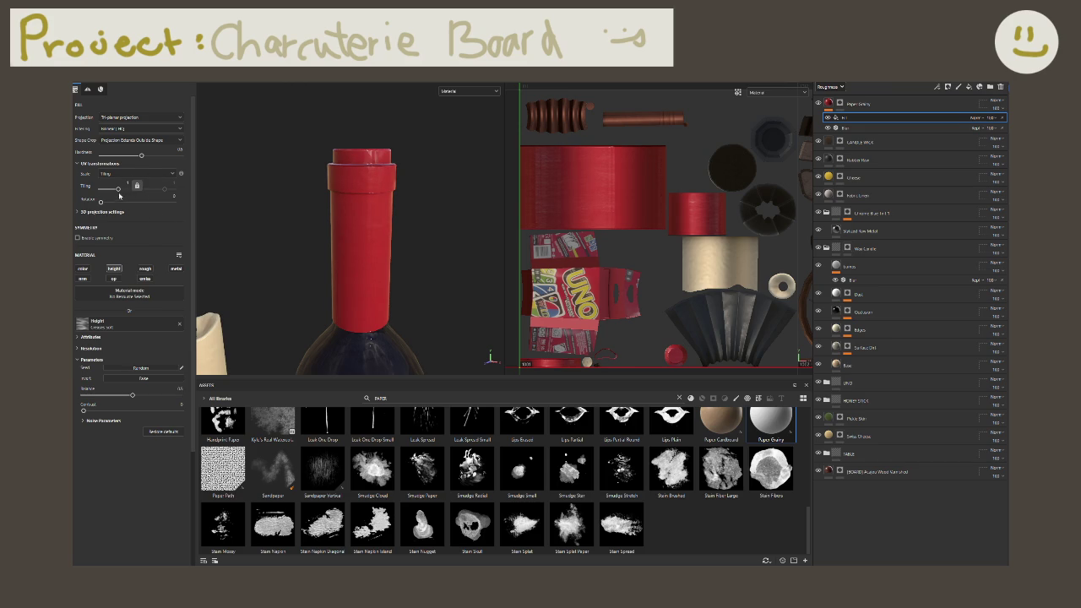
{"action": "left_click_drag", "start_coordinate": [117, 188], "coordinate": [127, 189]}
{"action": "left_click_drag", "start_coordinate": [211, 219], "coordinate": [422, 281], "text": "alt"}
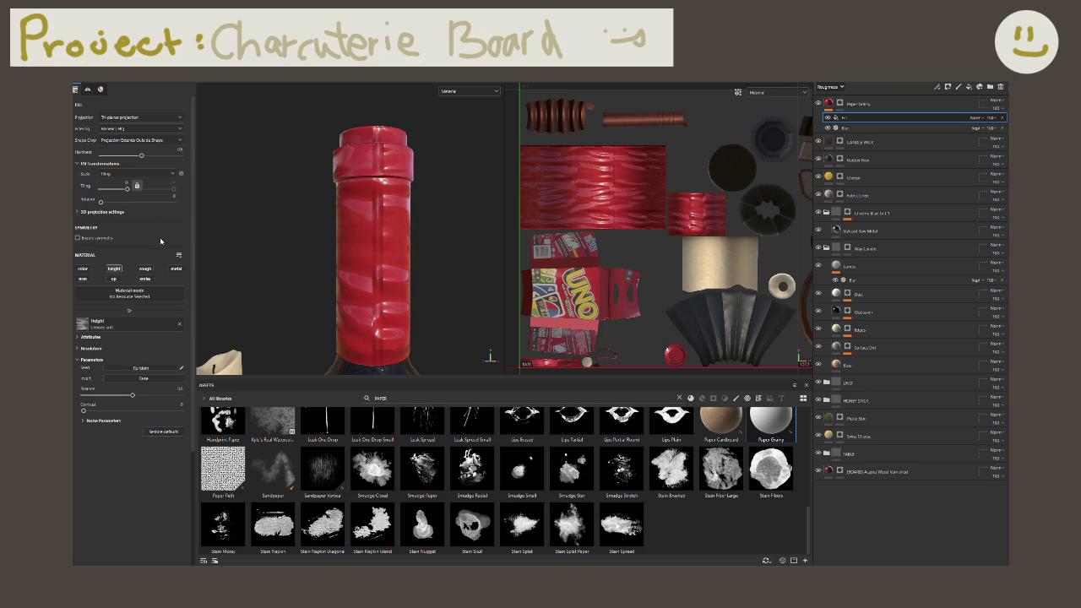
Step: Enable roughness and height on the crease fill and move the Blur filter above it
{"action": "left_click", "coordinate": [151, 269]}
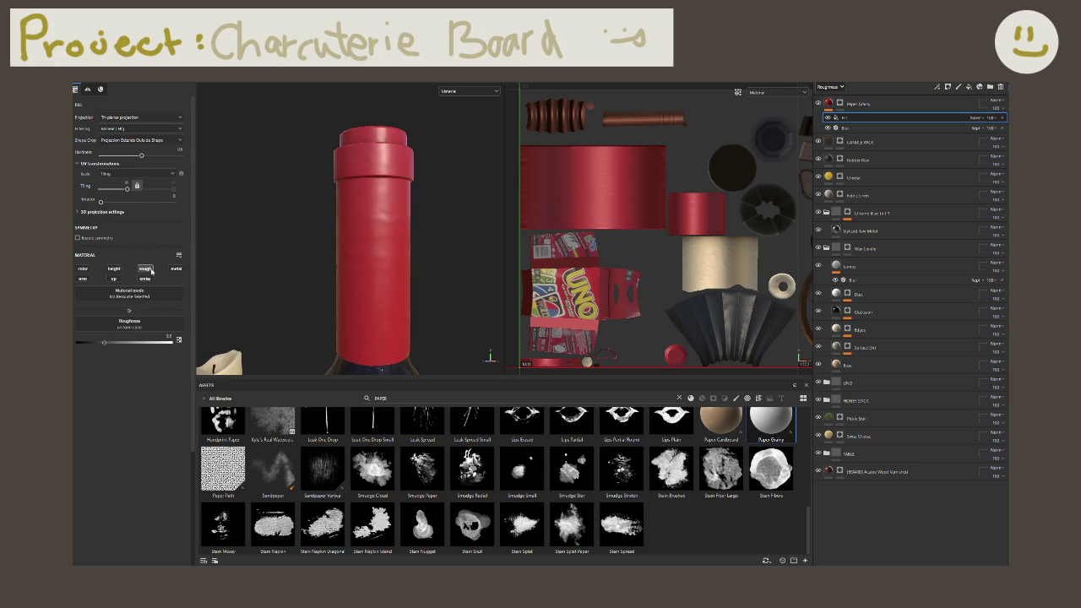
{"action": "left_click", "coordinate": [114, 269]}
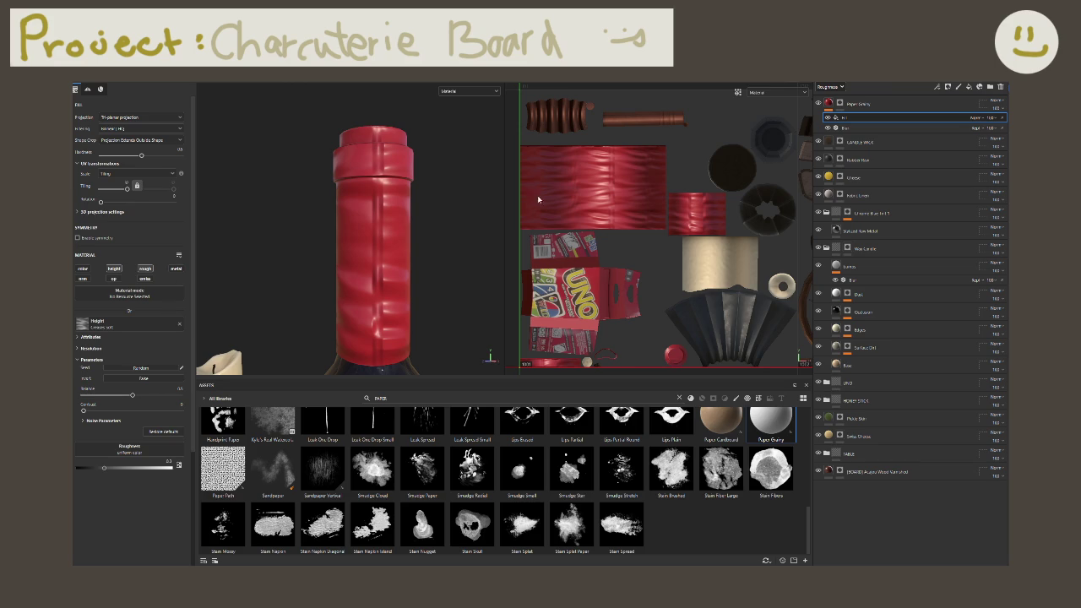
{"action": "left_click_drag", "start_coordinate": [845, 127], "coordinate": [850, 118]}
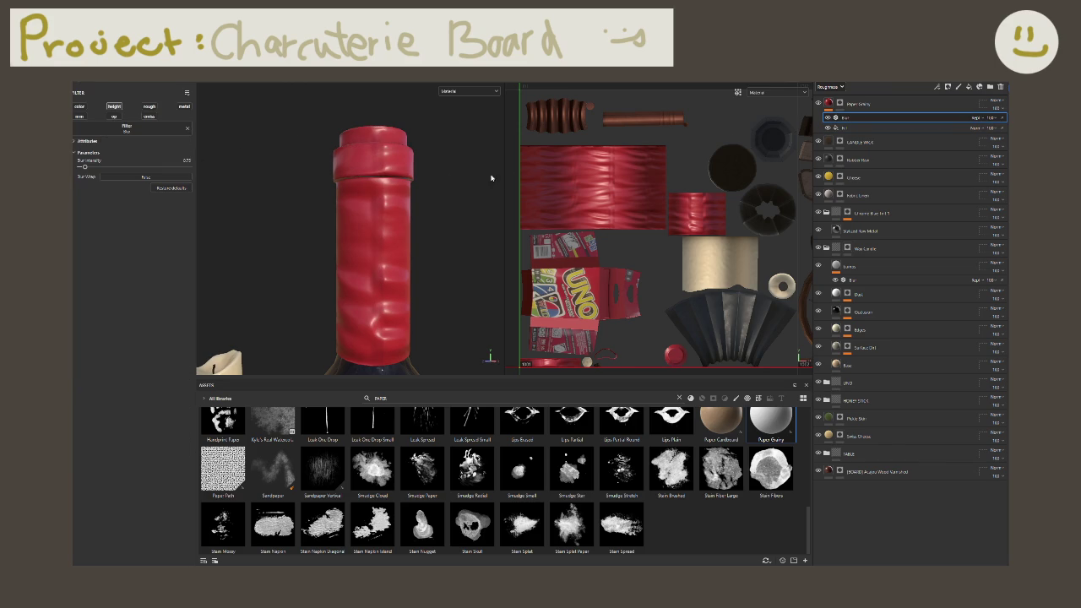
{"action": "scroll", "coordinate": [409, 213], "scroll_direction": "down", "scroll_amount": 3}
{"action": "scroll", "coordinate": [271, 180], "scroll_direction": "down", "scroll_amount": 2}
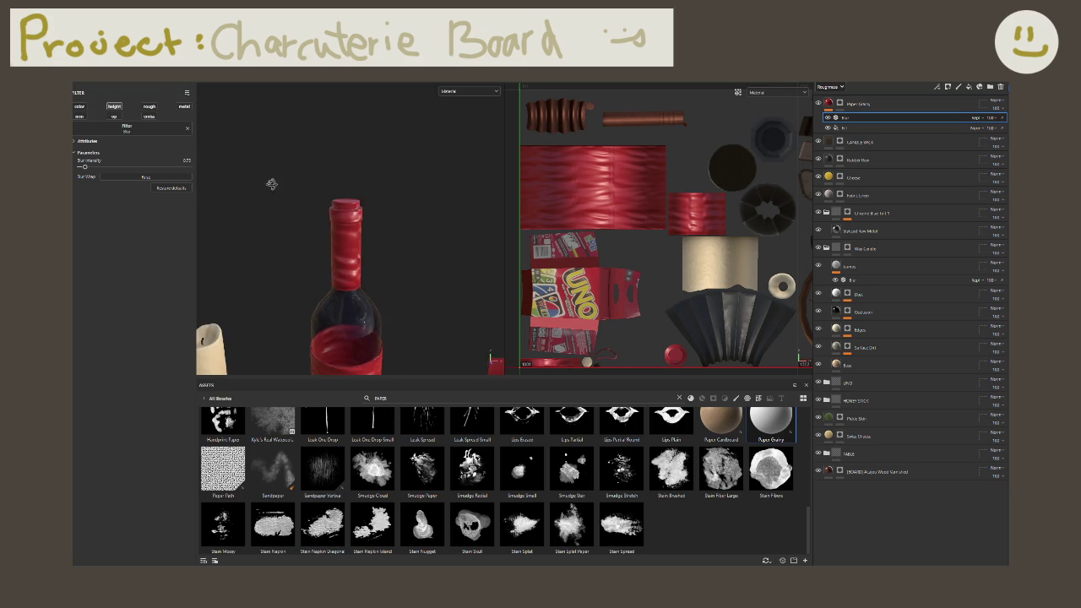
{"action": "scroll", "coordinate": [381, 232], "scroll_direction": "up", "scroll_amount": 4}
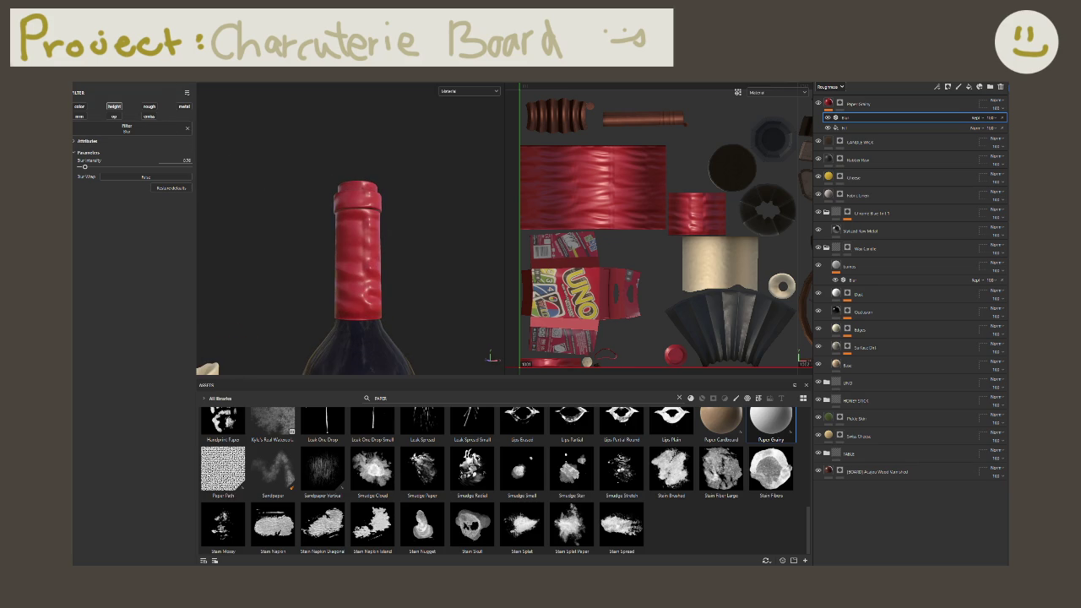
Step: Select the creased fill and view the layer stack in the Height channel
{"action": "left_click", "coordinate": [933, 129]}
{"action": "right_click", "coordinate": [934, 131]}
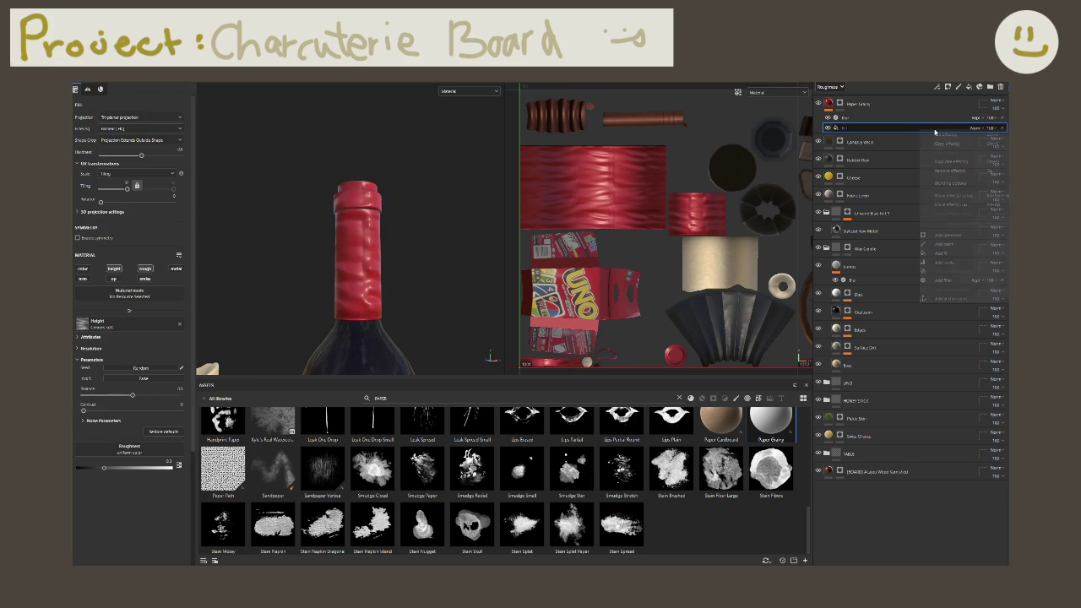
{"action": "left_click", "coordinate": [824, 87]}
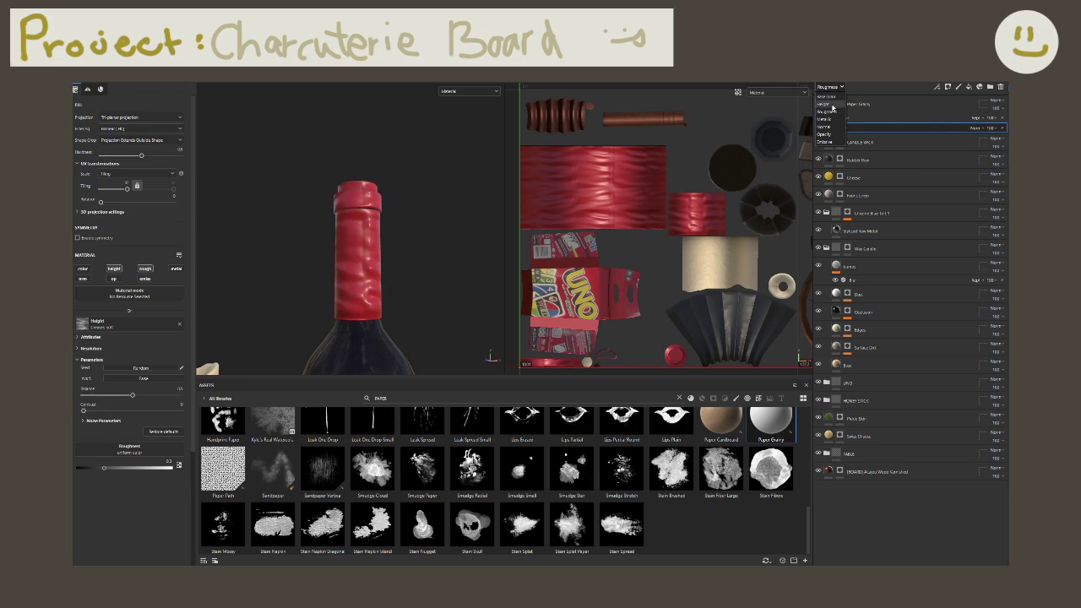
{"action": "left_click", "coordinate": [832, 109]}
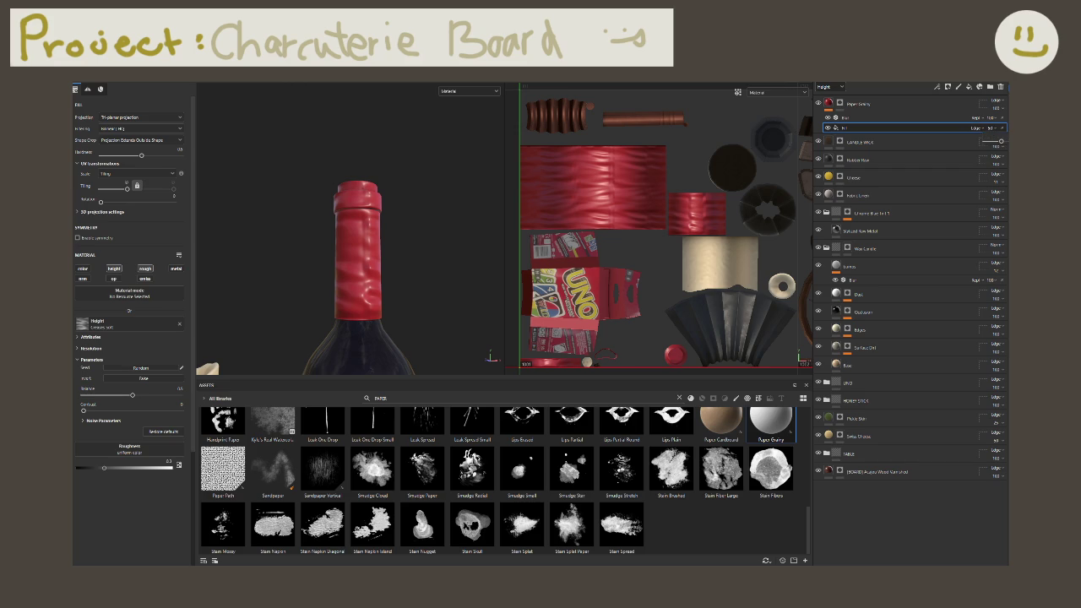
{"action": "scroll", "coordinate": [455, 235], "scroll_direction": "down", "scroll_amount": 3}
{"action": "scroll", "coordinate": [358, 231], "scroll_direction": "down", "scroll_amount": 2}
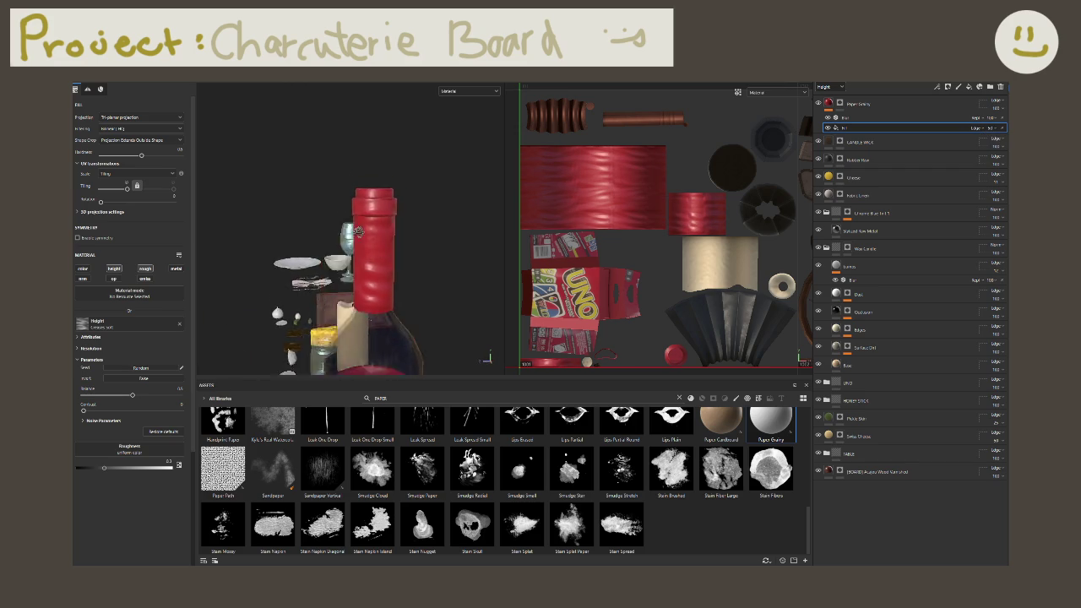
{"action": "left_click_drag", "start_coordinate": [358, 232], "coordinate": [440, 242], "text": "alt"}
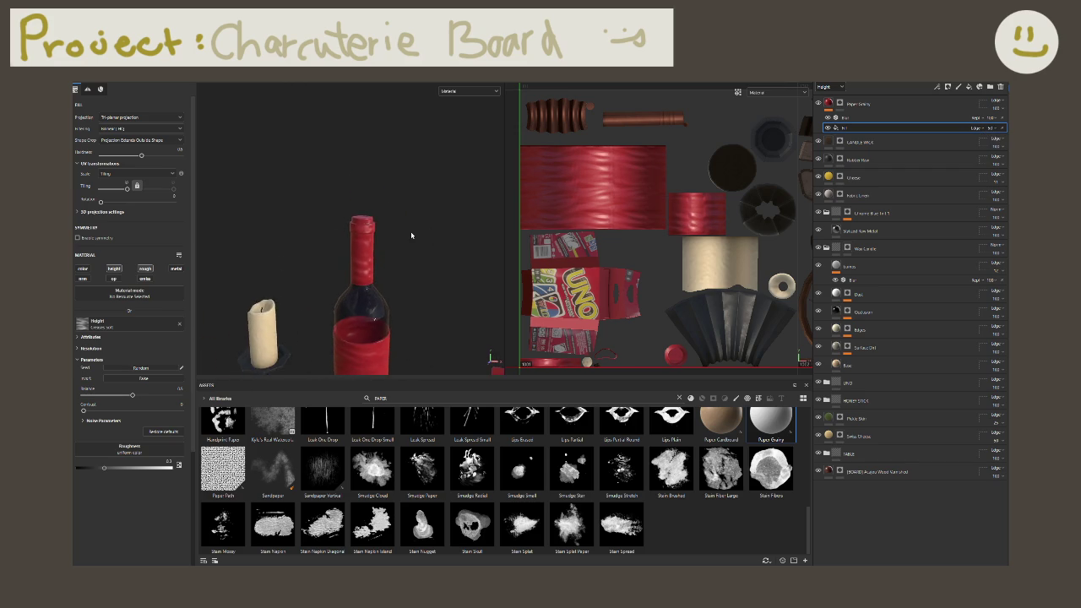
{"action": "scroll", "coordinate": [412, 236], "scroll_direction": "up", "scroll_amount": 2}
{"action": "scroll", "coordinate": [397, 235], "scroll_direction": "up", "scroll_amount": 1}
{"action": "scroll", "coordinate": [292, 239], "scroll_direction": "down", "scroll_amount": 4}
{"action": "mouse_move", "coordinate": [292, 239]}
{"action": "left_mouse_down", "text": "alt"}
{"action": "mouse_move", "coordinate": [337, 268]}
{"action": "mouse_move", "coordinate": [397, 241]}
{"action": "left_mouse_up", "text": "alt"}
{"action": "scroll", "coordinate": [397, 241], "scroll_direction": "up", "scroll_amount": 2}
{"action": "scroll", "coordinate": [441, 225], "scroll_direction": "up", "scroll_amount": 2}
{"action": "scroll", "coordinate": [424, 215], "scroll_direction": "up", "scroll_amount": 2}
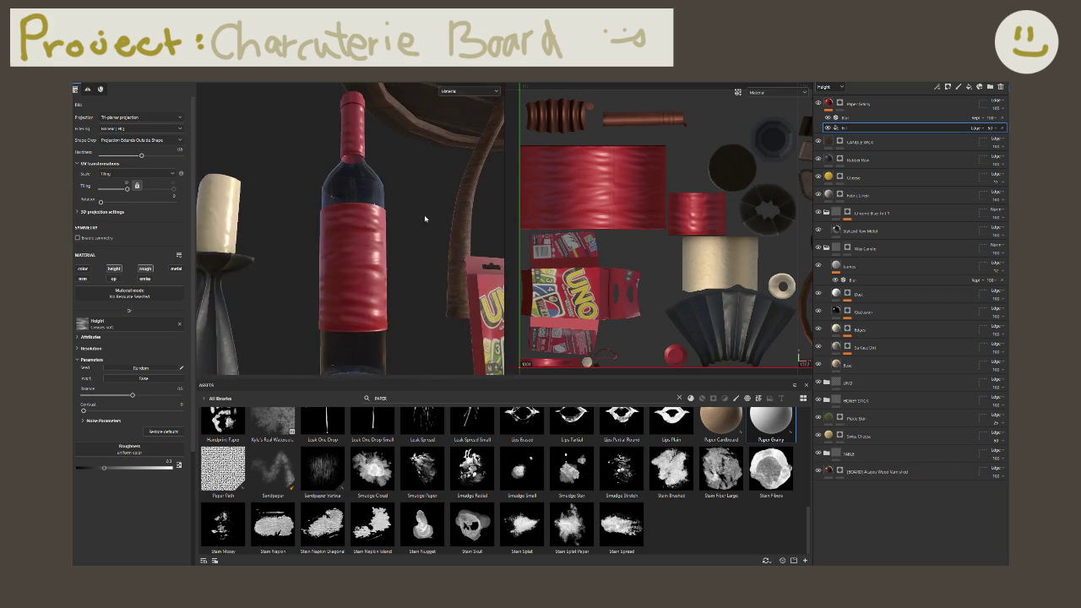
{"action": "scroll", "coordinate": [425, 219], "scroll_direction": "up", "scroll_amount": 2}
{"action": "scroll", "coordinate": [415, 223], "scroll_direction": "up", "scroll_amount": 2}
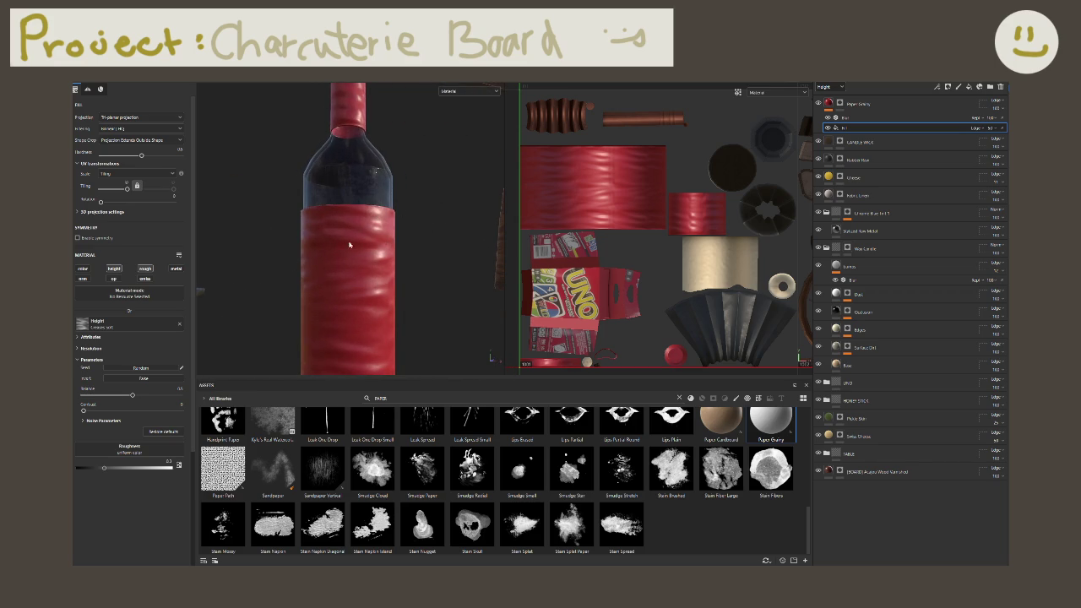
{"action": "scroll", "coordinate": [350, 238], "scroll_direction": "down", "scroll_amount": 2}
{"action": "scroll", "coordinate": [349, 237], "scroll_direction": "down", "scroll_amount": 2}
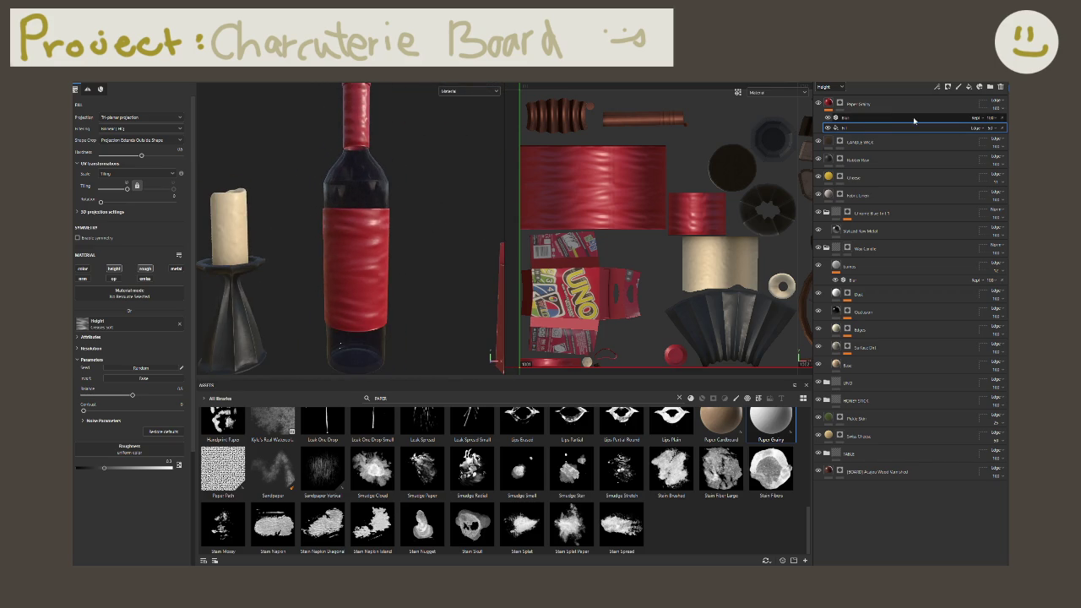
{"action": "scroll", "coordinate": [429, 217], "scroll_direction": "down", "scroll_amount": 2}
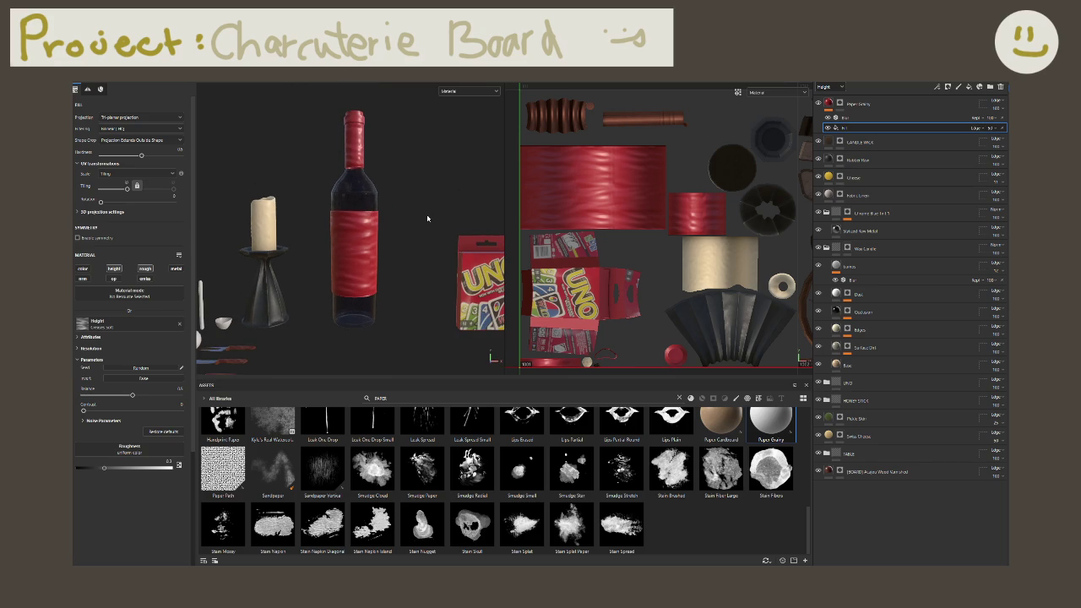
{"action": "scroll", "coordinate": [414, 202], "scroll_direction": "up", "scroll_amount": 2}
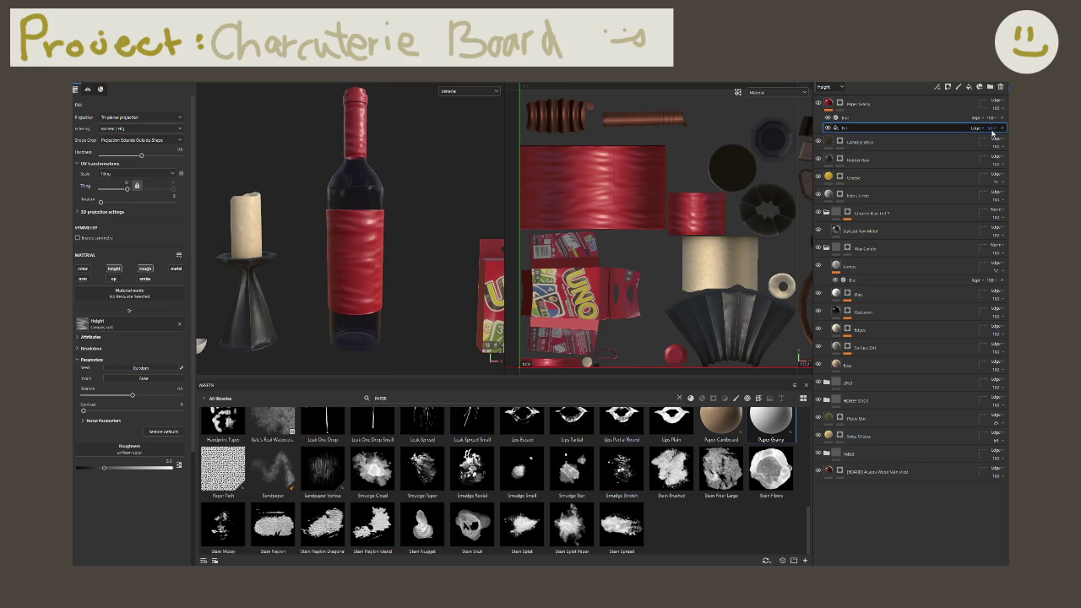
Step: Lower the Noise Parameters frequency of the label wrinkles
{"action": "left_click_drag", "start_coordinate": [132, 396], "coordinate": [103, 400]}
{"action": "key", "text": "ctrl+z"}
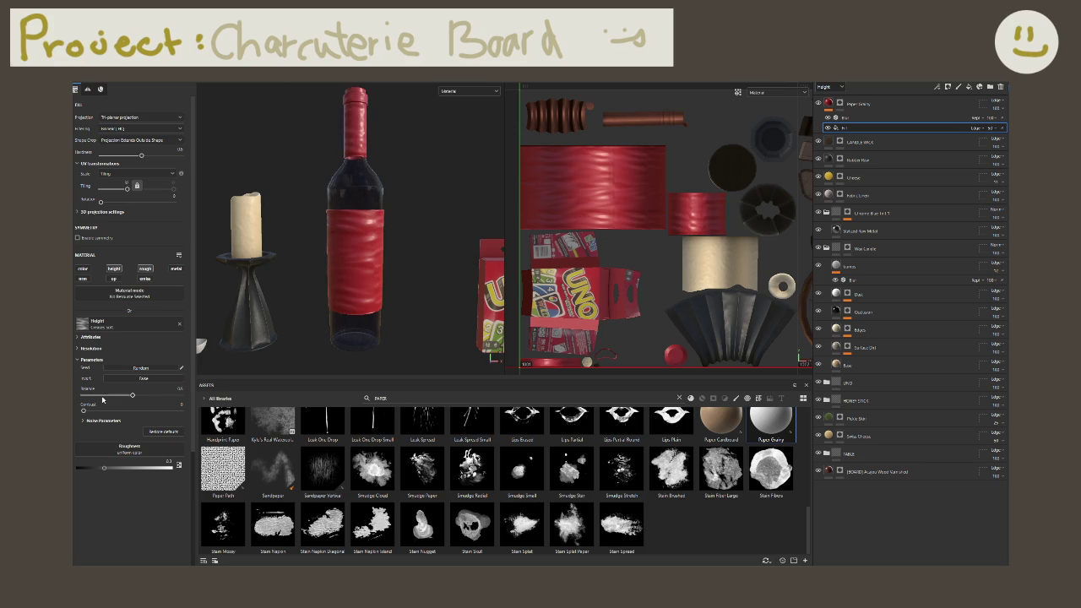
{"action": "left_click", "coordinate": [94, 421]}
{"action": "left_click_drag", "start_coordinate": [100, 449], "coordinate": [89, 448]}
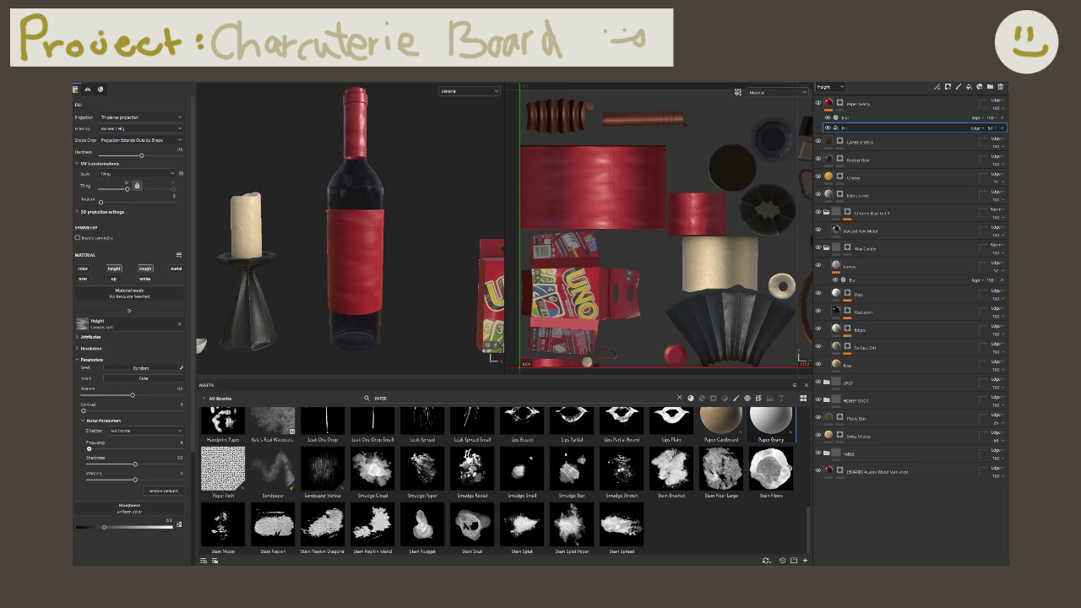
{"action": "scroll", "coordinate": [400, 295], "scroll_direction": "up", "scroll_amount": 3}
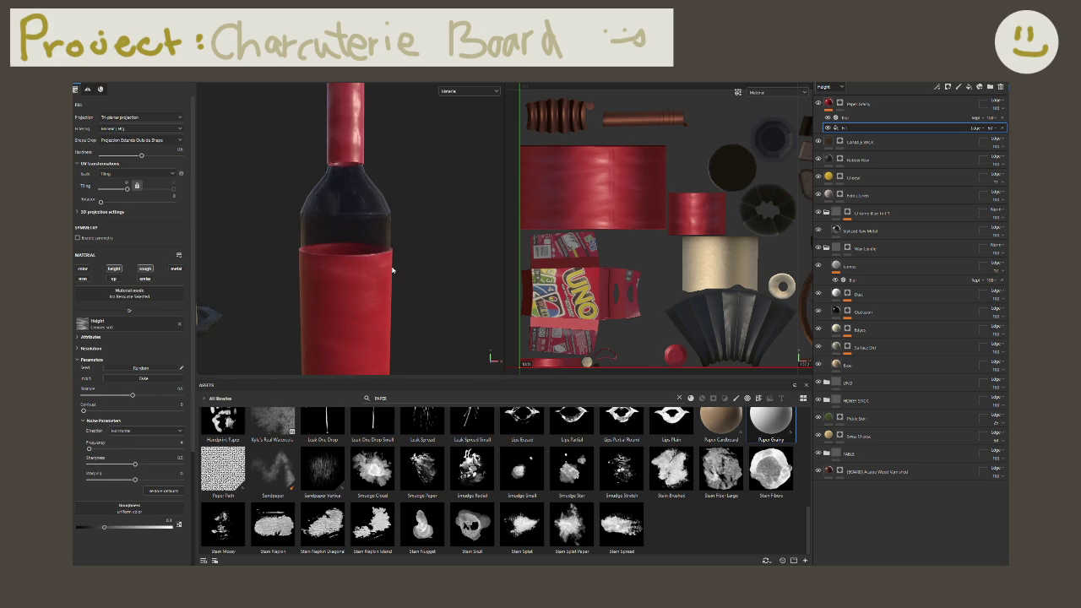
{"action": "scroll", "coordinate": [380, 273], "scroll_direction": "down", "scroll_amount": 1}
{"action": "scroll", "coordinate": [381, 273], "scroll_direction": "down", "scroll_amount": 2}
{"action": "scroll", "coordinate": [385, 200], "scroll_direction": "down", "scroll_amount": 1}
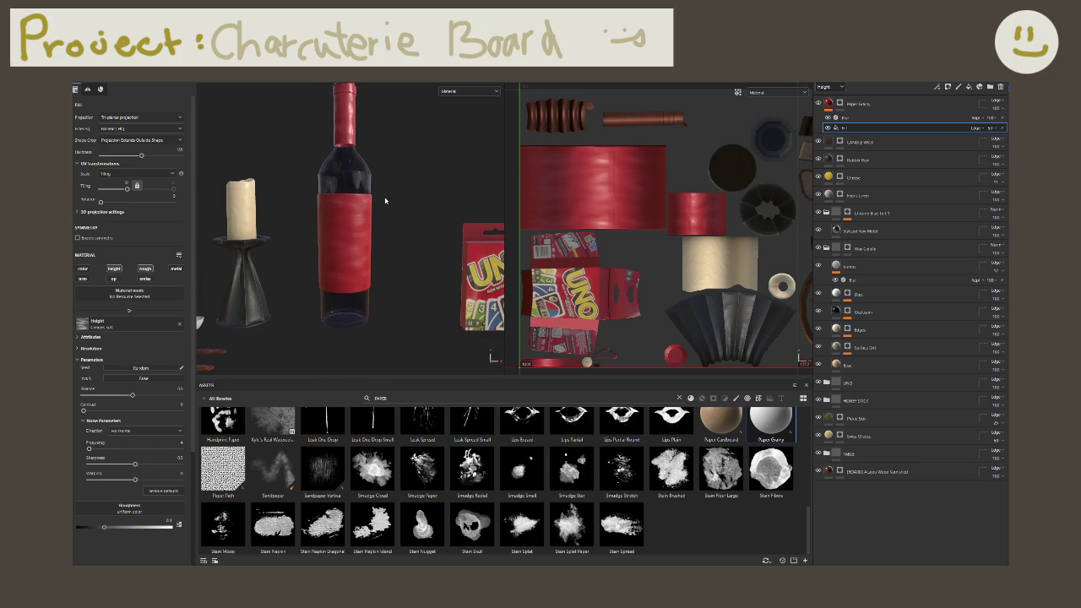
Step: Lower the fill layer's opacity to about 45
{"action": "left_click", "coordinate": [995, 131]}
{"action": "left_click_drag", "start_coordinate": [1001, 141], "coordinate": [996, 141]}
{"action": "left_click_drag", "start_coordinate": [401, 246], "coordinate": [430, 270], "text": "alt"}
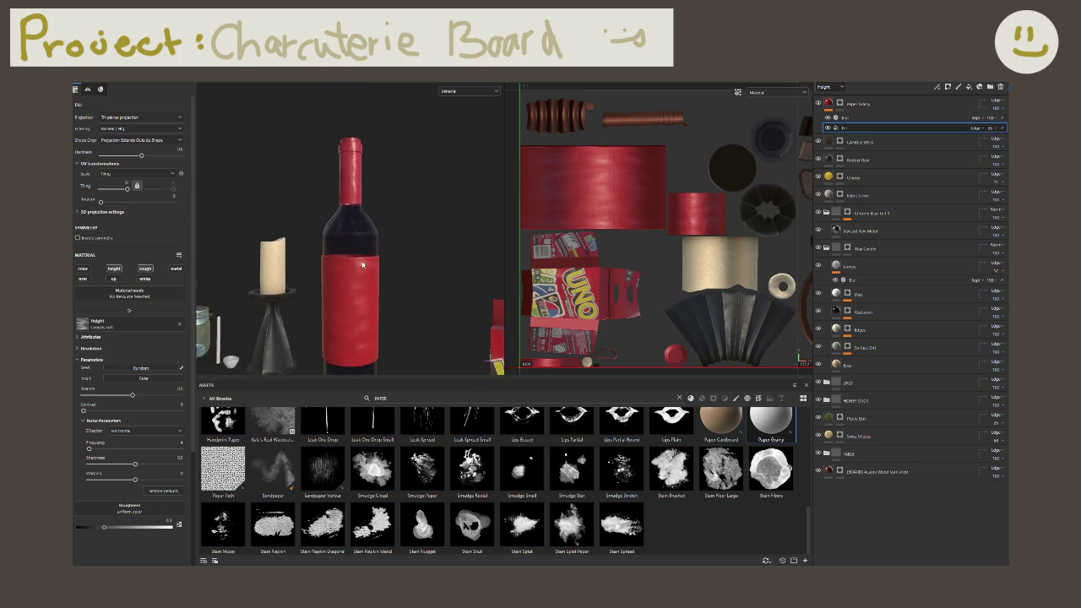
{"action": "scroll", "coordinate": [431, 270], "scroll_direction": "up", "scroll_amount": 3}
{"action": "scroll", "coordinate": [425, 225], "scroll_direction": "down", "scroll_amount": 2}
{"action": "mouse_move", "coordinate": [425, 224]}
{"action": "left_mouse_down", "text": "alt"}
{"action": "mouse_move", "coordinate": [270, 247]}
{"action": "mouse_move", "coordinate": [436, 220]}
{"action": "mouse_move", "coordinate": [447, 203]}
{"action": "left_mouse_up", "text": "alt"}
{"action": "scroll", "coordinate": [270, 247], "scroll_direction": "up", "scroll_amount": 3}
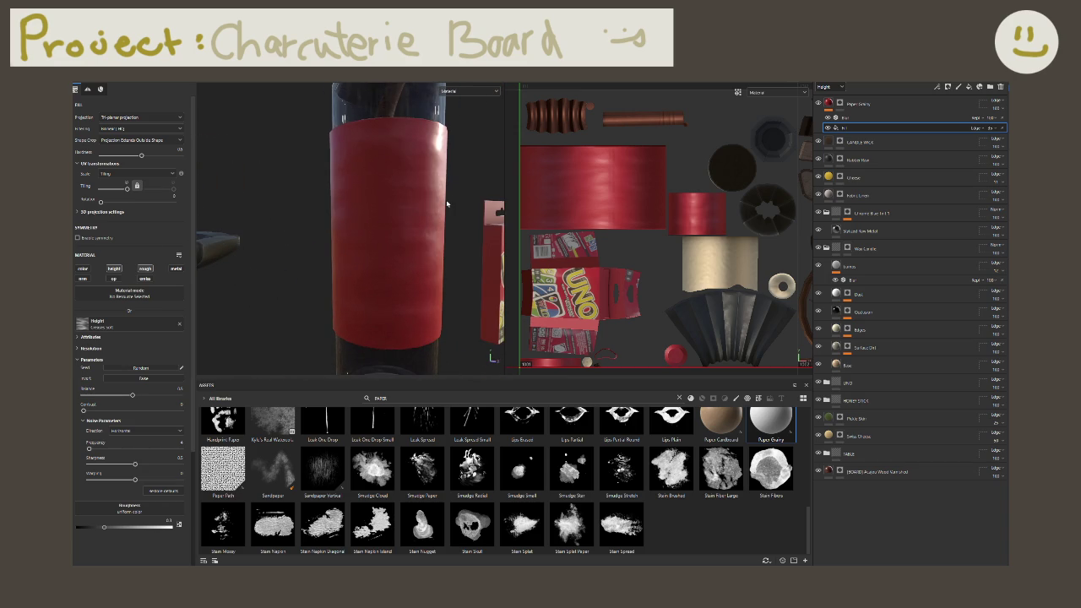
Step: Add a black mask to the Paper Grainy layer
{"action": "left_click", "coordinate": [849, 104]}
{"action": "right_click", "coordinate": [877, 101]}
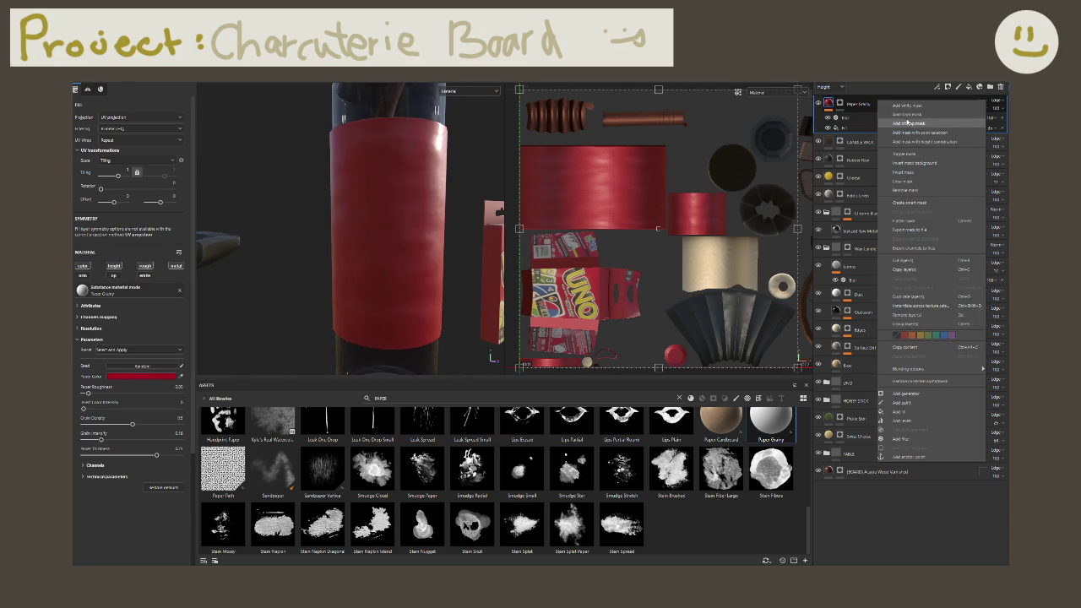
{"action": "left_click", "coordinate": [888, 115]}
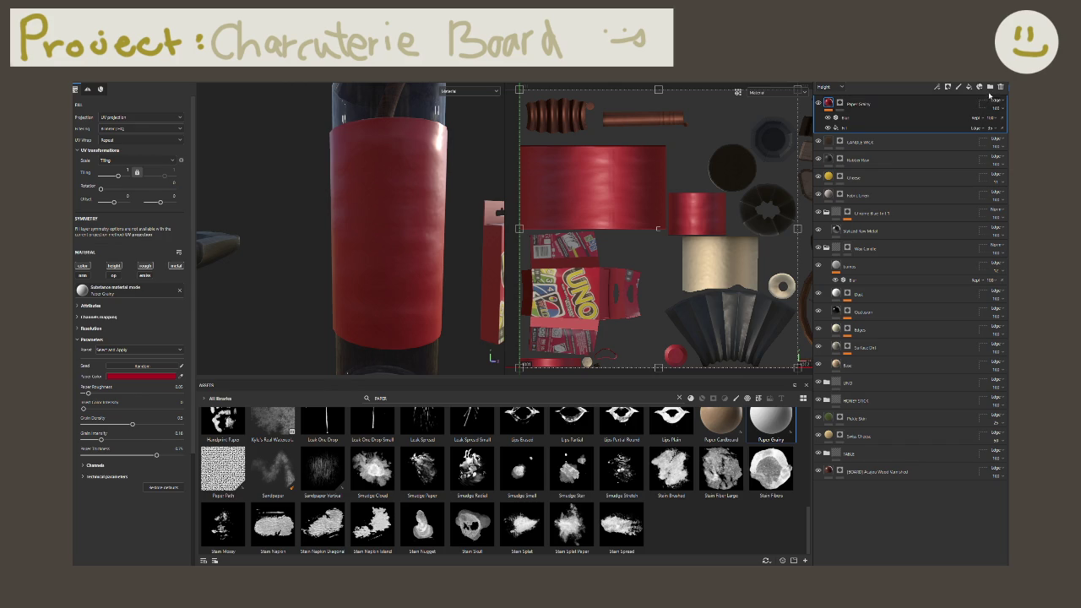
Step: Add a new top fill layer named 'se lid top' with a black mask
{"action": "left_click", "coordinate": [974, 89]}
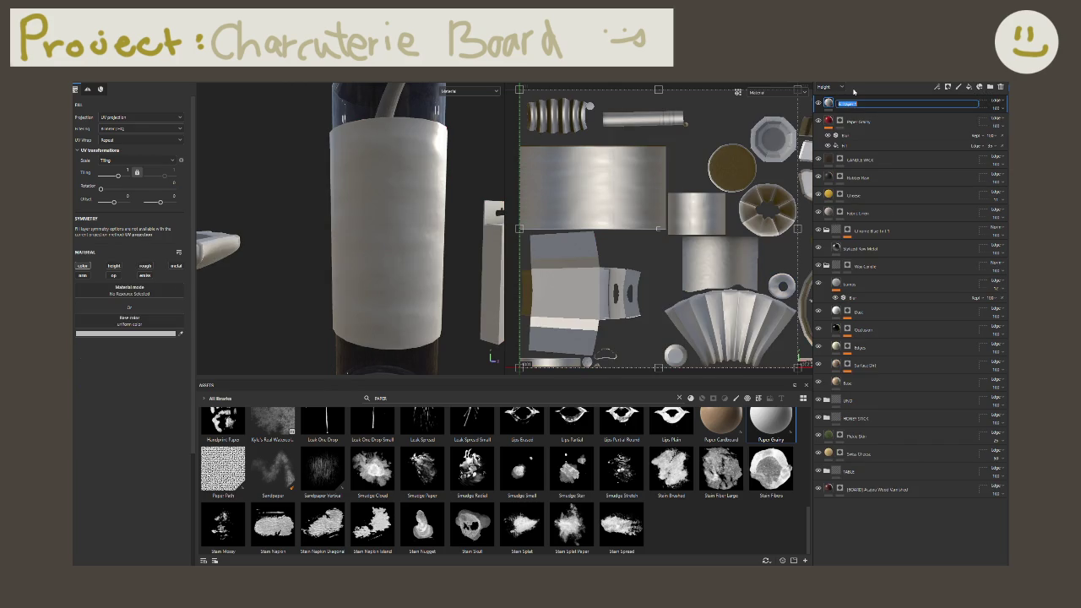
{"action": "type", "text": "se lid"}
{"action": "type", "text": " top"}
{"action": "key", "text": "Return"}
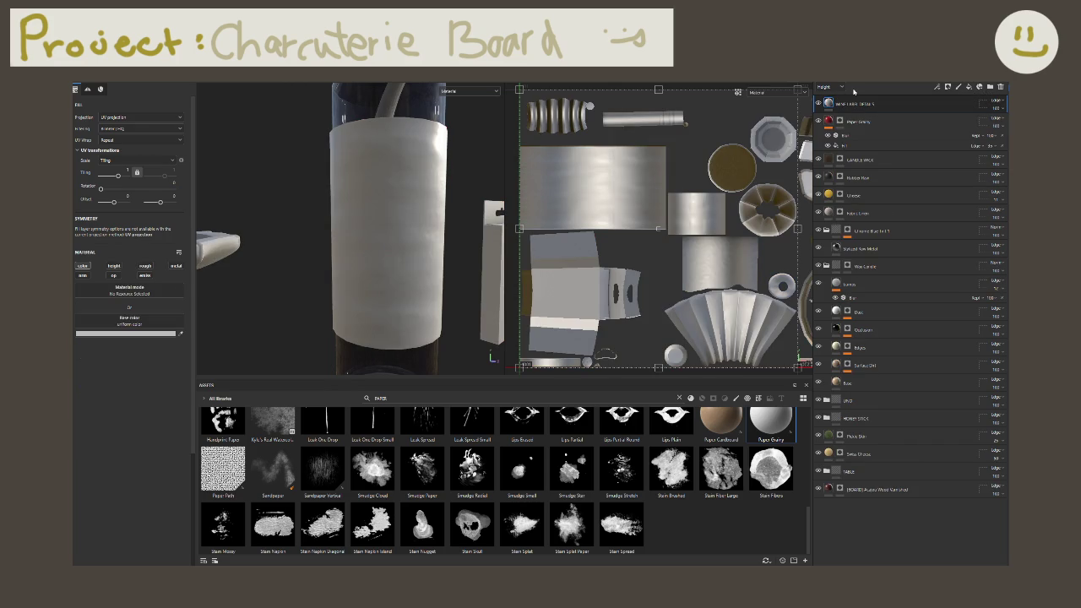
{"action": "right_click", "coordinate": [854, 103]}
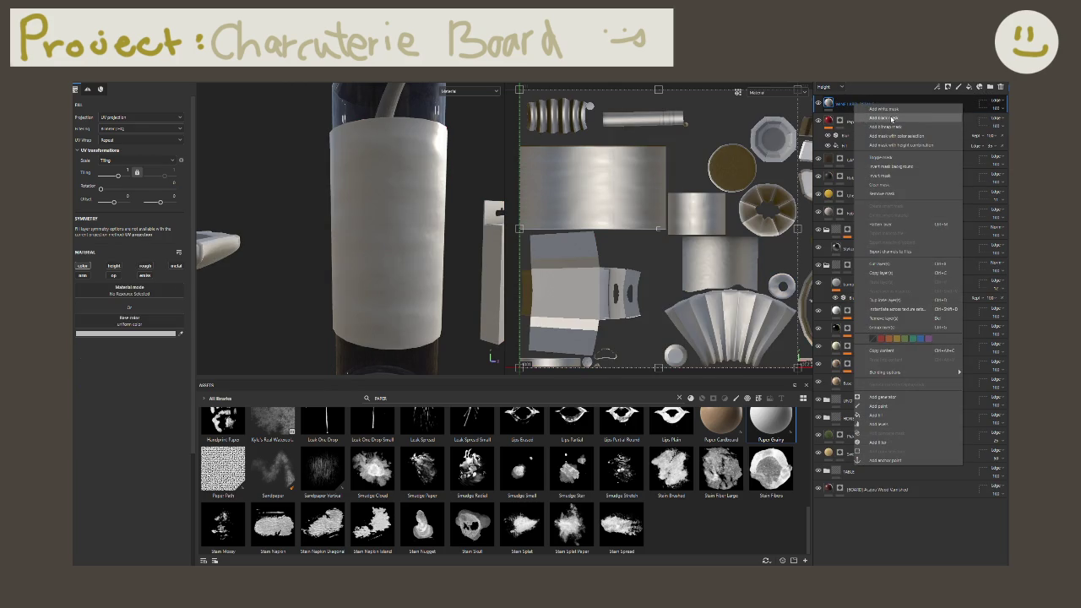
{"action": "left_click", "coordinate": [892, 119]}
Step: Reveal the top layer on the label and add a paint effect to it
{"action": "left_click", "coordinate": [410, 187]}
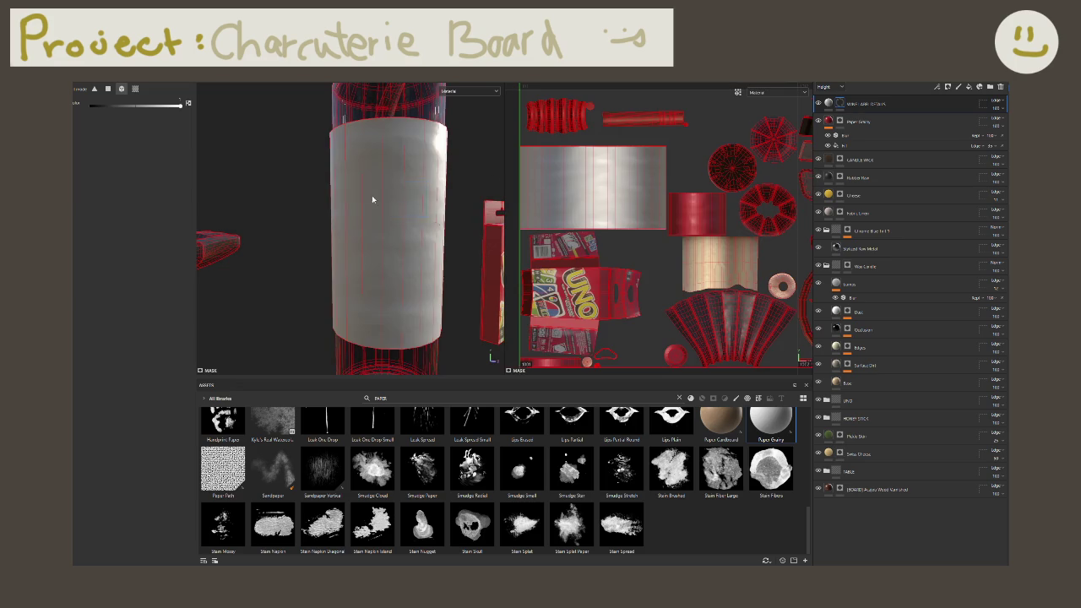
{"action": "scroll", "coordinate": [434, 197], "scroll_direction": "down", "scroll_amount": 3}
{"action": "scroll", "coordinate": [433, 198], "scroll_direction": "down", "scroll_amount": 3}
{"action": "scroll", "coordinate": [432, 193], "scroll_direction": "down", "scroll_amount": 3}
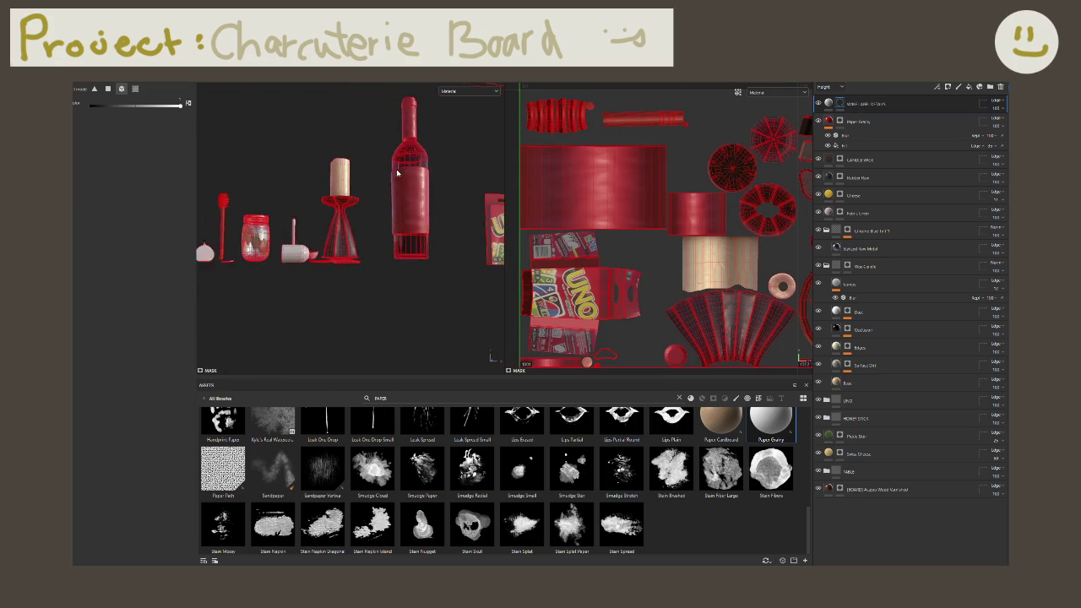
{"action": "scroll", "coordinate": [430, 186], "scroll_direction": "down", "scroll_amount": 2}
{"action": "scroll", "coordinate": [428, 180], "scroll_direction": "up", "scroll_amount": 2}
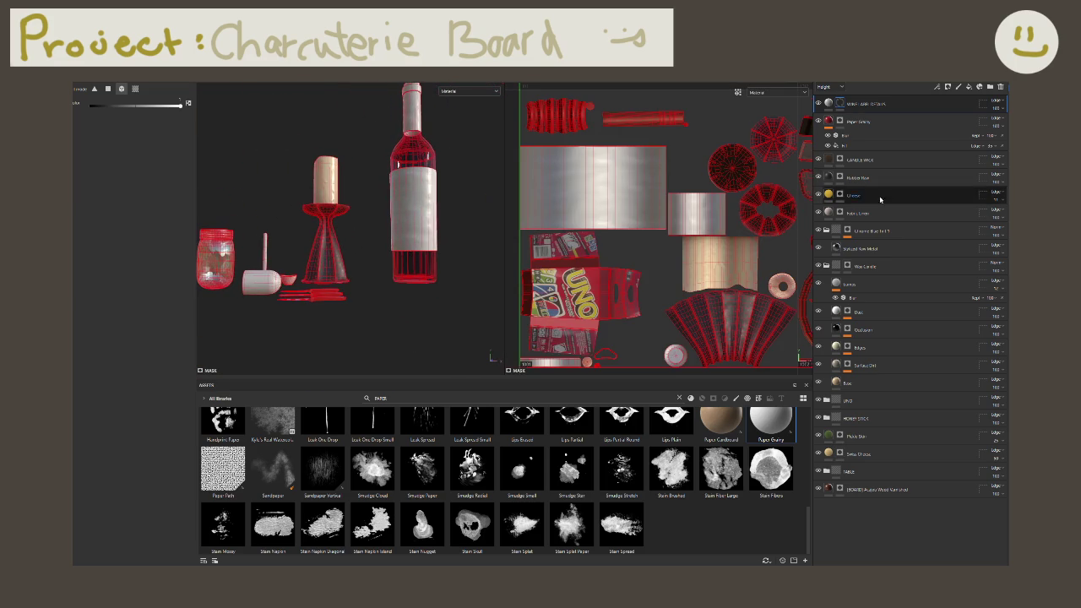
{"action": "right_click", "coordinate": [875, 99]}
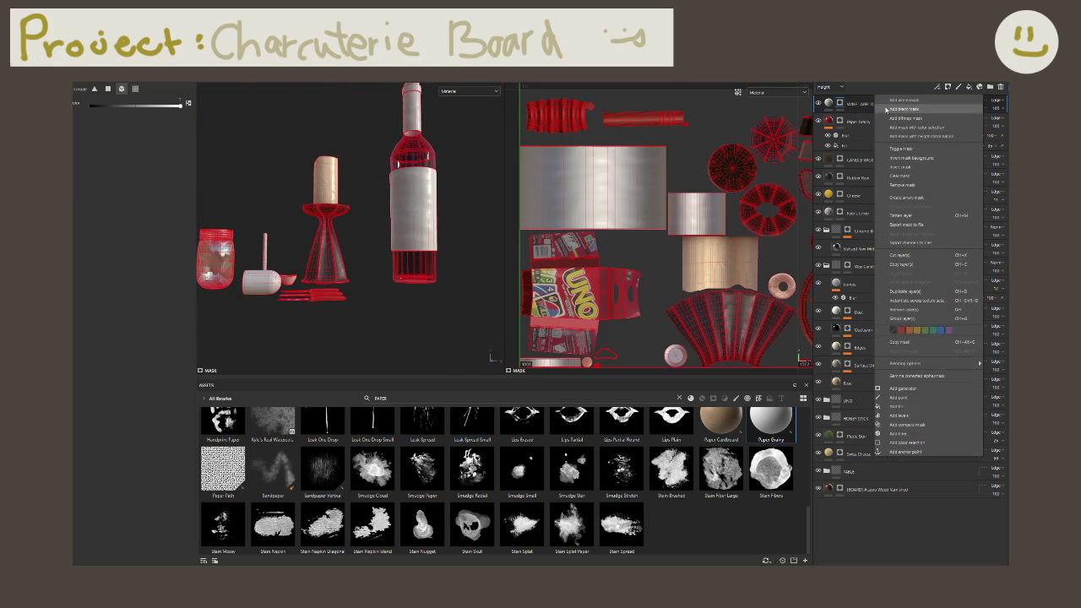
{"action": "left_click", "coordinate": [910, 398]}
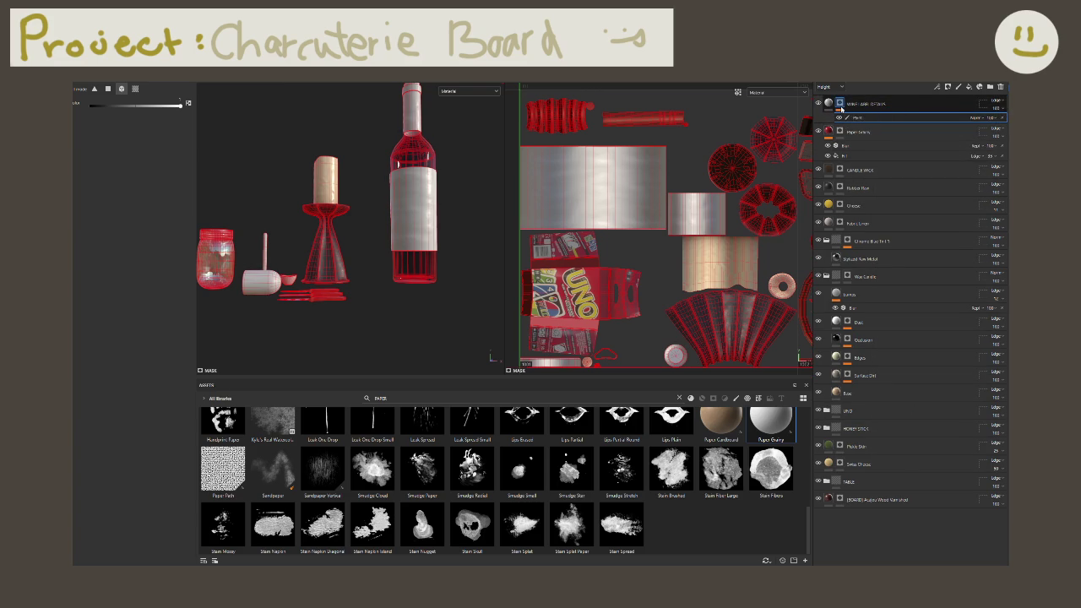
Step: Reset the top layer's mask to black and add a paint effect inside it
{"action": "right_click", "coordinate": [847, 111]}
{"action": "left_click", "coordinate": [857, 120]}
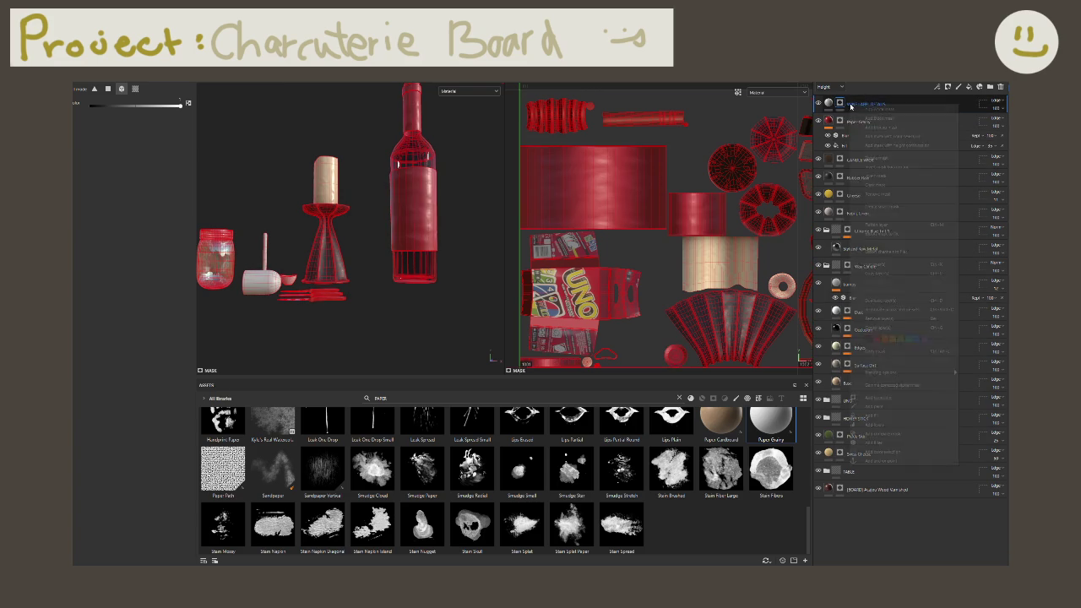
{"action": "right_click", "coordinate": [848, 105]}
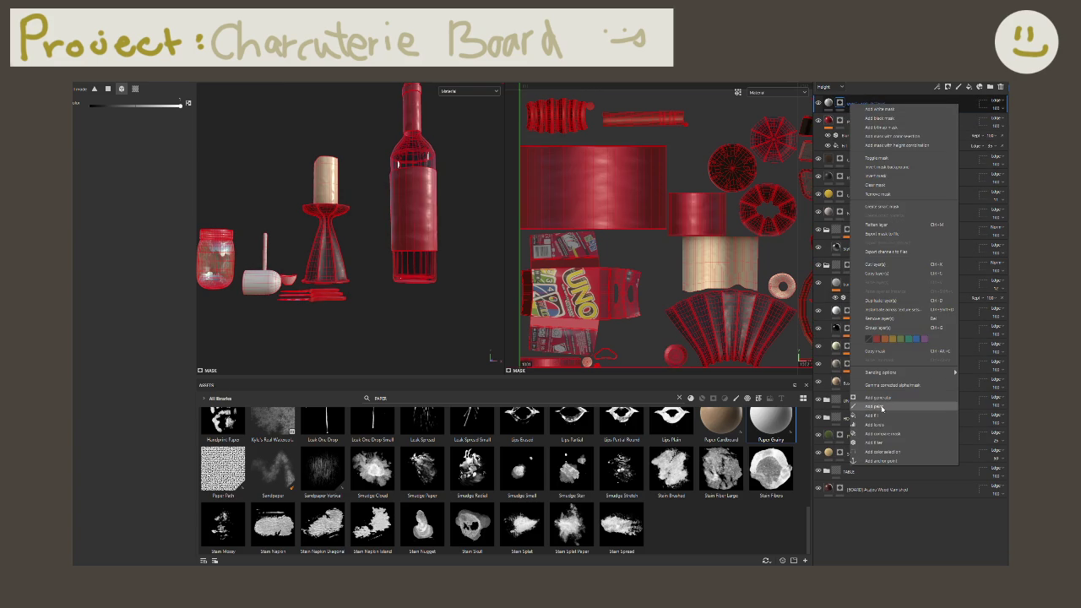
{"action": "left_click", "coordinate": [879, 407]}
{"action": "scroll", "coordinate": [426, 183], "scroll_direction": "up", "scroll_amount": 4}
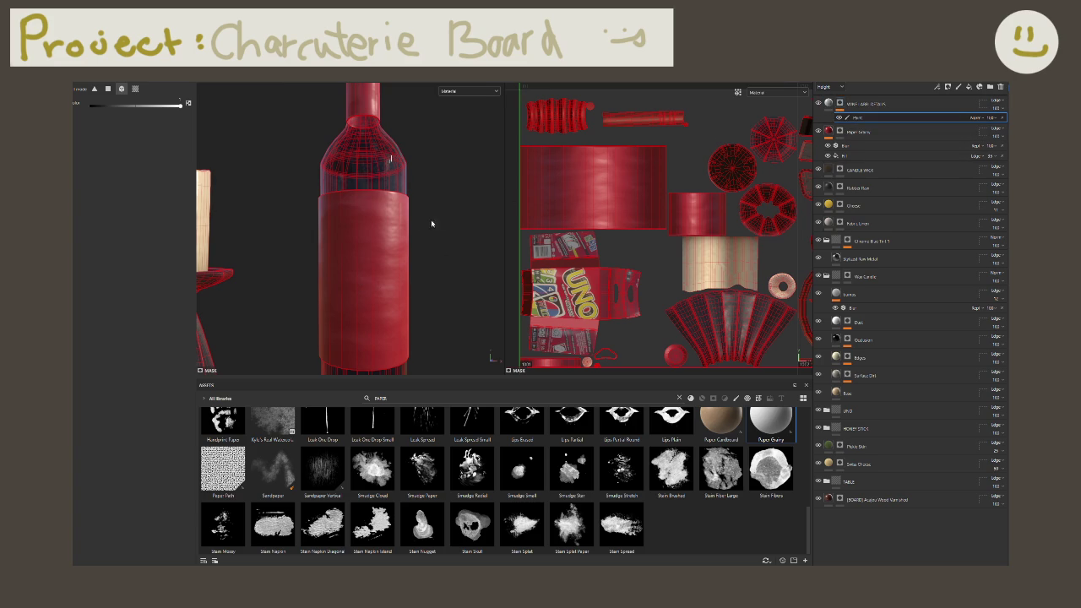
Step: Remove the top layer's paint effect and set its base colour to black
{"action": "left_click", "coordinate": [840, 103]}
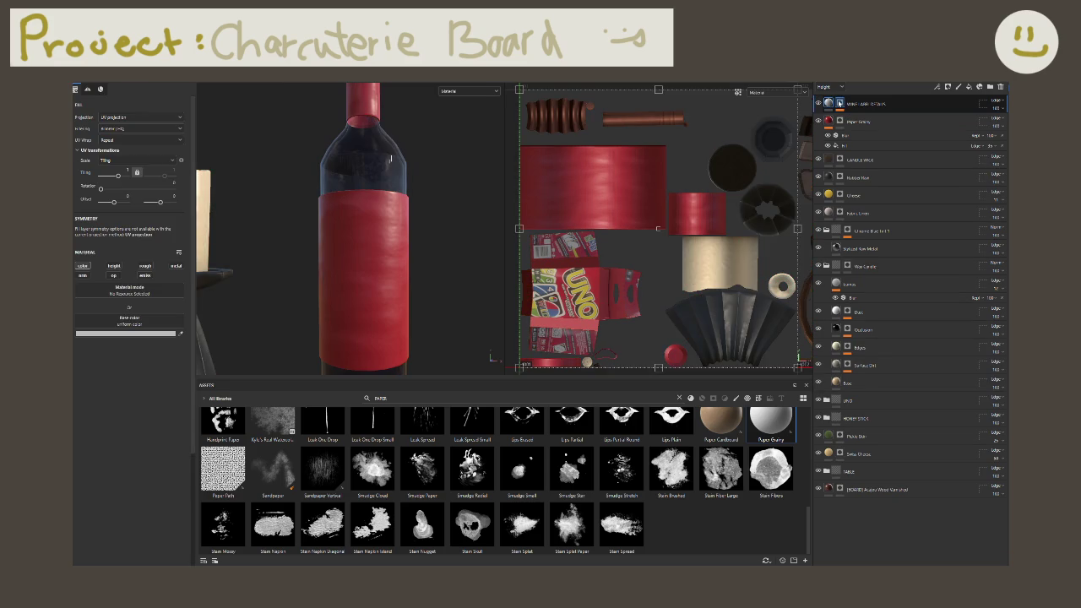
{"action": "left_click", "coordinate": [857, 103]}
{"action": "right_click", "coordinate": [852, 122]}
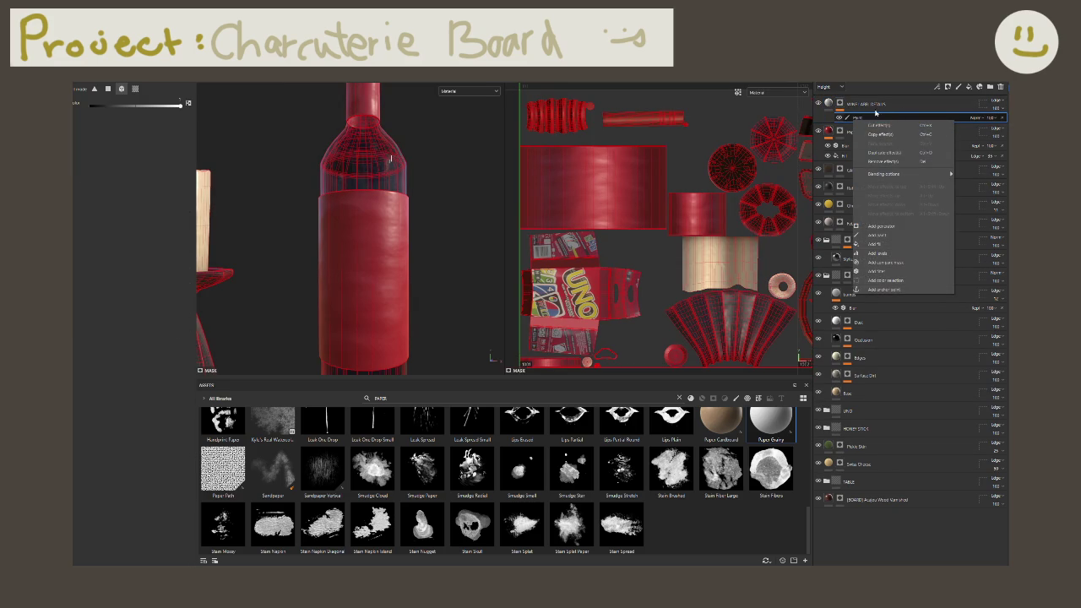
{"action": "left_click", "coordinate": [843, 103]}
{"action": "right_click", "coordinate": [843, 103]}
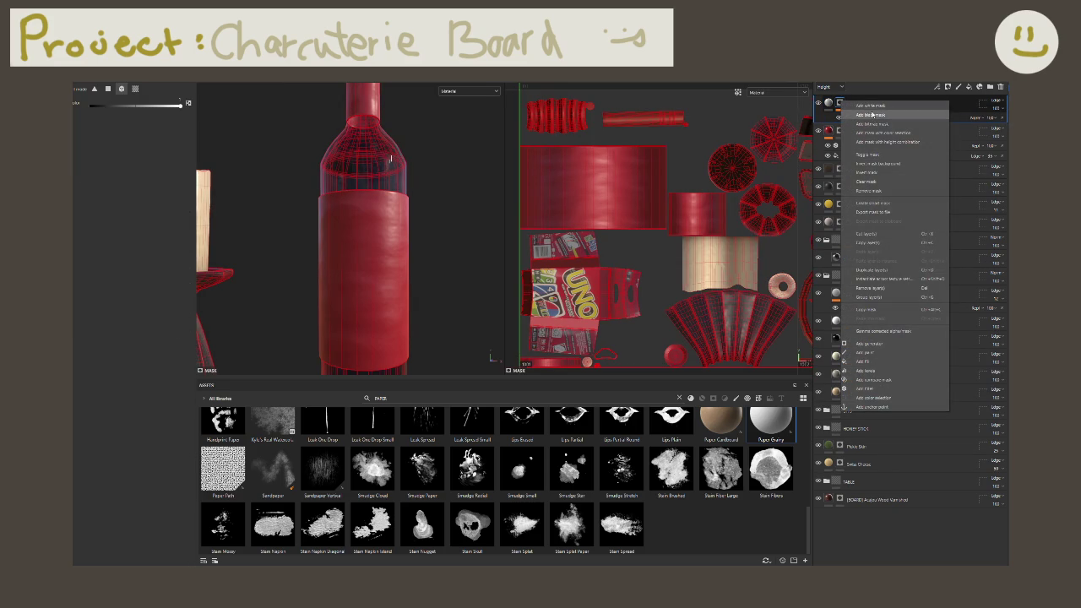
{"action": "left_click", "coordinate": [878, 123]}
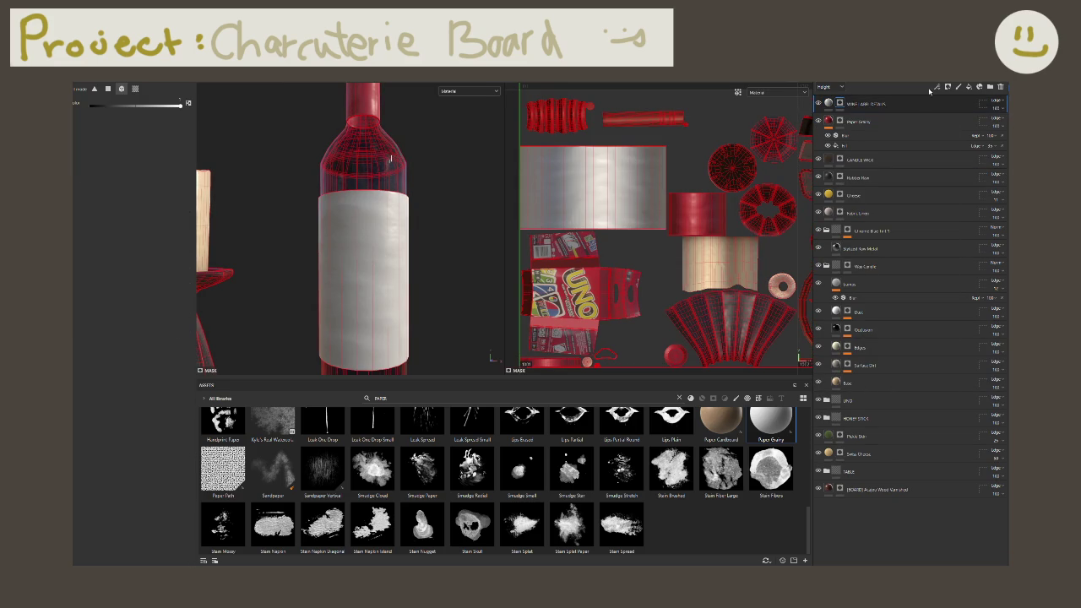
{"action": "left_click", "coordinate": [833, 104]}
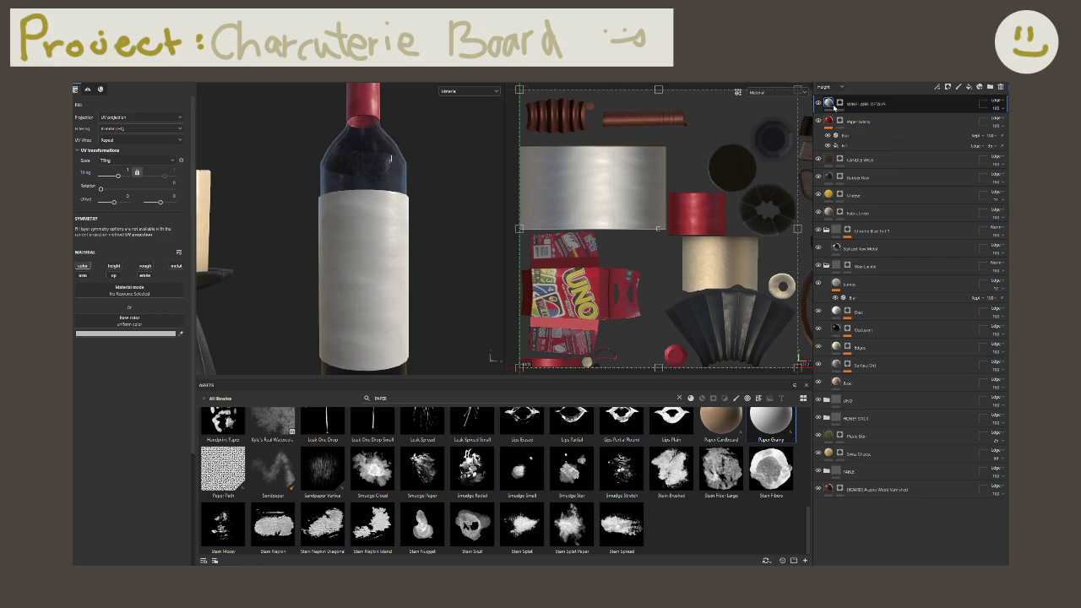
{"action": "left_click", "coordinate": [129, 335]}
{"action": "left_click_drag", "start_coordinate": [271, 360], "coordinate": [272, 440]}
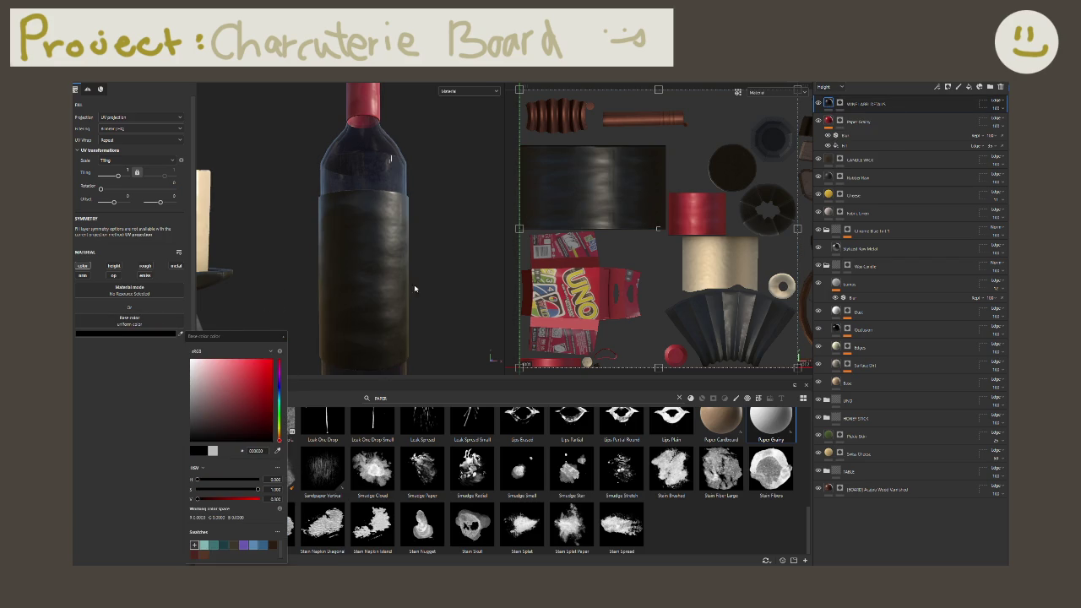
{"action": "mouse_move", "coordinate": [829, 103]}
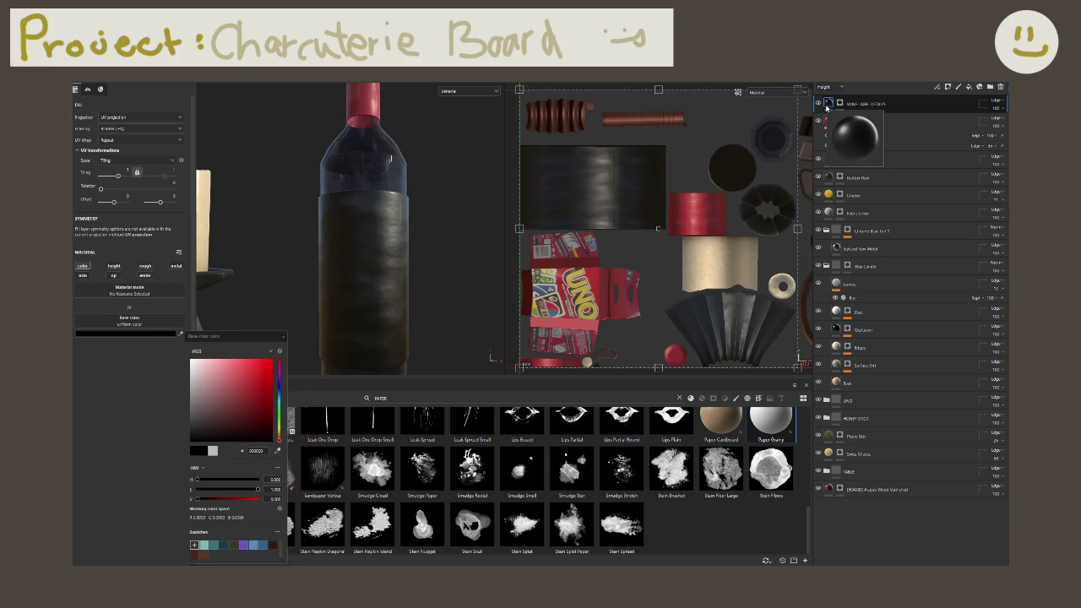
Step: Give the top layer a black mask ready for a fill effect
{"action": "right_click", "coordinate": [827, 107]}
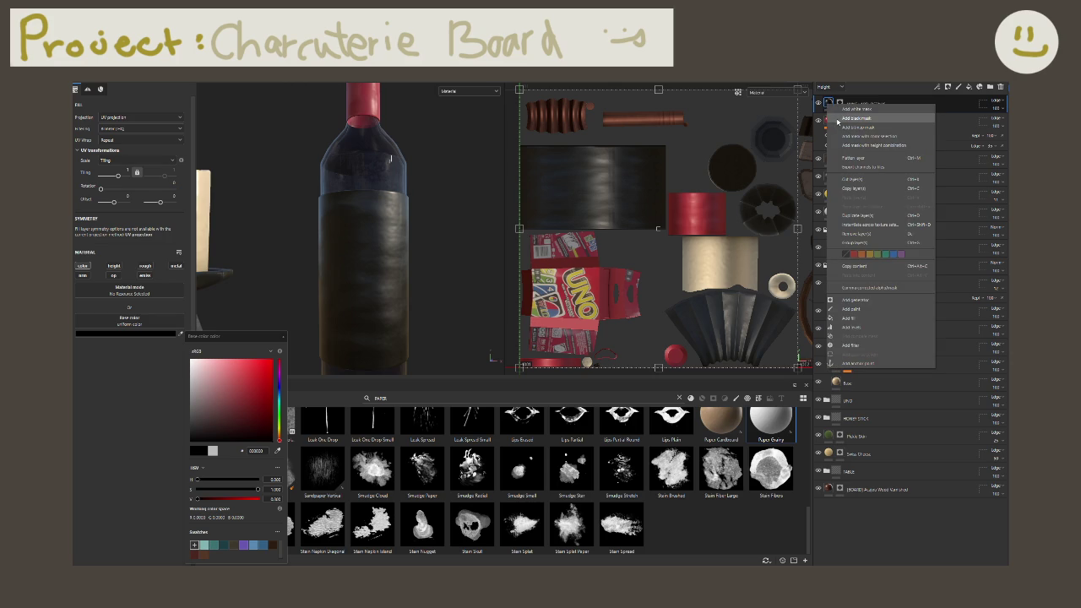
{"action": "left_click", "coordinate": [841, 119]}
{"action": "left_click", "coordinate": [839, 103]}
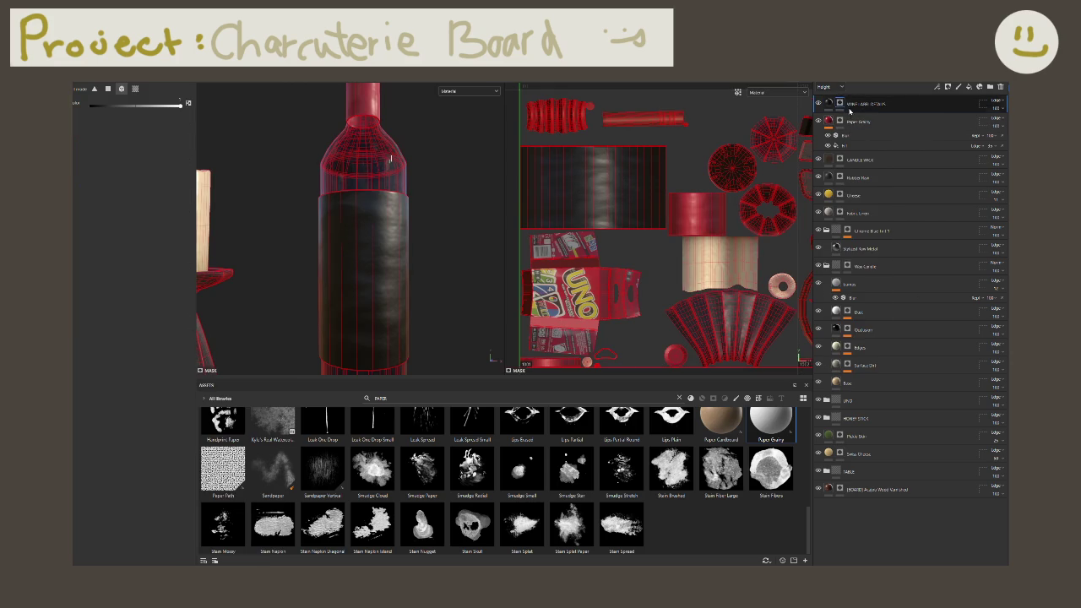
{"action": "right_click", "coordinate": [840, 104]}
{"action": "left_click", "coordinate": [841, 104]}
{"action": "right_click", "coordinate": [842, 105]}
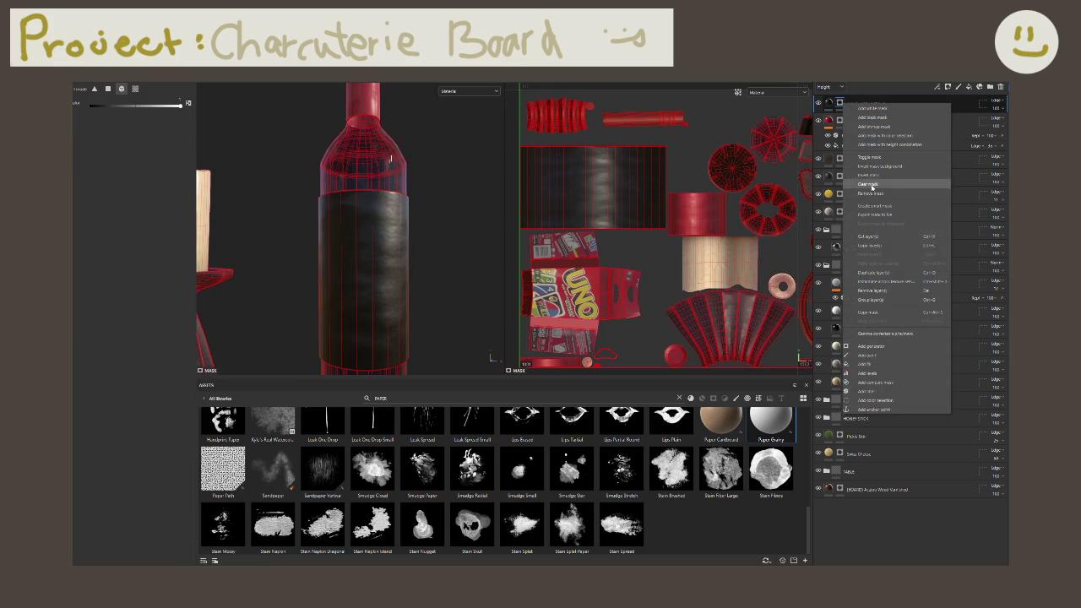
Step: Add a fill effect to the label mask with Subtract blending, then orbit to check the bottle
{"action": "left_click", "coordinate": [873, 364]}
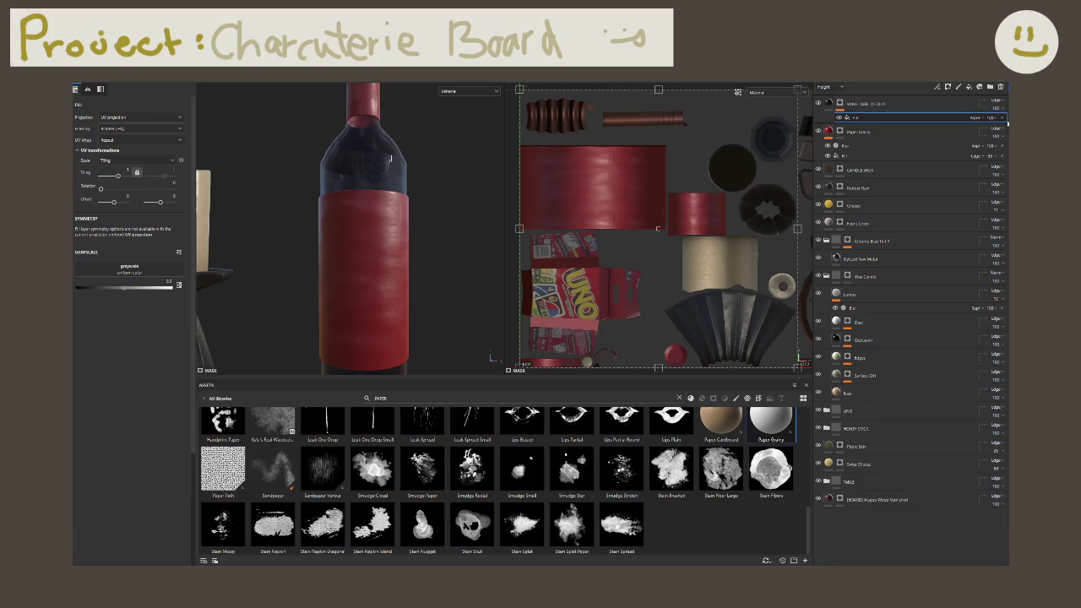
{"action": "left_click", "coordinate": [994, 118]}
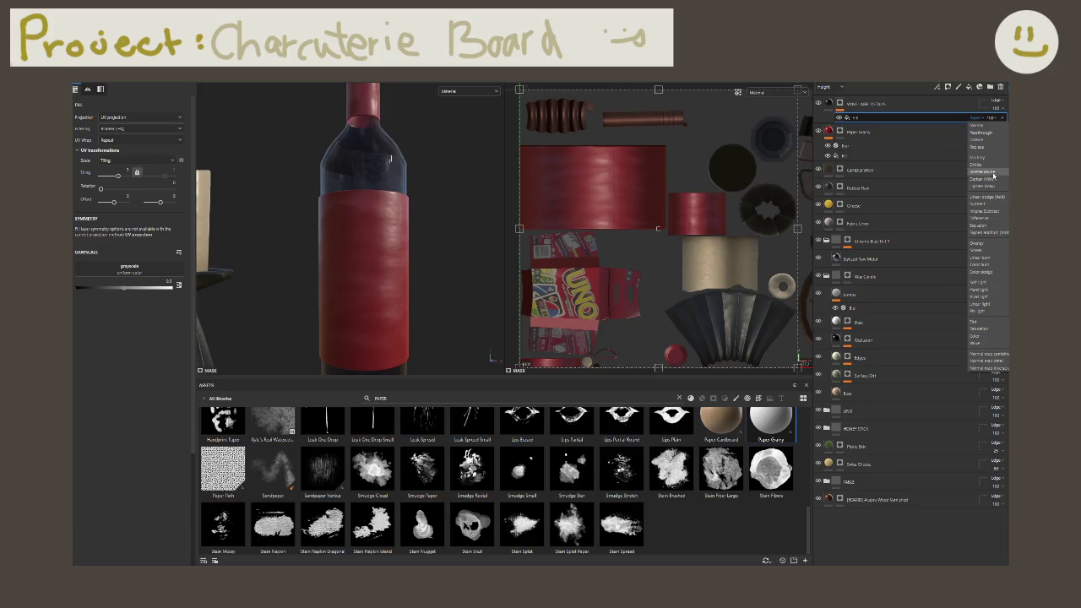
{"action": "left_click", "coordinate": [993, 206]}
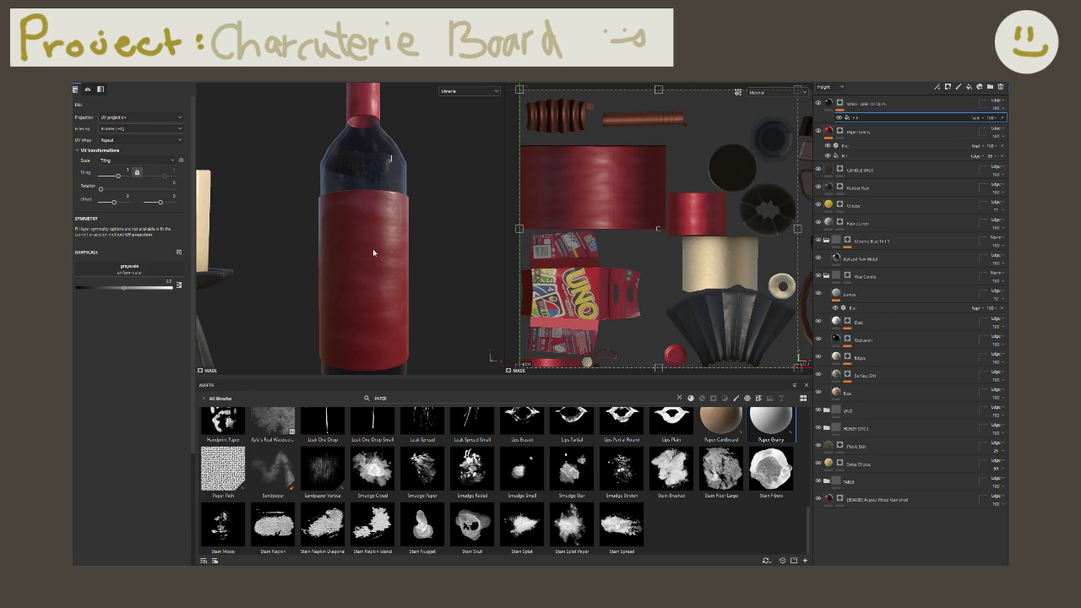
{"action": "left_click_drag", "start_coordinate": [330, 245], "coordinate": [325, 253], "text": "alt"}
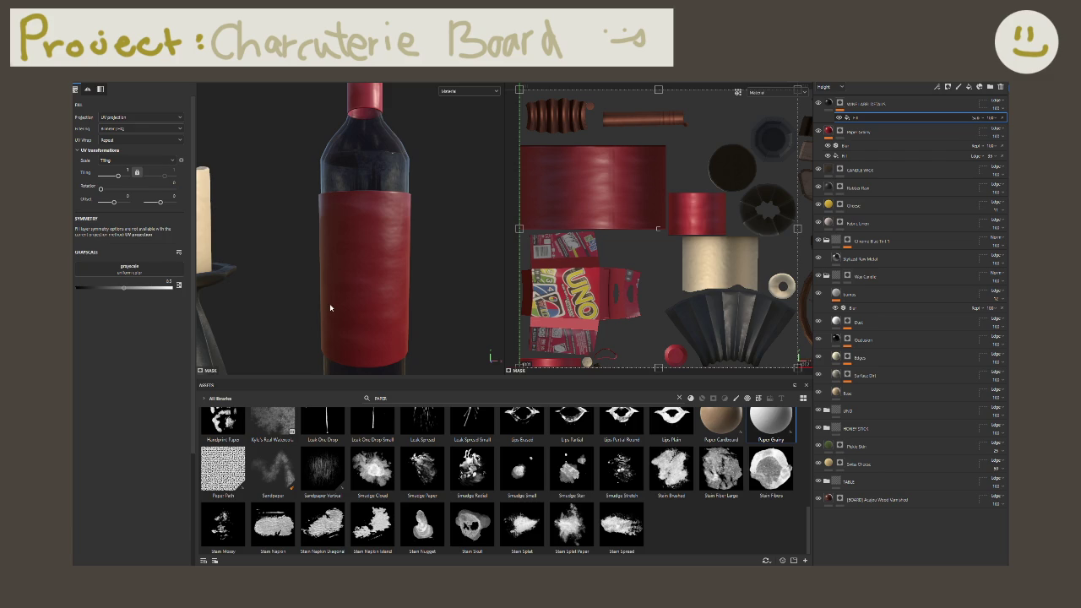
Step: Compare the fill's grayscale between 0 and 1, undoing back to 1 so the label stays red
{"action": "scroll", "coordinate": [355, 309], "scroll_direction": "up", "scroll_amount": 2}
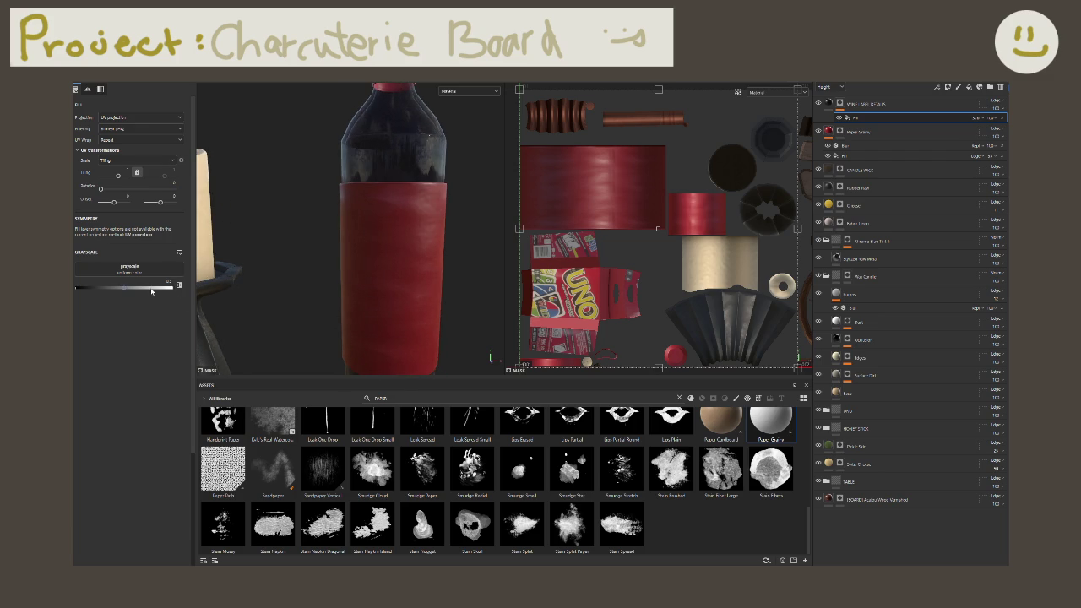
{"action": "mouse_move", "coordinate": [151, 291]}
{"action": "left_mouse_down"}
{"action": "mouse_move", "coordinate": [76, 288]}
{"action": "mouse_move", "coordinate": [170, 287]}
{"action": "mouse_move", "coordinate": [77, 287]}
{"action": "mouse_move", "coordinate": [170, 287]}
{"action": "left_mouse_up"}
{"action": "mouse_move", "coordinate": [170, 287]}
{"action": "left_mouse_down"}
{"action": "mouse_move", "coordinate": [77, 287]}
{"action": "mouse_move", "coordinate": [170, 287]}
{"action": "left_mouse_up"}
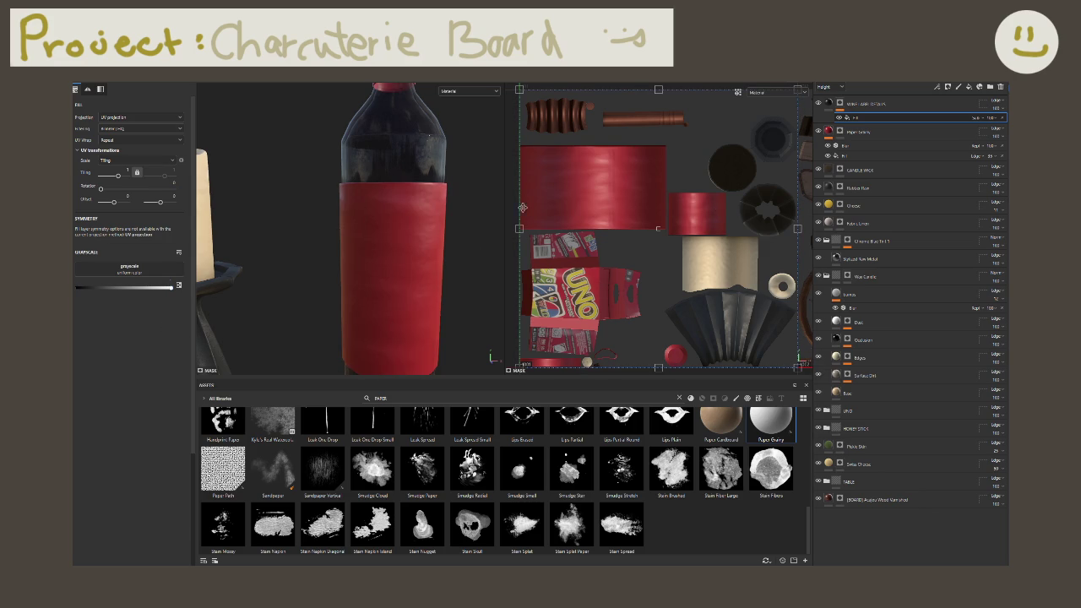
{"action": "left_click_drag", "start_coordinate": [169, 287], "coordinate": [77, 287]}
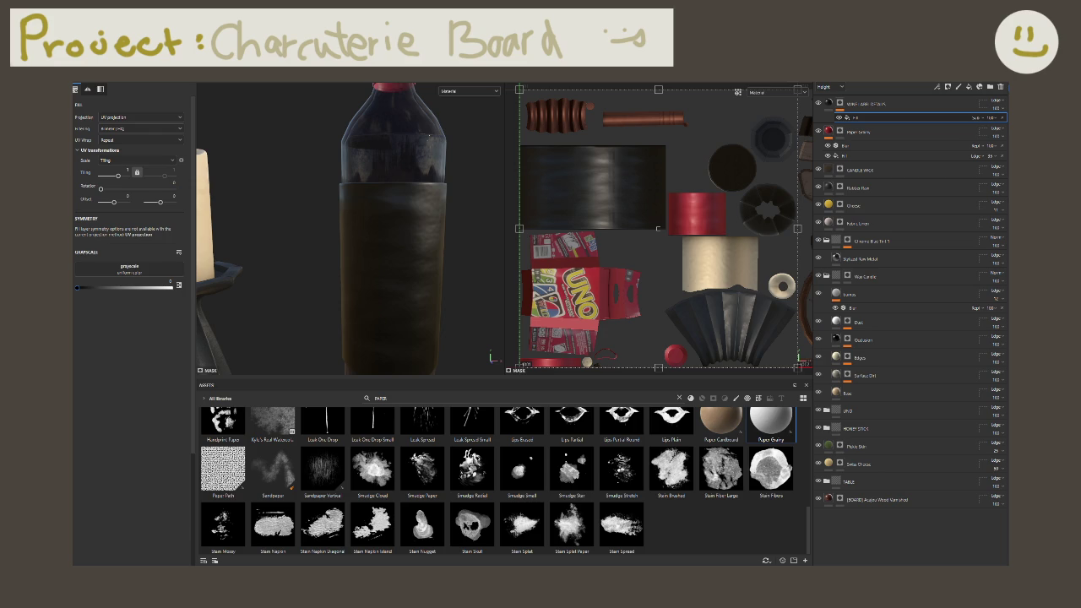
{"action": "key", "text": "ctrl+z"}
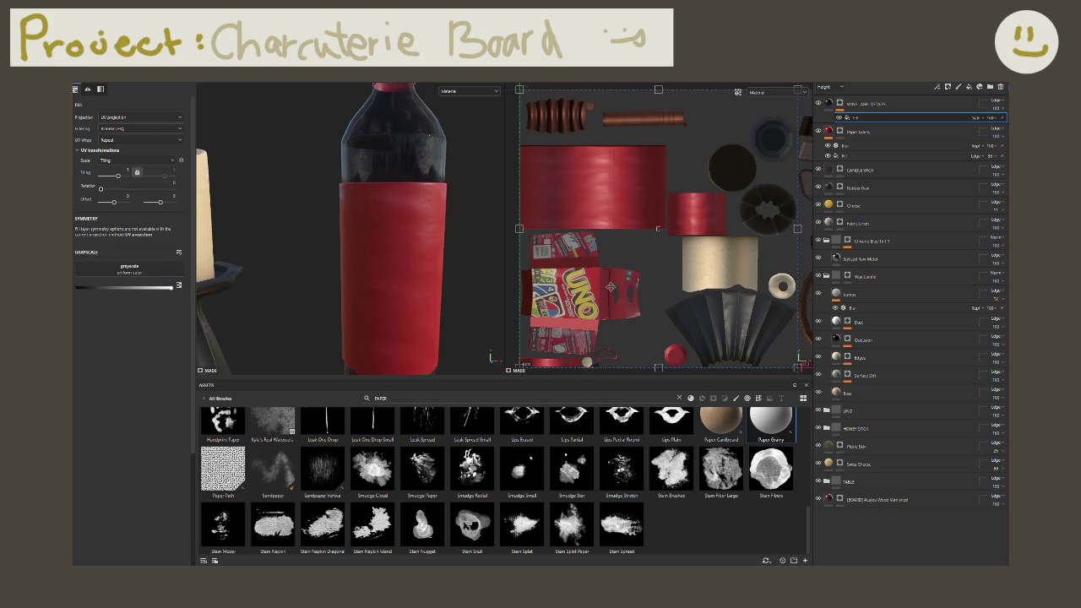
Step: Open the effect options menu and dismiss it without adding anything
{"action": "right_click", "coordinate": [870, 122]}
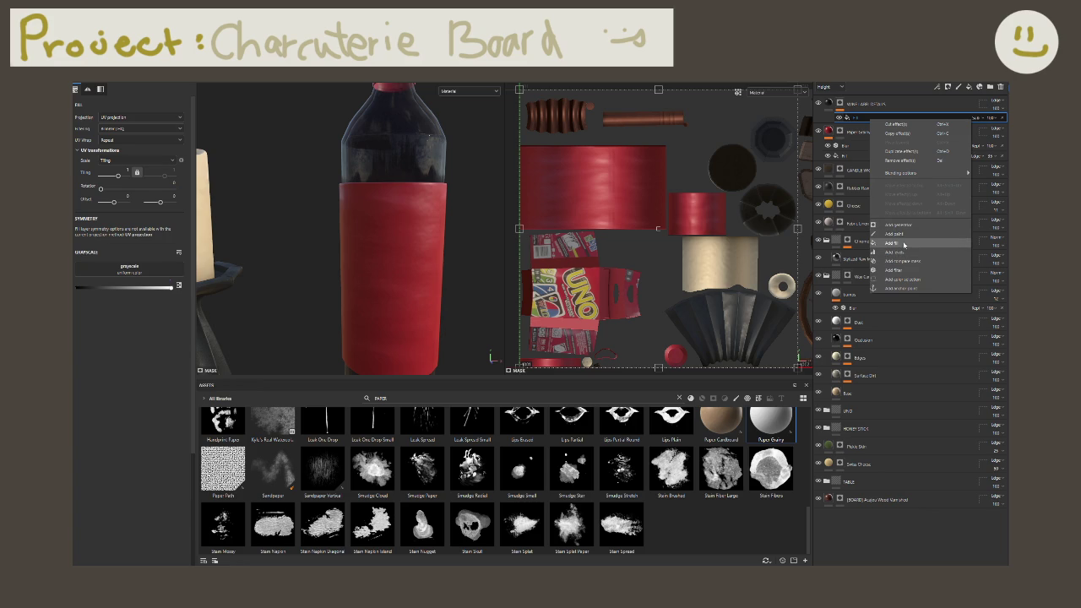
{"action": "left_click", "coordinate": [852, 118]}
{"action": "key", "text": "4"}
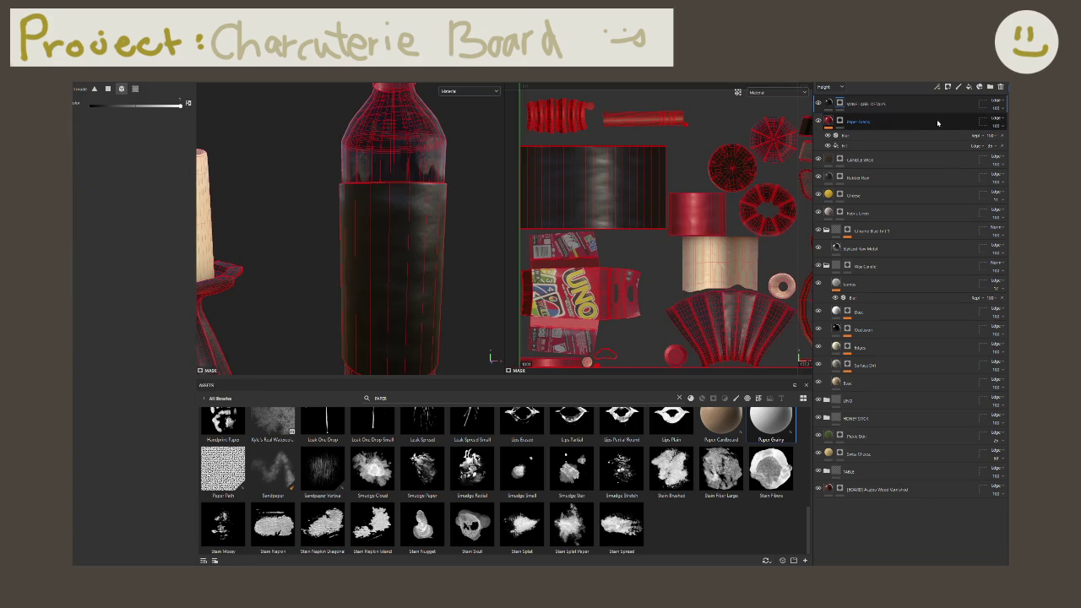
{"action": "left_click", "coordinate": [835, 106]}
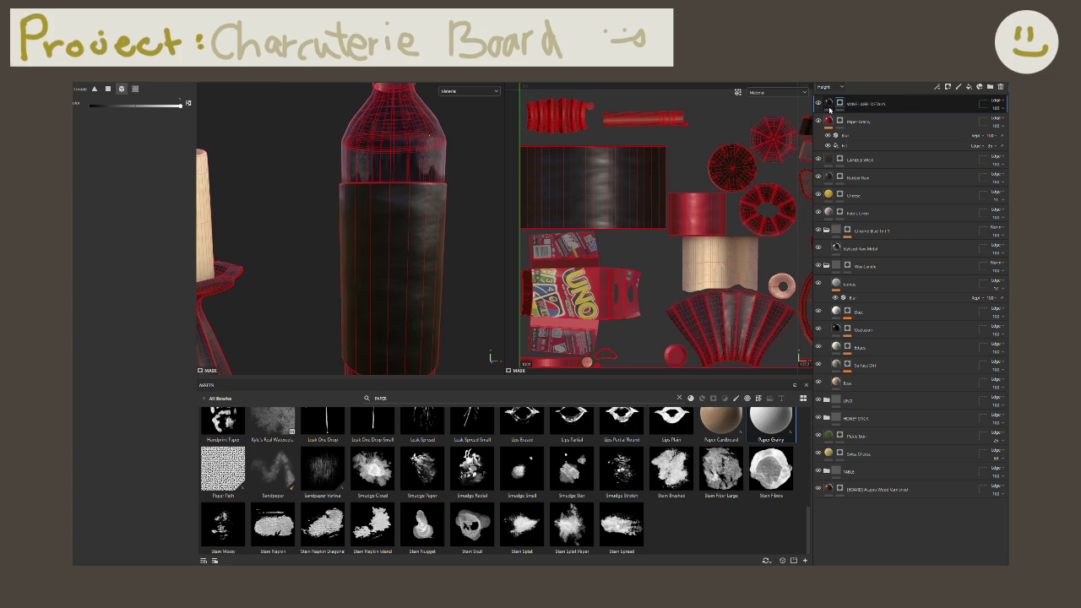
{"action": "right_click", "coordinate": [834, 107]}
{"action": "left_click", "coordinate": [832, 102]}
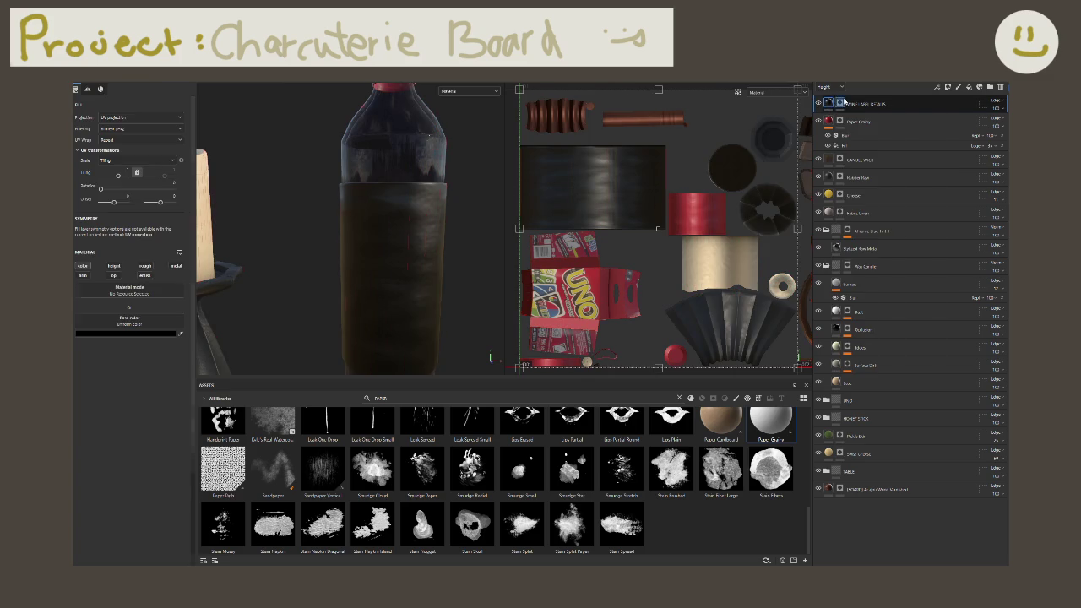
{"action": "right_click", "coordinate": [832, 102]}
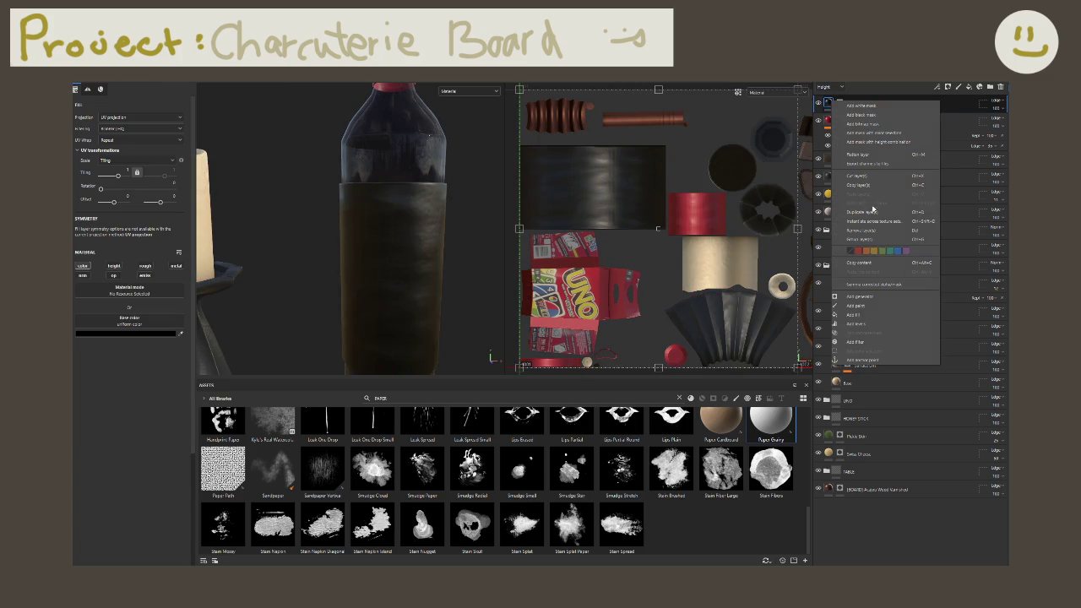
{"action": "left_click", "coordinate": [864, 341]}
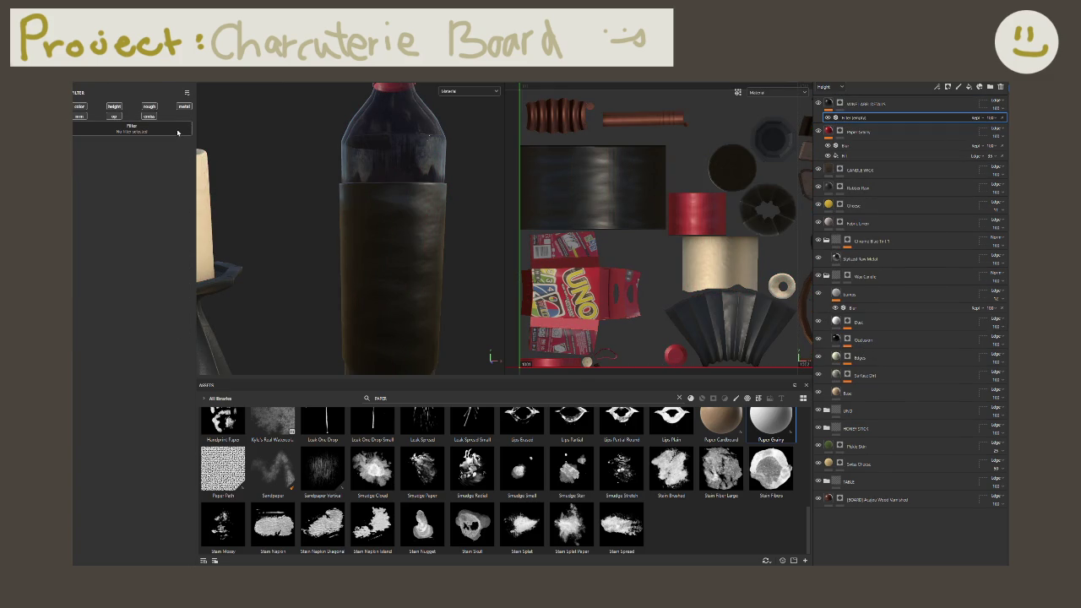
{"action": "left_click", "coordinate": [181, 126]}
{"action": "double_click", "coordinate": [199, 139]}
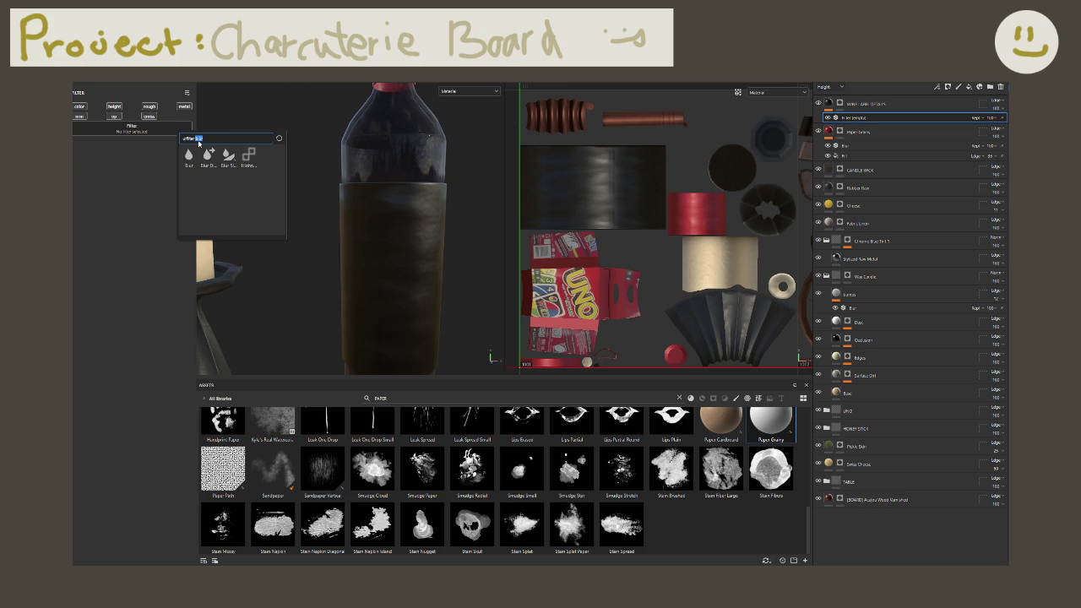
{"action": "key", "text": "BackSpace"}
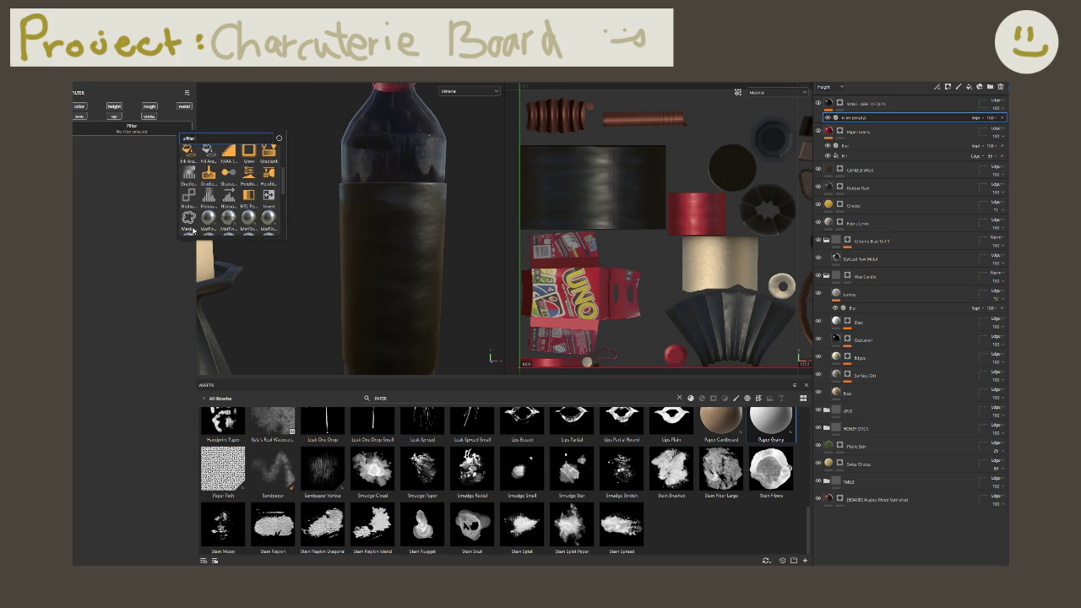
{"action": "left_click", "coordinate": [191, 228]}
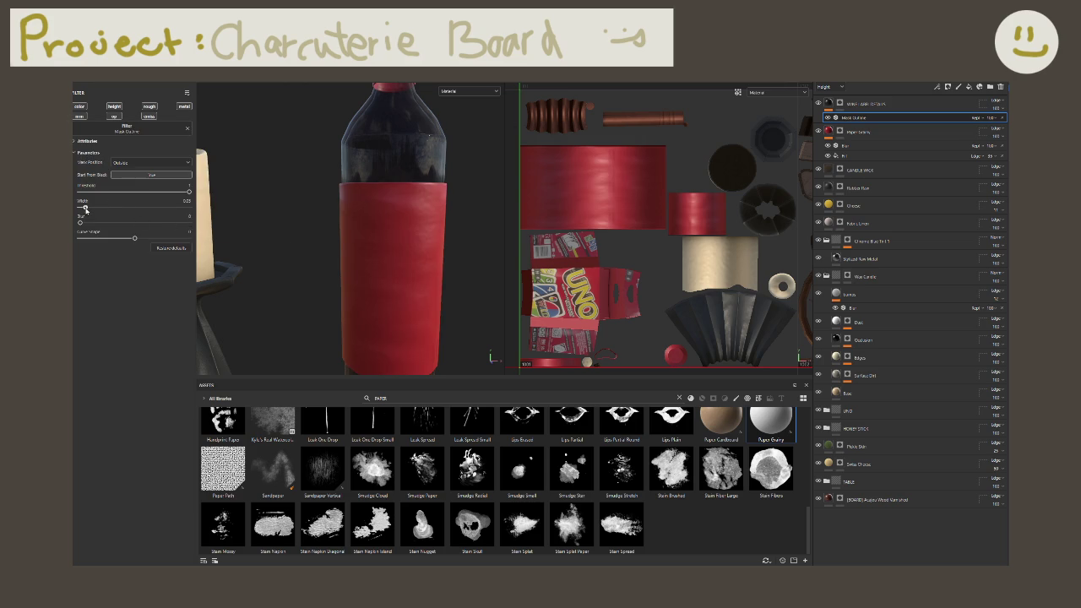
{"action": "left_click", "coordinate": [148, 163]}
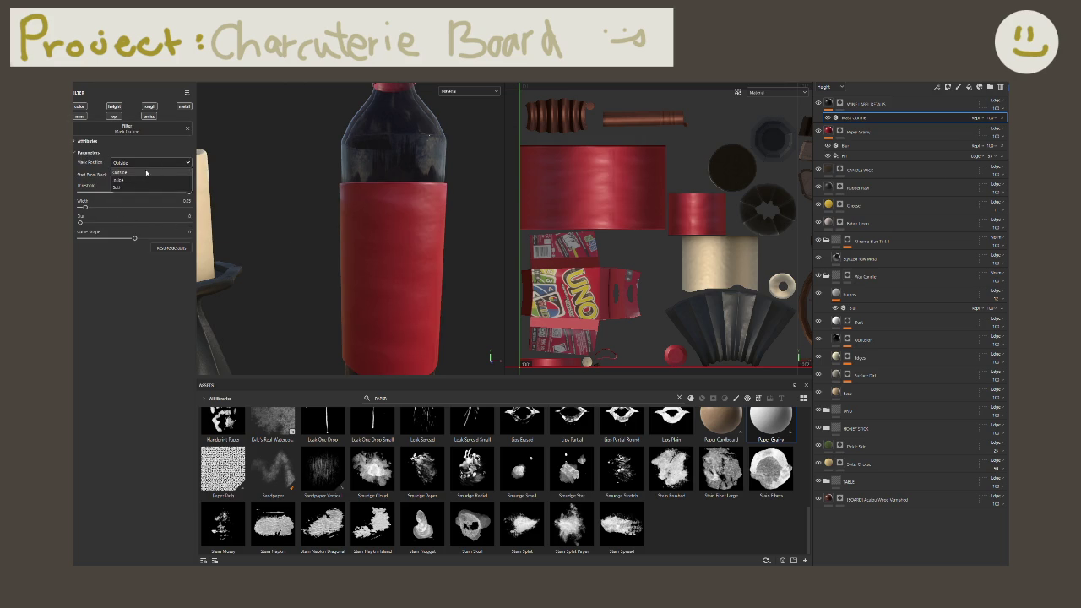
{"action": "left_click", "coordinate": [145, 183]}
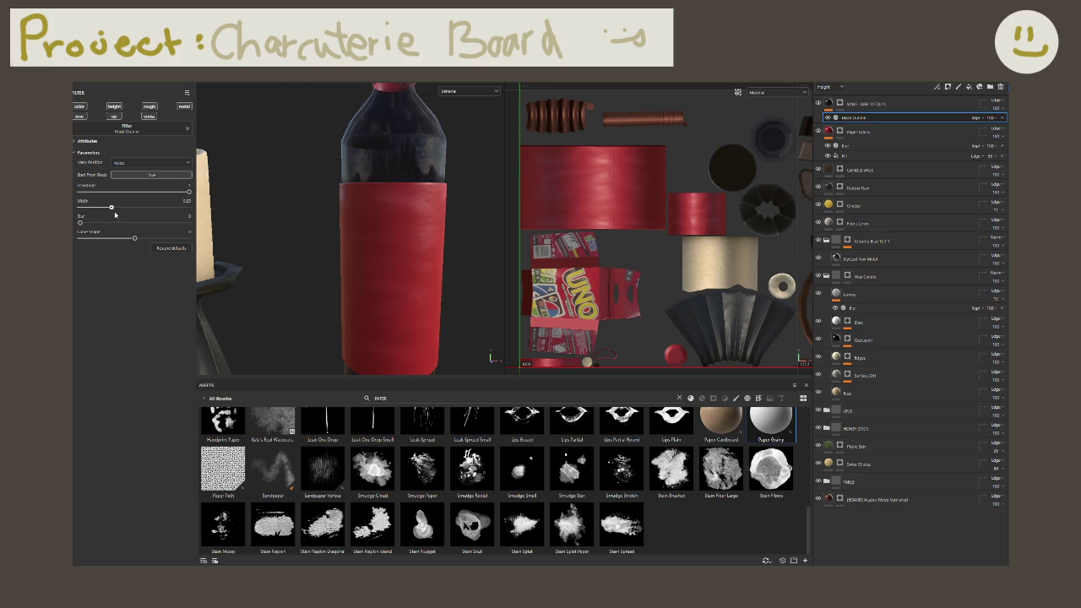
{"action": "key", "text": "Delete"}
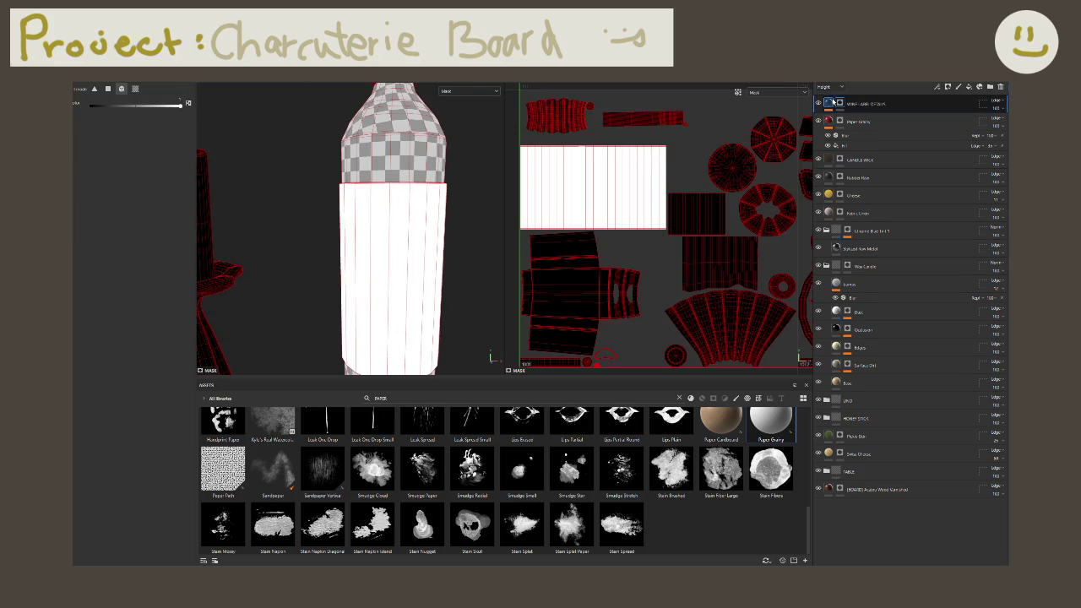
{"action": "key", "text": "ctrl+z"}
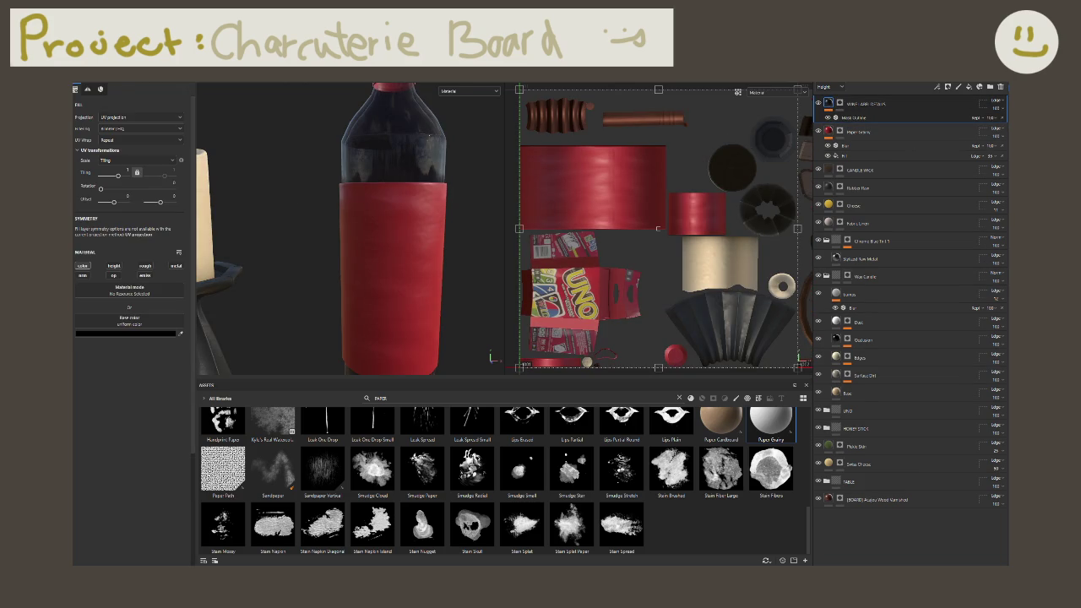
{"action": "key", "text": "ctrl+y"}
Step: Add a Mask Outline filter to the label mask, with mask position set inside, viewed in mask mode
{"action": "right_click", "coordinate": [839, 108]}
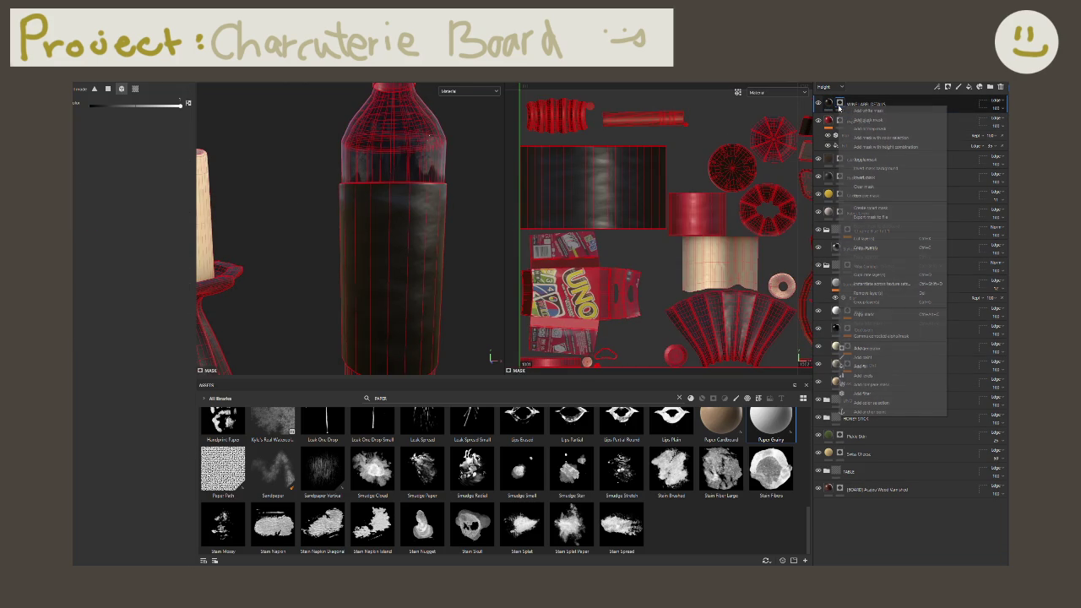
{"action": "left_click", "coordinate": [882, 393]}
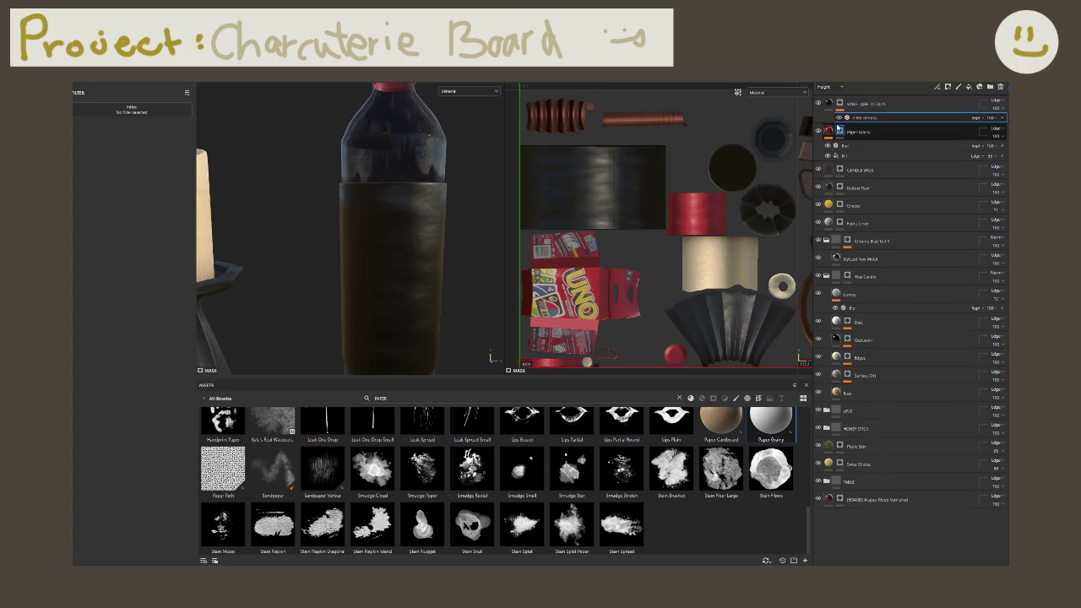
{"action": "key", "text": "m"}
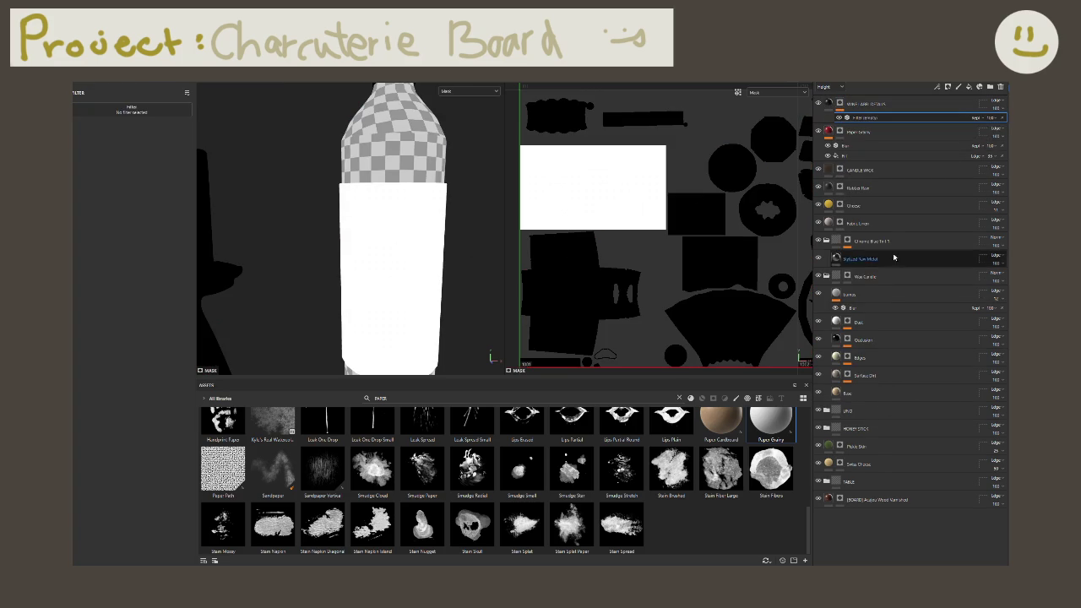
{"action": "left_click", "coordinate": [132, 110]}
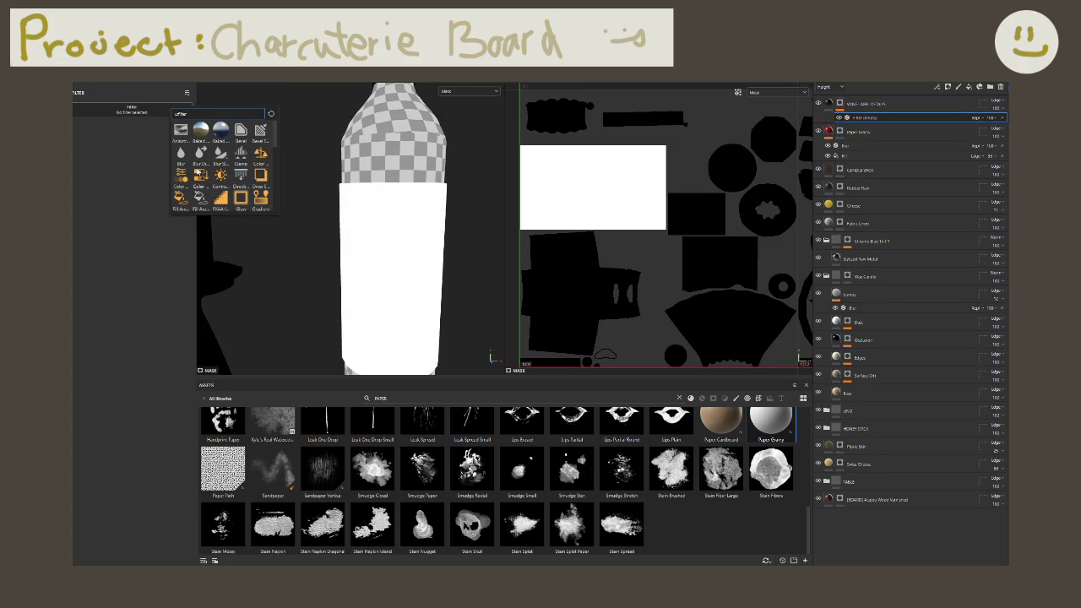
{"action": "scroll", "coordinate": [241, 176], "scroll_direction": "down", "scroll_amount": 5}
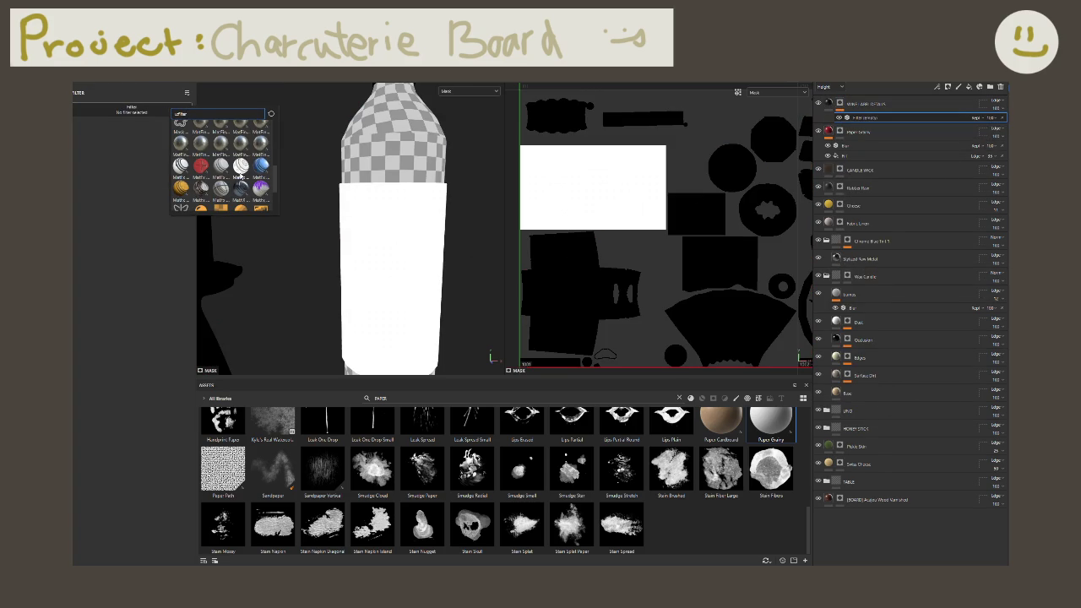
{"action": "scroll", "coordinate": [225, 175], "scroll_direction": "up", "scroll_amount": 5}
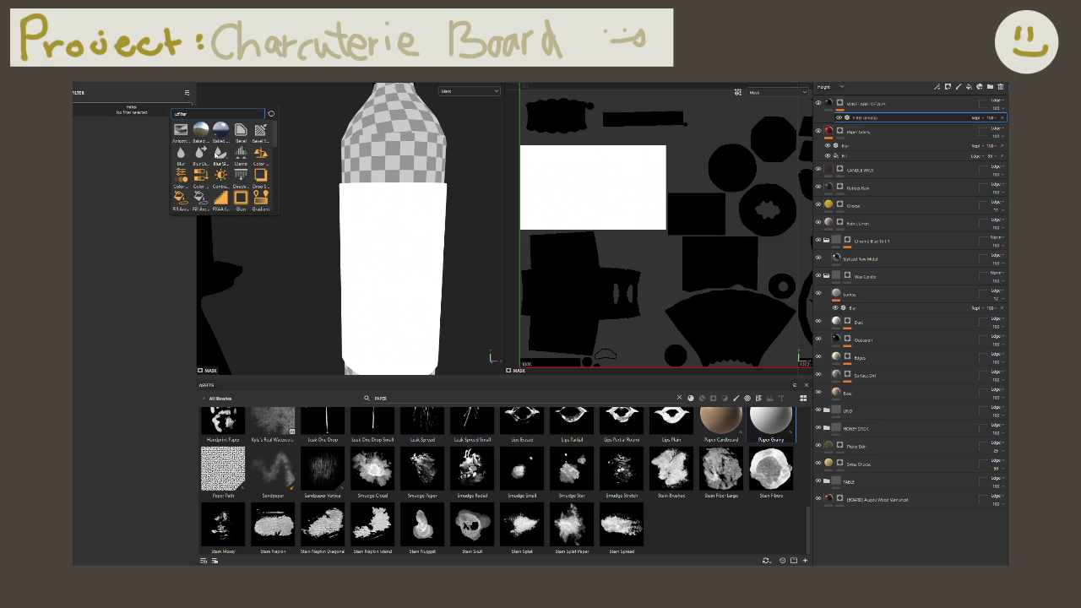
{"action": "type", "text": "mask out"}
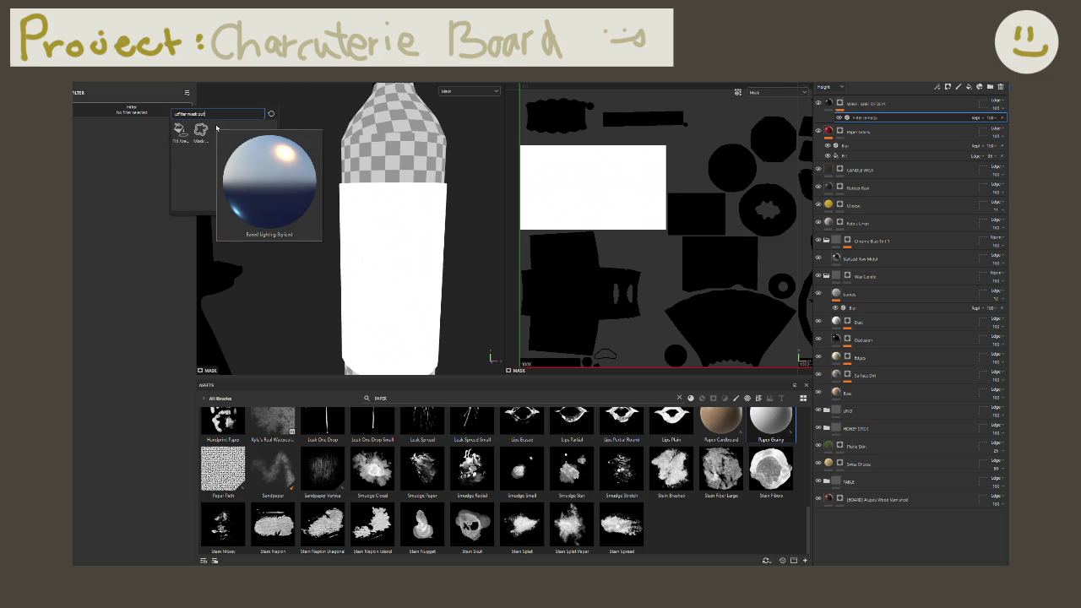
{"action": "left_click", "coordinate": [201, 131]}
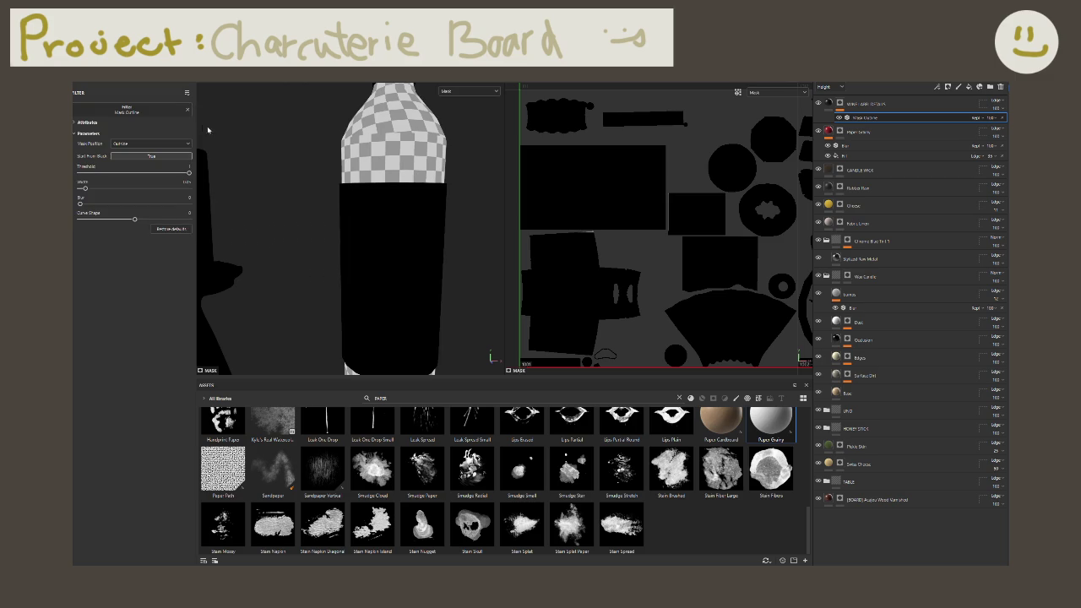
{"action": "left_click", "coordinate": [149, 144]}
{"action": "left_click", "coordinate": [151, 159]}
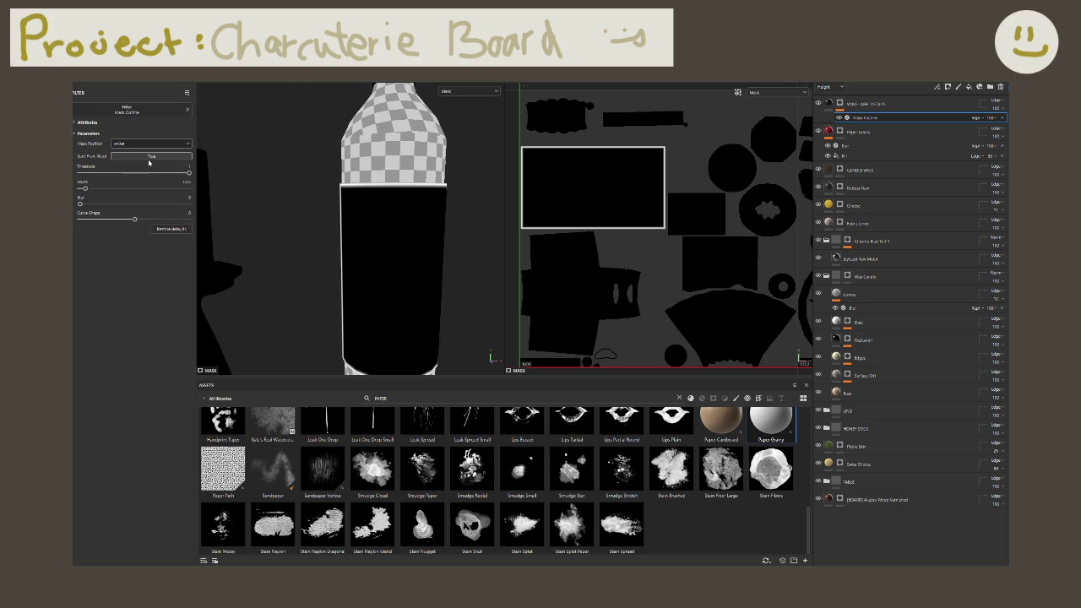
Step: Reduce the outline Width to its minimum and raise Curve Shape for a crisp band
{"action": "scroll", "coordinate": [367, 254], "scroll_direction": "down", "scroll_amount": 3}
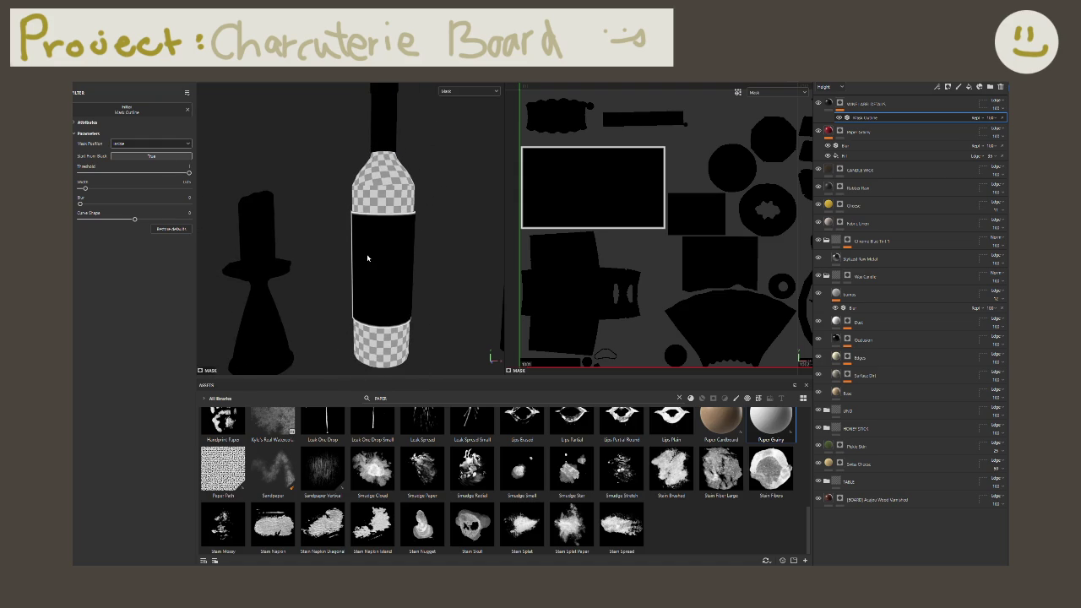
{"action": "mouse_move", "coordinate": [378, 262]}
{"action": "left_mouse_down", "text": "alt"}
{"action": "mouse_move", "coordinate": [360, 251]}
{"action": "mouse_move", "coordinate": [512, 293]}
{"action": "mouse_move", "coordinate": [401, 263]}
{"action": "left_mouse_up", "text": "alt"}
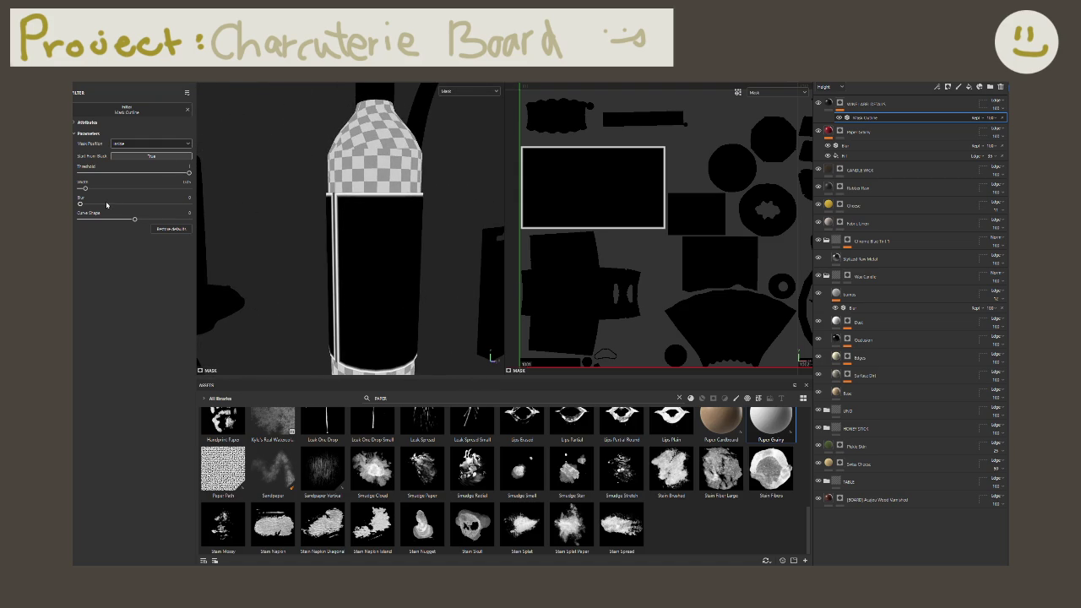
{"action": "left_click_drag", "start_coordinate": [254, 221], "coordinate": [398, 241], "text": "alt"}
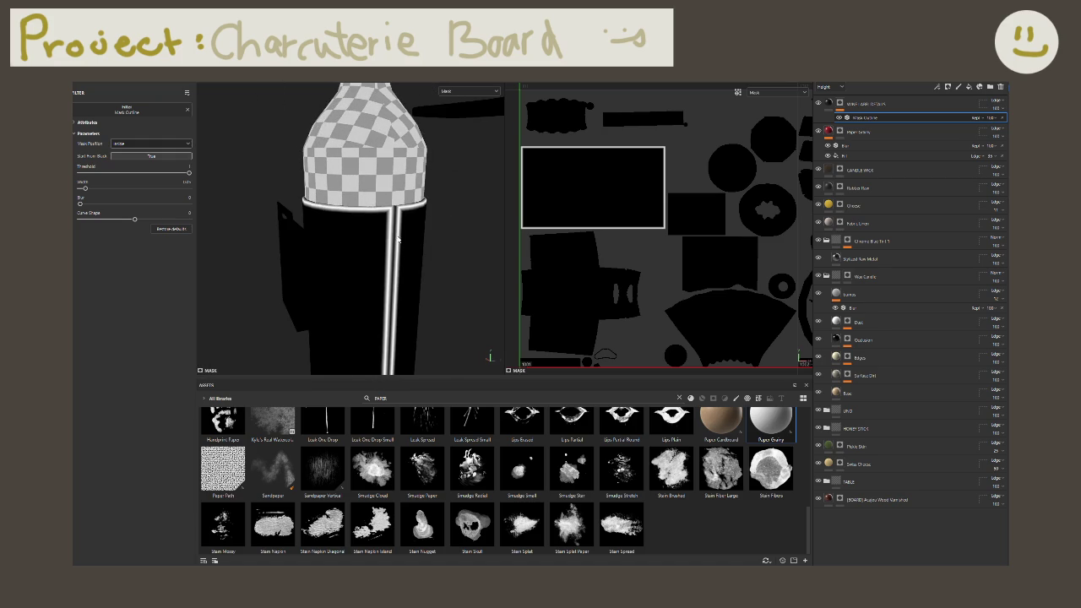
{"action": "left_click_drag", "start_coordinate": [85, 189], "coordinate": [98, 191]}
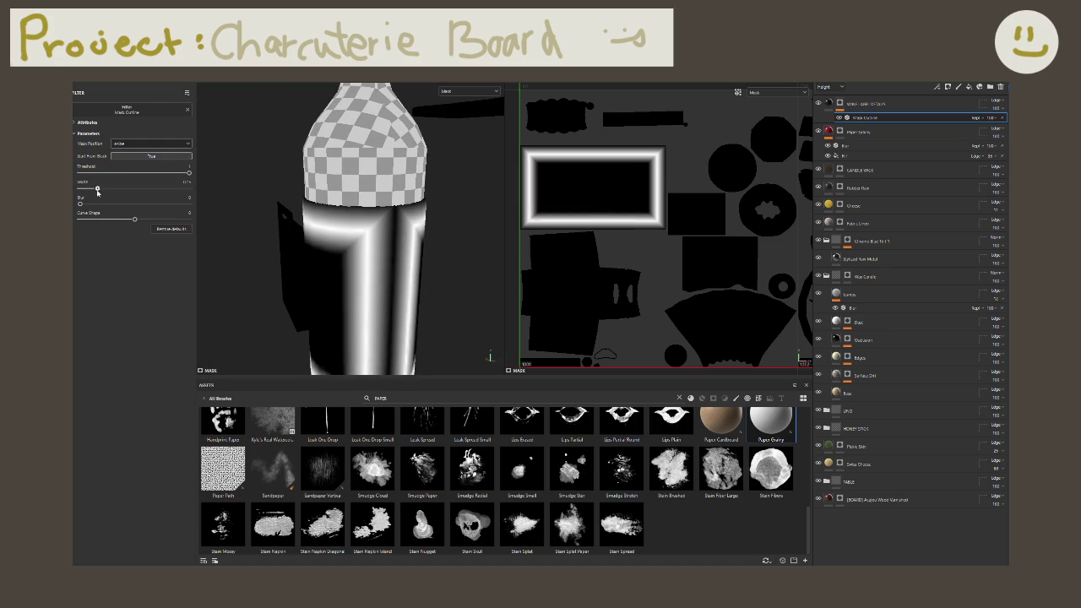
{"action": "left_click_drag", "start_coordinate": [98, 191], "coordinate": [86, 189]}
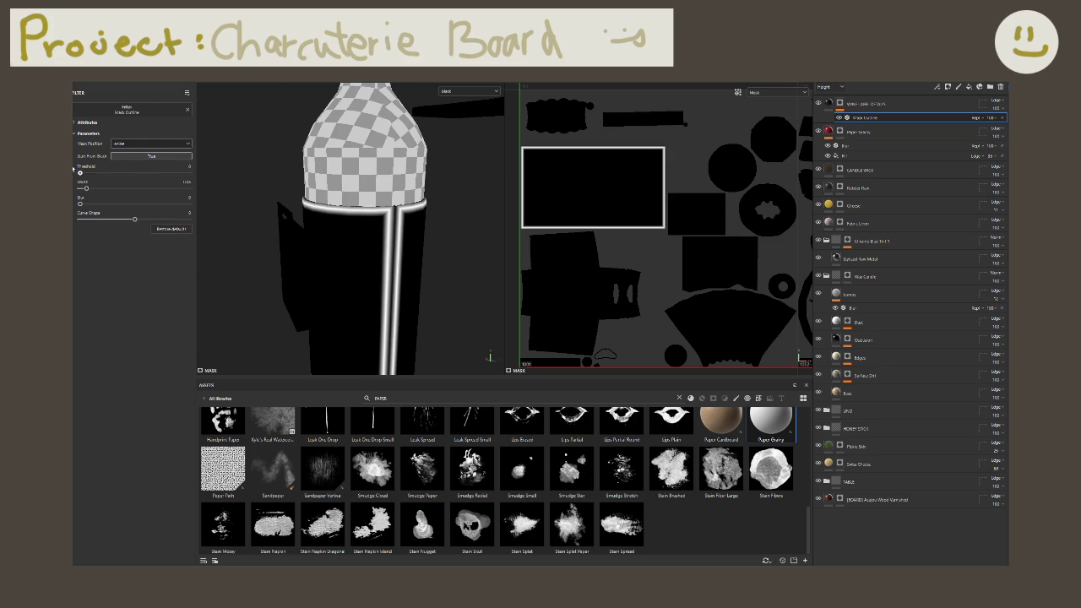
{"action": "left_click_drag", "start_coordinate": [140, 218], "coordinate": [189, 219]}
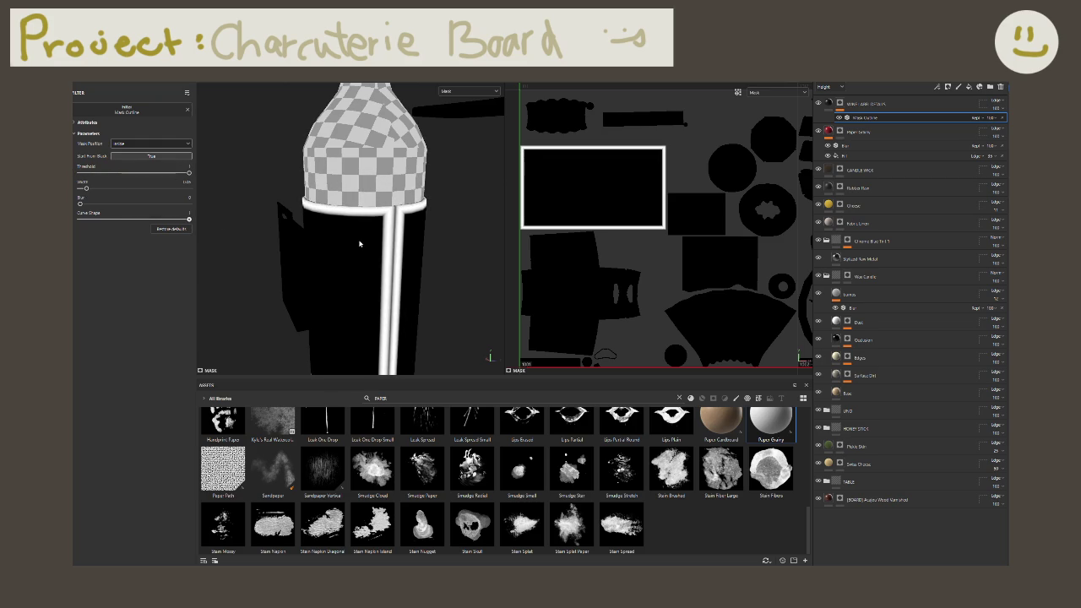
{"action": "mouse_move", "coordinate": [460, 257]}
{"action": "left_mouse_down", "text": "alt"}
{"action": "mouse_move", "coordinate": [295, 198]}
{"action": "mouse_move", "coordinate": [543, 304]}
{"action": "mouse_move", "coordinate": [242, 234]}
{"action": "mouse_move", "coordinate": [253, 228]}
{"action": "left_mouse_up", "text": "alt"}
{"action": "scroll", "coordinate": [385, 251], "scroll_direction": "up", "scroll_amount": 3}
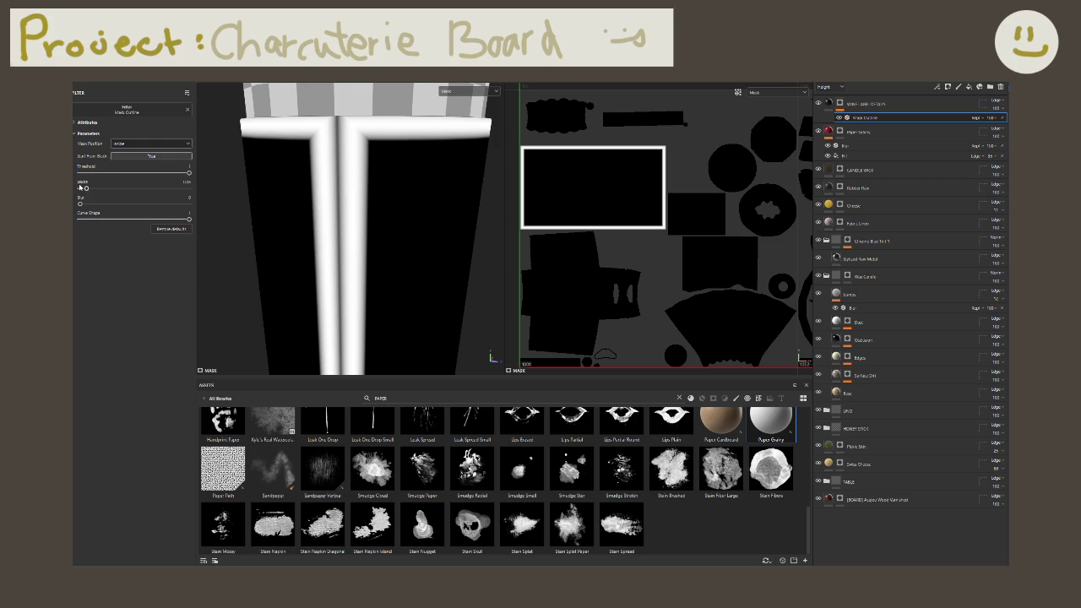
{"action": "left_click_drag", "start_coordinate": [85, 188], "coordinate": [83, 191]}
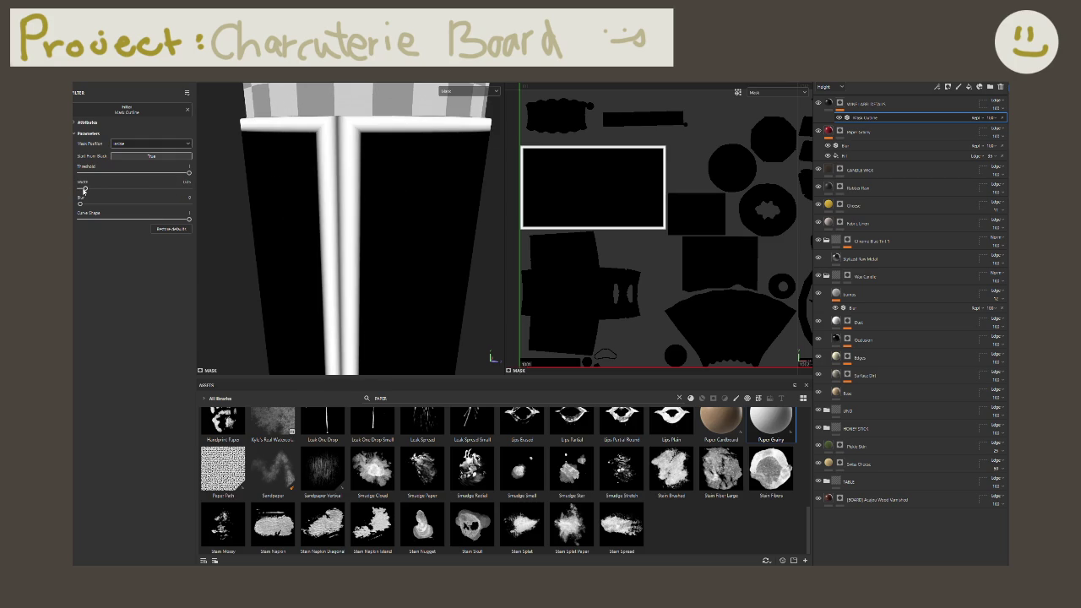
{"action": "mouse_move", "coordinate": [417, 229]}
{"action": "left_mouse_down", "text": "alt"}
{"action": "mouse_move", "coordinate": [318, 241]}
{"action": "mouse_move", "coordinate": [292, 198]}
{"action": "mouse_move", "coordinate": [364, 225]}
{"action": "mouse_move", "coordinate": [324, 200]}
{"action": "left_mouse_up", "text": "alt"}
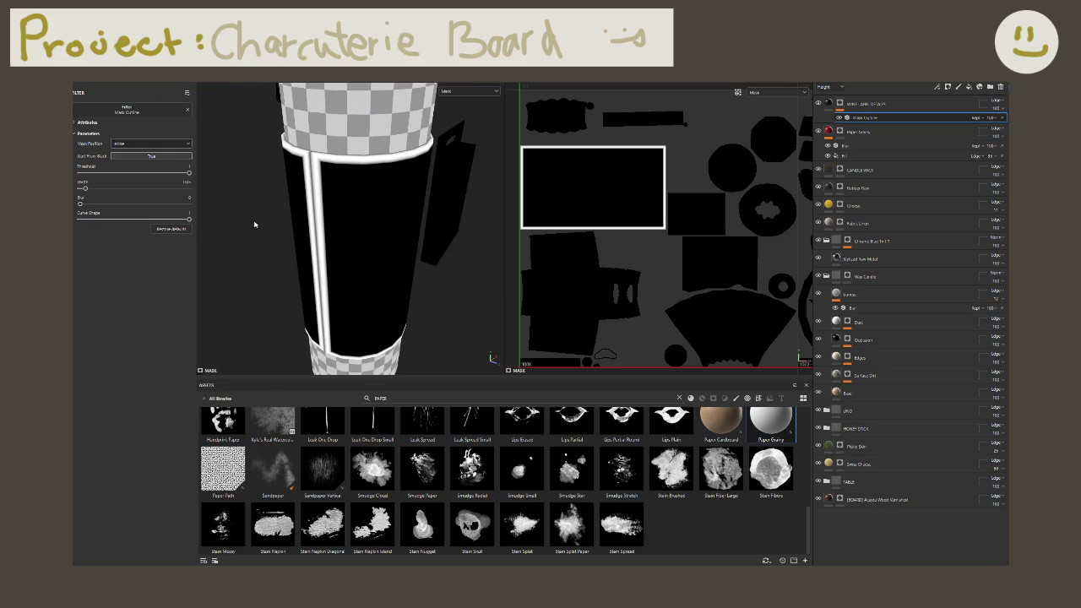
{"action": "scroll", "coordinate": [254, 225], "scroll_direction": "up", "scroll_amount": 2}
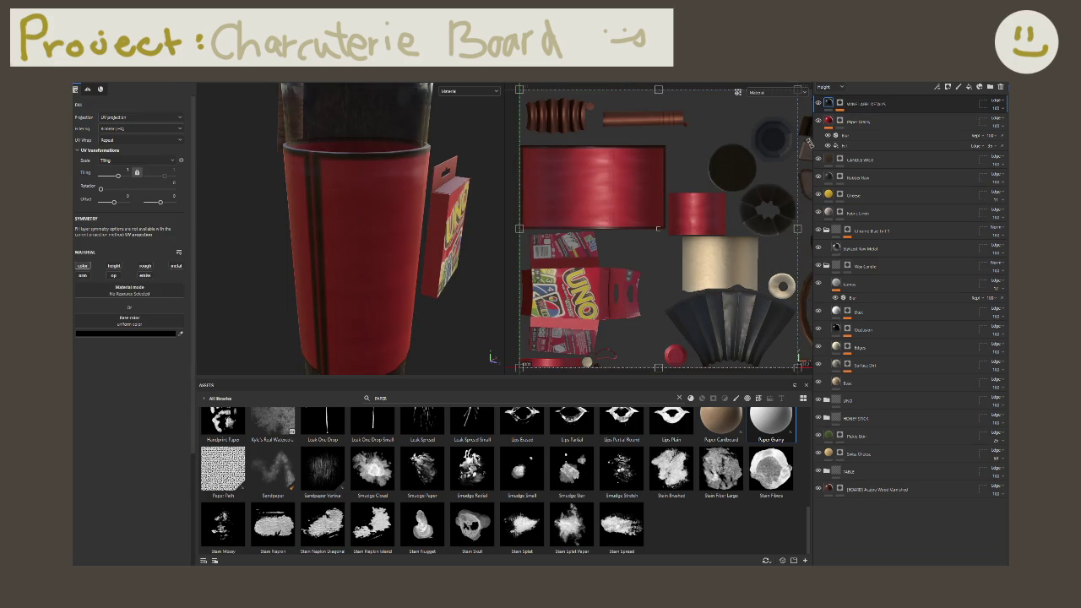
Step: Add a Levels adjustment with midtones pushed left, then a paint effect, to the label mask
{"action": "left_click", "coordinate": [841, 104]}
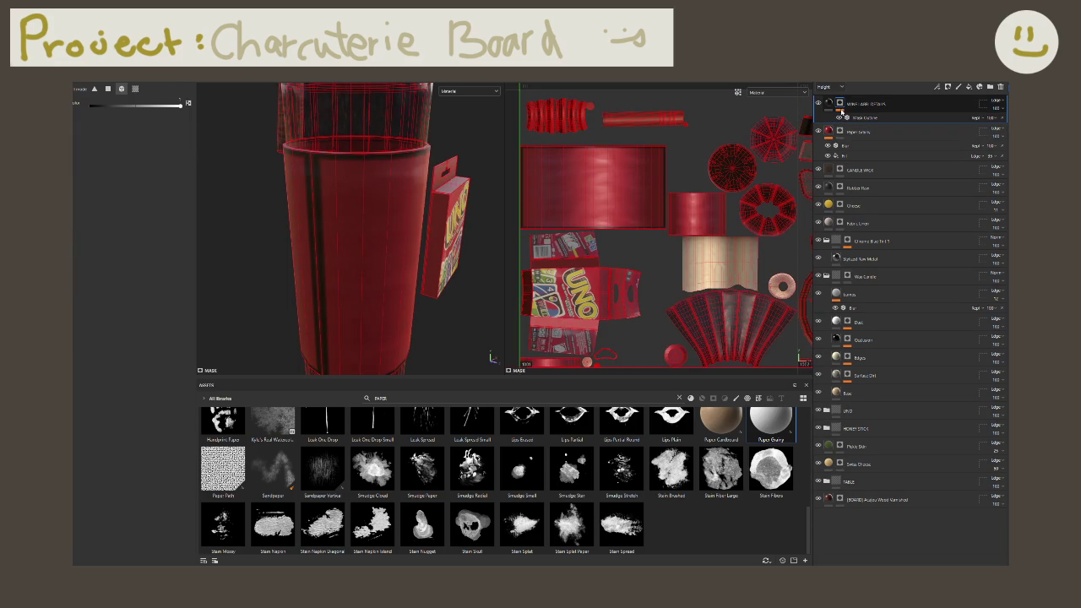
{"action": "right_click", "coordinate": [855, 117]}
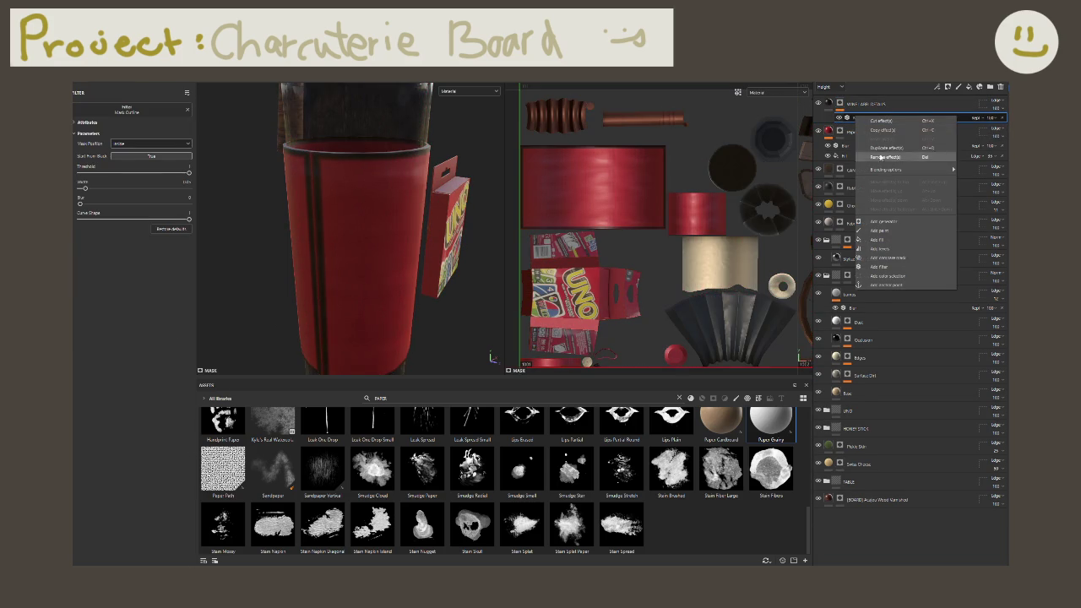
{"action": "left_click", "coordinate": [880, 248]}
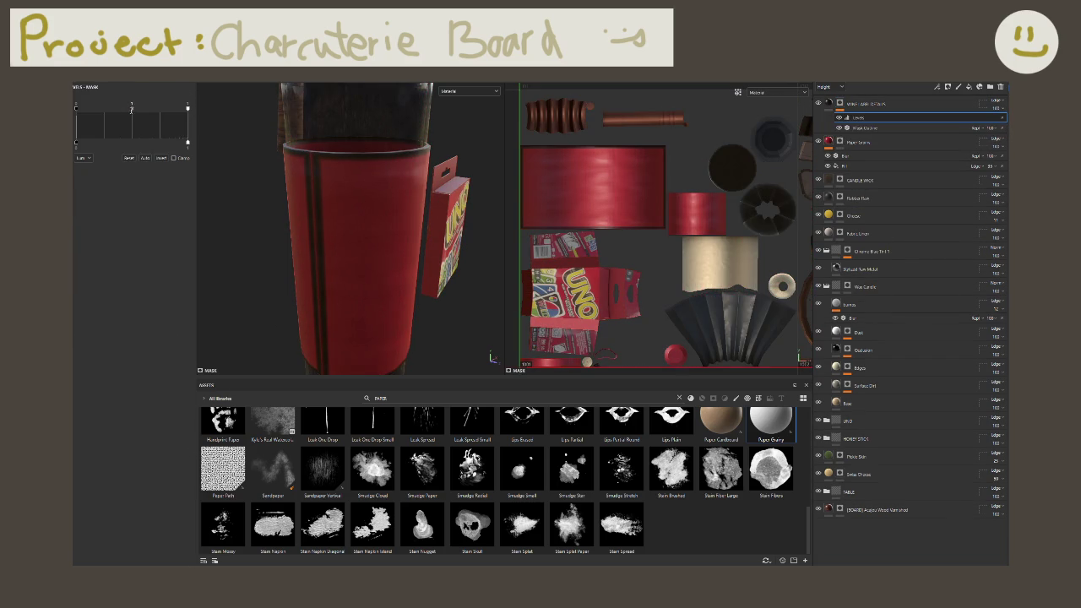
{"action": "left_click_drag", "start_coordinate": [157, 109], "coordinate": [76, 108]}
{"action": "mouse_move", "coordinate": [276, 319]}
{"action": "left_mouse_down", "text": "alt"}
{"action": "mouse_move", "coordinate": [304, 306]}
{"action": "mouse_move", "coordinate": [394, 307]}
{"action": "mouse_move", "coordinate": [370, 272]}
{"action": "mouse_move", "coordinate": [339, 284]}
{"action": "mouse_move", "coordinate": [360, 248]}
{"action": "left_mouse_up", "text": "alt"}
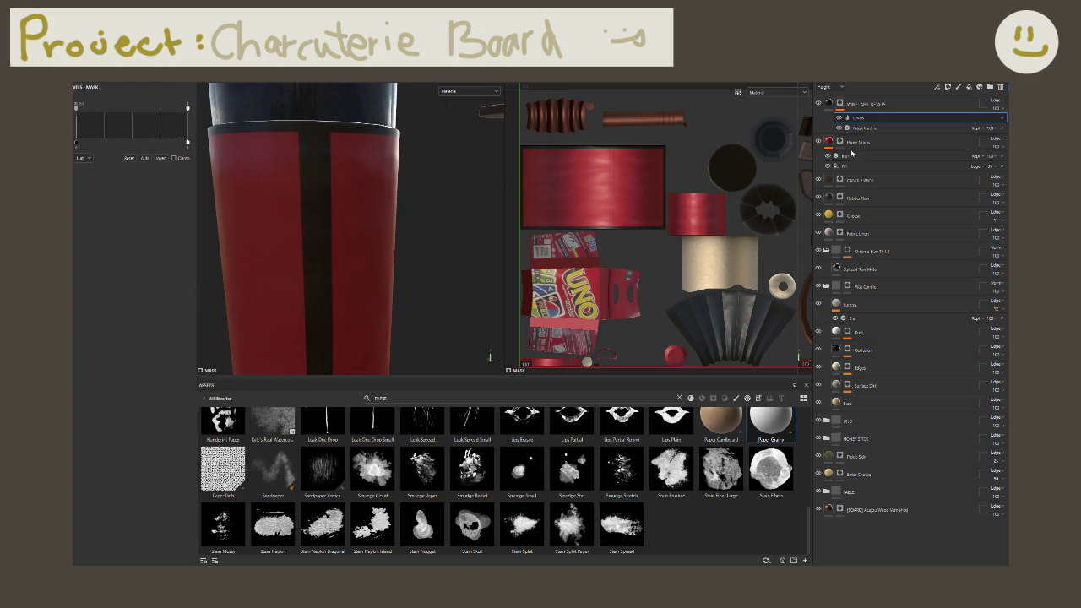
{"action": "right_click", "coordinate": [862, 119]}
{"action": "left_click", "coordinate": [886, 230]}
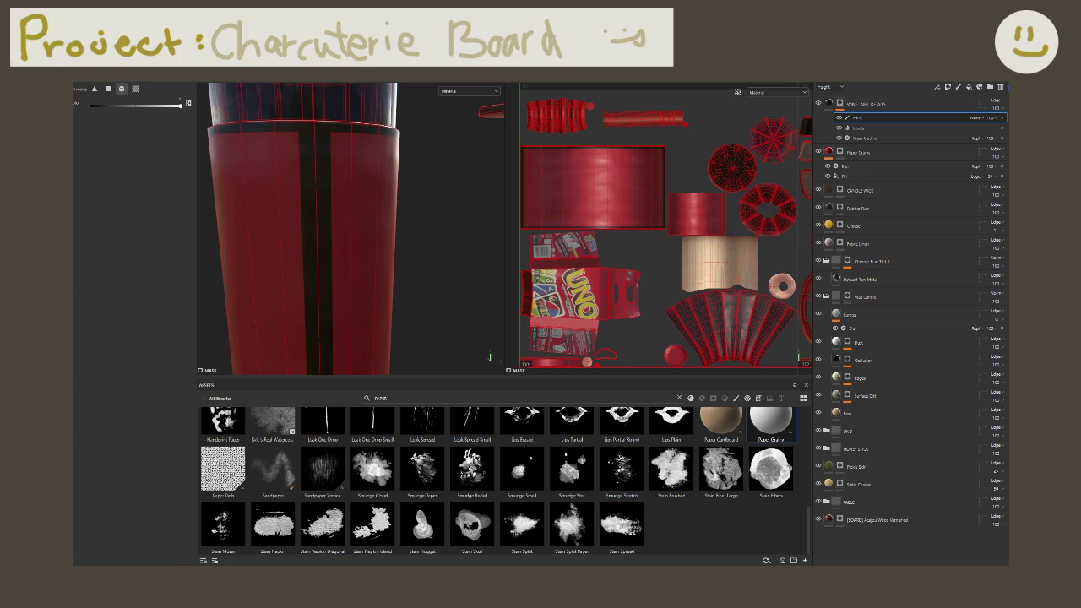
Step: Switch to the brush and reframe the UV and 3D views on the label
{"action": "key", "text": "1"}
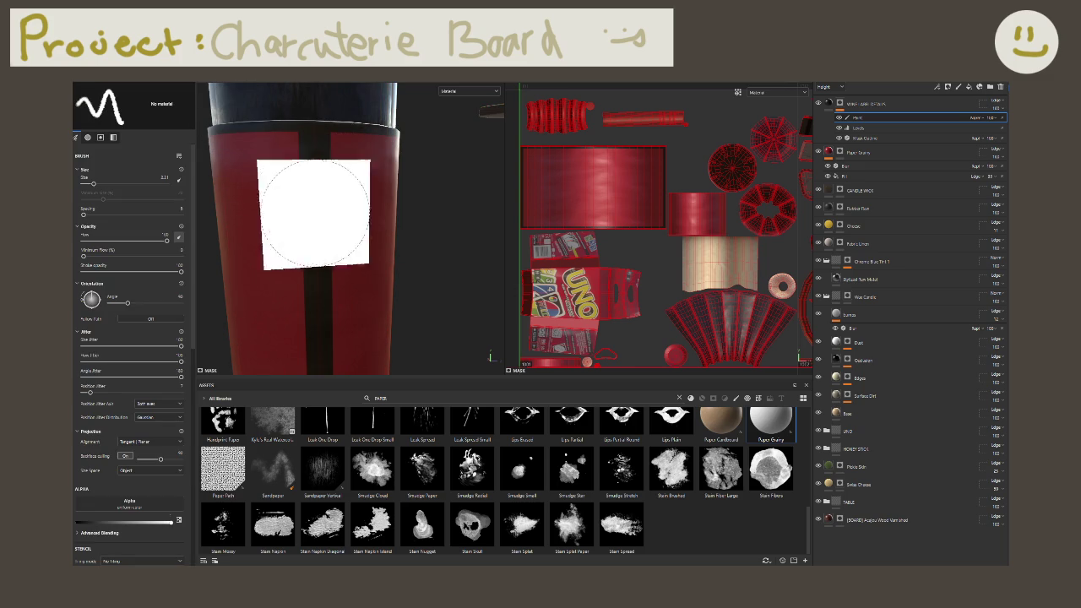
{"action": "scroll", "coordinate": [128, 447], "scroll_direction": "down", "scroll_amount": 5}
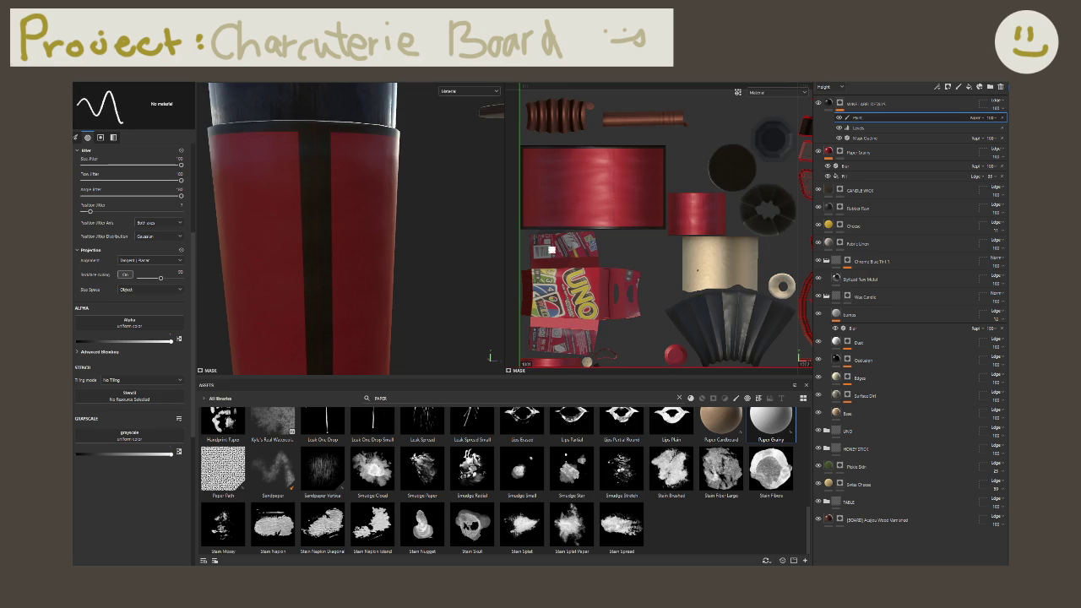
{"action": "scroll", "coordinate": [552, 251], "scroll_direction": "up", "scroll_amount": 3}
{"action": "scroll", "coordinate": [700, 198], "scroll_direction": "up", "scroll_amount": 3}
{"action": "scroll", "coordinate": [634, 143], "scroll_direction": "up", "scroll_amount": 3}
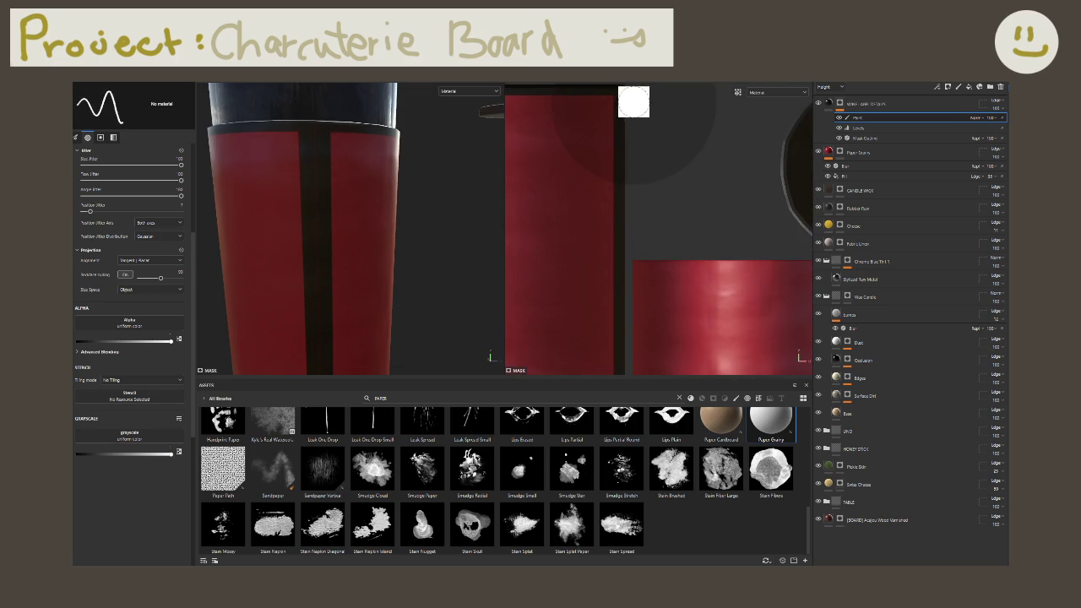
{"action": "mouse_move", "coordinate": [637, 159]}
{"action": "middle_mouse_down"}
{"action": "mouse_move", "coordinate": [625, 313]}
{"action": "mouse_move", "coordinate": [633, 278]}
{"action": "middle_mouse_up"}
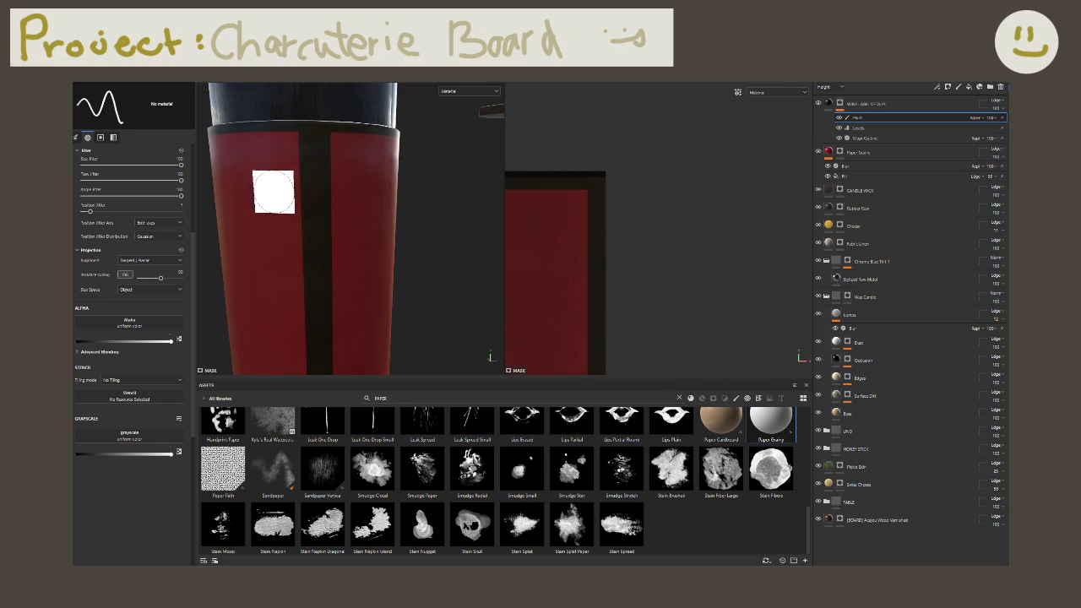
{"action": "mouse_move", "coordinate": [273, 191]}
{"action": "left_mouse_down", "text": "alt"}
{"action": "mouse_move", "coordinate": [426, 243]}
{"action": "mouse_move", "coordinate": [407, 273]}
{"action": "mouse_move", "coordinate": [401, 219]}
{"action": "mouse_move", "coordinate": [447, 222]}
{"action": "left_mouse_up", "text": "alt"}
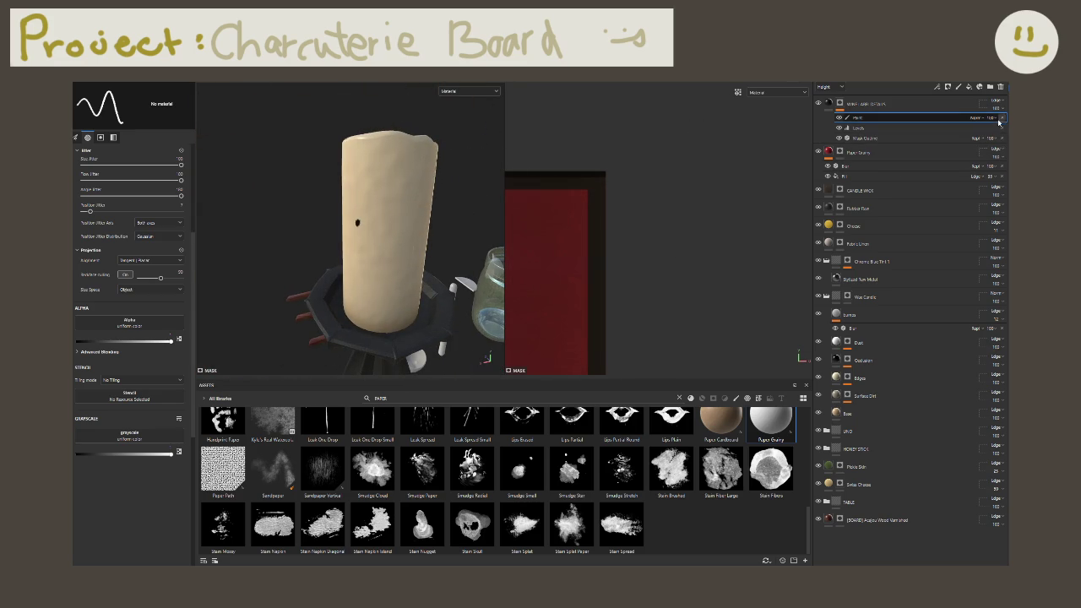
Step: Replace the mask's paint effect with a fresh one above Levels and shrink the brush
{"action": "left_click", "coordinate": [999, 120]}
{"action": "right_click", "coordinate": [907, 117]}
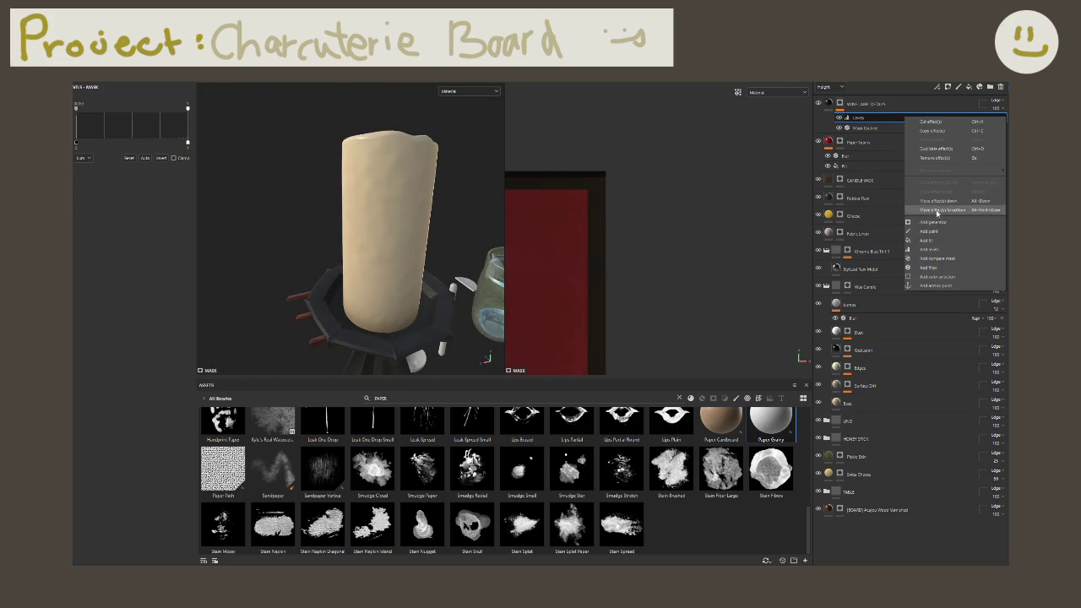
{"action": "left_click", "coordinate": [930, 231]}
{"action": "mouse_move", "coordinate": [362, 189]}
{"action": "left_mouse_down", "text": "alt"}
{"action": "mouse_move", "coordinate": [430, 145]}
{"action": "mouse_move", "coordinate": [237, 175]}
{"action": "left_mouse_up", "text": "alt"}
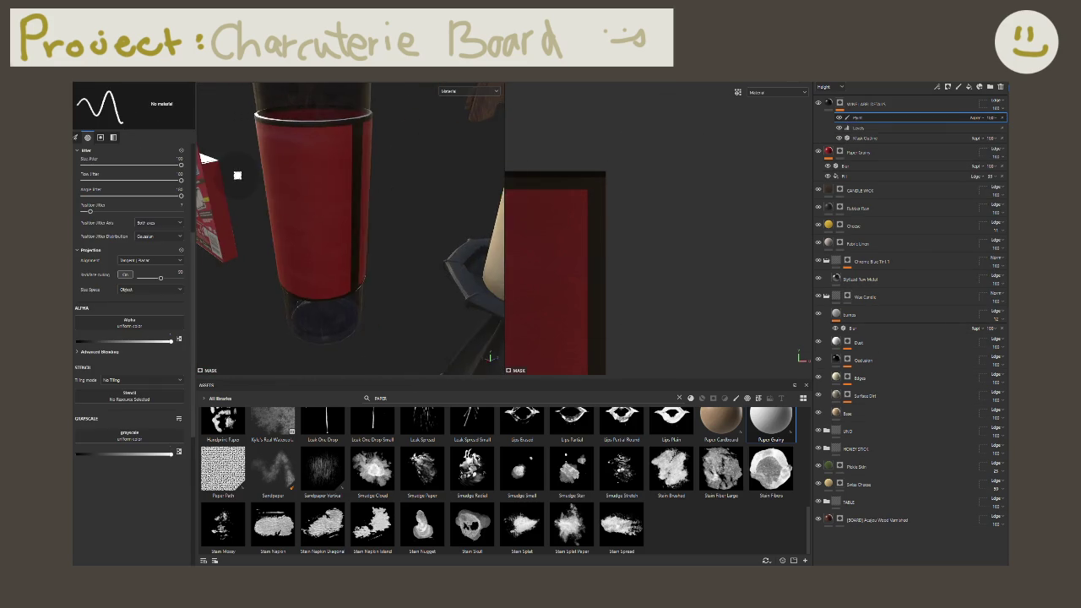
{"action": "scroll", "coordinate": [237, 174], "scroll_direction": "up", "scroll_amount": 10}
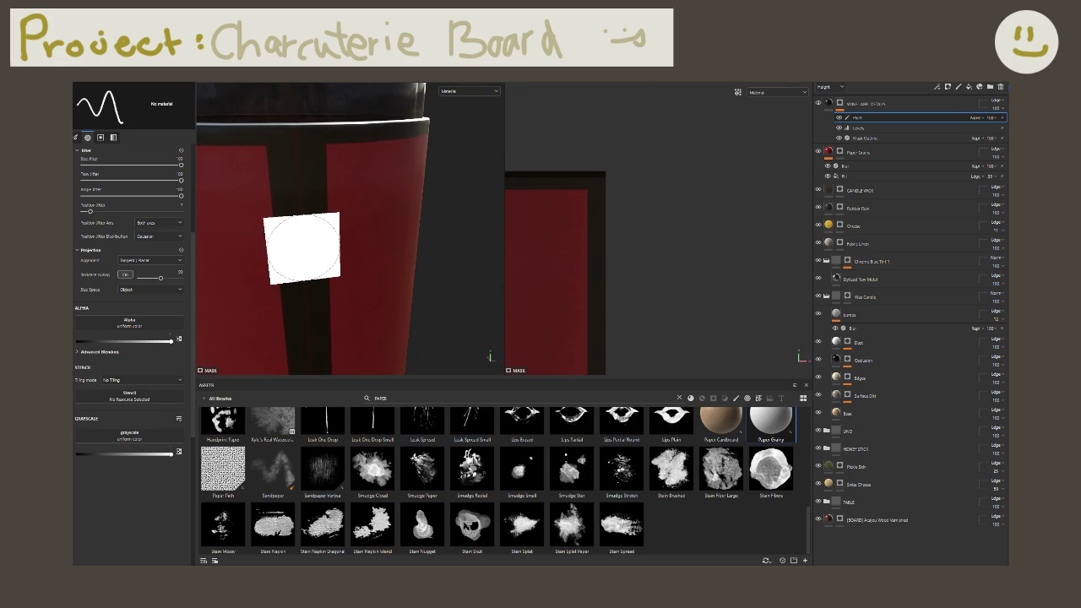
{"action": "key", "text": "bracketleft"}
{"action": "key", "text": "bracketleft"}
{"action": "key", "text": "bracketleft"}
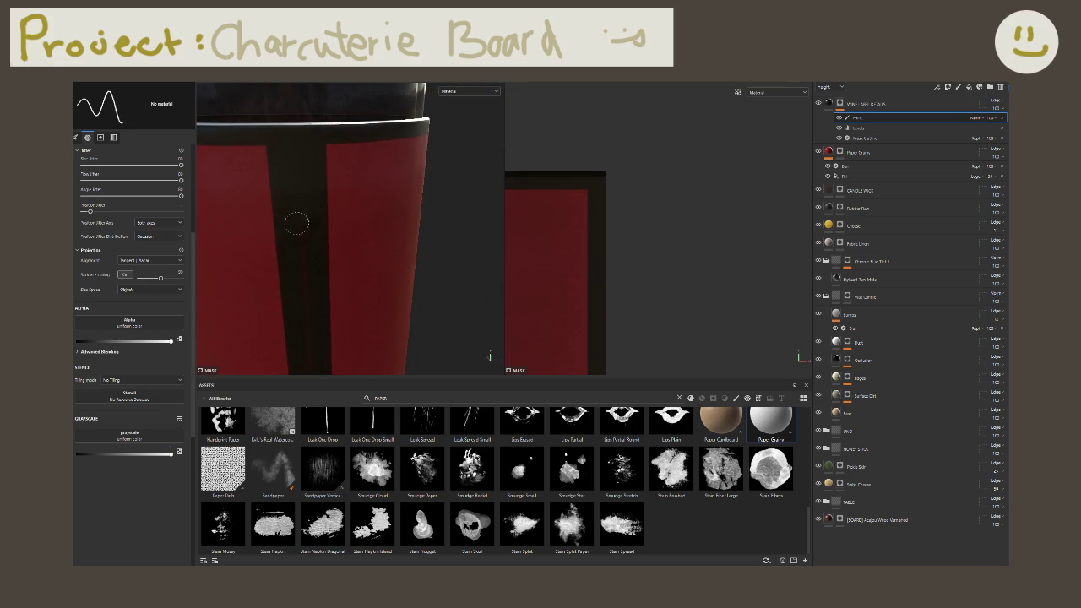
Step: Orbit beneath the bottle to inspect the label and cap, and pan UVs to the red label islands
{"action": "left_click_drag", "start_coordinate": [300, 154], "coordinate": [304, 222], "text": "alt"}
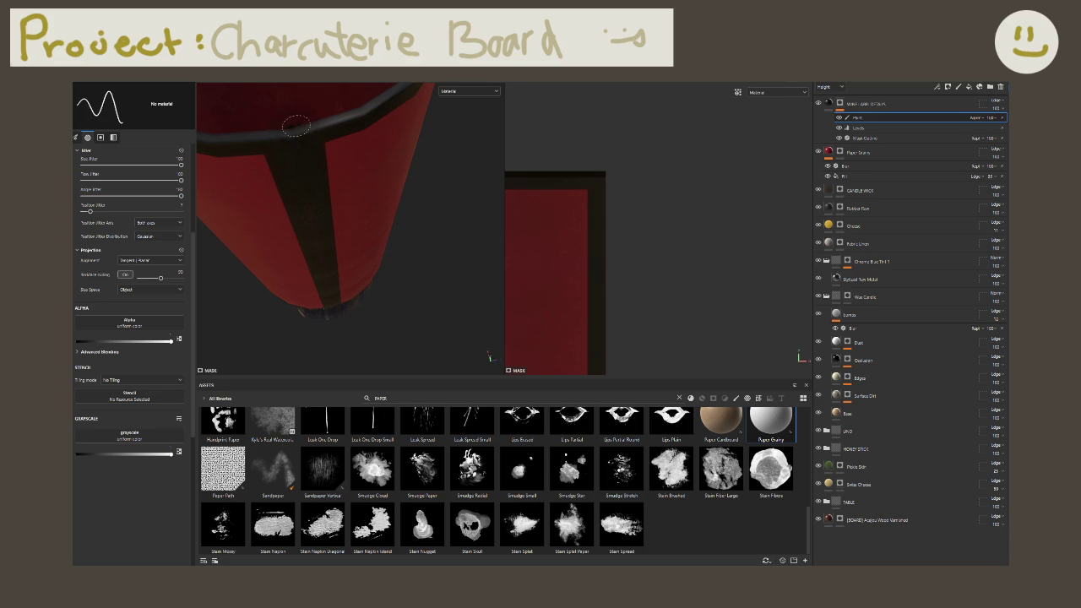
{"action": "mouse_move", "coordinate": [308, 162]}
{"action": "left_mouse_down", "text": "alt"}
{"action": "mouse_move", "coordinate": [311, 184]}
{"action": "mouse_move", "coordinate": [362, 210]}
{"action": "mouse_move", "coordinate": [321, 183]}
{"action": "mouse_move", "coordinate": [362, 256]}
{"action": "mouse_move", "coordinate": [344, 177]}
{"action": "left_mouse_up", "text": "alt"}
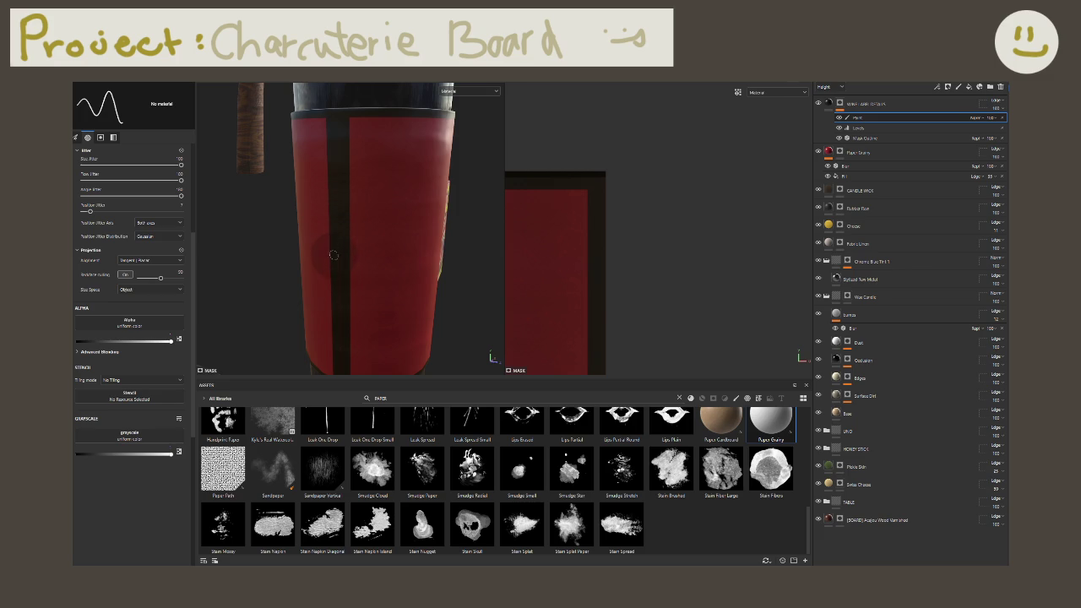
{"action": "left_click_drag", "start_coordinate": [334, 254], "coordinate": [342, 173], "text": "alt"}
{"action": "left_click_drag", "start_coordinate": [389, 283], "coordinate": [356, 263], "text": "alt"}
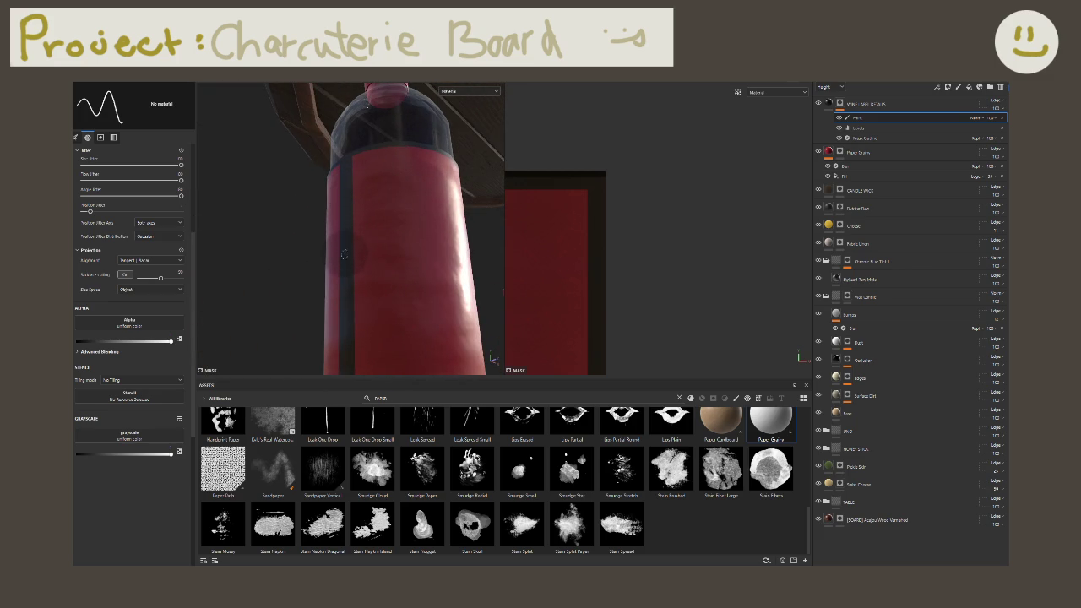
{"action": "left_click_drag", "start_coordinate": [345, 293], "coordinate": [338, 211], "text": "alt"}
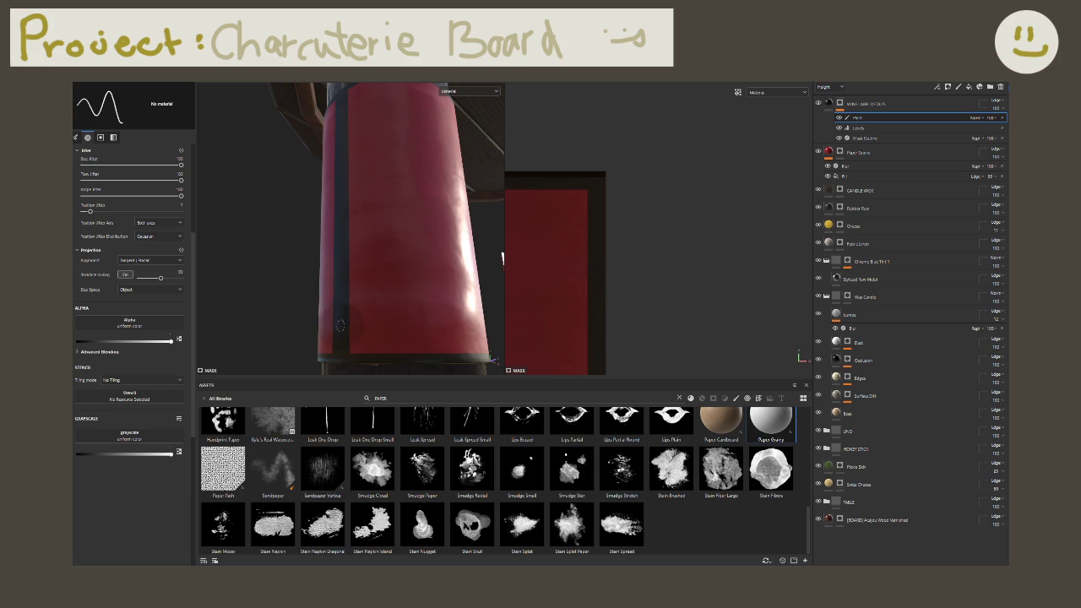
{"action": "mouse_move", "coordinate": [341, 358]}
{"action": "left_mouse_down", "text": "alt"}
{"action": "mouse_move", "coordinate": [370, 300]}
{"action": "mouse_move", "coordinate": [376, 230]}
{"action": "left_mouse_up", "text": "alt"}
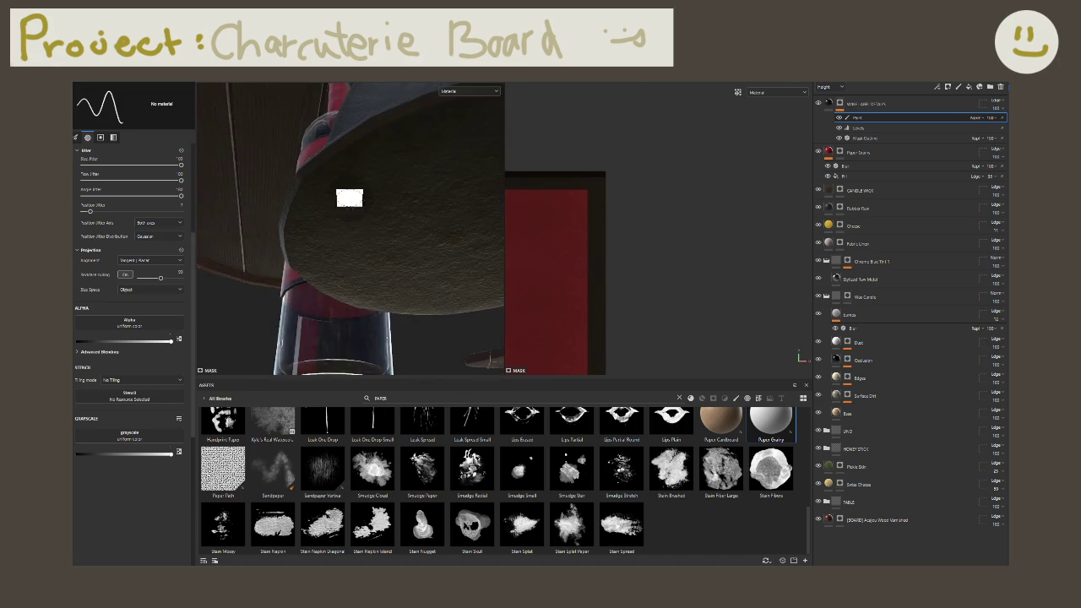
{"action": "left_click_drag", "start_coordinate": [360, 306], "coordinate": [400, 300], "text": "alt"}
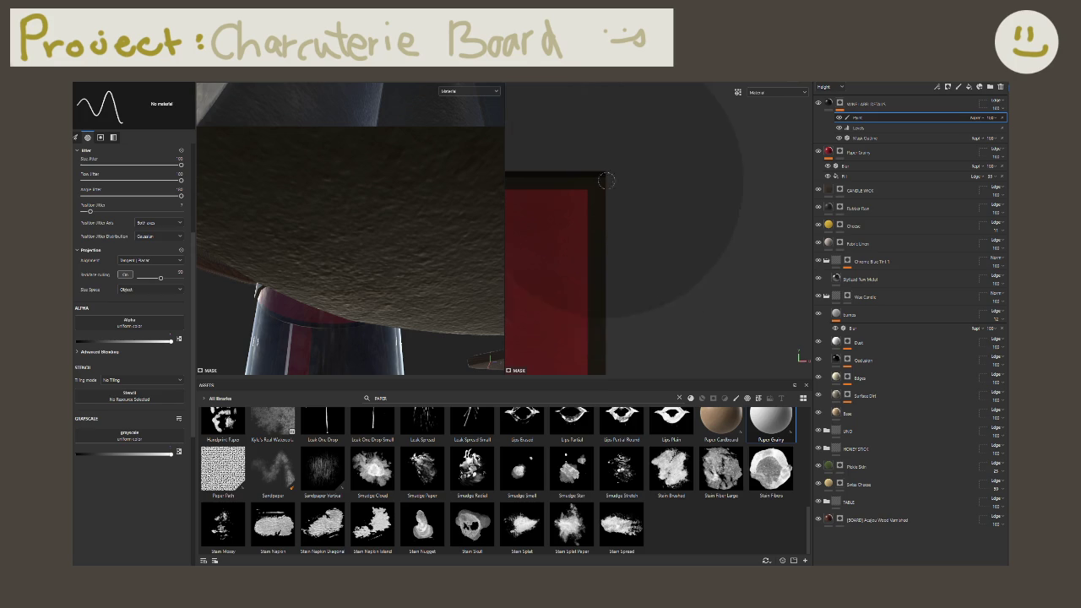
{"action": "scroll", "coordinate": [615, 308], "scroll_direction": "down", "scroll_amount": 3}
{"action": "scroll", "coordinate": [617, 302], "scroll_direction": "down", "scroll_amount": 2}
{"action": "middle_click_drag", "start_coordinate": [617, 303], "coordinate": [593, 174]}
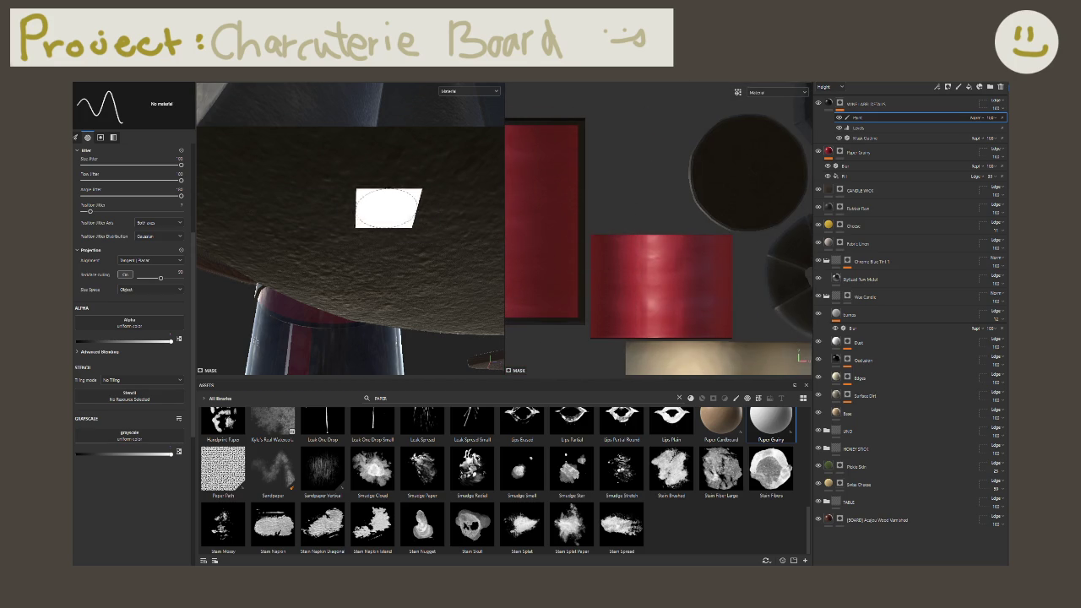
Step: Frame the scene, close in on the red label, and undo a test touch-up dab
{"action": "key", "text": "f"}
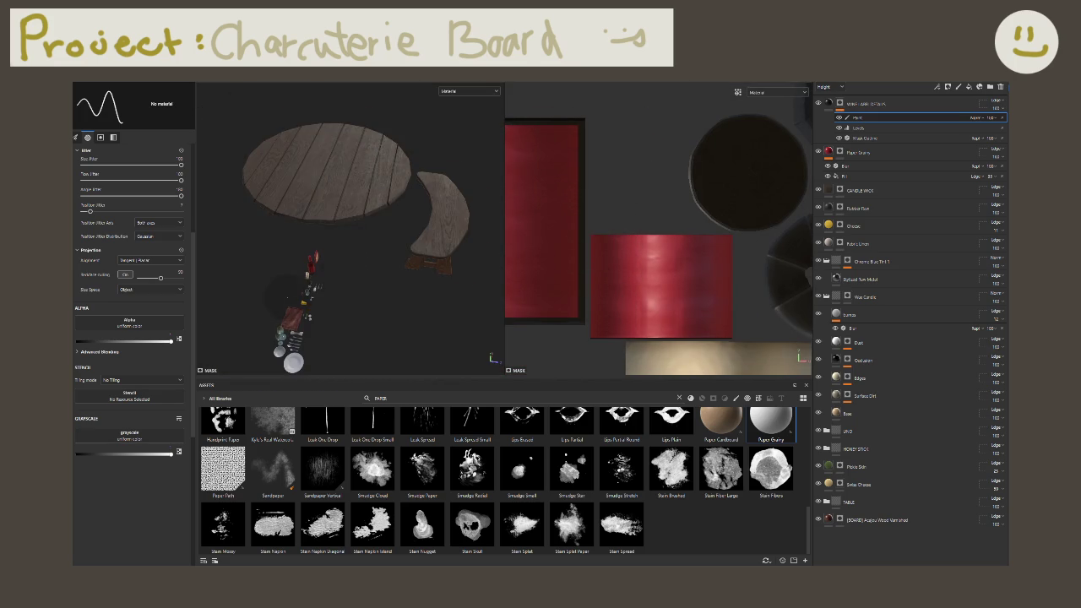
{"action": "scroll", "coordinate": [313, 260], "scroll_direction": "up", "scroll_amount": 3}
{"action": "scroll", "coordinate": [314, 260], "scroll_direction": "up", "scroll_amount": 2}
{"action": "scroll", "coordinate": [316, 260], "scroll_direction": "up", "scroll_amount": 2}
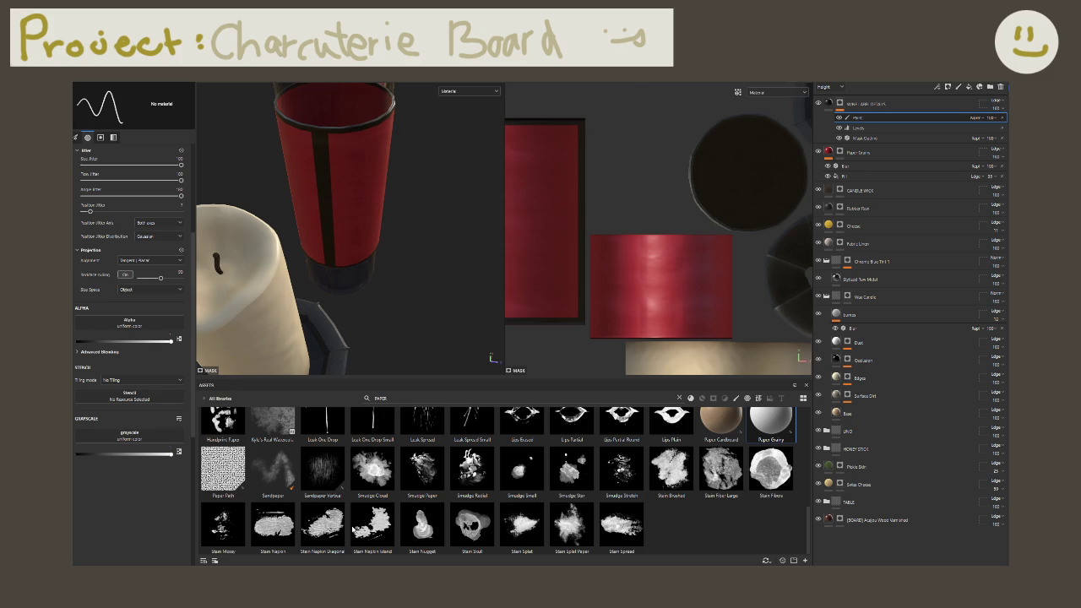
{"action": "mouse_move", "coordinate": [396, 291]}
{"action": "left_mouse_down", "text": "alt"}
{"action": "mouse_move", "coordinate": [102, 88]}
{"action": "mouse_move", "coordinate": [334, 181]}
{"action": "left_mouse_up", "text": "alt"}
{"action": "left_click", "coordinate": [334, 182]}
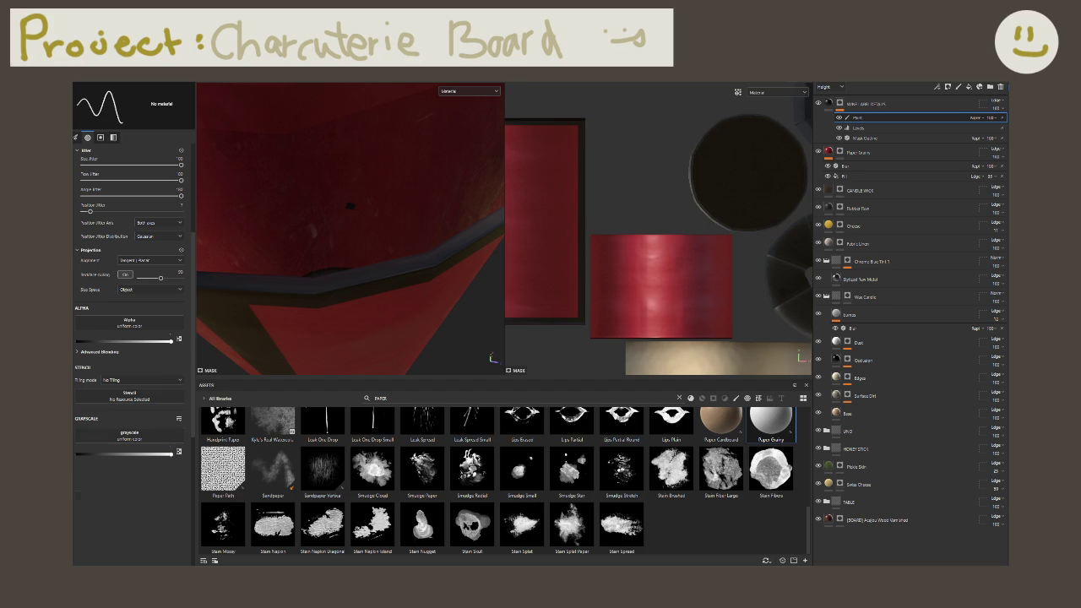
{"action": "key", "text": "ctrl+z"}
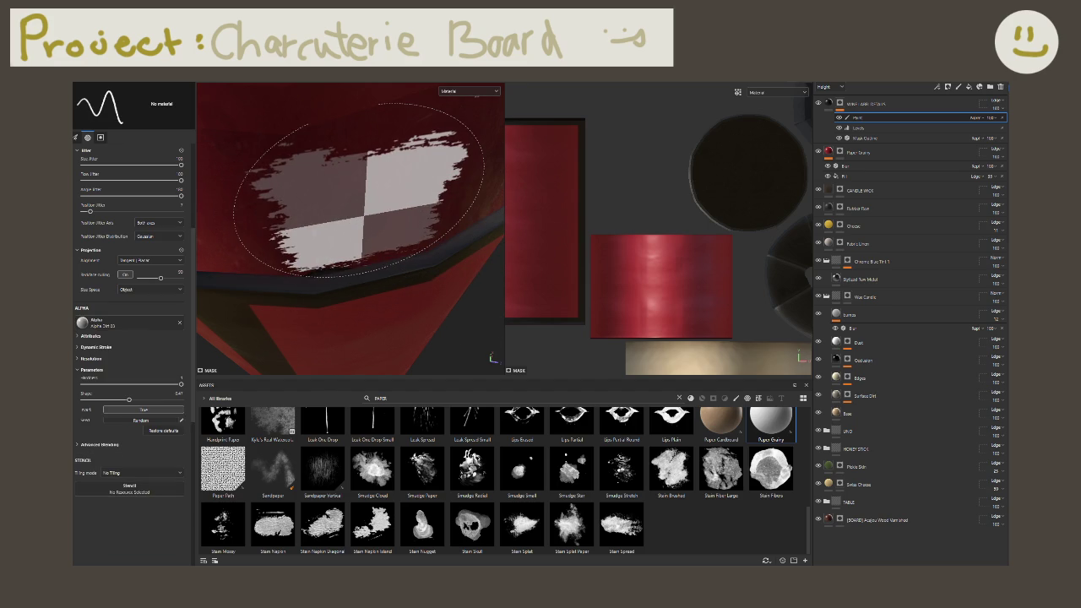
Step: Zoom and orbit around the wine bottle and candle holder, then select the Mask Outline filter
{"action": "mouse_move", "coordinate": [359, 190]}
{"action": "left_mouse_down", "text": "alt"}
{"action": "mouse_move", "coordinate": [273, 186]}
{"action": "mouse_move", "coordinate": [362, 270]}
{"action": "mouse_move", "coordinate": [365, 290]}
{"action": "left_mouse_up", "text": "alt"}
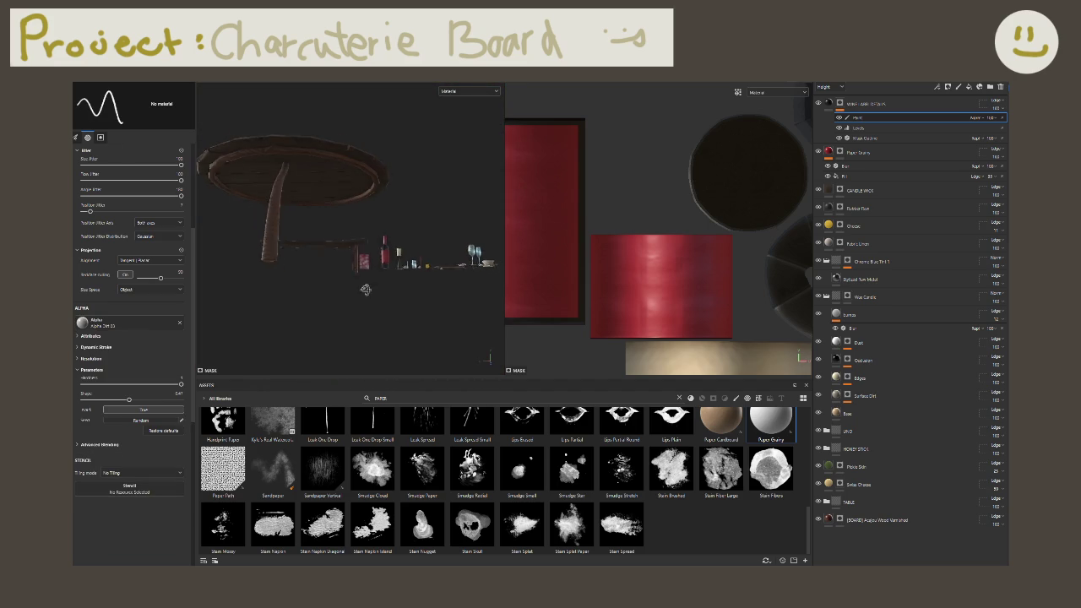
{"action": "right_click_drag", "start_coordinate": [365, 290], "coordinate": [398, 243], "text": "alt"}
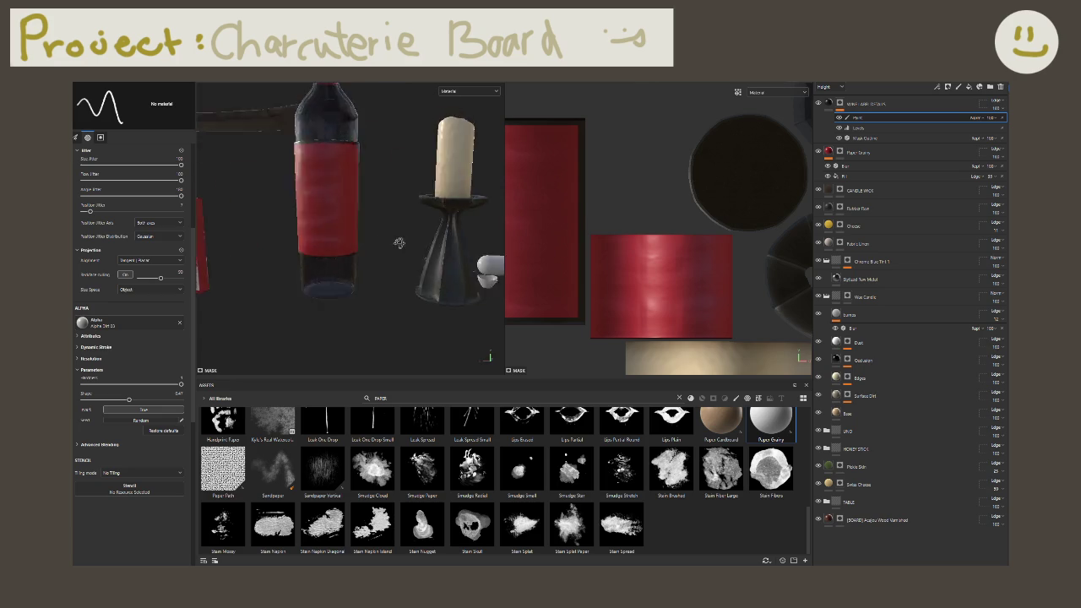
{"action": "scroll", "coordinate": [398, 243], "scroll_direction": "down", "scroll_amount": 2}
{"action": "scroll", "coordinate": [750, 319], "scroll_direction": "up", "scroll_amount": 3}
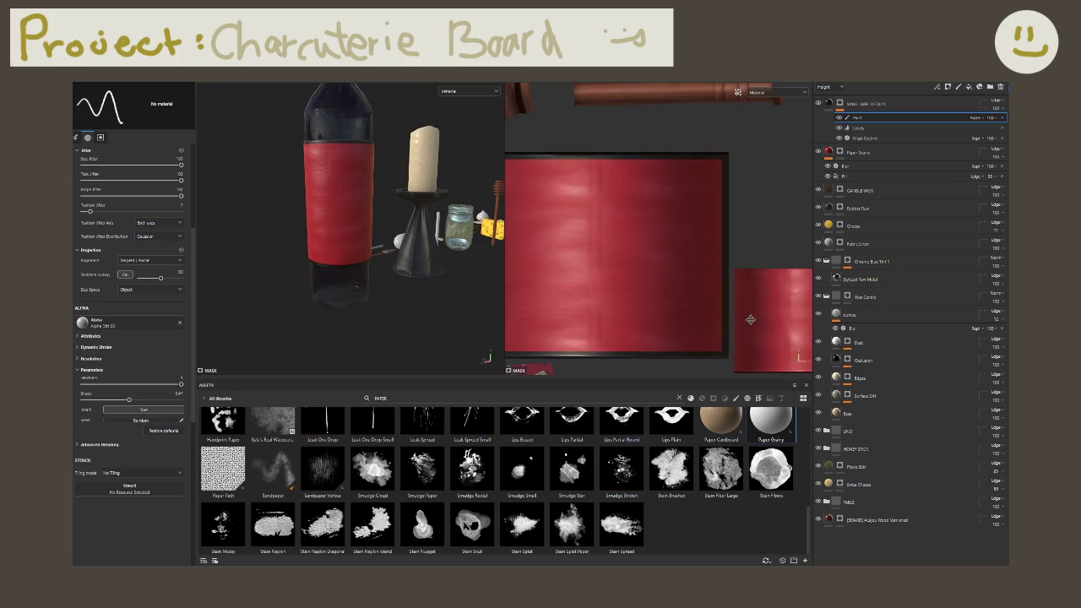
{"action": "scroll", "coordinate": [651, 314], "scroll_direction": "down", "scroll_amount": 3}
{"action": "scroll", "coordinate": [533, 260], "scroll_direction": "down", "scroll_amount": 2}
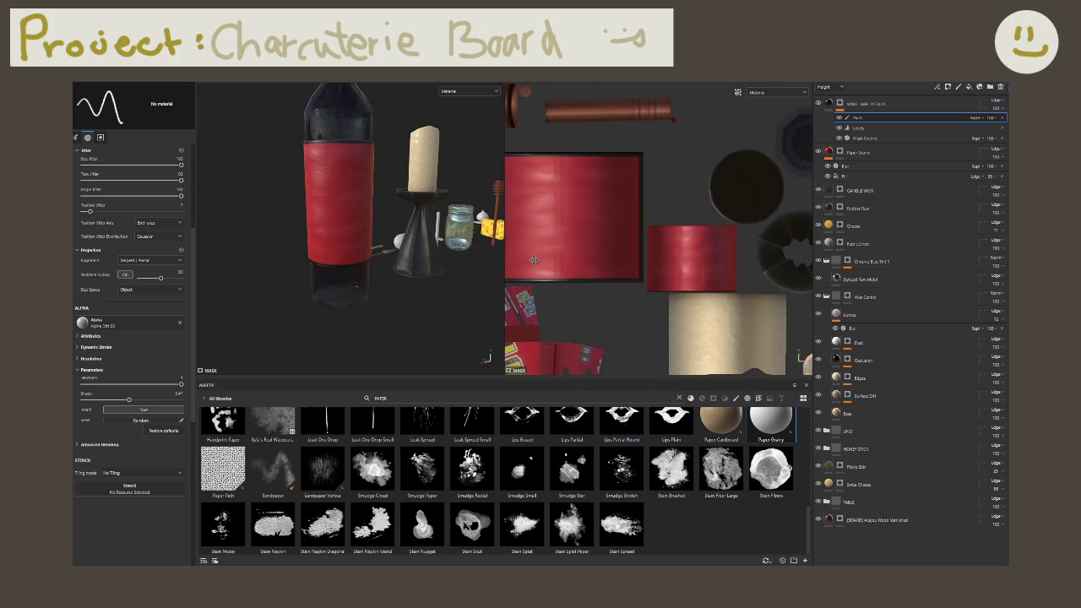
{"action": "left_click_drag", "start_coordinate": [404, 270], "coordinate": [203, 268], "text": "alt"}
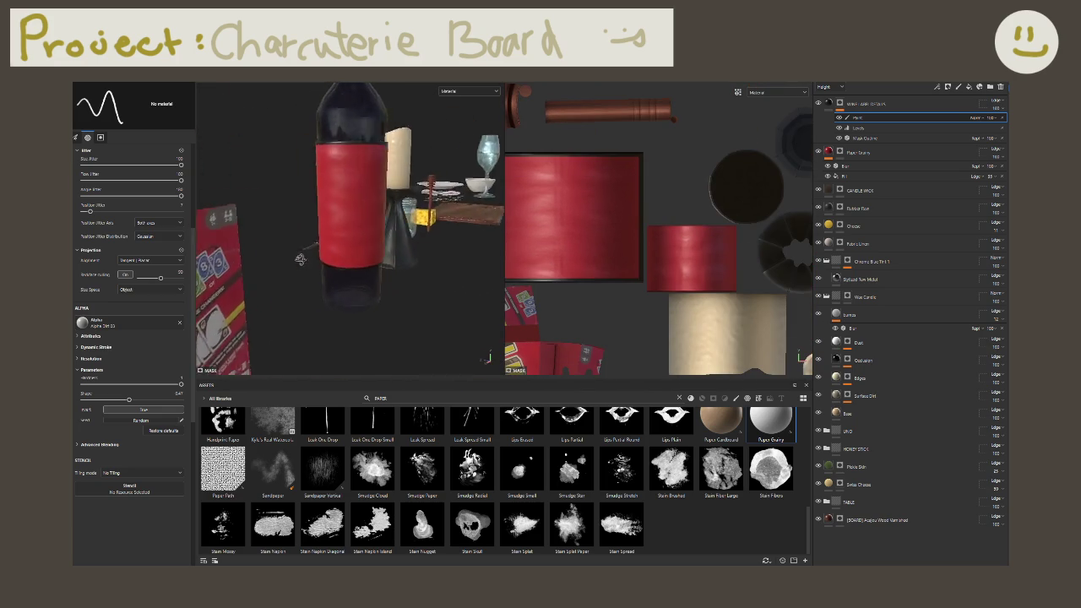
{"action": "scroll", "coordinate": [405, 278], "scroll_direction": "up", "scroll_amount": 5}
{"action": "scroll", "coordinate": [454, 299], "scroll_direction": "up", "scroll_amount": 3}
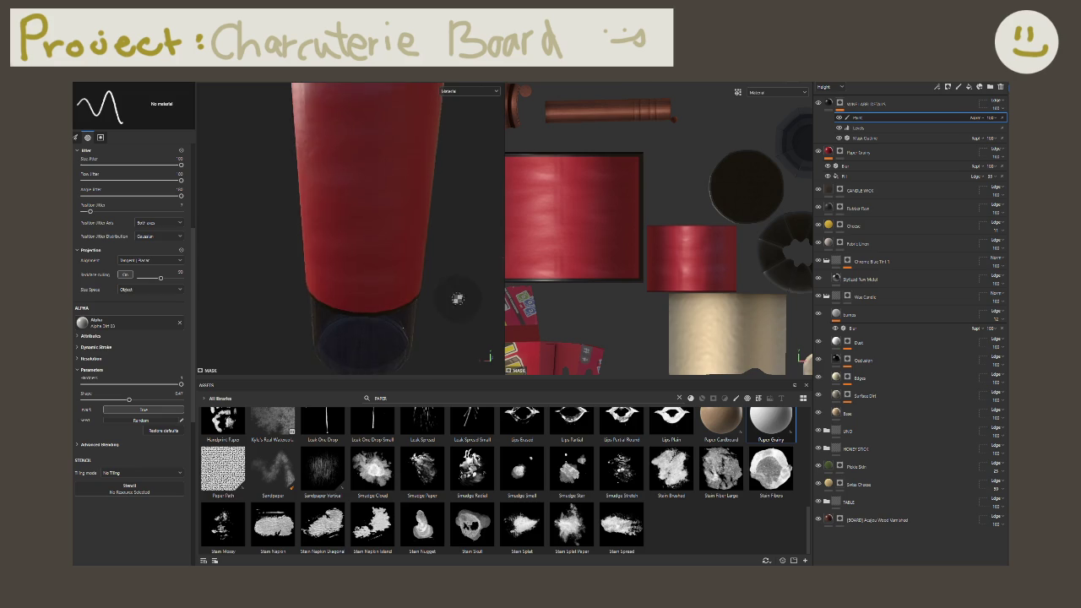
{"action": "left_click_drag", "start_coordinate": [404, 292], "coordinate": [243, 282], "text": "alt"}
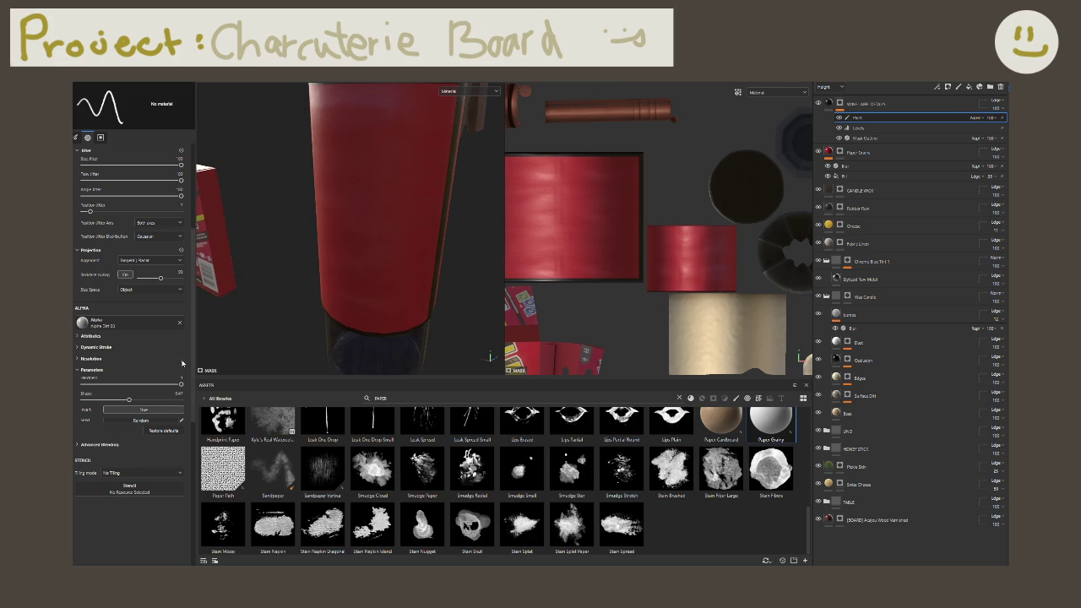
{"action": "left_click", "coordinate": [866, 137]}
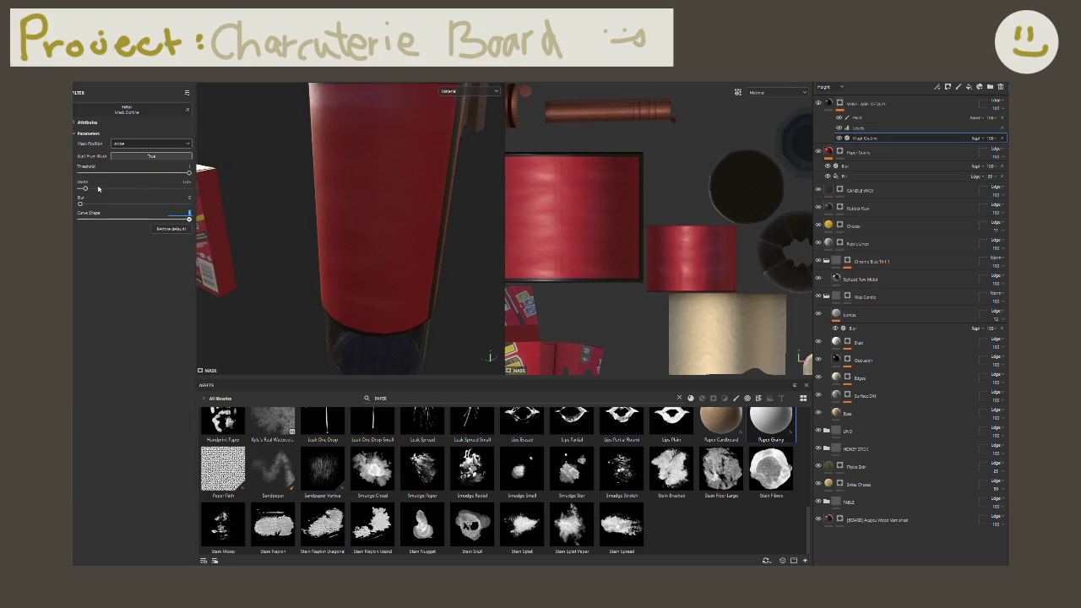
{"action": "left_click_drag", "start_coordinate": [86, 189], "coordinate": [100, 189]}
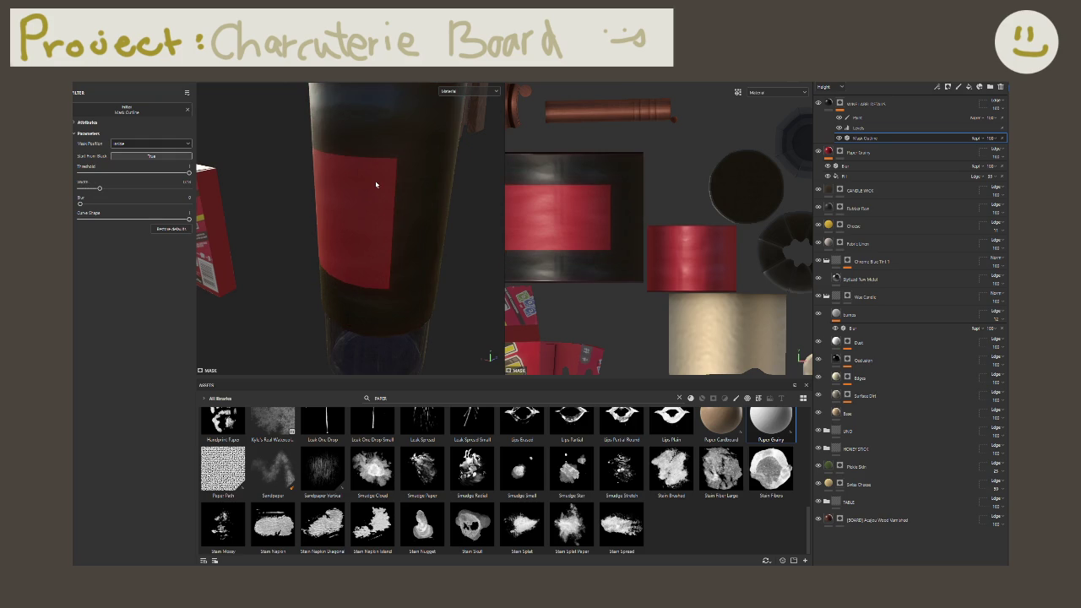
{"action": "mouse_move", "coordinate": [377, 184]}
{"action": "left_mouse_down", "text": "alt"}
{"action": "mouse_move", "coordinate": [336, 263]}
{"action": "mouse_move", "coordinate": [408, 246]}
{"action": "left_mouse_up", "text": "alt"}
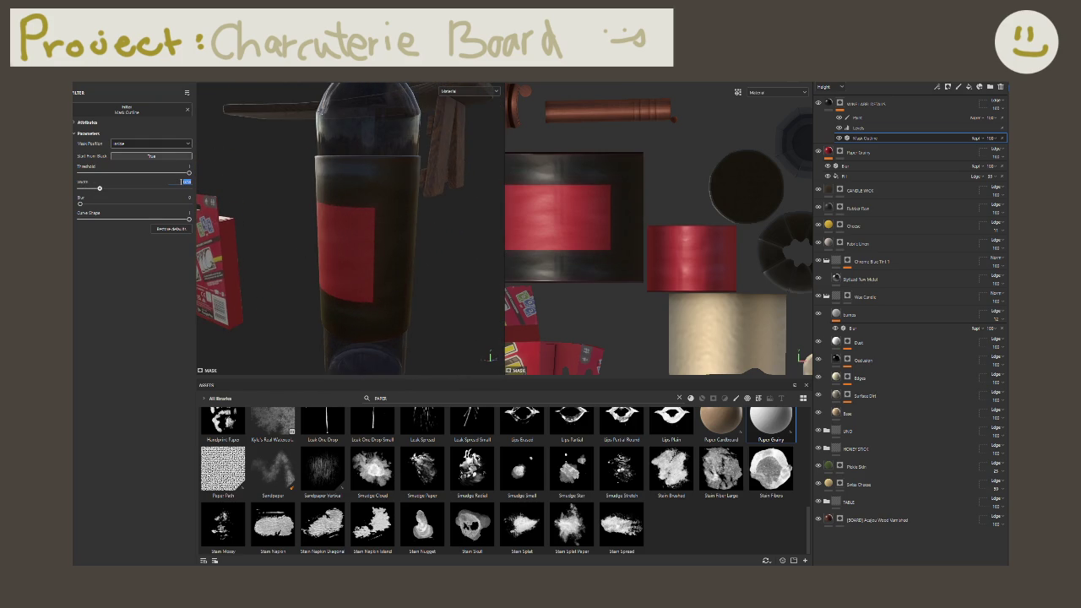
{"action": "left_click_drag", "start_coordinate": [100, 188], "coordinate": [81, 188]}
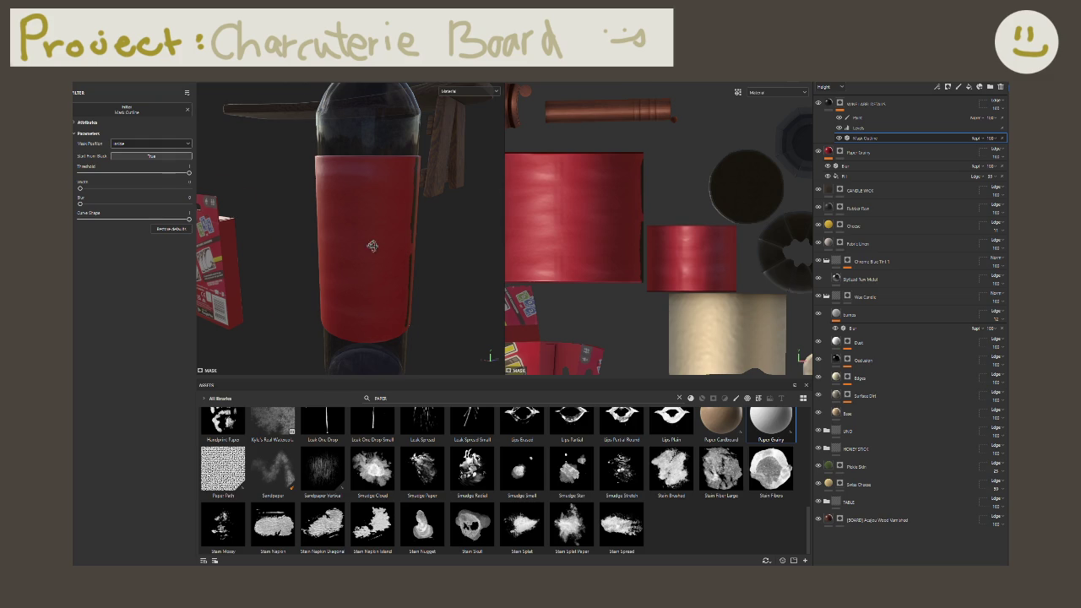
{"action": "scroll", "coordinate": [372, 245], "scroll_direction": "up", "scroll_amount": 5}
{"action": "scroll", "coordinate": [357, 242], "scroll_direction": "up", "scroll_amount": 3}
{"action": "scroll", "coordinate": [374, 244], "scroll_direction": "up", "scroll_amount": 3}
{"action": "scroll", "coordinate": [384, 259], "scroll_direction": "up", "scroll_amount": 3}
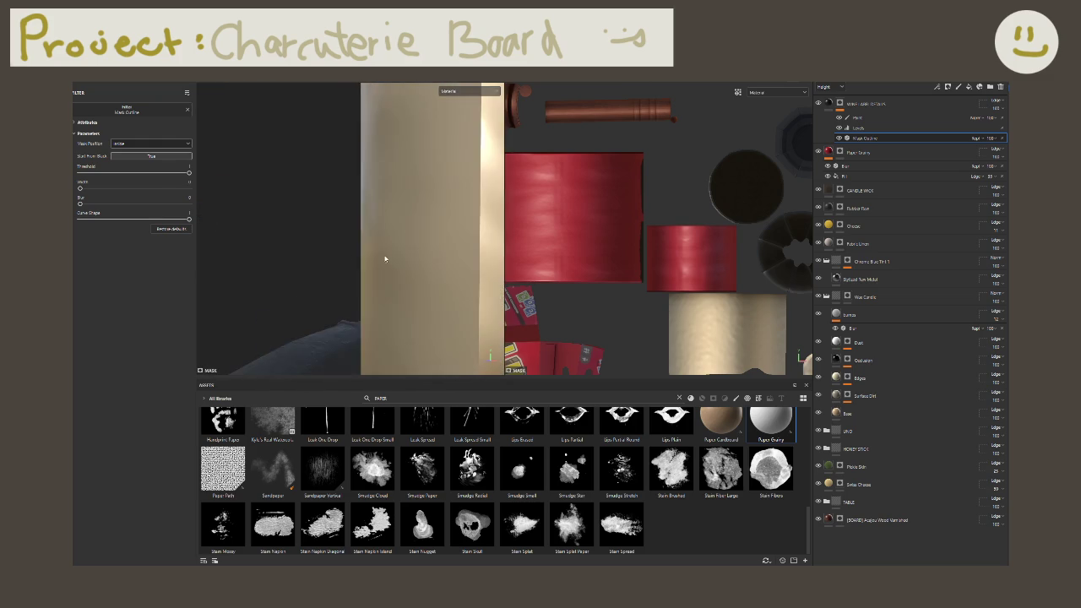
{"action": "scroll", "coordinate": [384, 259], "scroll_direction": "up", "scroll_amount": 2}
{"action": "left_click", "coordinate": [895, 117]}
{"action": "scroll", "coordinate": [651, 131], "scroll_direction": "up", "scroll_amount": 2}
{"action": "scroll", "coordinate": [650, 131], "scroll_direction": "up", "scroll_amount": 3}
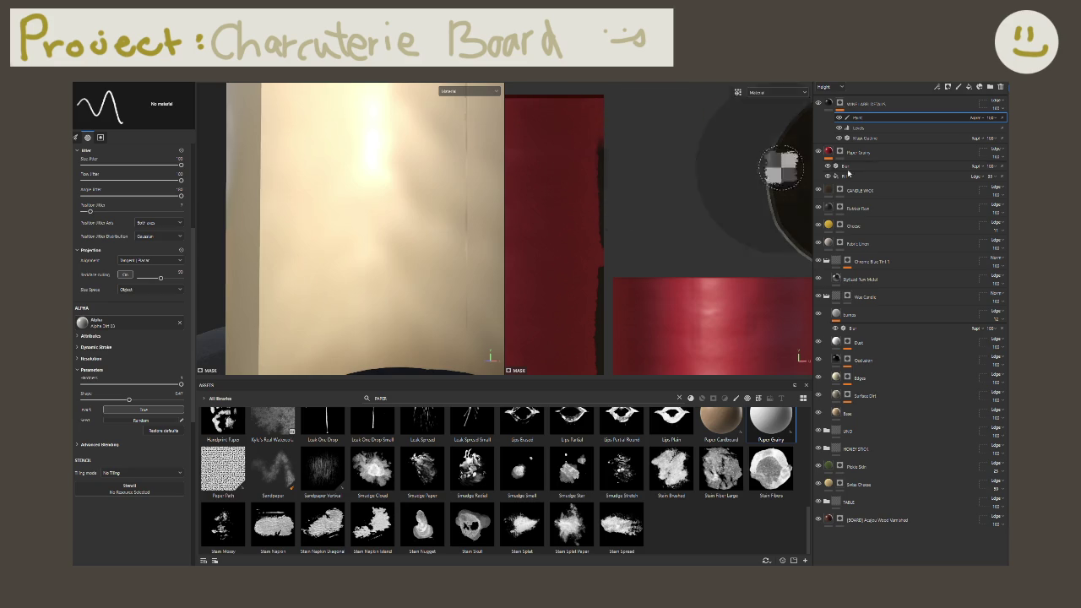
Step: Add and remove an extra paint effect, cycle mesh maps, and return views to material display
{"action": "right_click", "coordinate": [920, 118]}
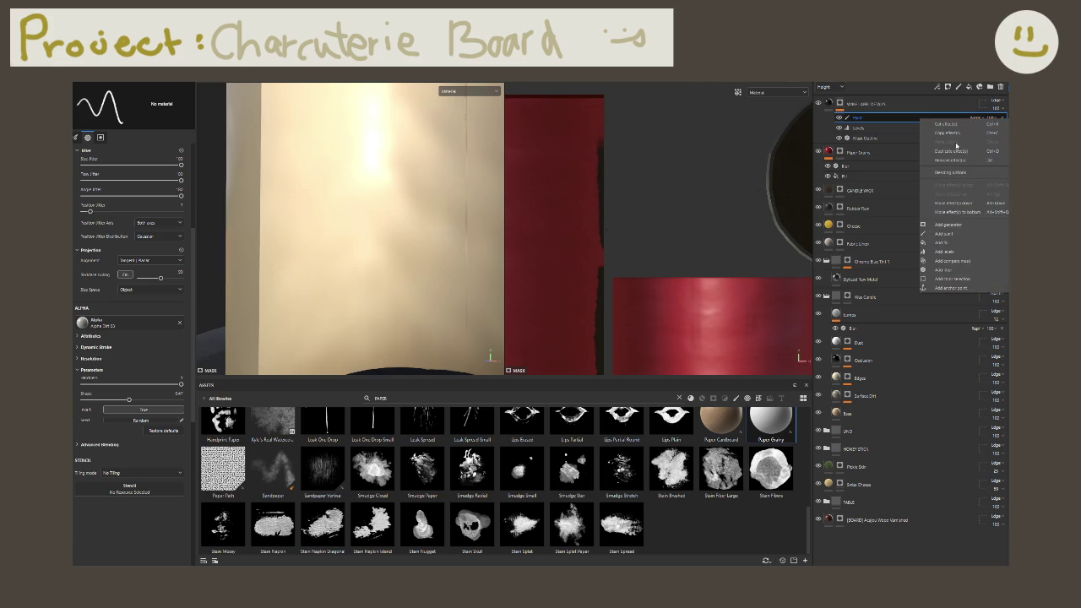
{"action": "left_click", "coordinate": [946, 233]}
{"action": "left_click", "coordinate": [1002, 129]}
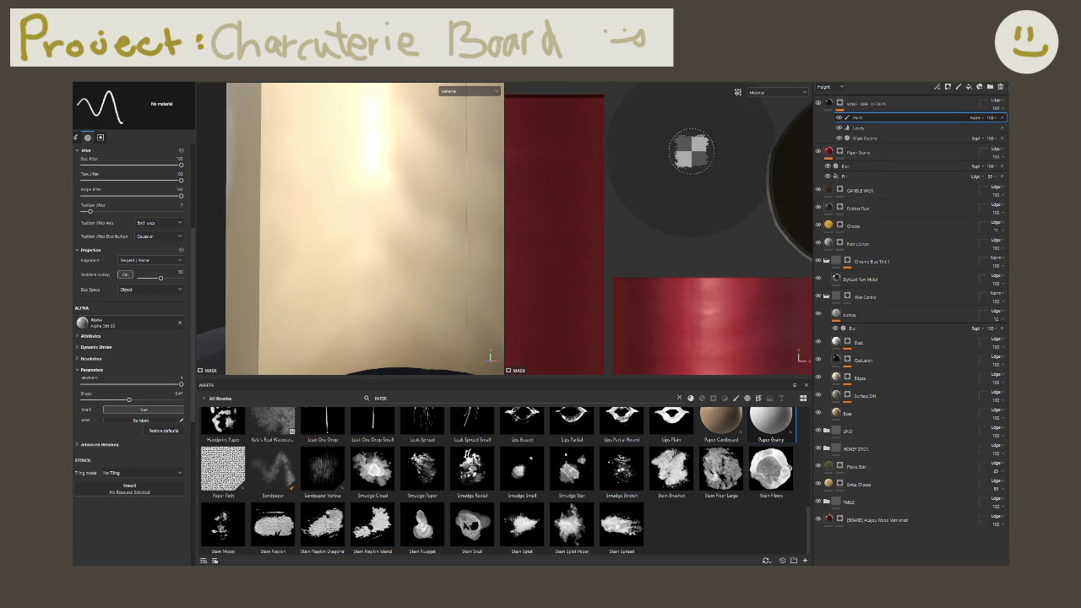
{"action": "key", "text": "b"}
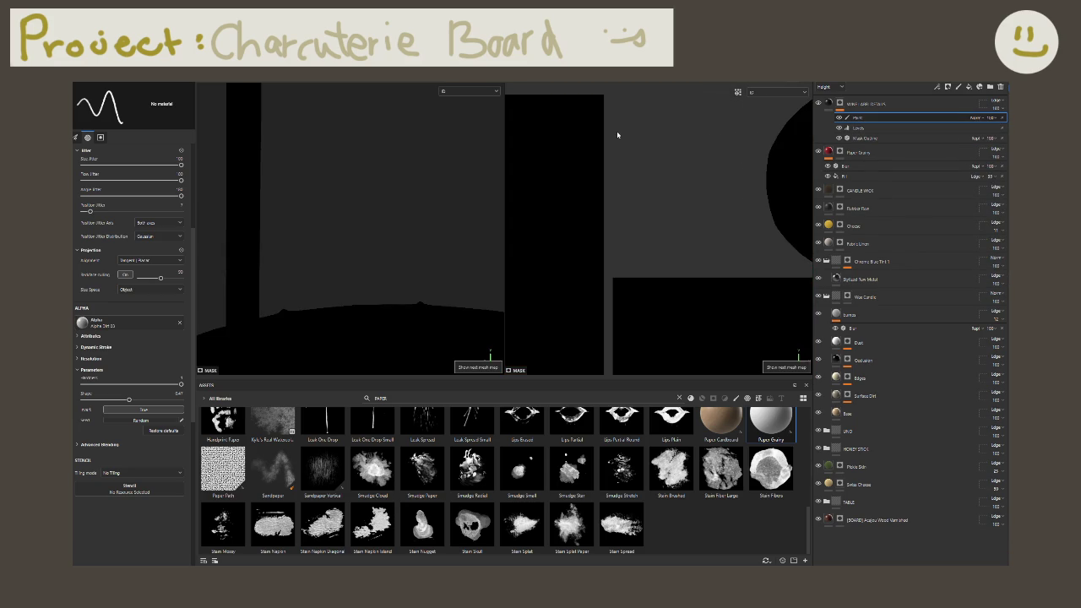
{"action": "key", "text": "b"}
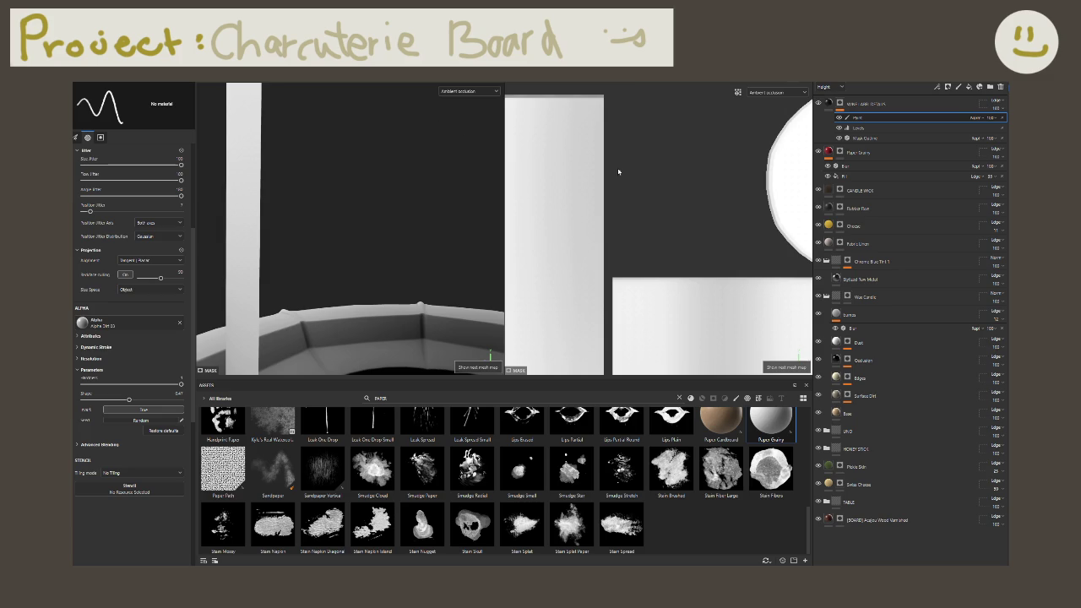
{"action": "left_click", "coordinate": [766, 94]}
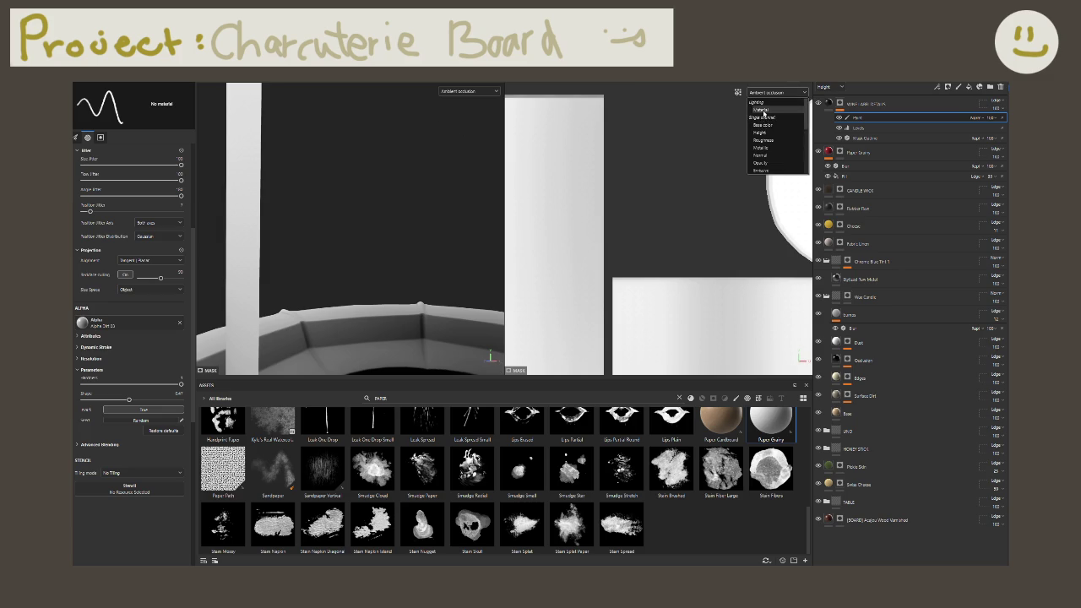
{"action": "left_click", "coordinate": [765, 108]}
Step: With a uniform brush alpha, paint a straight stroke along the red UV island's right edge
{"action": "left_click", "coordinate": [179, 323]}
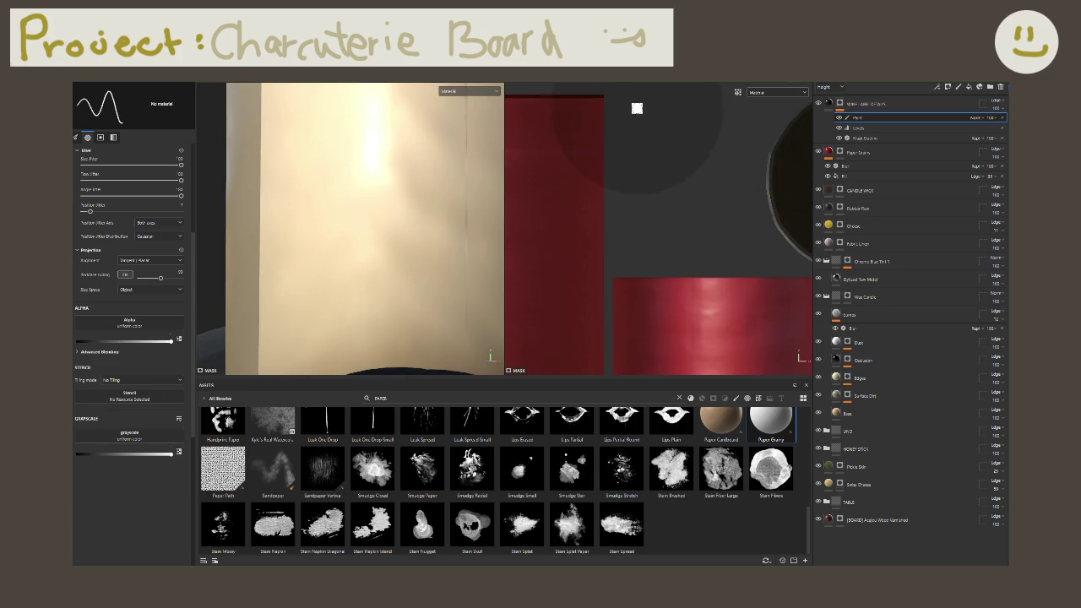
{"action": "key", "text": "shift"}
{"action": "scroll", "coordinate": [652, 256], "scroll_direction": "down", "scroll_amount": 2}
{"action": "scroll", "coordinate": [630, 289], "scroll_direction": "down", "scroll_amount": 1}
{"action": "middle_click_drag", "start_coordinate": [627, 331], "coordinate": [624, 338]}
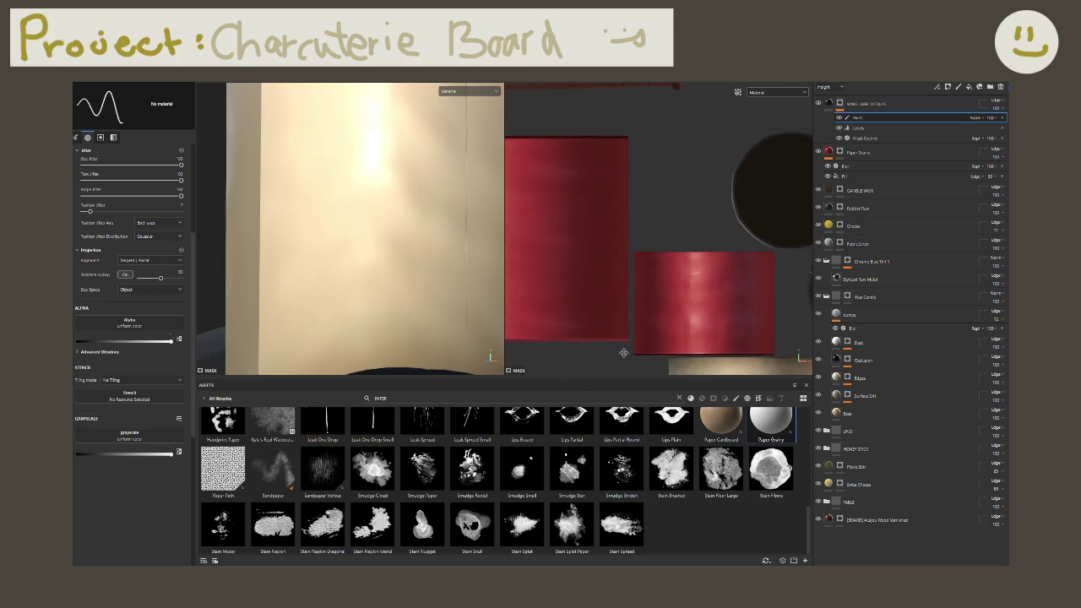
{"action": "key", "text": "shift"}
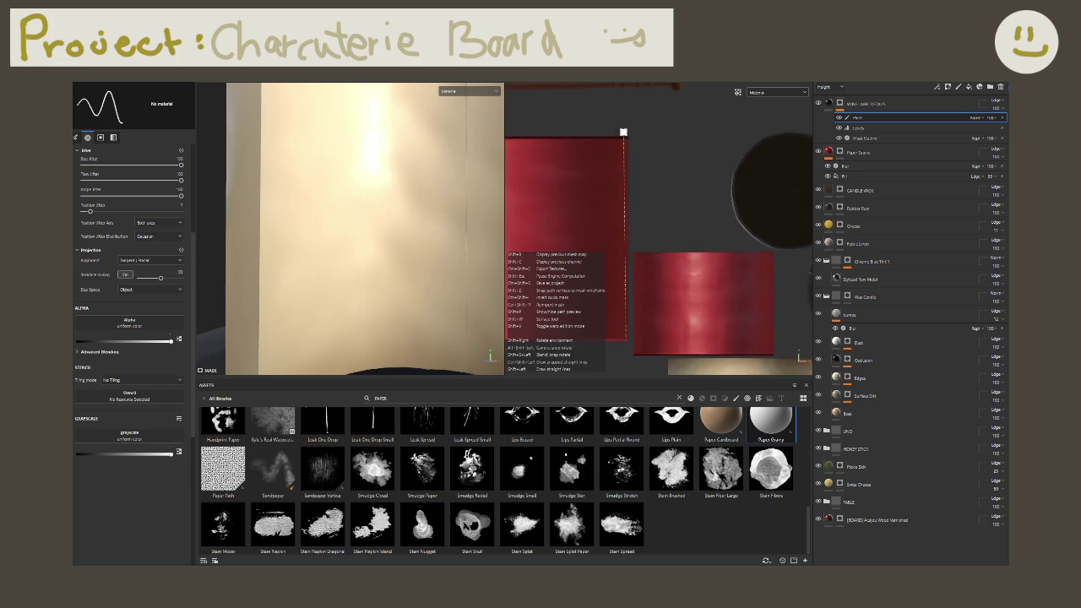
{"action": "left_click", "coordinate": [626, 132], "text": "shift"}
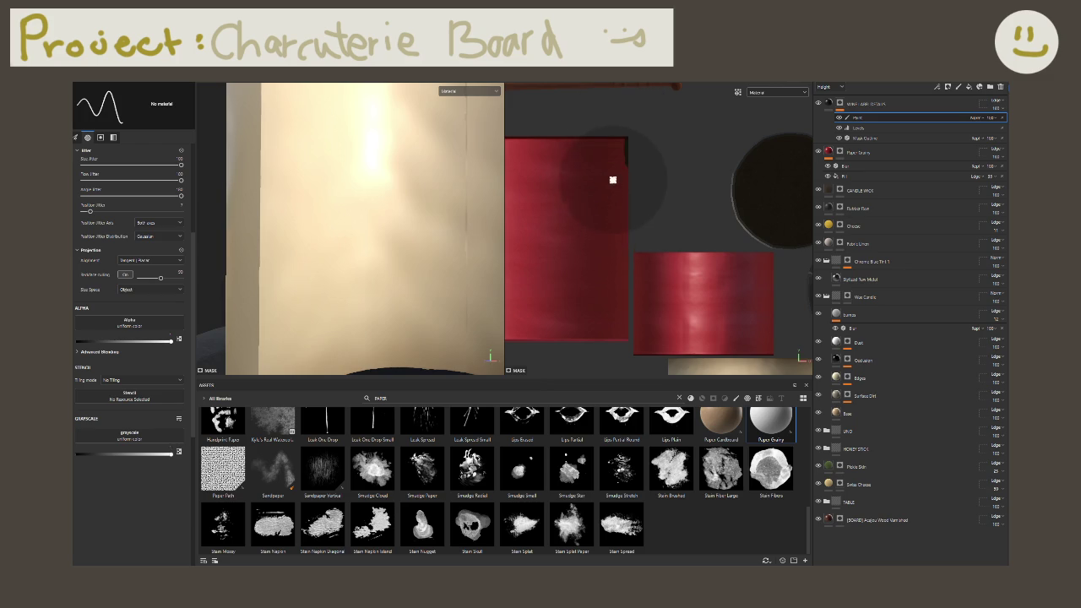
{"action": "scroll", "coordinate": [613, 180], "scroll_direction": "up", "scroll_amount": 2}
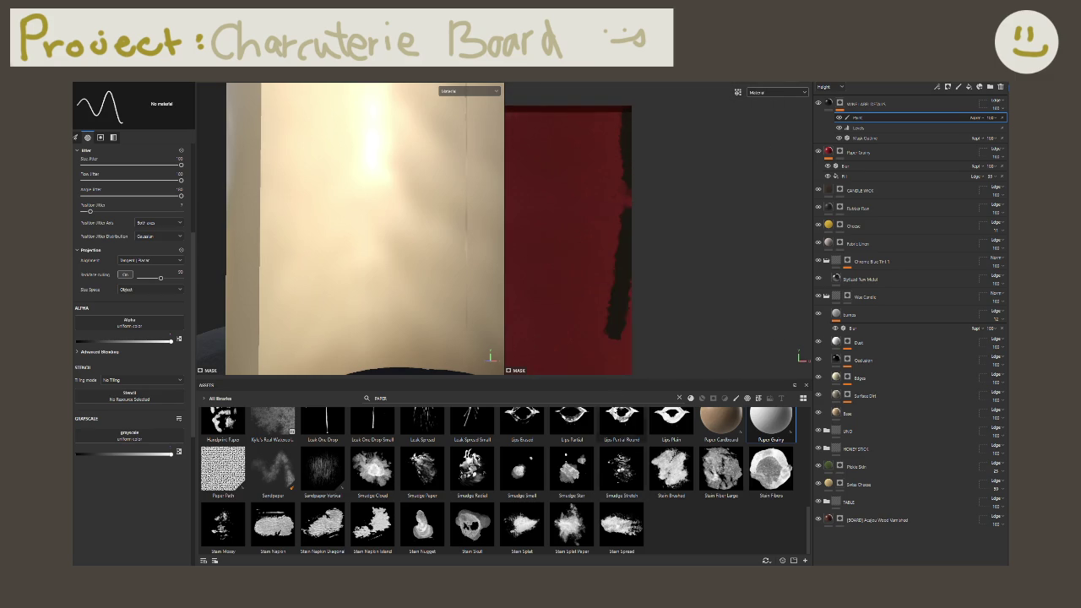
{"action": "scroll", "coordinate": [646, 317], "scroll_direction": "down", "scroll_amount": 5}
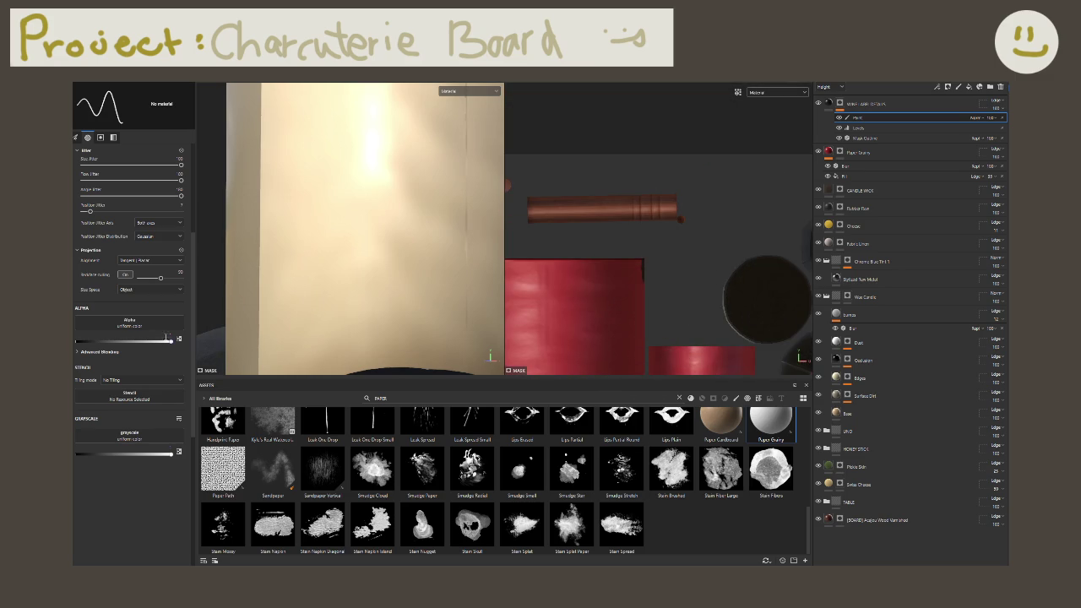
{"action": "scroll", "coordinate": [126, 214], "scroll_direction": "up", "scroll_amount": 3}
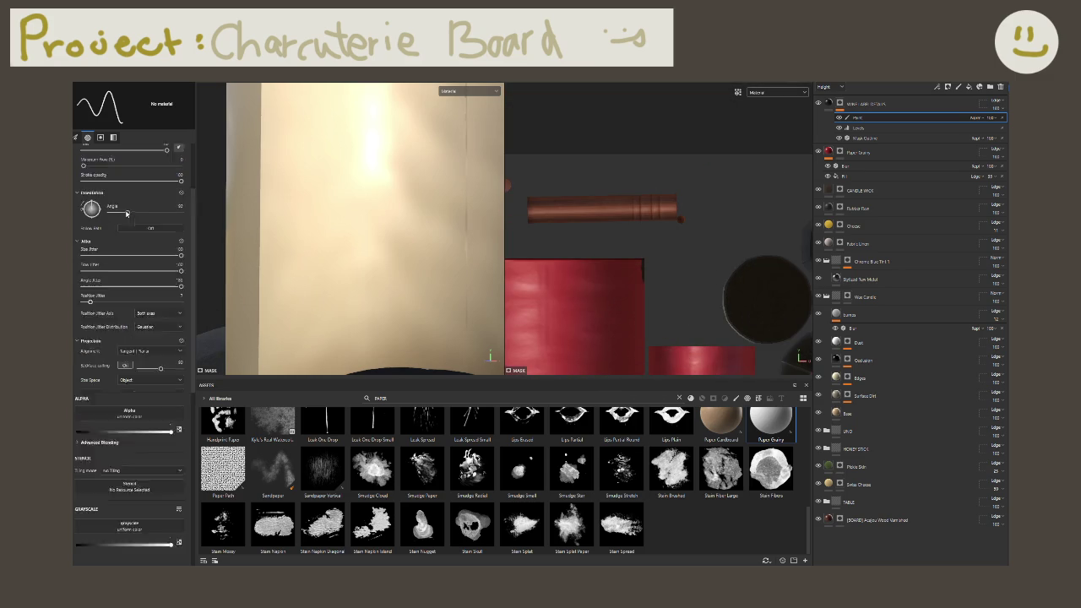
{"action": "scroll", "coordinate": [127, 214], "scroll_direction": "up", "scroll_amount": 1}
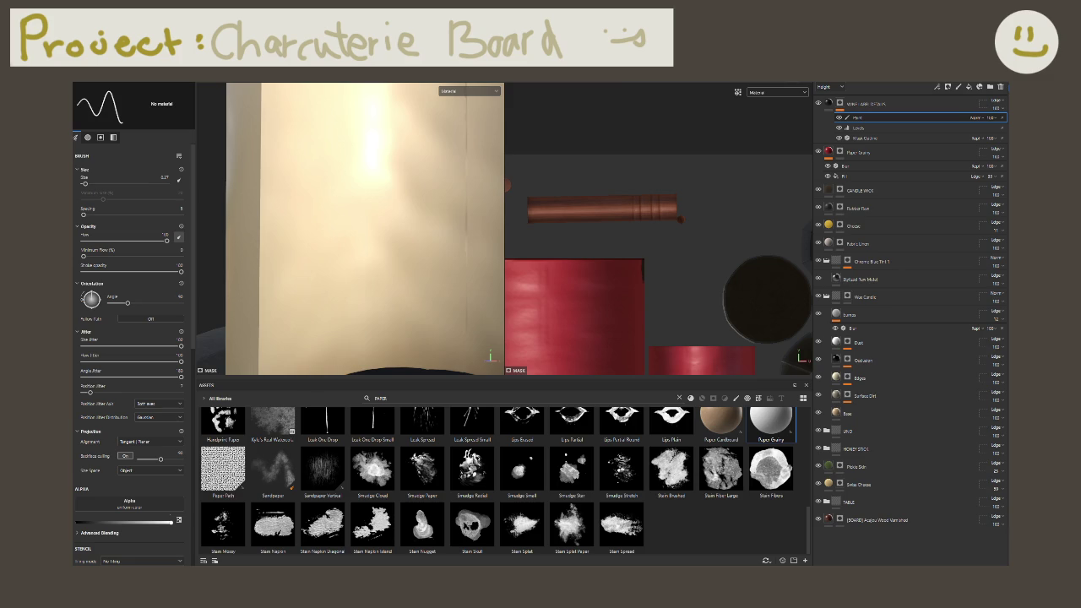
Step: Zoom the texture view onto the red label and set brush Size Jitter and Flow Jitter to 0
{"action": "scroll", "coordinate": [690, 234], "scroll_direction": "up", "scroll_amount": 2}
{"action": "scroll", "coordinate": [667, 254], "scroll_direction": "up", "scroll_amount": 3}
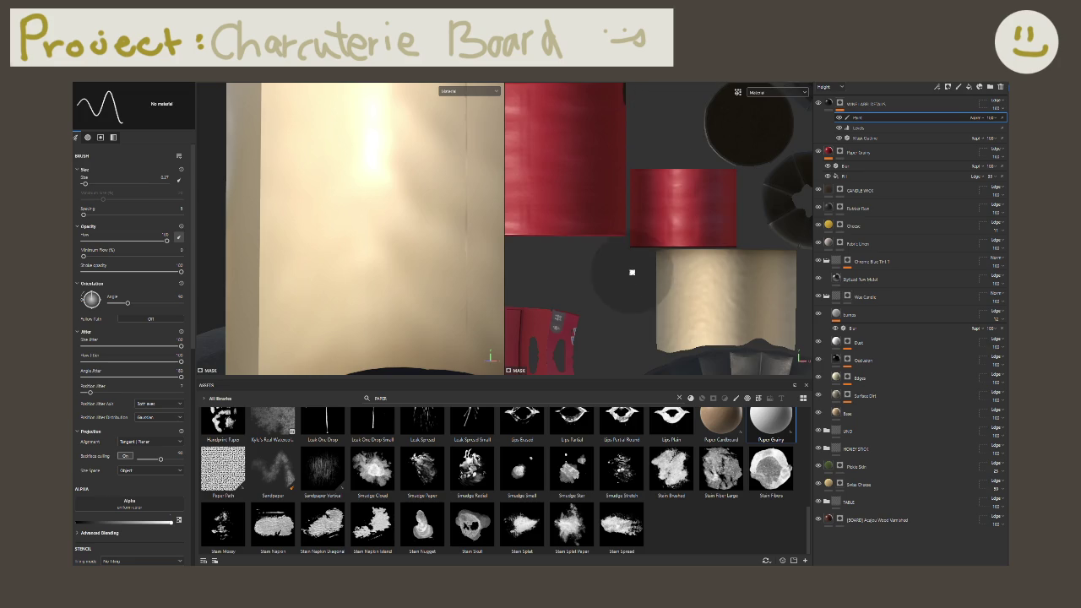
{"action": "scroll", "coordinate": [625, 250], "scroll_direction": "up", "scroll_amount": 2}
{"action": "middle_click_drag", "start_coordinate": [621, 245], "coordinate": [576, 319]}
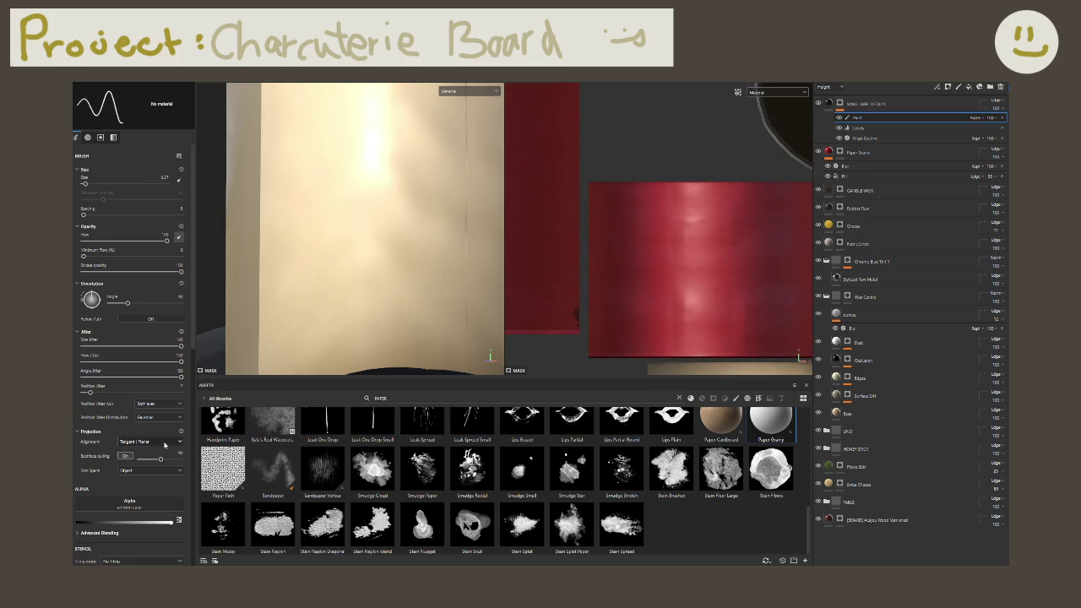
{"action": "scroll", "coordinate": [161, 448], "scroll_direction": "down", "scroll_amount": 3}
{"action": "scroll", "coordinate": [148, 456], "scroll_direction": "up", "scroll_amount": 3}
{"action": "left_click_drag", "start_coordinate": [179, 347], "coordinate": [83, 347]}
{"action": "mouse_move", "coordinate": [180, 361]}
{"action": "left_mouse_down"}
{"action": "mouse_move", "coordinate": [83, 362]}
{"action": "mouse_move", "coordinate": [83, 393]}
{"action": "left_mouse_up"}
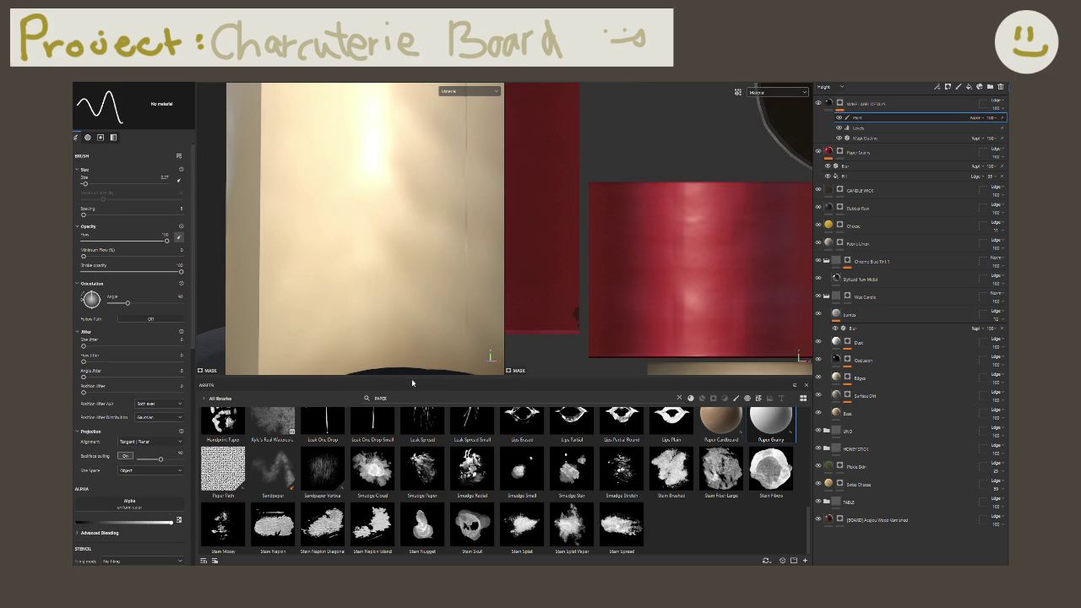
Step: Paint mask strokes along the red label's edges with a 1.75 brush, undoing the last stray stroke
{"action": "left_click", "coordinate": [576, 314]}
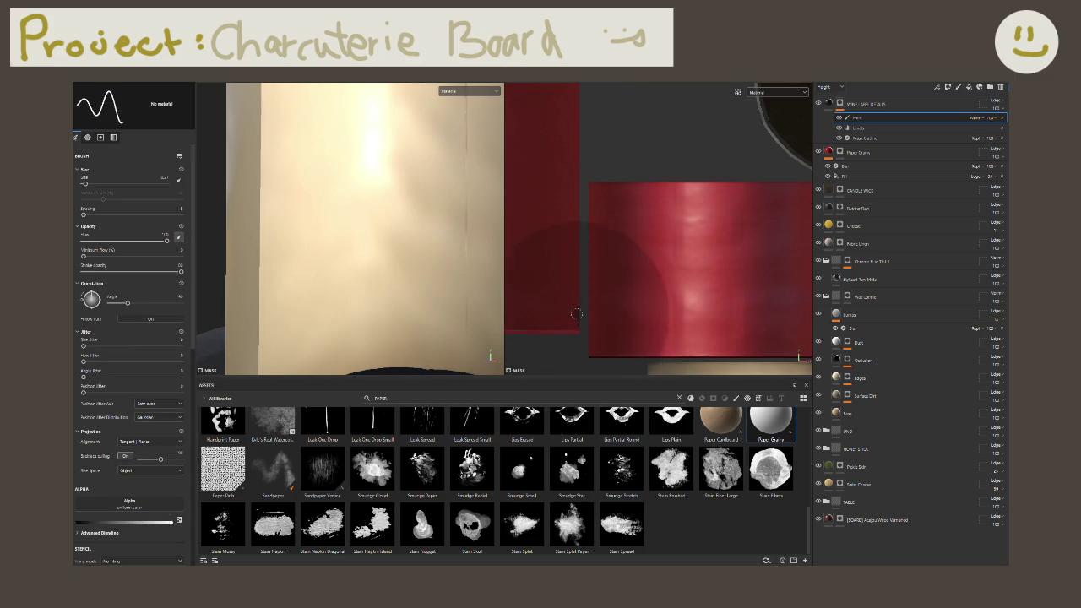
{"action": "left_click_drag", "start_coordinate": [577, 308], "coordinate": [576, 334]}
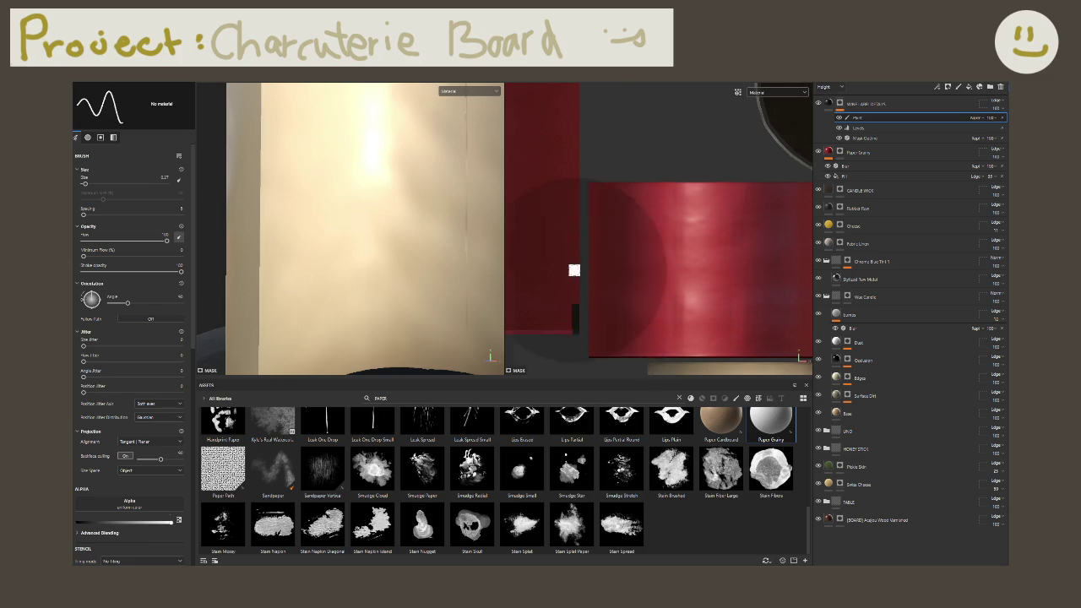
{"action": "middle_click_drag", "start_coordinate": [572, 268], "coordinate": [575, 323], "text": "alt"}
{"action": "scroll", "coordinate": [575, 320], "scroll_direction": "down", "scroll_amount": 3}
{"action": "scroll", "coordinate": [577, 338], "scroll_direction": "down", "scroll_amount": 2}
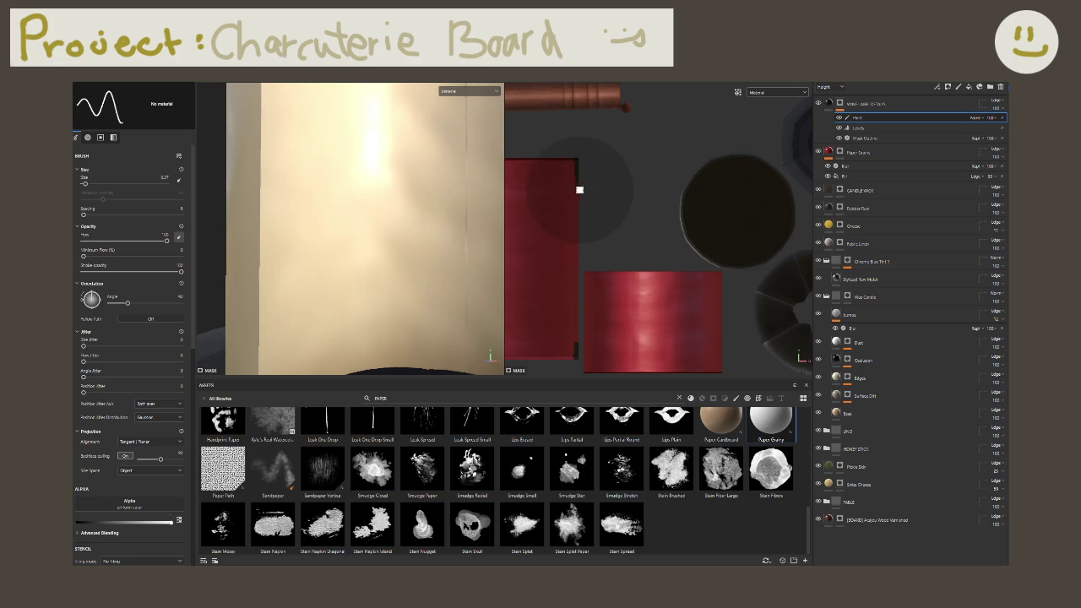
{"action": "right_click_drag", "start_coordinate": [578, 202], "coordinate": [585, 234], "text": "ctrl"}
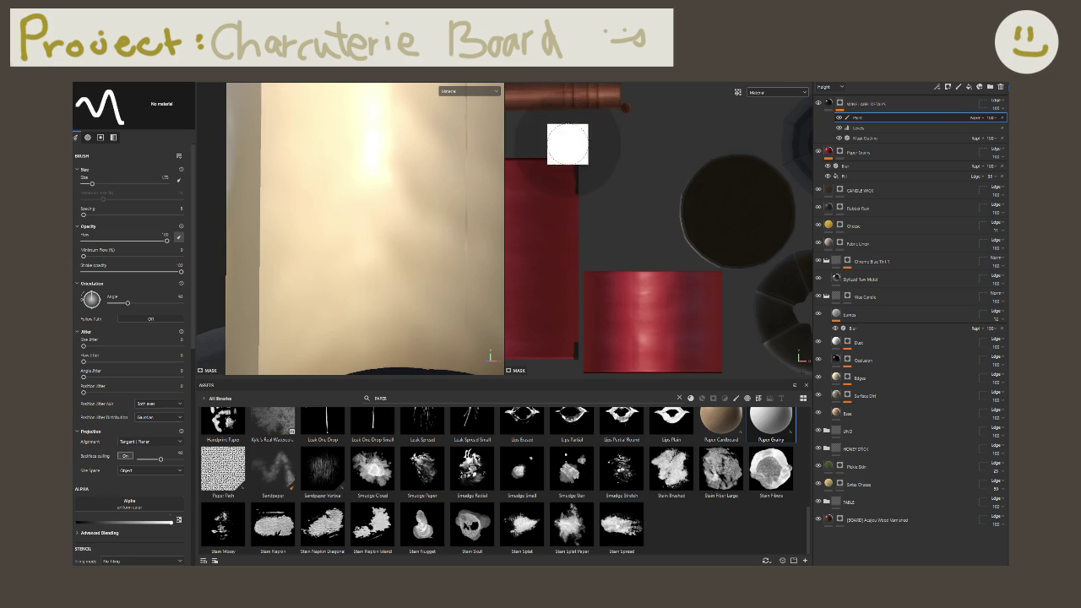
{"action": "left_click_drag", "start_coordinate": [566, 165], "coordinate": [562, 244]}
{"action": "right_click_drag", "start_coordinate": [563, 244], "coordinate": [574, 178], "text": "ctrl"}
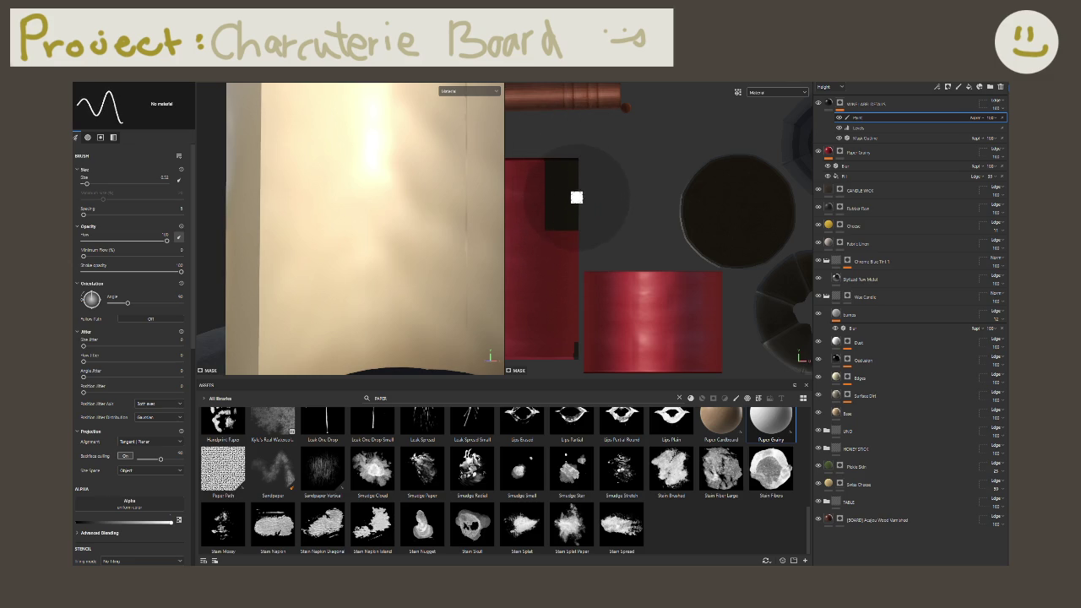
{"action": "key", "text": "ctrl+z"}
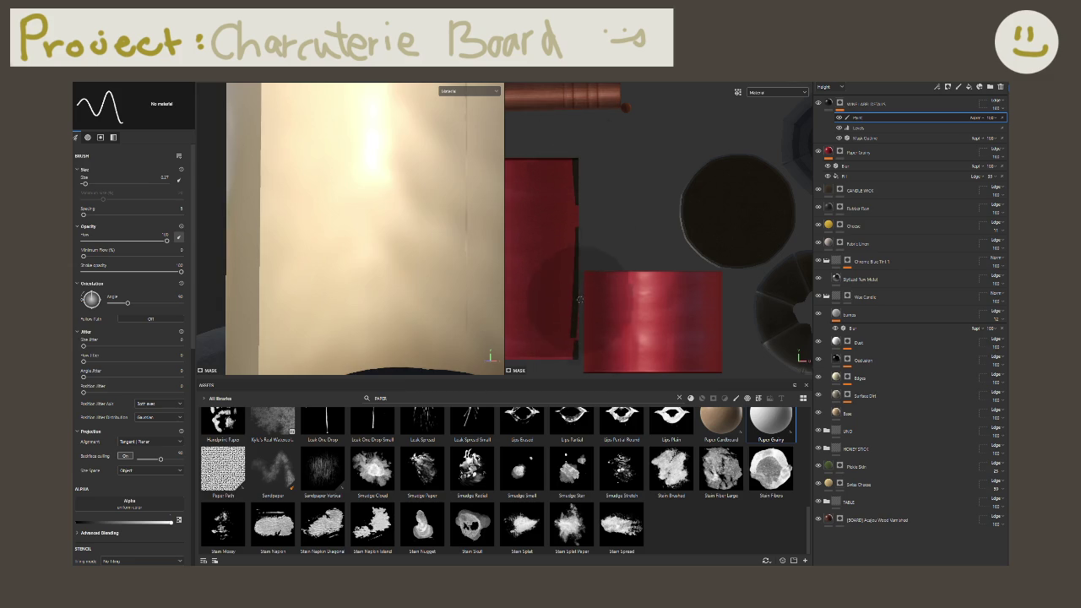
Step: Shrink the brush, then reset it to defaults and remove its alpha shape
{"action": "key", "text": "2"}
{"action": "left_click", "coordinate": [234, 84]}
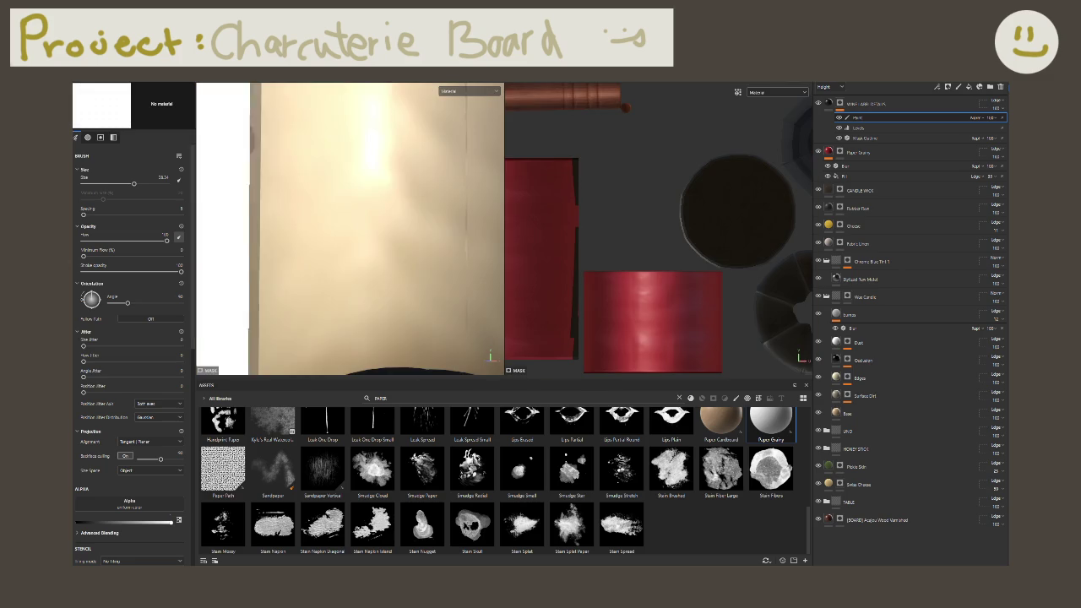
{"action": "right_click_drag", "start_coordinate": [234, 85], "coordinate": [214, 82], "text": "ctrl"}
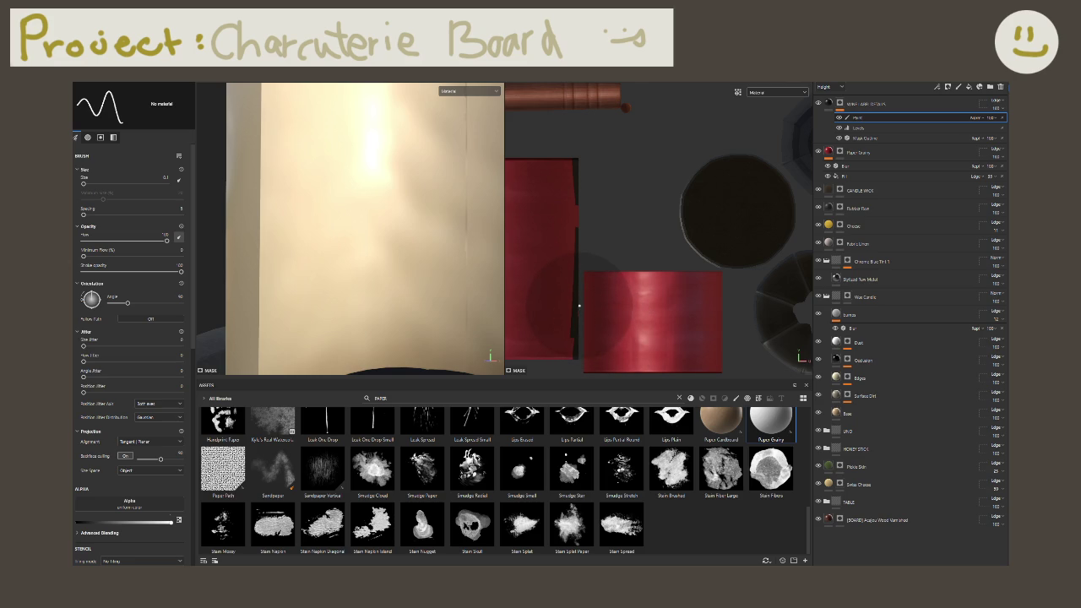
{"action": "key", "text": "bracketleft"}
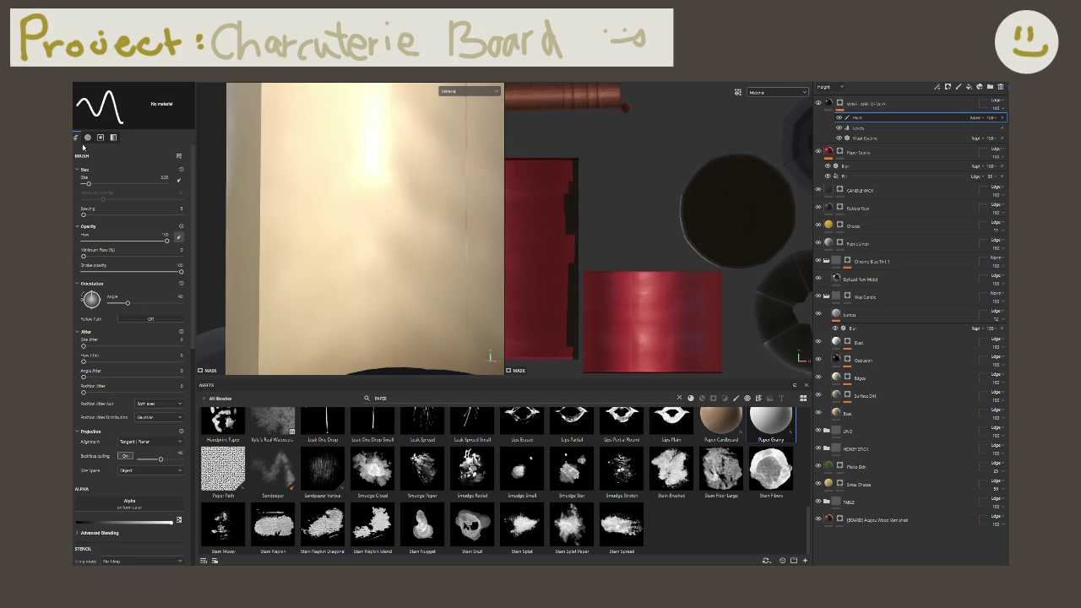
{"action": "key", "text": "1"}
{"action": "left_click", "coordinate": [180, 503]}
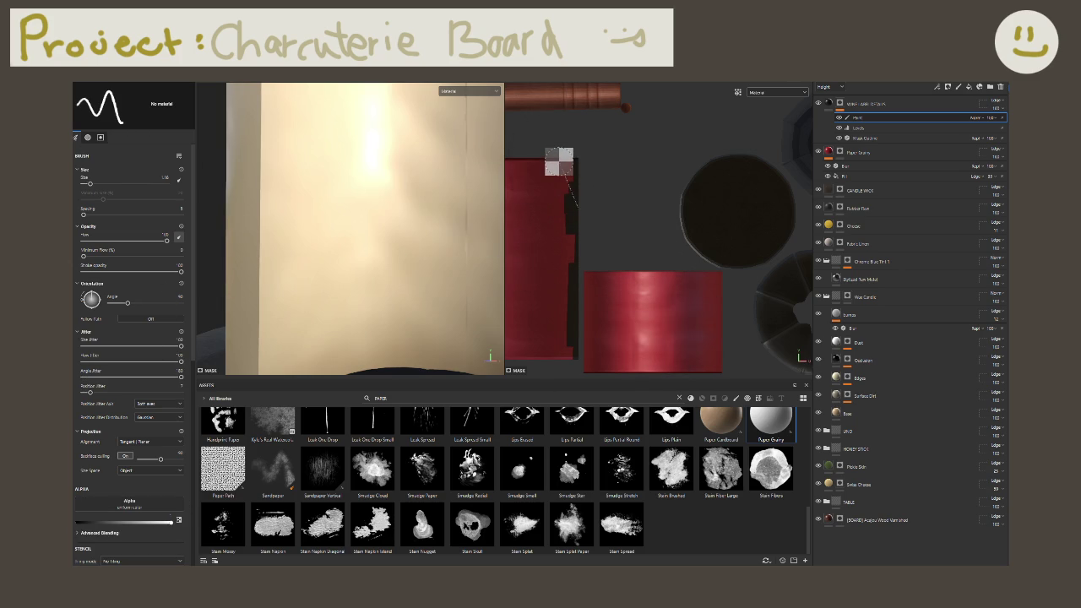
Step: Set brush Flow to 100 and Angle to 0, then mask straight along the label's right and bottom edges
{"action": "key", "text": "shift"}
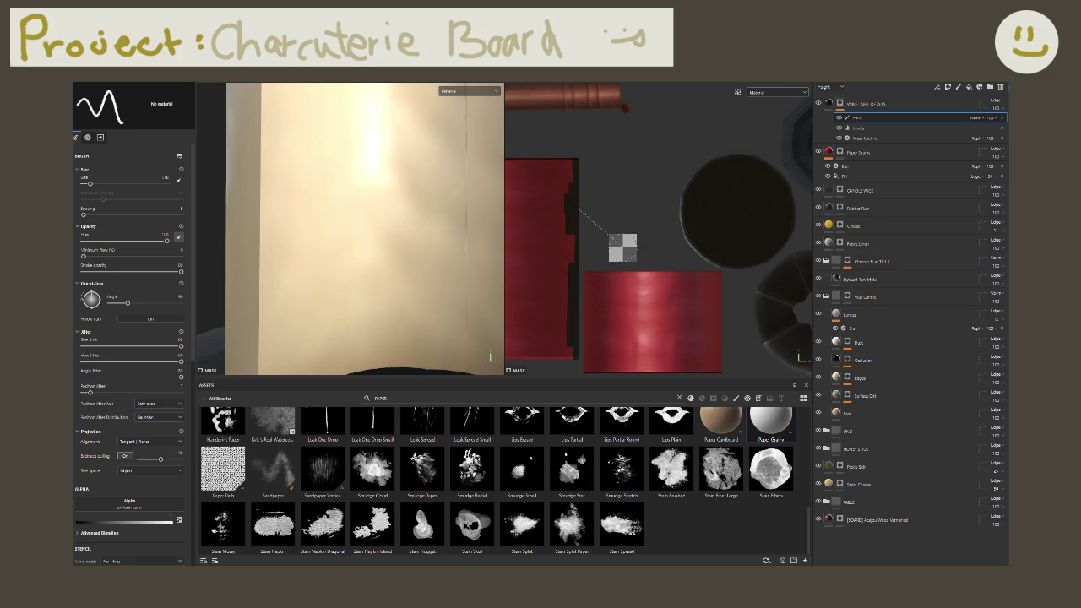
{"action": "key", "text": "shift"}
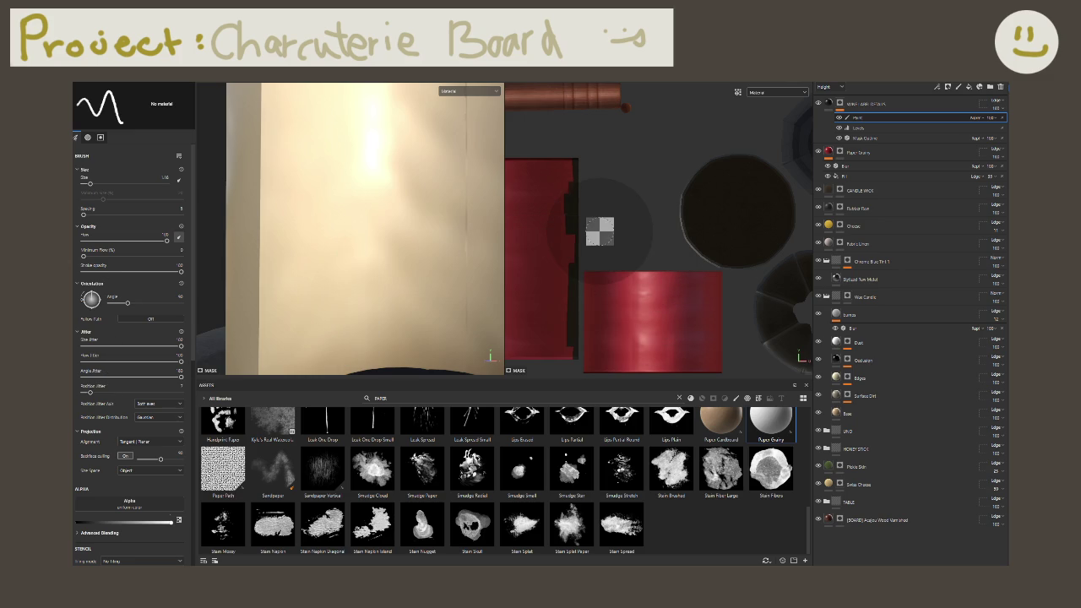
{"action": "mouse_move", "coordinate": [599, 230]}
{"action": "left_mouse_down", "text": "ctrl"}
{"action": "mouse_move", "coordinate": [600, 216]}
{"action": "mouse_move", "coordinate": [583, 241]}
{"action": "left_mouse_up", "text": "ctrl"}
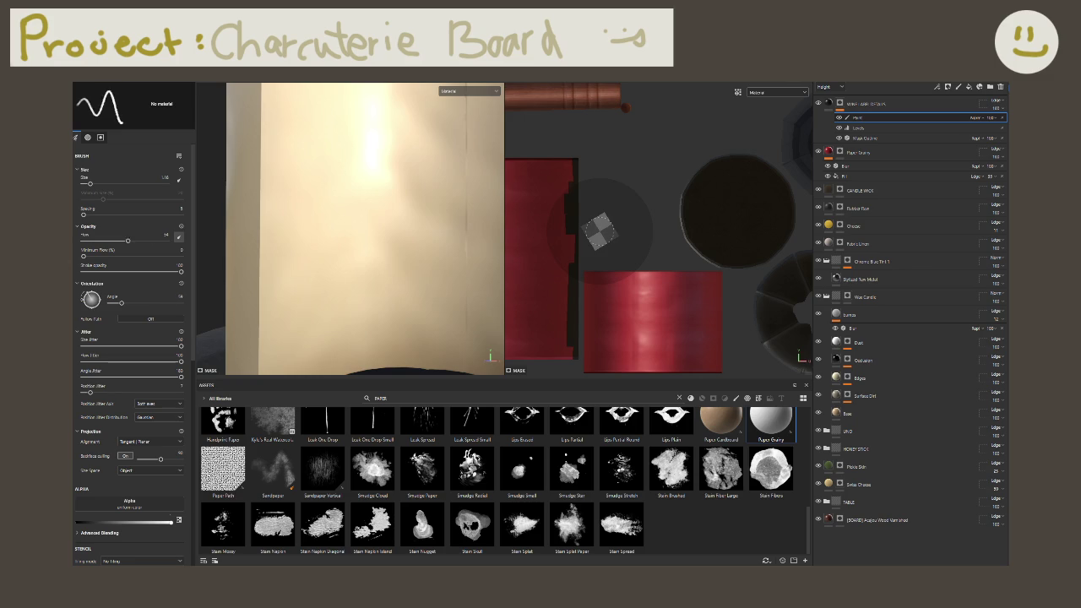
{"action": "left_click_drag", "start_coordinate": [128, 240], "coordinate": [167, 240]}
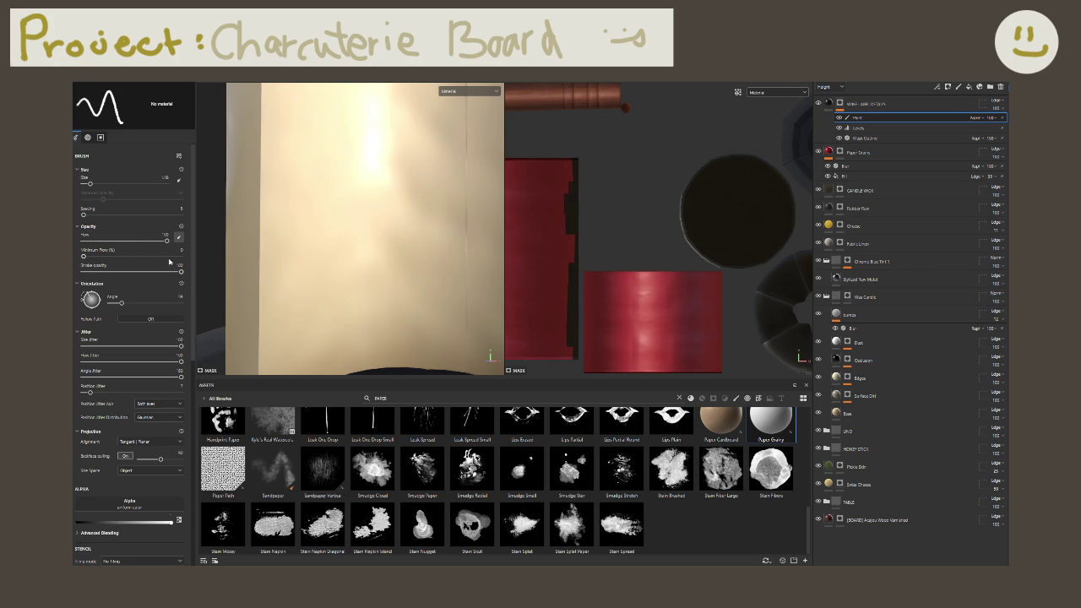
{"action": "double_click", "coordinate": [173, 296]}
{"action": "type", "text": "0"}
{"action": "key", "text": "Return"}
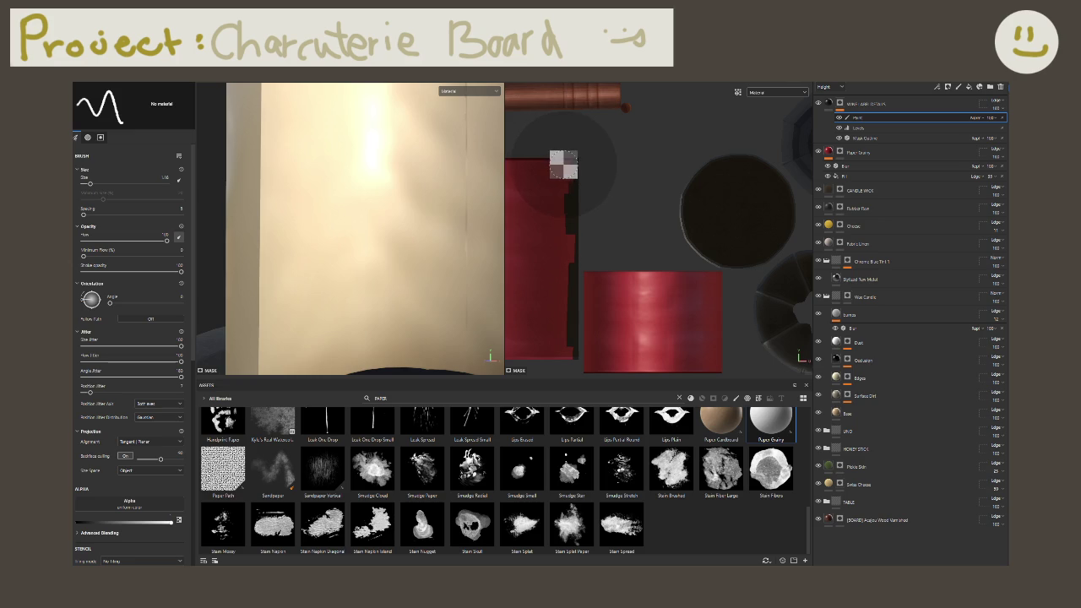
{"action": "key", "text": "shift"}
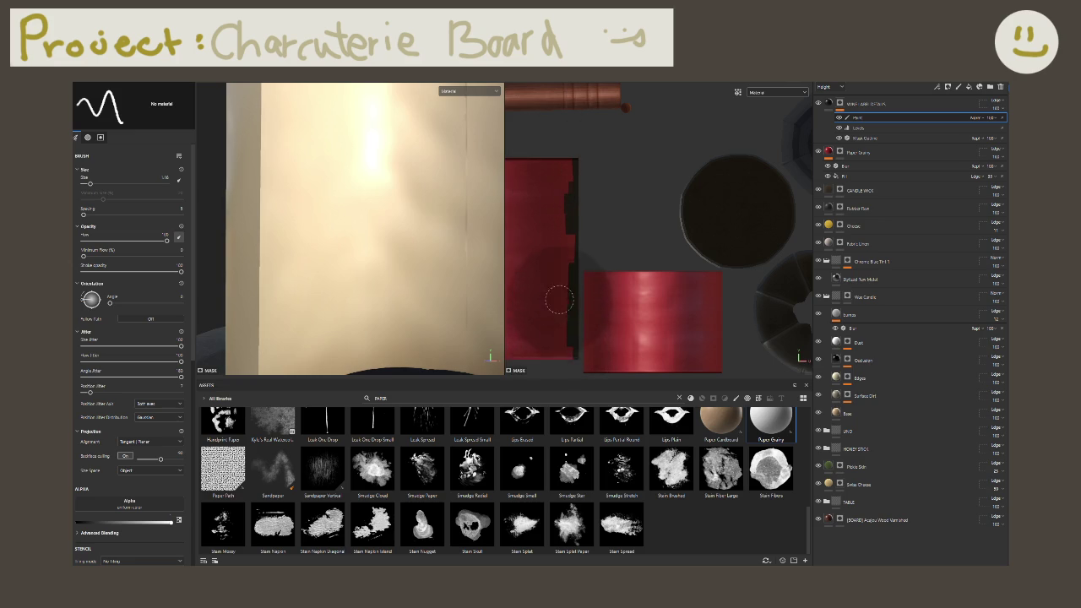
{"action": "left_click_drag", "start_coordinate": [558, 300], "coordinate": [555, 212]}
Step: Search the Assets panel for 'brush', then 'weave', then 'square'
{"action": "scroll", "coordinate": [427, 456], "scroll_direction": "up", "scroll_amount": 5}
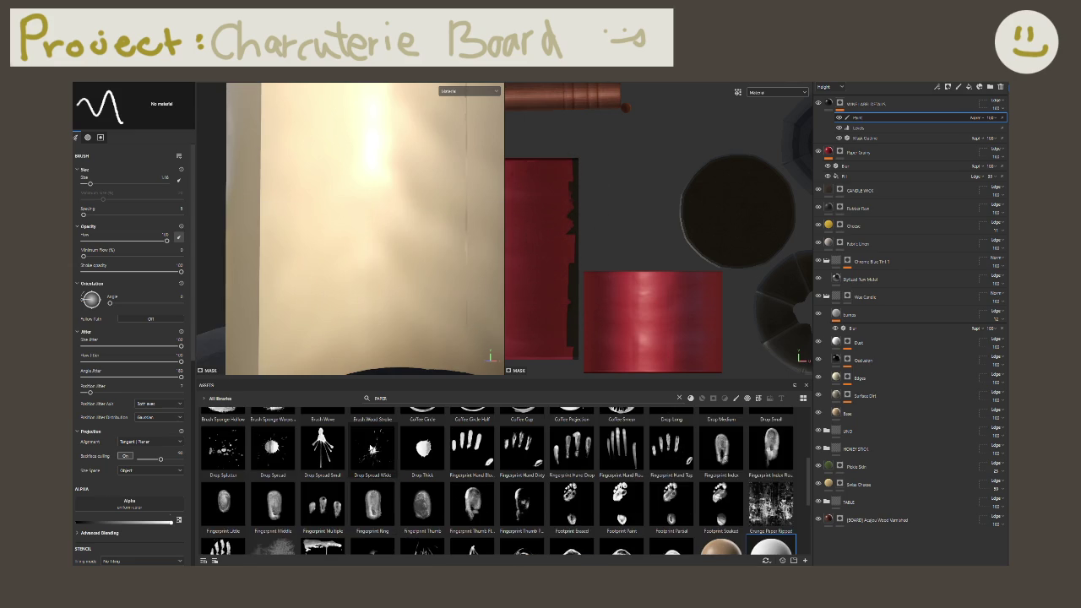
{"action": "double_click", "coordinate": [427, 397]}
{"action": "type", "text": "brush"}
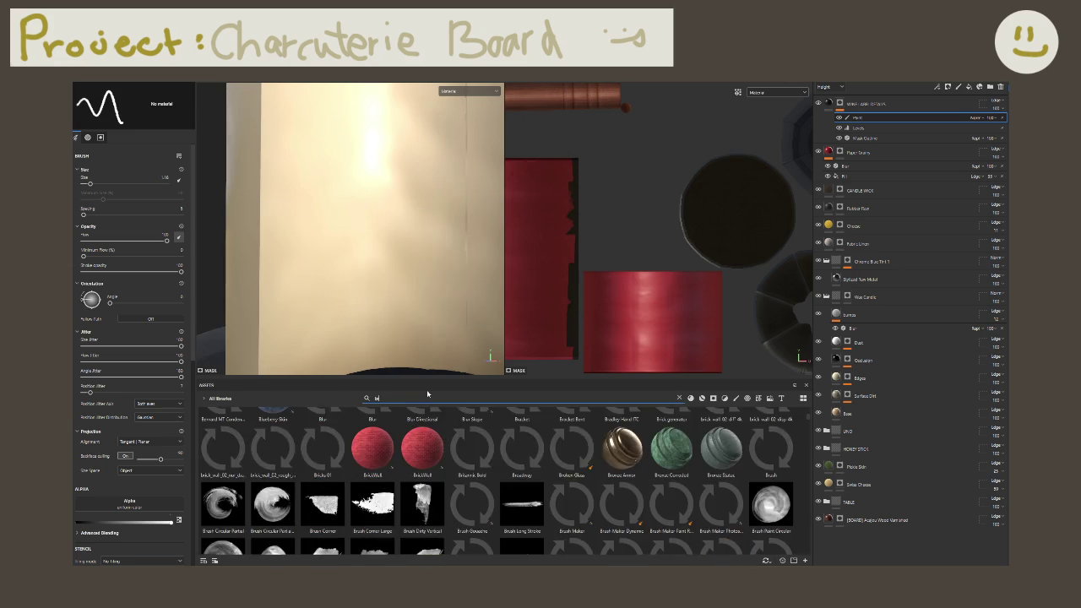
{"action": "key", "text": "BackSpace"}
{"action": "key", "text": "BackSpace"}
{"action": "key", "text": "BackSpace"}
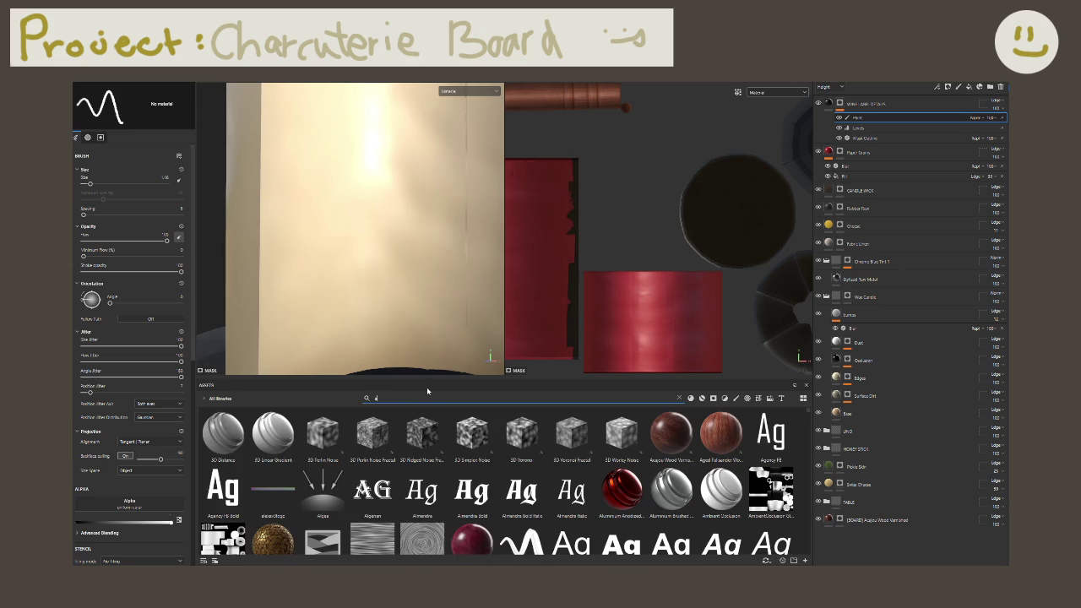
{"action": "type", "text": "weave"}
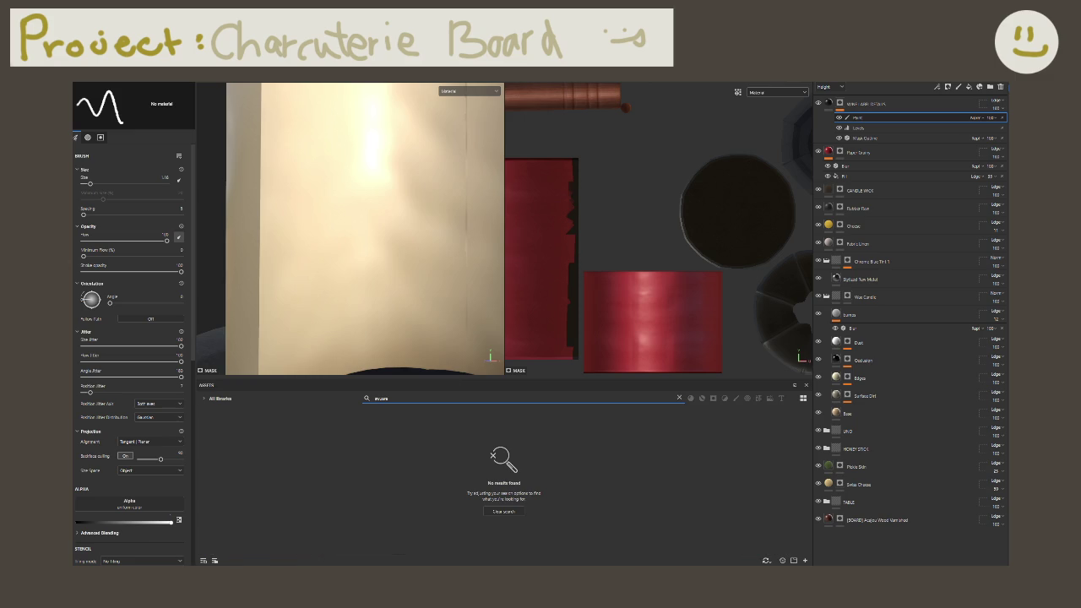
{"action": "key", "text": "BackSpace"}
{"action": "key", "text": "BackSpace"}
{"action": "key", "text": "BackSpace"}
{"action": "type", "text": "square"}
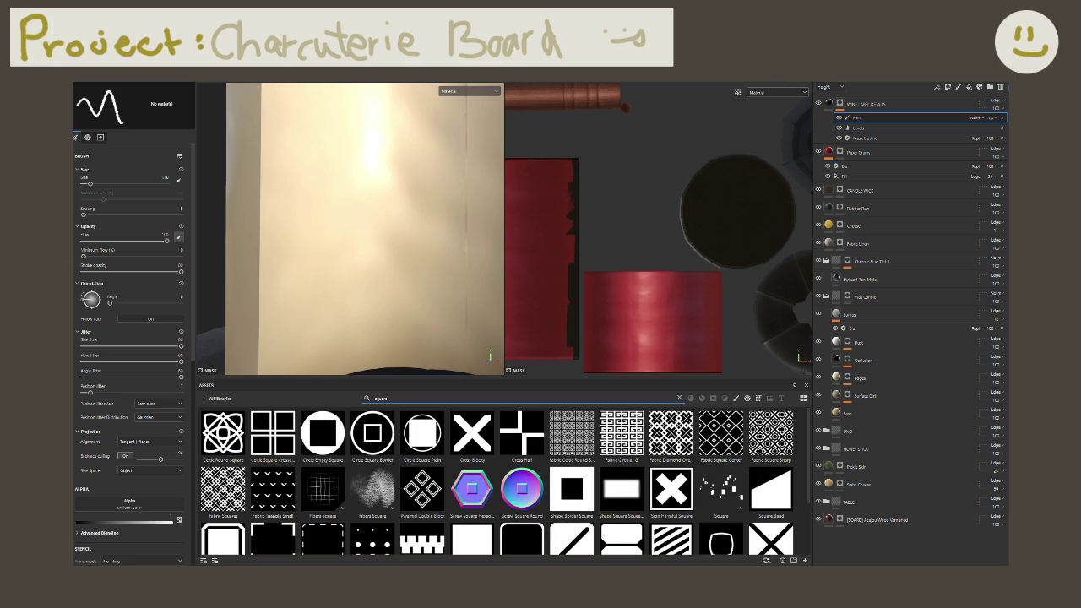
{"action": "scroll", "coordinate": [507, 474], "scroll_direction": "down", "scroll_amount": 2}
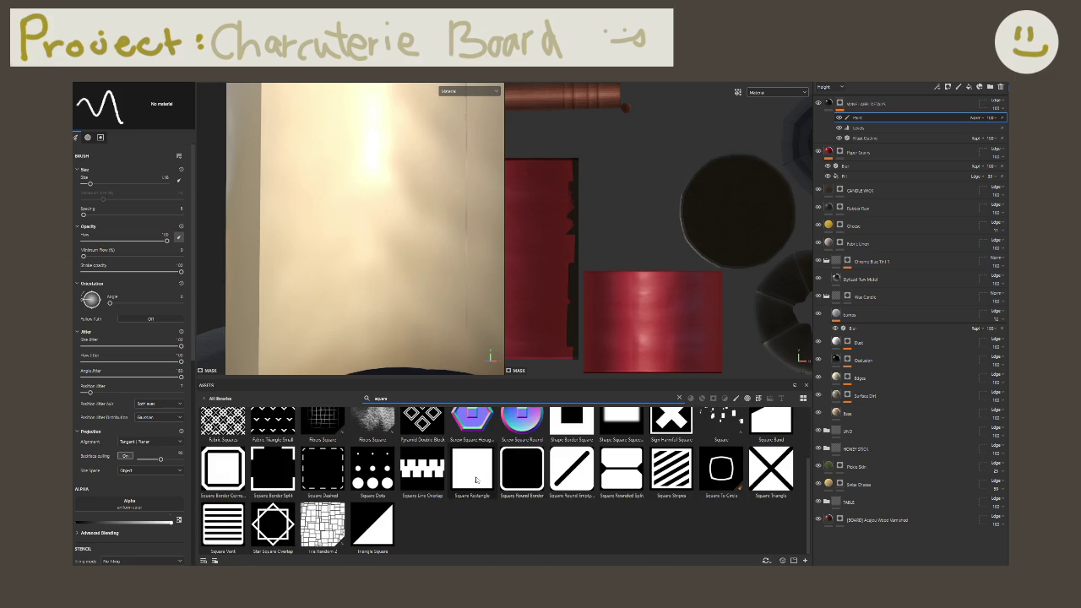
{"action": "scroll", "coordinate": [507, 486], "scroll_direction": "up", "scroll_amount": 2}
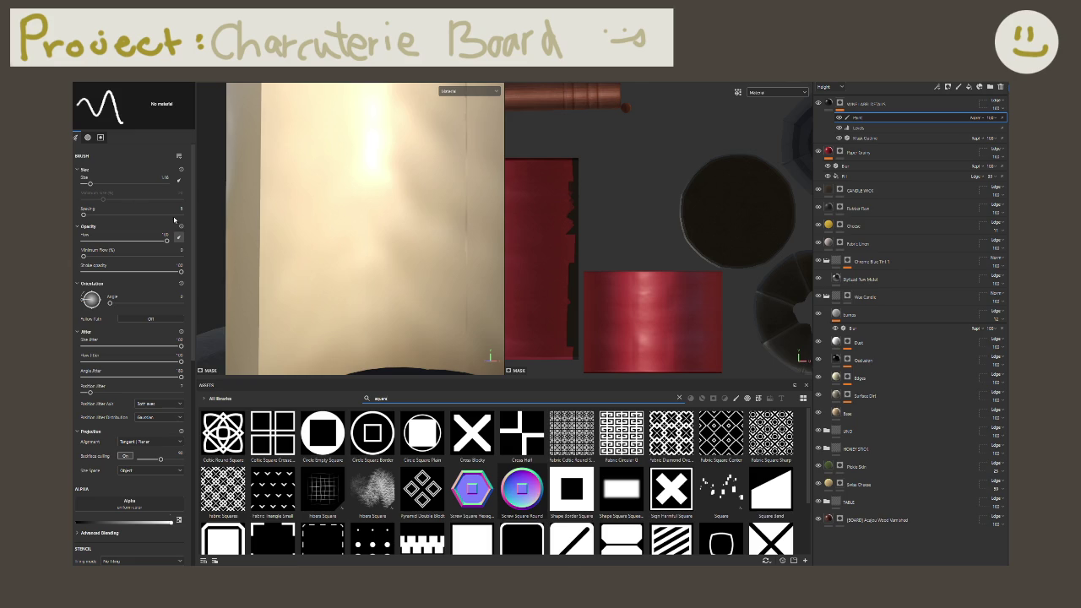
Step: Toggle the alpha and brush filters, then clear the 'square' search so all brushes are listed
{"action": "left_click", "coordinate": [736, 399]}
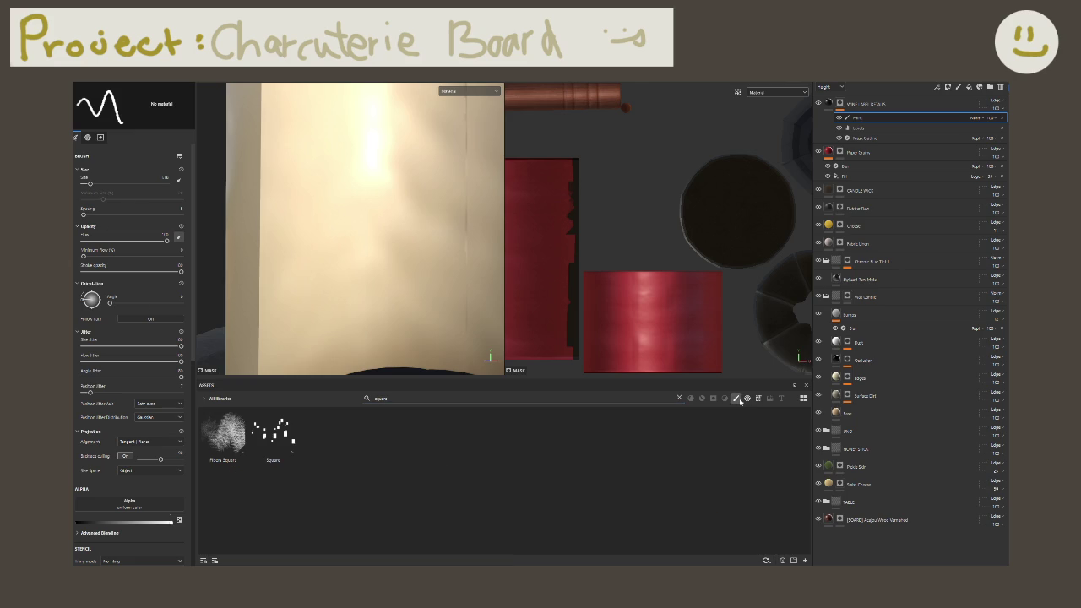
{"action": "left_click", "coordinate": [737, 399]}
{"action": "left_click", "coordinate": [679, 400]}
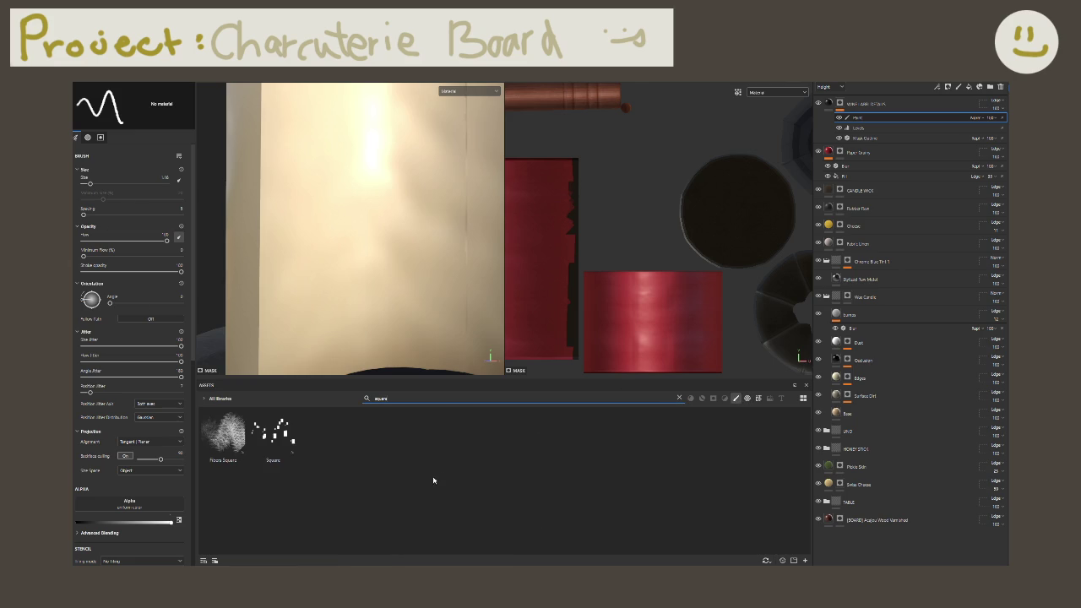
{"action": "left_click", "coordinate": [679, 398]}
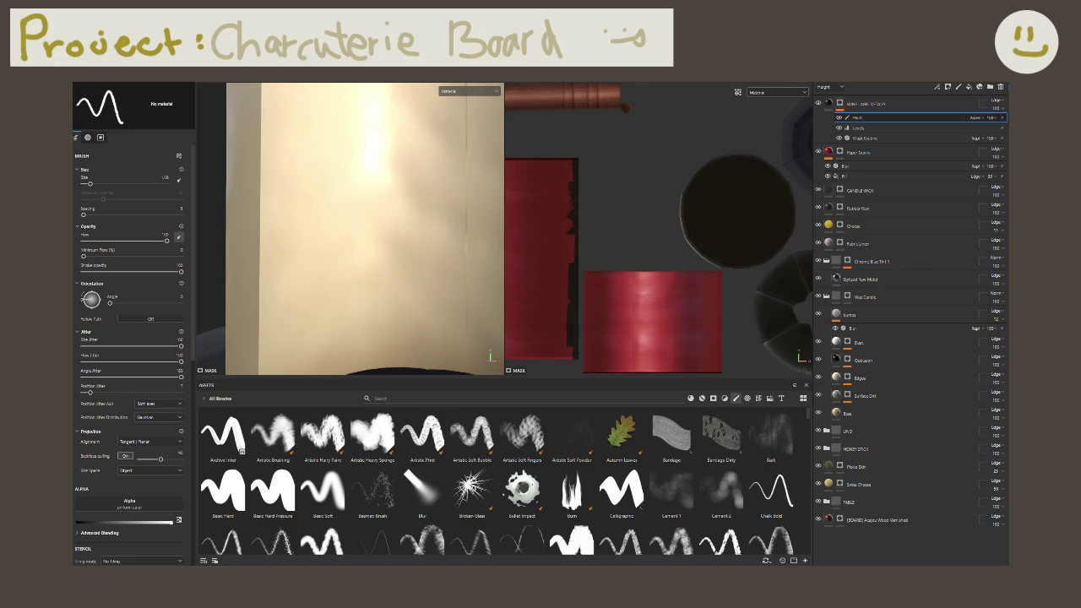
{"action": "left_click_drag", "start_coordinate": [572, 271], "coordinate": [624, 280], "text": "alt"}
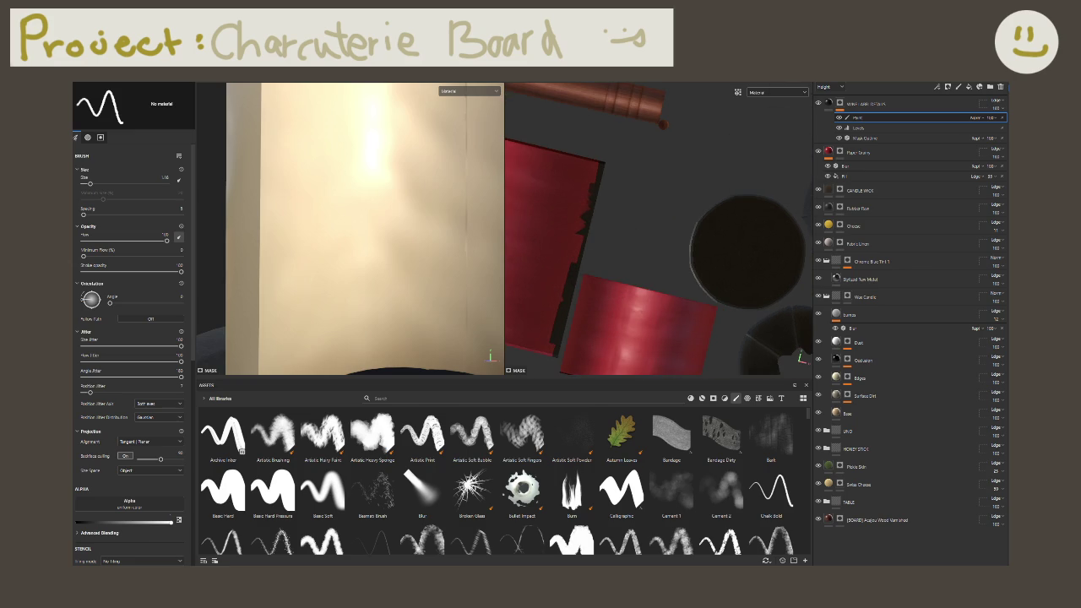
Step: Delete the Paint sublayer from the wine label layer
{"action": "key", "text": "Delete"}
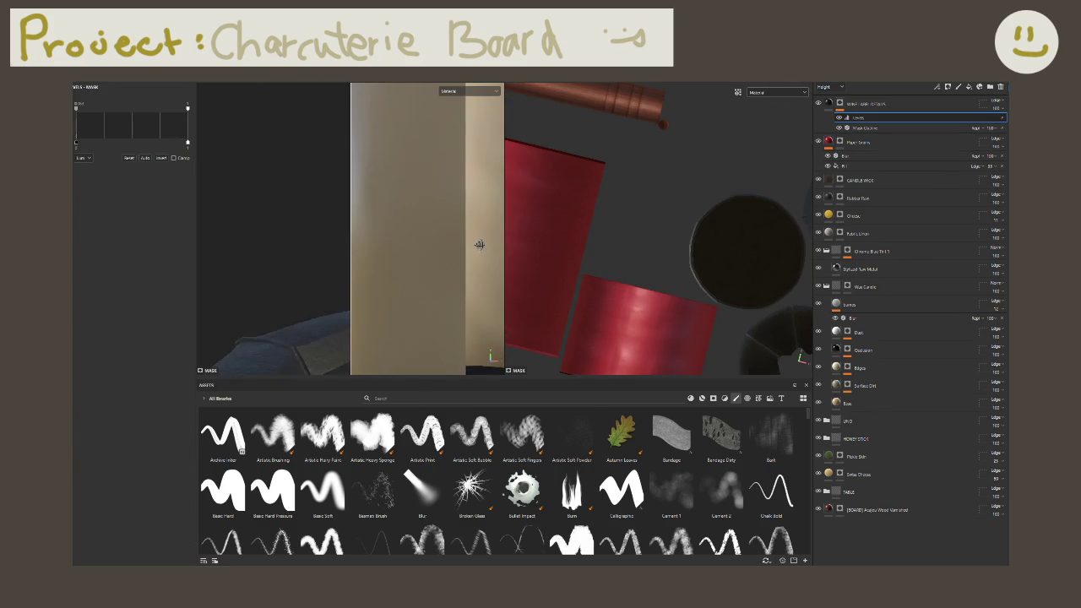
{"action": "mouse_move", "coordinate": [479, 245]}
{"action": "left_mouse_down", "text": "alt"}
{"action": "mouse_move", "coordinate": [434, 241]}
{"action": "mouse_move", "coordinate": [268, 159]}
{"action": "mouse_move", "coordinate": [423, 191]}
{"action": "mouse_move", "coordinate": [407, 179]}
{"action": "mouse_move", "coordinate": [397, 224]}
{"action": "mouse_move", "coordinate": [405, 234]}
{"action": "mouse_move", "coordinate": [301, 222]}
{"action": "mouse_move", "coordinate": [397, 233]}
{"action": "left_mouse_up", "text": "alt"}
{"action": "scroll", "coordinate": [379, 203], "scroll_direction": "up", "scroll_amount": 3}
Step: Set the label's Mask Outline filter width to 0.1
{"action": "left_click", "coordinate": [864, 130]}
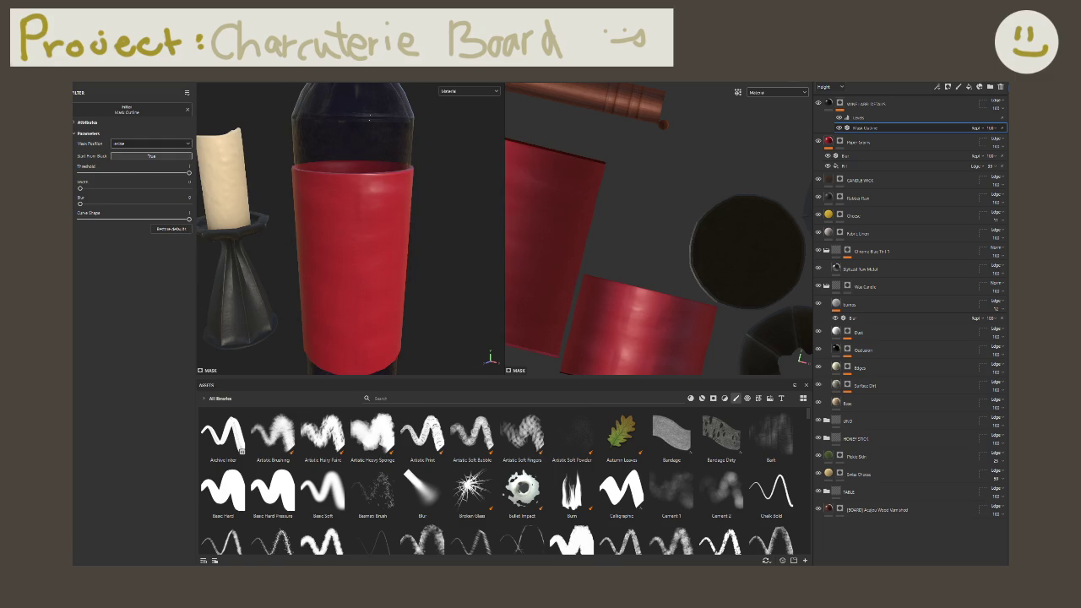
{"action": "left_click_drag", "start_coordinate": [81, 188], "coordinate": [90, 188]}
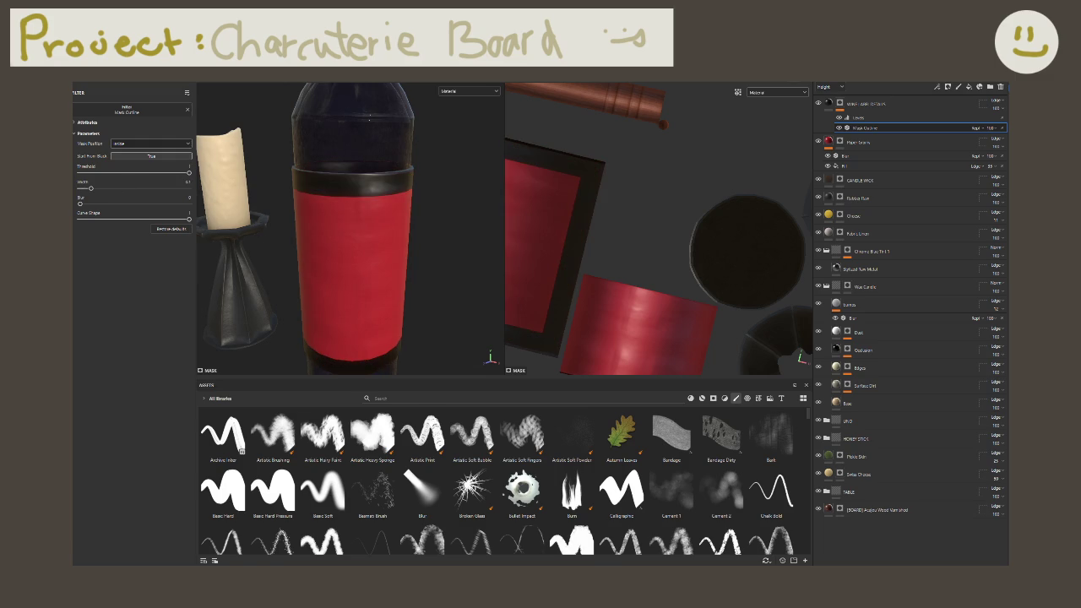
{"action": "left_click_drag", "start_coordinate": [202, 238], "coordinate": [239, 226], "text": "alt"}
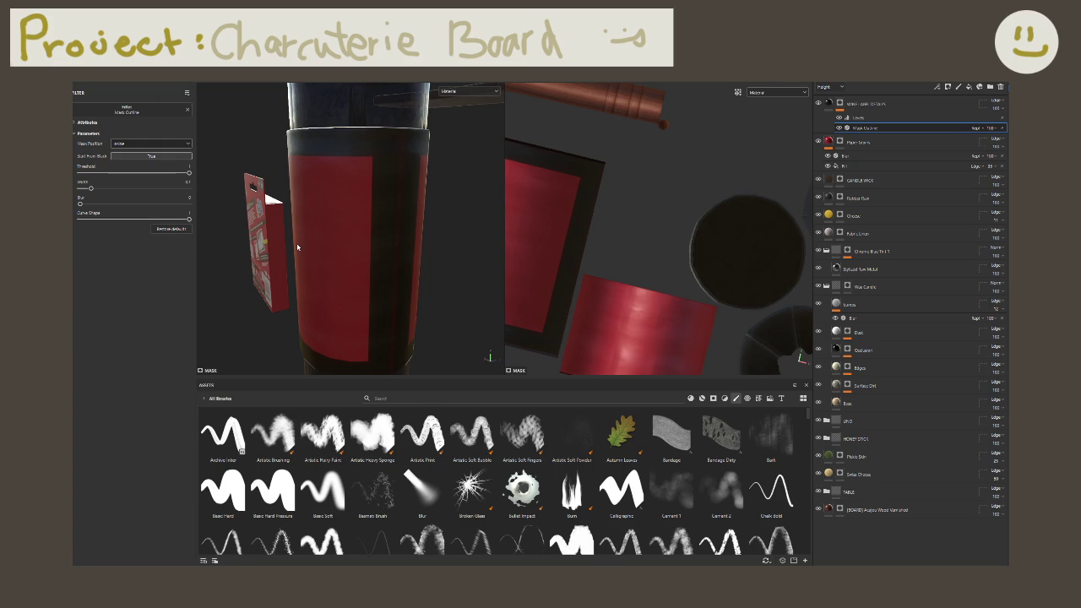
{"action": "key", "text": "ctrl+z"}
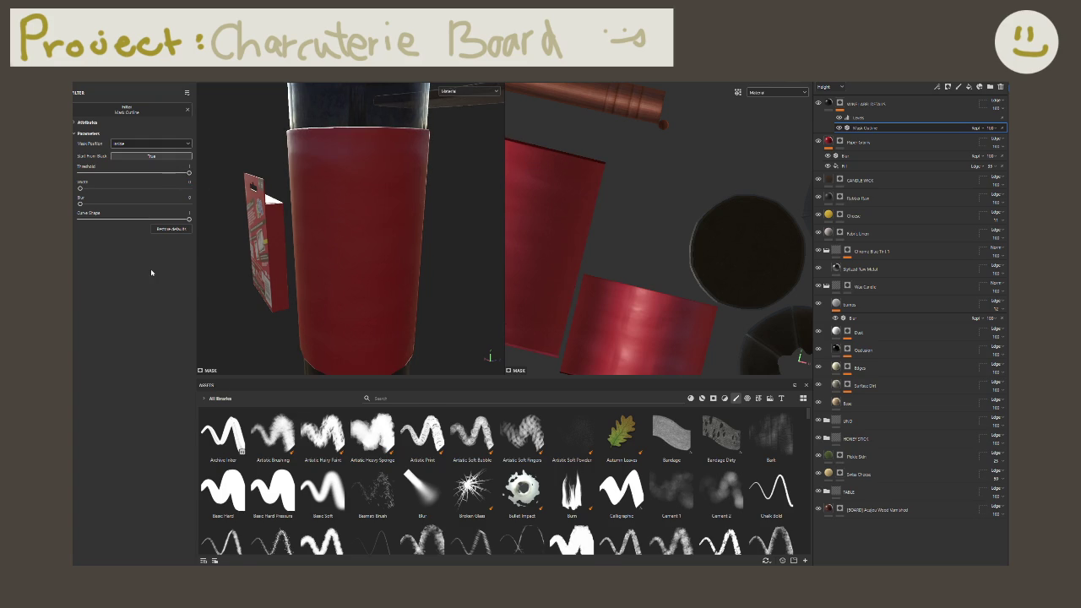
{"action": "left_click_drag", "start_coordinate": [80, 187], "coordinate": [90, 188]}
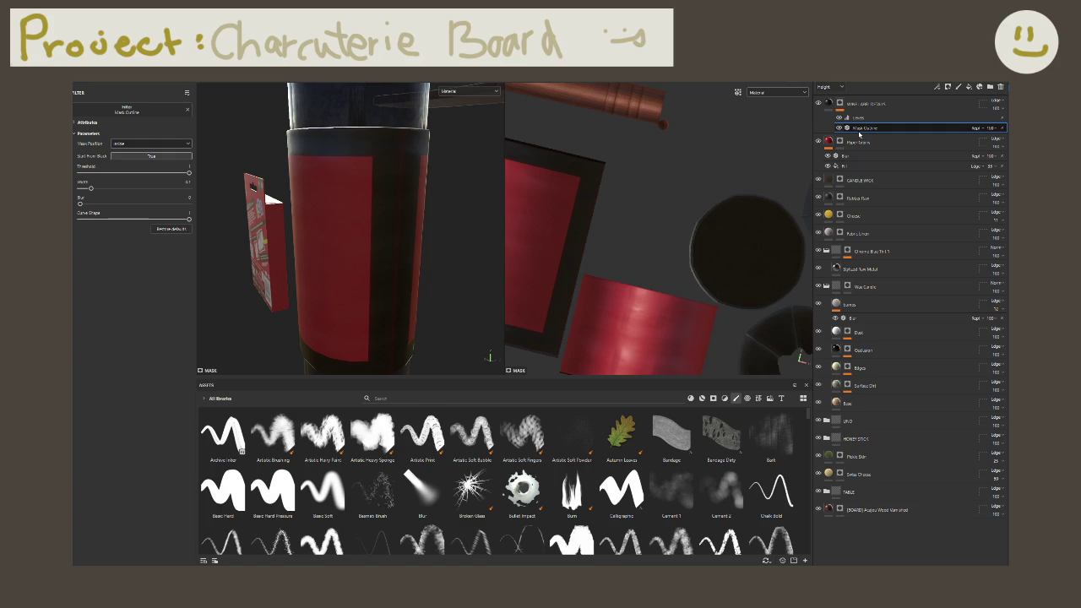
Step: Duplicate the wine label fill layer
{"action": "left_click", "coordinate": [862, 103]}
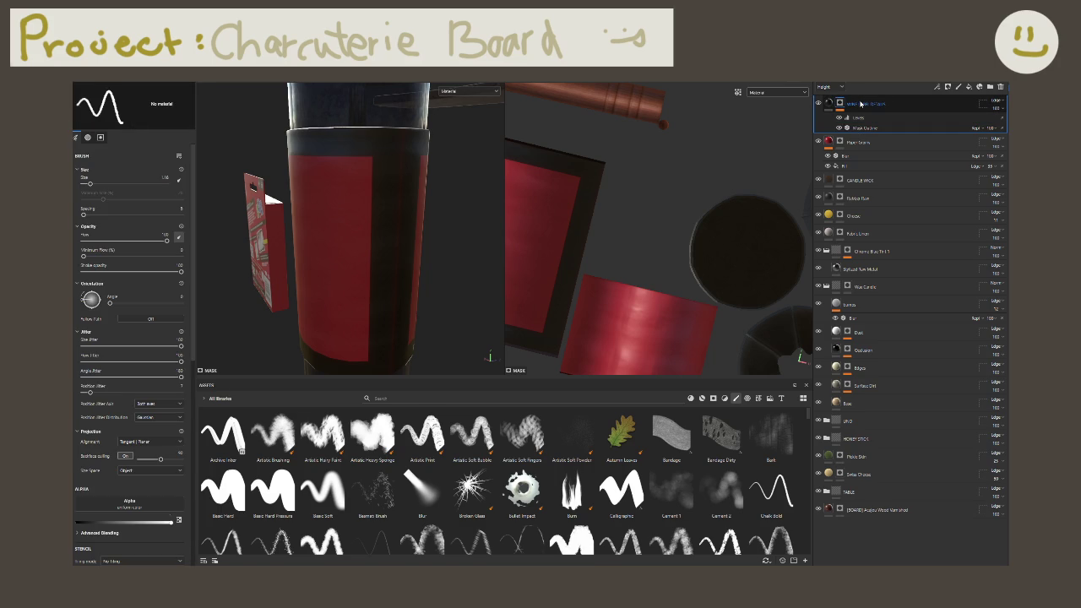
{"action": "key", "text": "ctrl+d"}
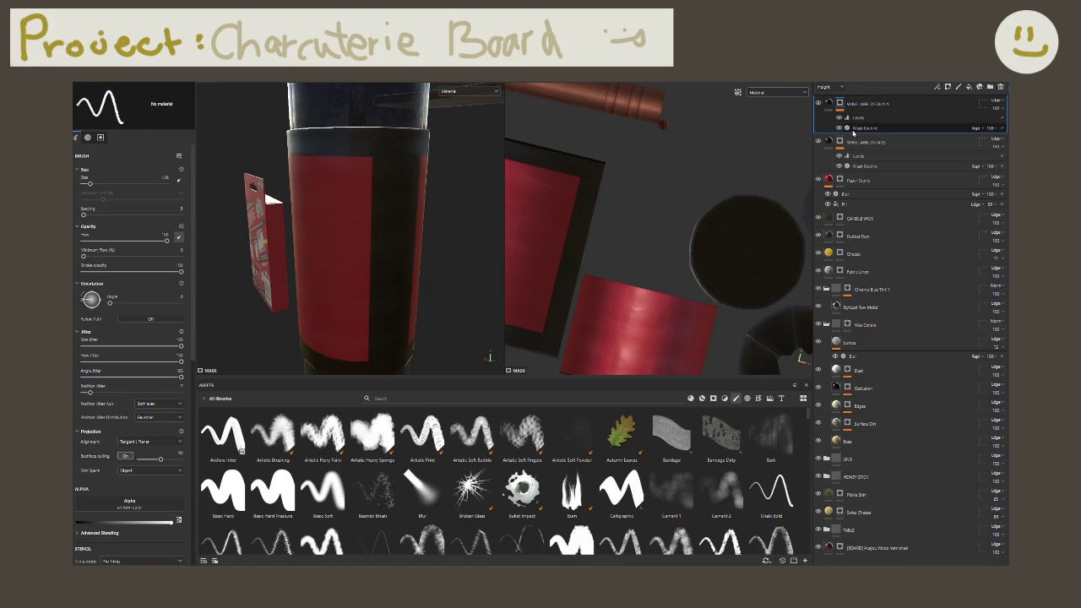
{"action": "left_click", "coordinate": [823, 142]}
Step: Change the duplicate layer's base colour from black to yellow
{"action": "left_click", "coordinate": [829, 142]}
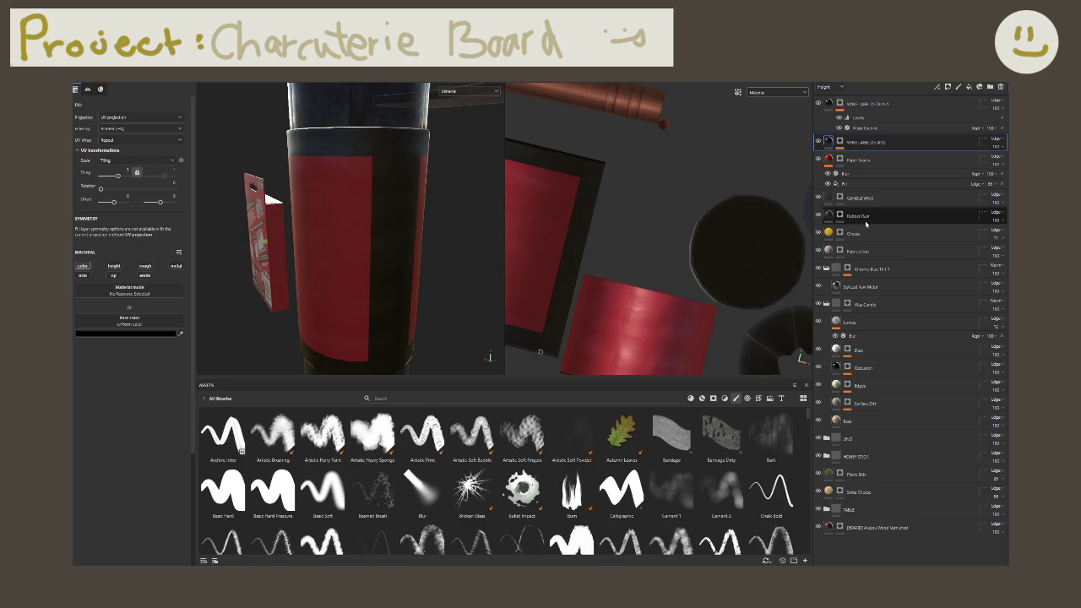
{"action": "left_click", "coordinate": [169, 334]}
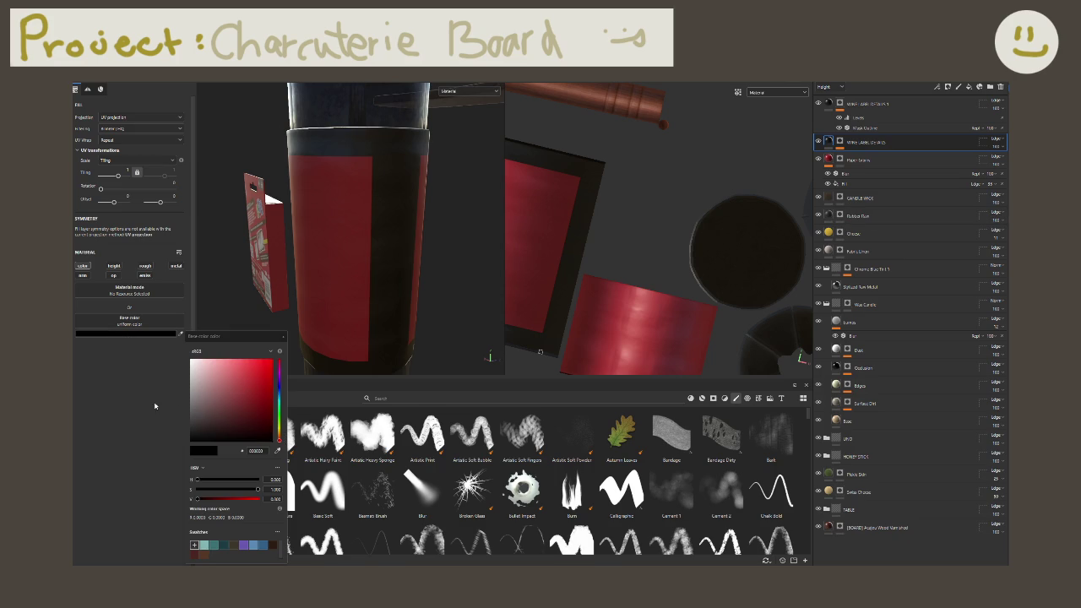
{"action": "left_click_drag", "start_coordinate": [279, 436], "coordinate": [273, 337]}
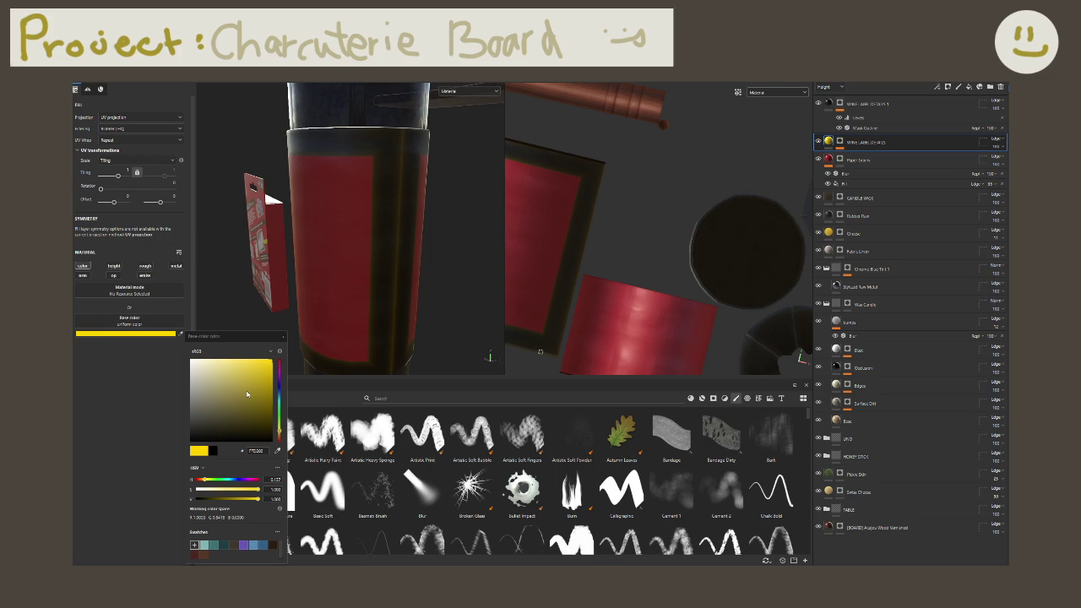
{"action": "left_click", "coordinate": [862, 111]}
{"action": "left_click", "coordinate": [865, 127]}
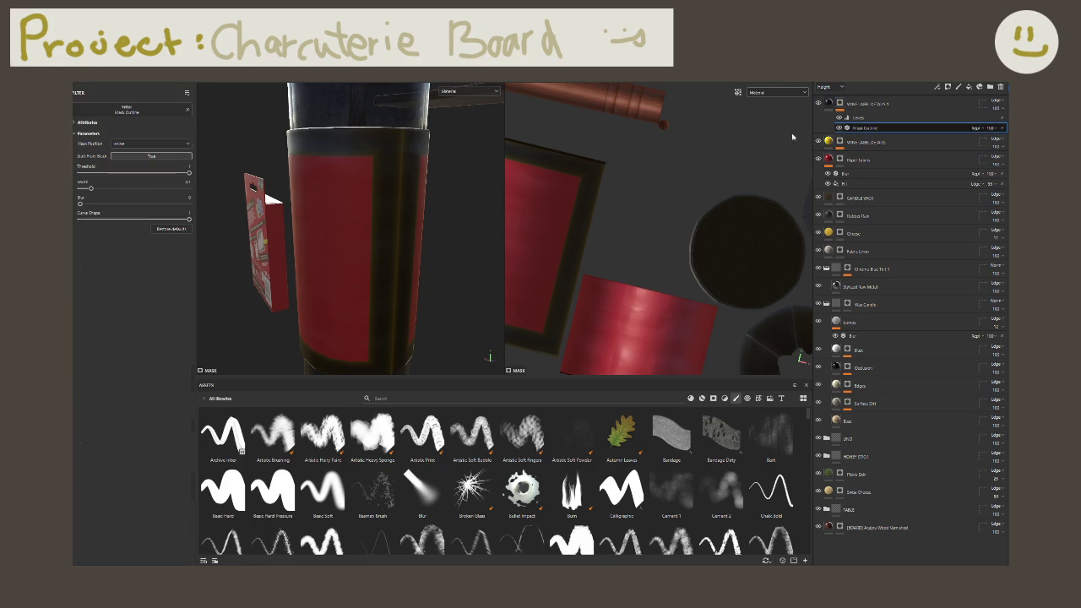
Step: Adjust the yellow copy's Mask Outline threshold and width until a yellow border shows around the label
{"action": "left_click", "coordinate": [186, 172]}
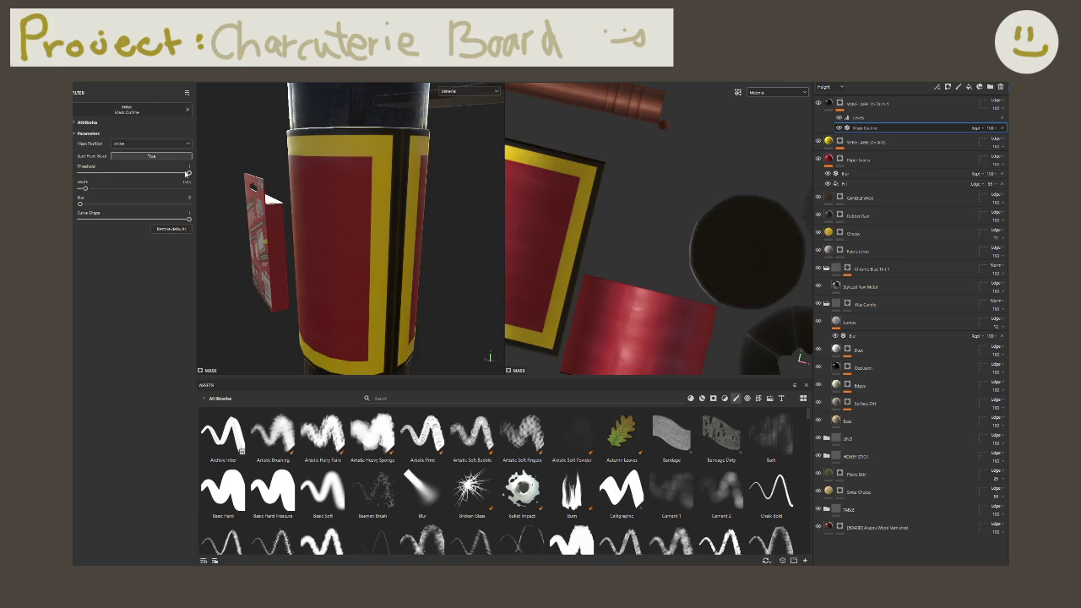
{"action": "left_click", "coordinate": [865, 142]}
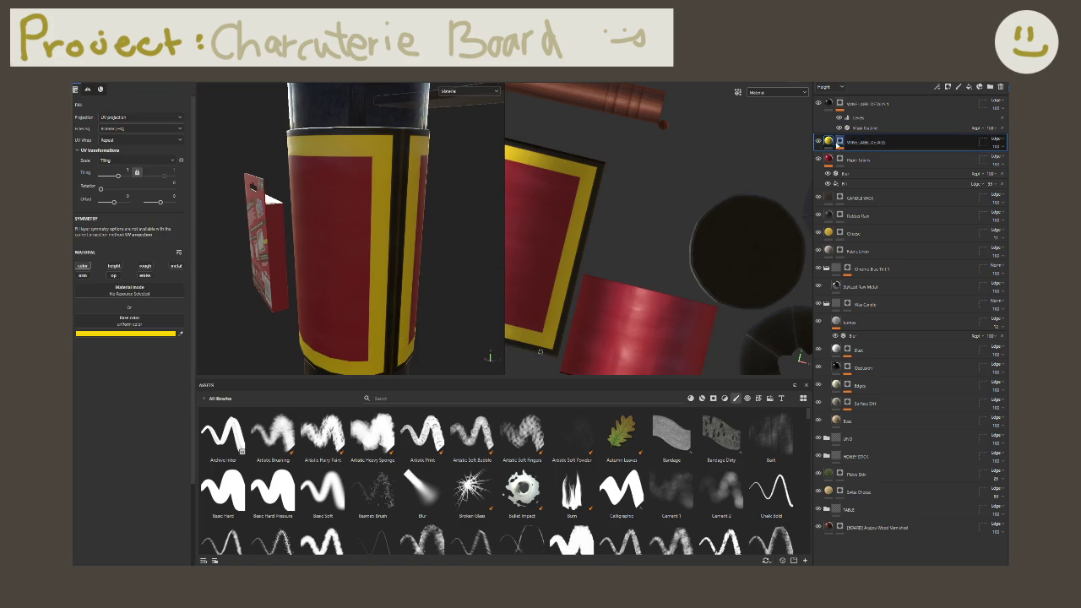
{"action": "left_click", "coordinate": [841, 141]}
{"action": "left_click", "coordinate": [865, 127]}
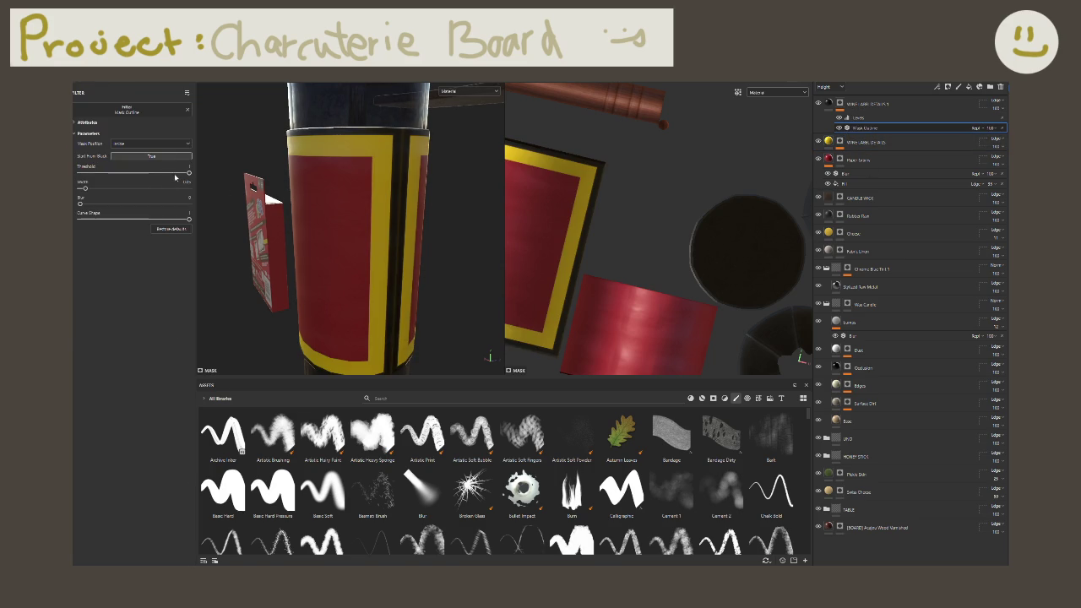
{"action": "left_click_drag", "start_coordinate": [176, 177], "coordinate": [182, 180]}
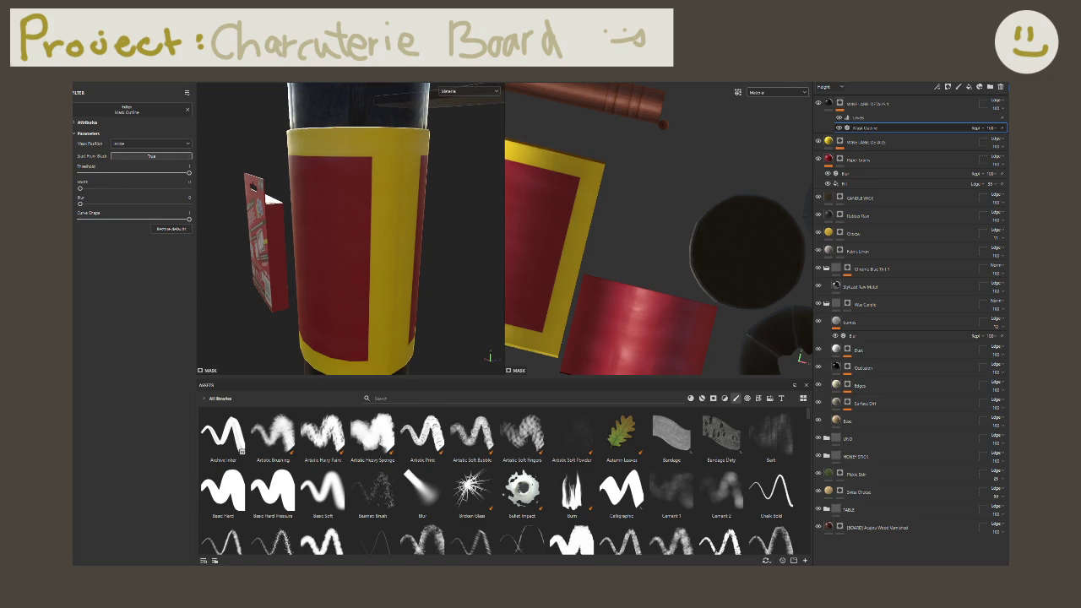
{"action": "left_click_drag", "start_coordinate": [80, 188], "coordinate": [85, 187]}
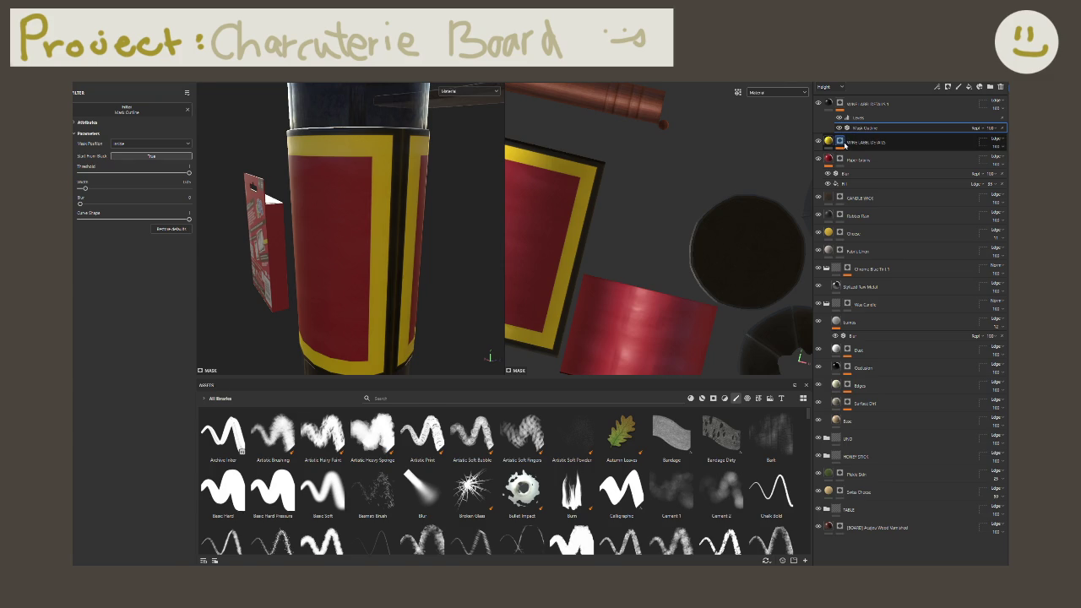
{"action": "left_click", "coordinate": [845, 144]}
{"action": "left_click", "coordinate": [862, 166]}
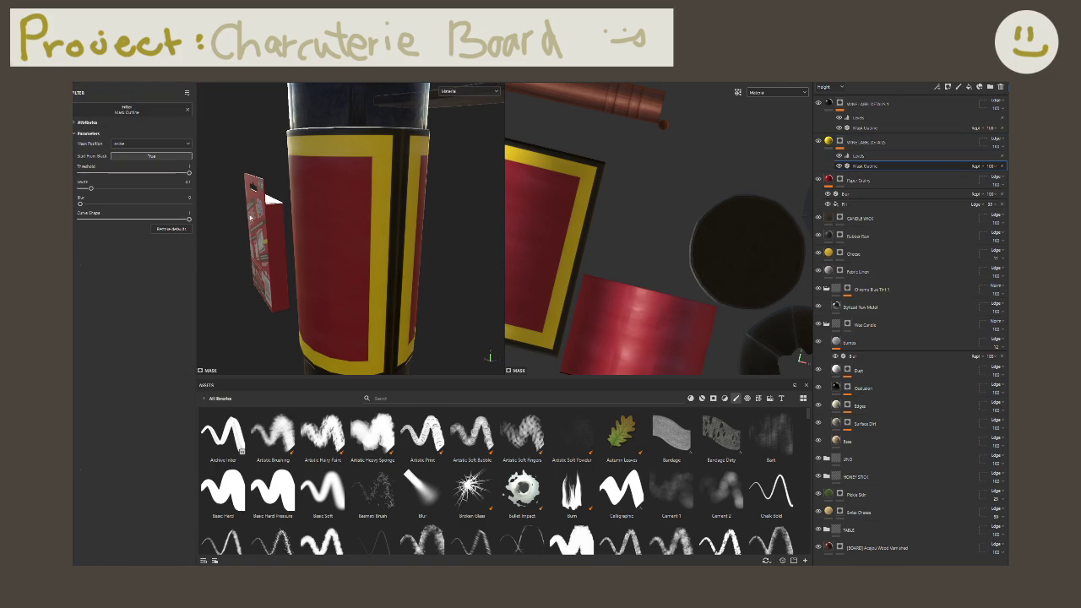
Step: Enter 1 as the yellow layer's Mask Outline width
{"action": "left_click", "coordinate": [190, 187]}
{"action": "type", "text": "1"}
{"action": "key", "text": "Return"}
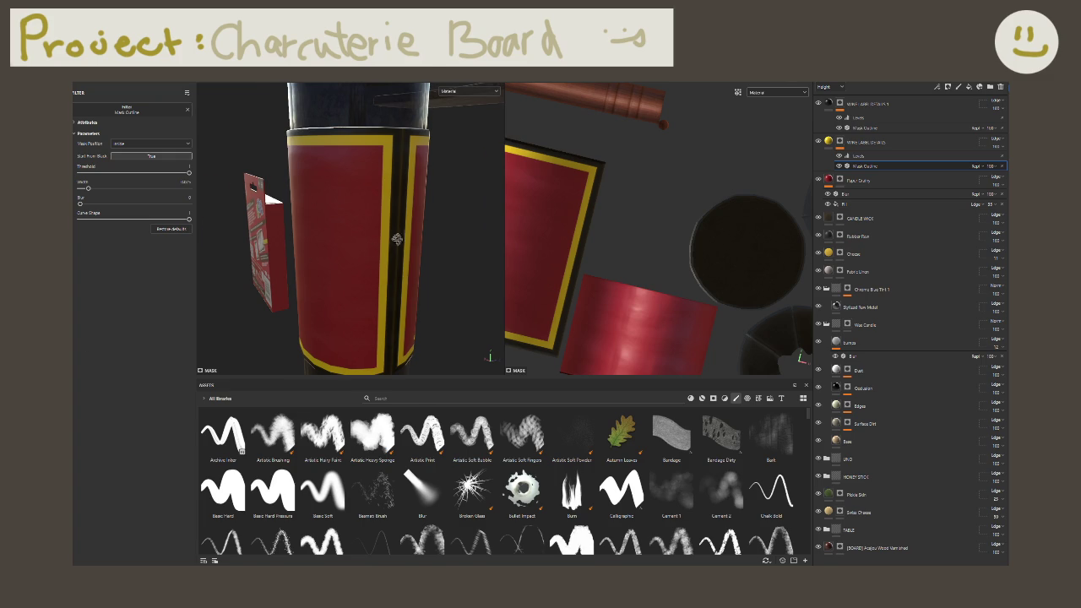
{"action": "mouse_move", "coordinate": [397, 239]}
{"action": "left_mouse_down", "text": "alt"}
{"action": "mouse_move", "coordinate": [425, 232]}
{"action": "mouse_move", "coordinate": [410, 236]}
{"action": "left_mouse_up", "text": "alt"}
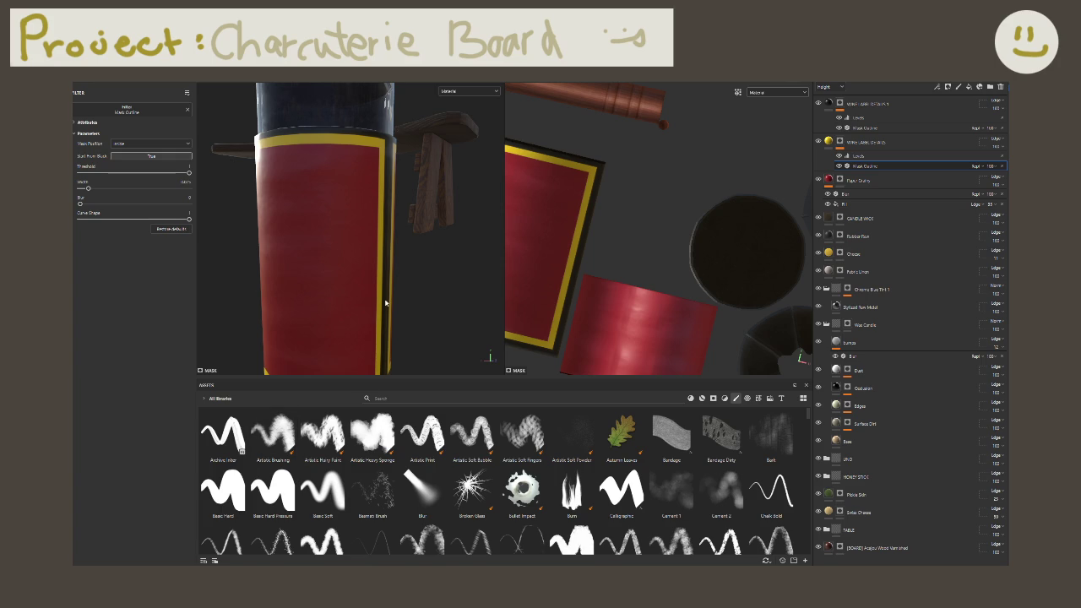
{"action": "scroll", "coordinate": [384, 278], "scroll_direction": "down", "scroll_amount": 5}
{"action": "mouse_move", "coordinate": [384, 270]}
{"action": "left_mouse_down", "text": "alt"}
{"action": "mouse_move", "coordinate": [440, 274]}
{"action": "mouse_move", "coordinate": [391, 296]}
{"action": "mouse_move", "coordinate": [343, 293]}
{"action": "mouse_move", "coordinate": [377, 297]}
{"action": "left_mouse_up", "text": "alt"}
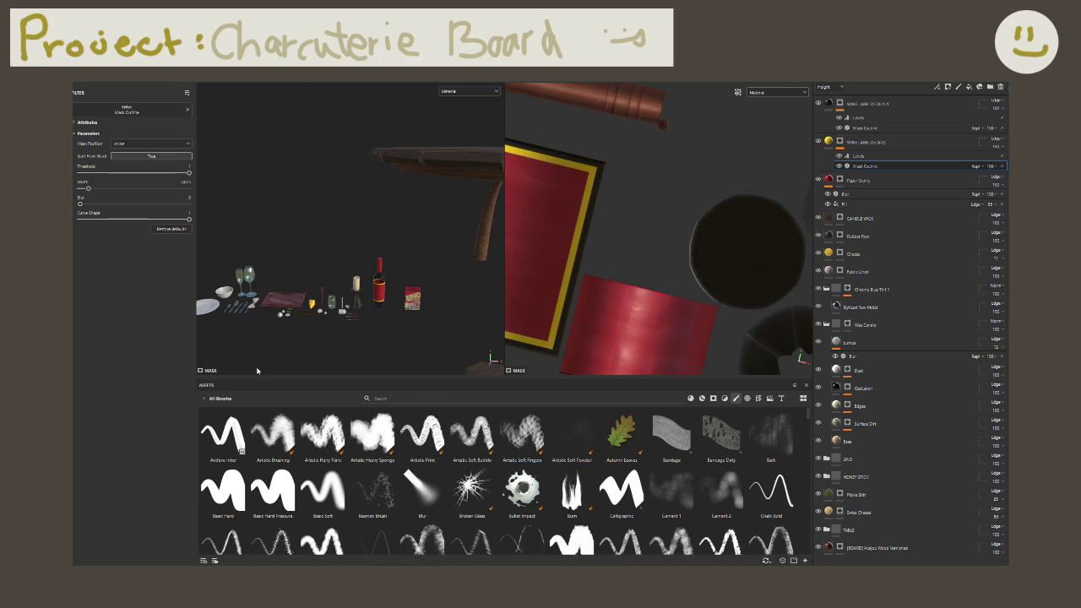
{"action": "scroll", "coordinate": [364, 283], "scroll_direction": "up", "scroll_amount": 2}
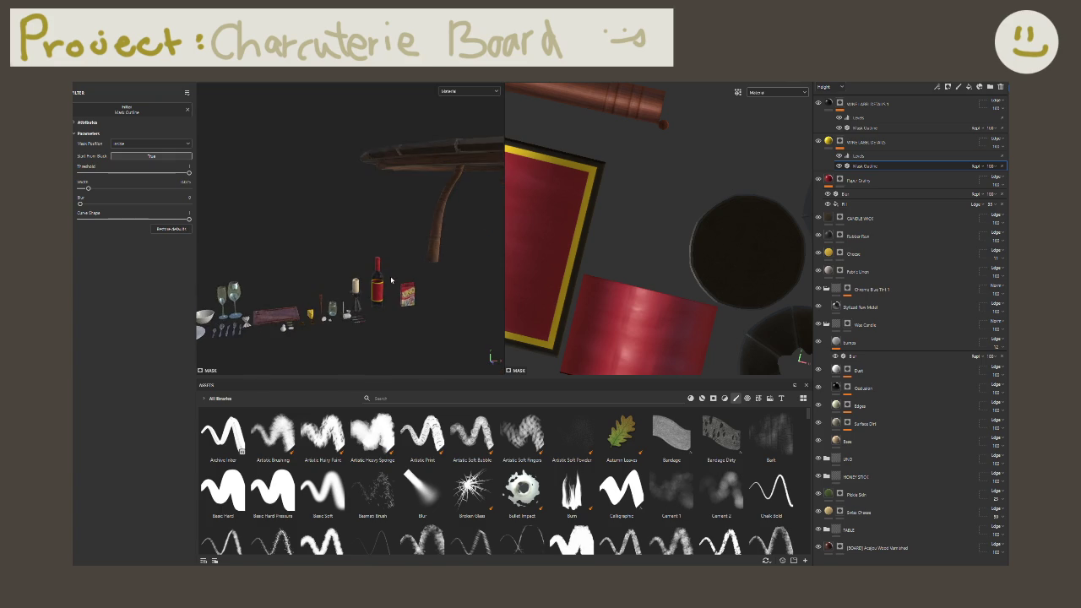
{"action": "scroll", "coordinate": [388, 270], "scroll_direction": "up", "scroll_amount": 2}
{"action": "scroll", "coordinate": [422, 252], "scroll_direction": "up", "scroll_amount": 2}
{"action": "scroll", "coordinate": [397, 258], "scroll_direction": "up", "scroll_amount": 2}
{"action": "scroll", "coordinate": [378, 264], "scroll_direction": "up", "scroll_amount": 2}
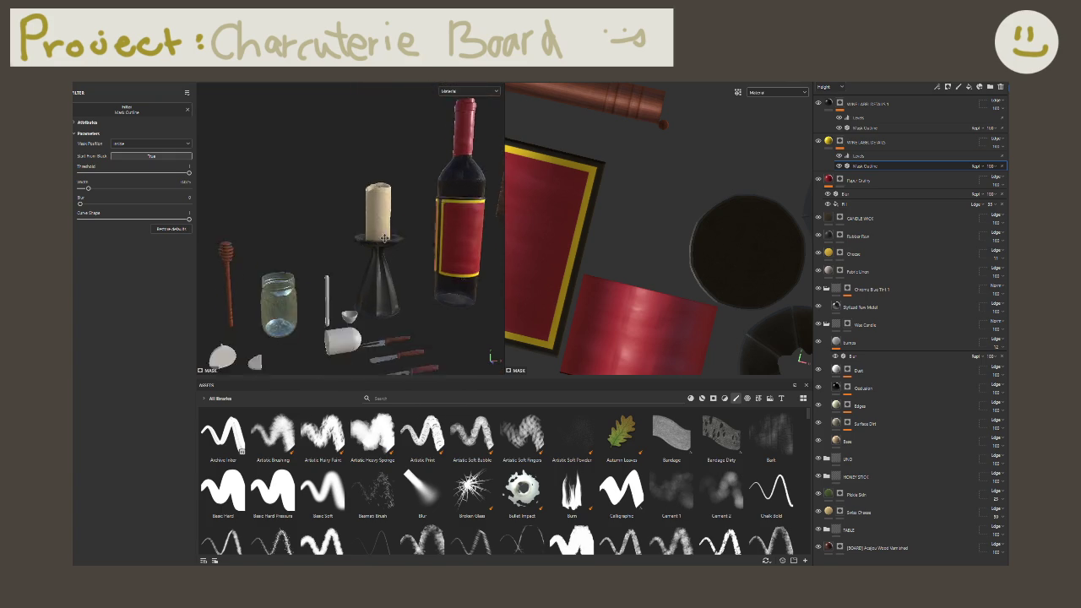
{"action": "scroll", "coordinate": [376, 262], "scroll_direction": "up", "scroll_amount": 2}
{"action": "scroll", "coordinate": [375, 258], "scroll_direction": "up", "scroll_amount": 2}
{"action": "scroll", "coordinate": [375, 257], "scroll_direction": "down", "scroll_amount": 3}
{"action": "left_click_drag", "start_coordinate": [375, 258], "coordinate": [383, 232], "text": "alt"}
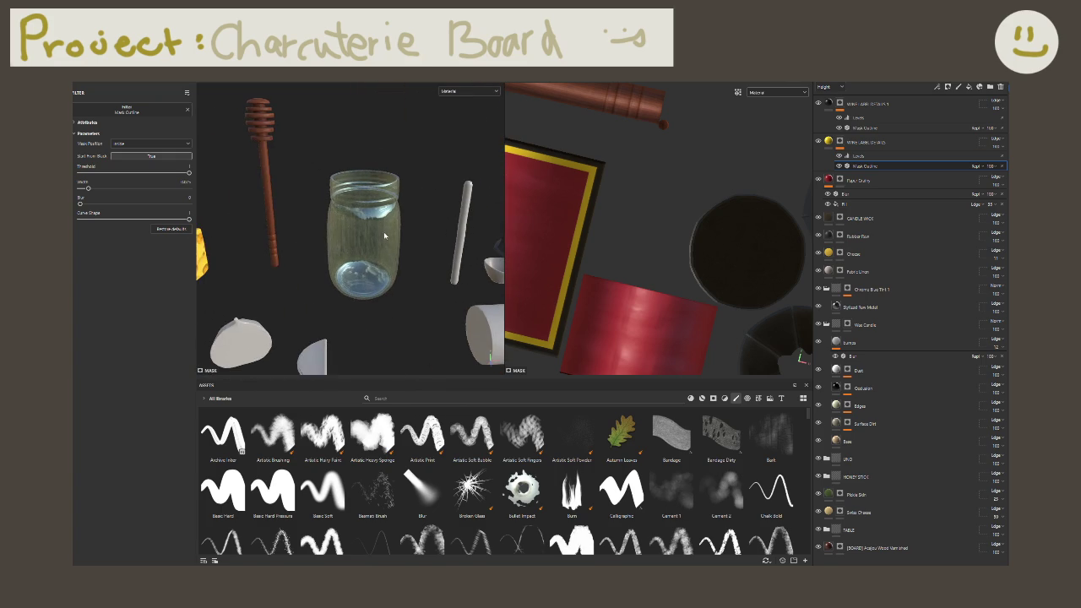